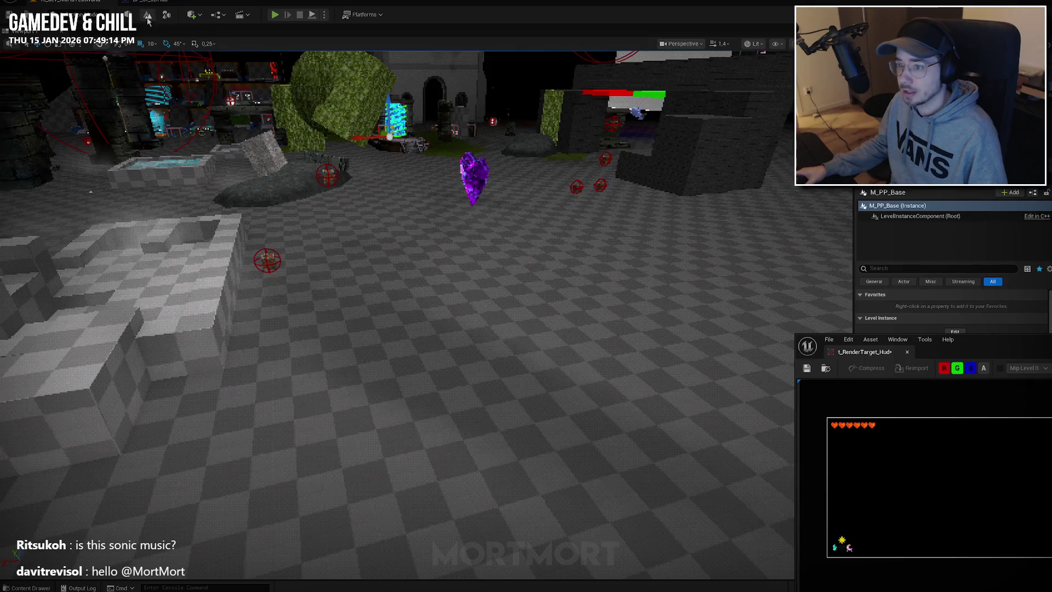
Step: Briefly switch to Blender, then return to the Unreal editor
key(alt+Tab)
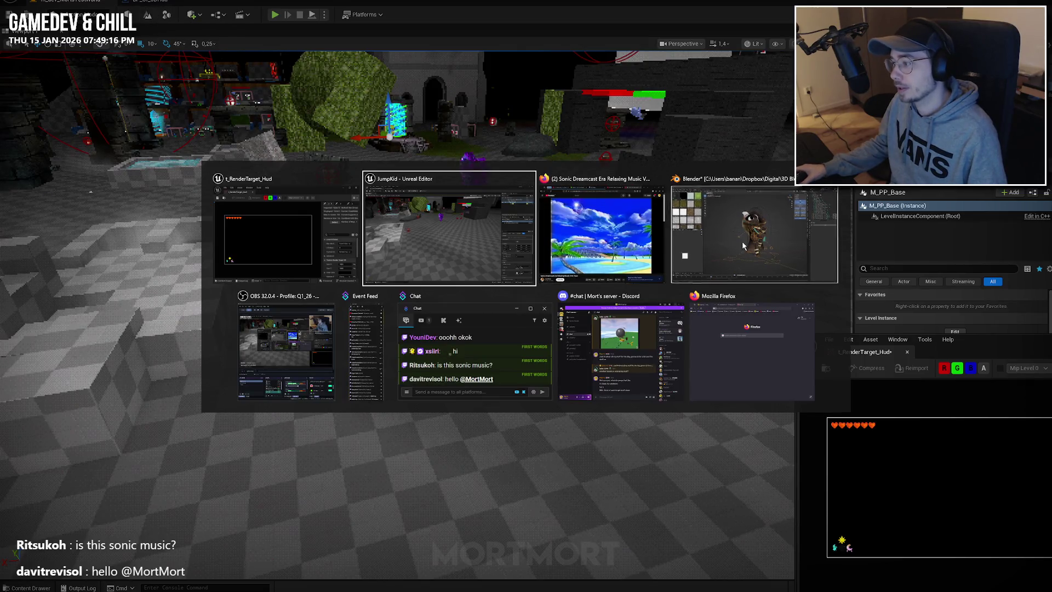
click(742, 245)
key(alt+Tab)
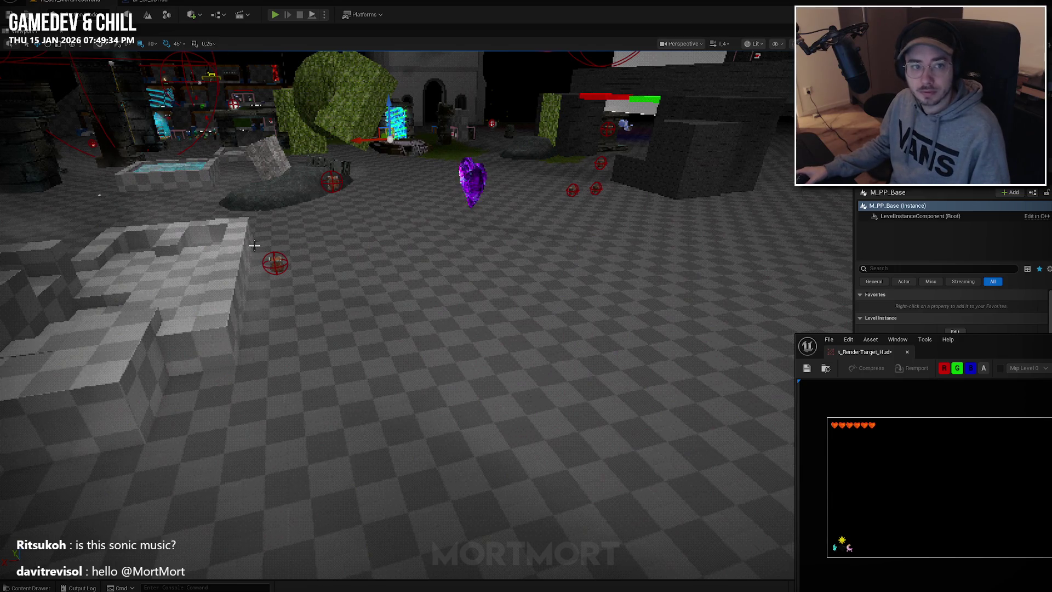
Step: Open the Content Drawer and navigate to the Widgets > 3D folder
right_drag(698, 418, 563, 394)
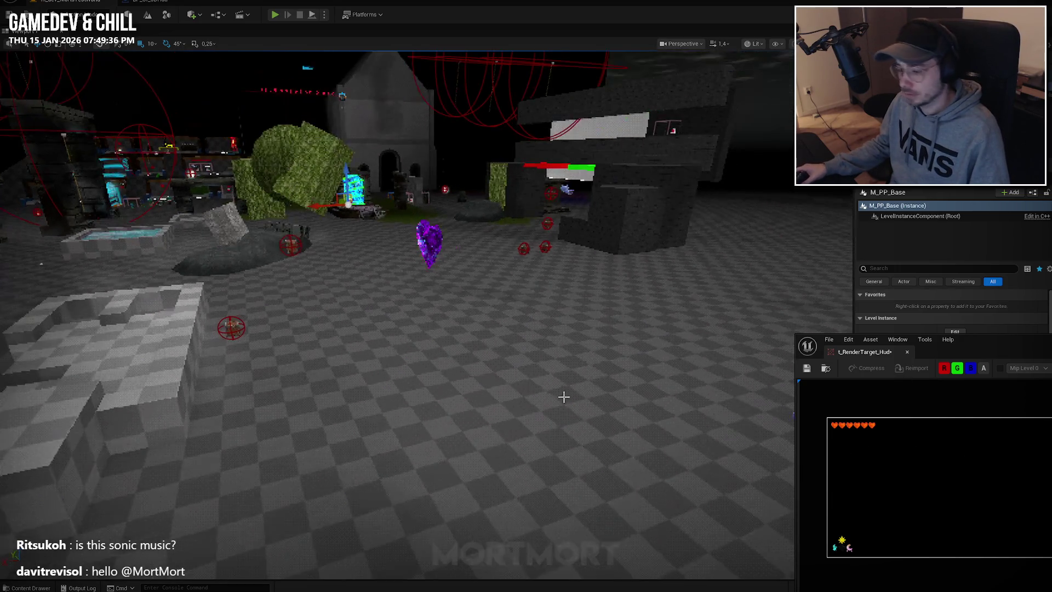
key(ctrl+space)
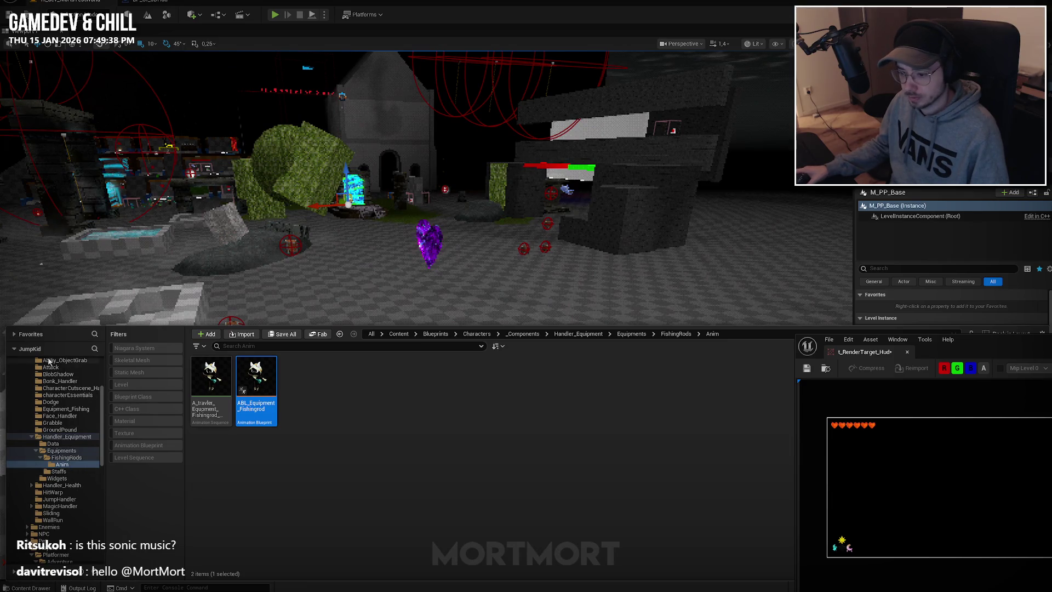
click(43, 349)
click(43, 334)
click(39, 445)
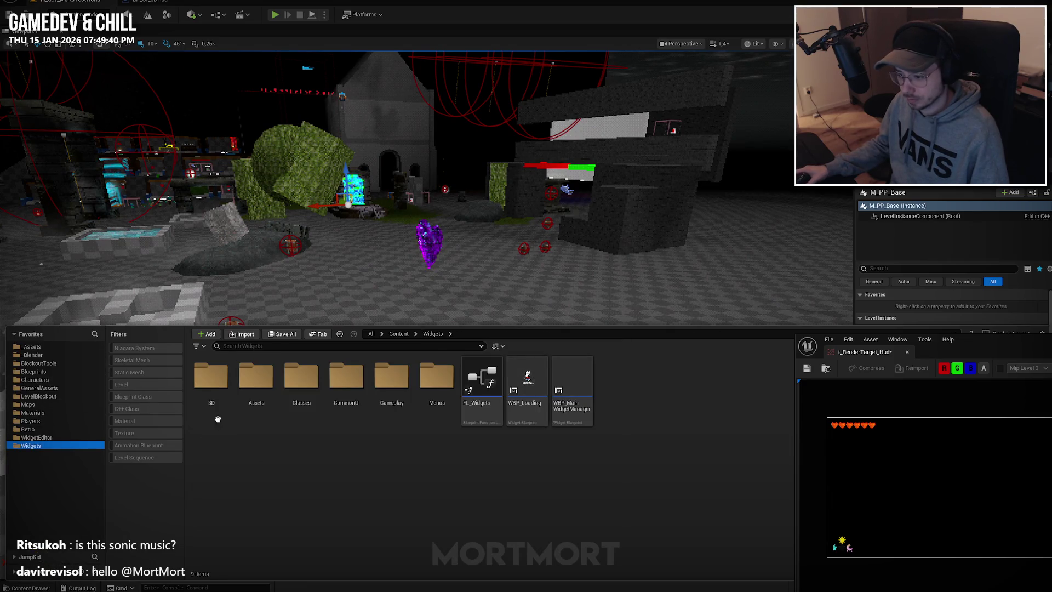
double_click(216, 416)
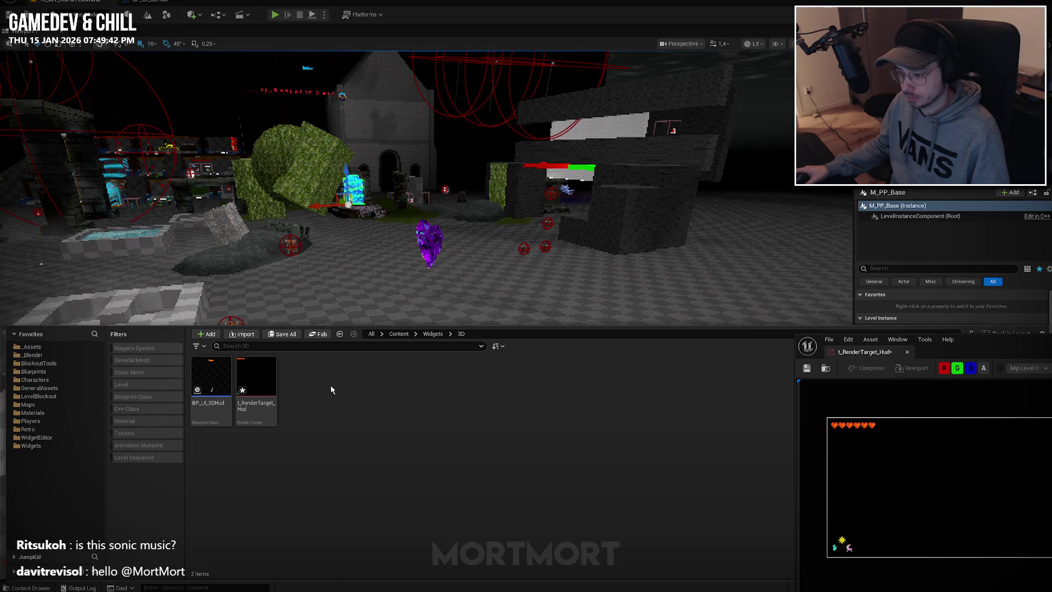
Step: Save the modified HUD assets with Save Selected and bring up the folder's asset creation menu
mouse_move(262, 378)
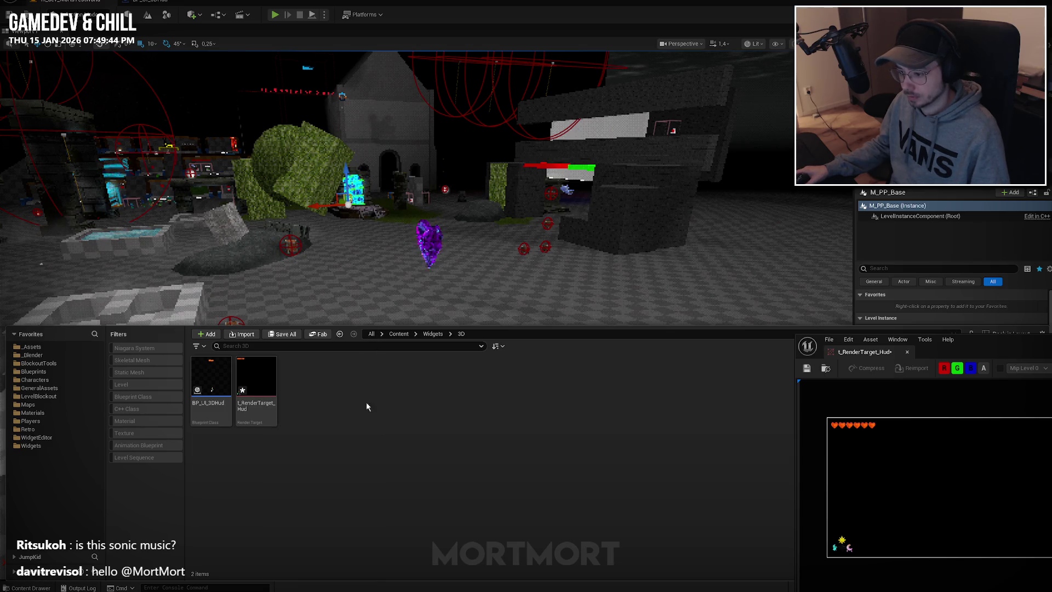
click(293, 336)
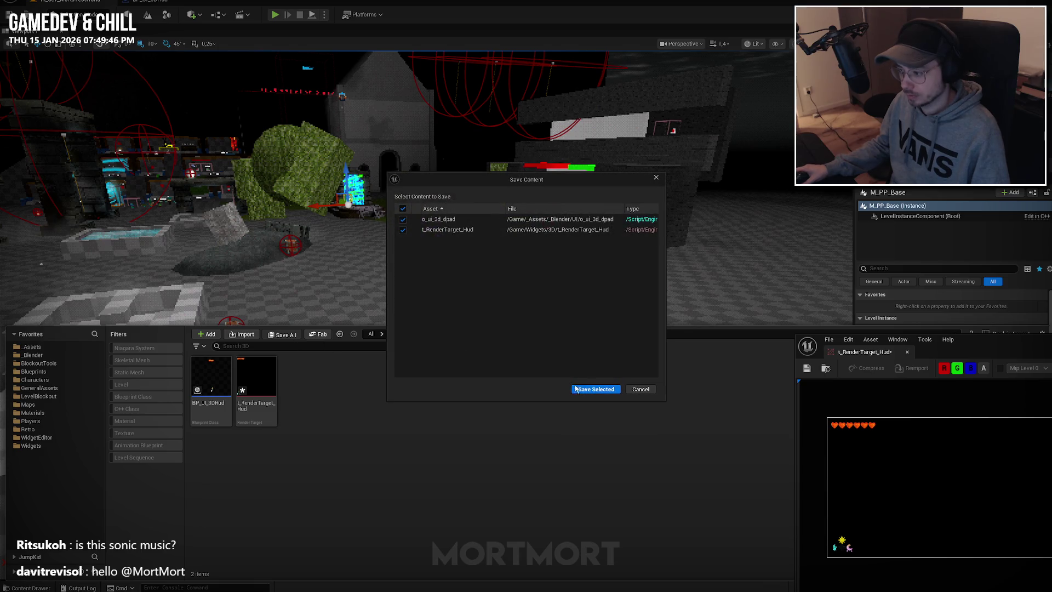
click(594, 388)
right_click(286, 378)
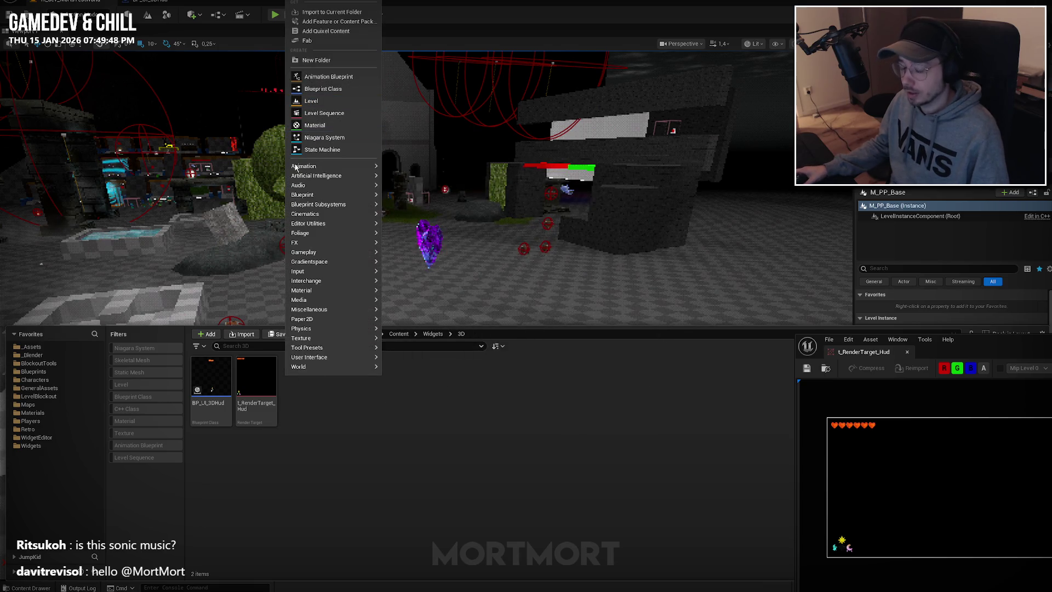
mouse_move(293, 175)
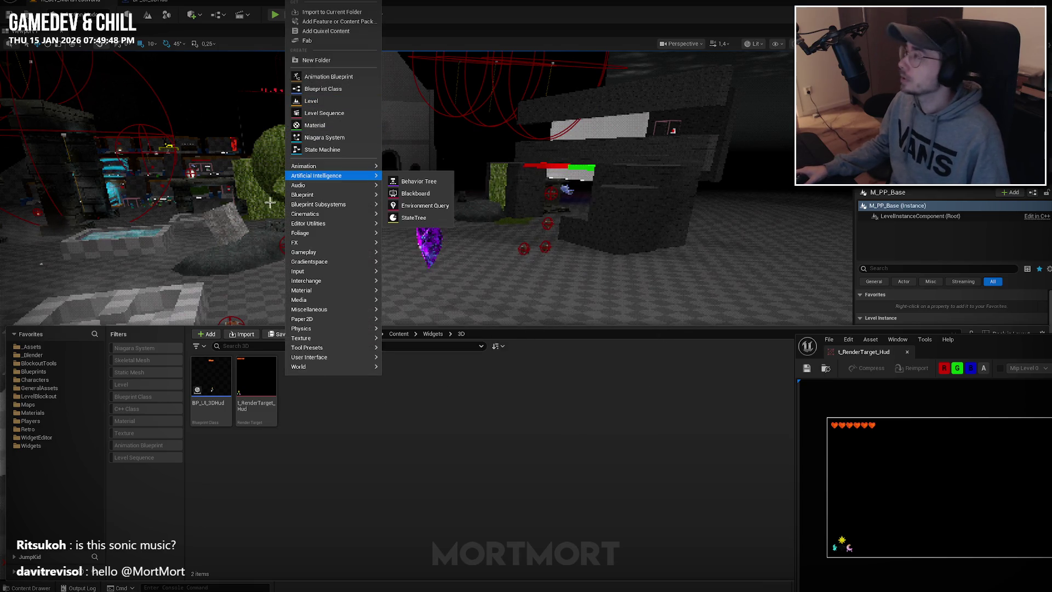
Step: Create a new material named M_Retro_3DHUD in Widgets/3D
click(321, 128)
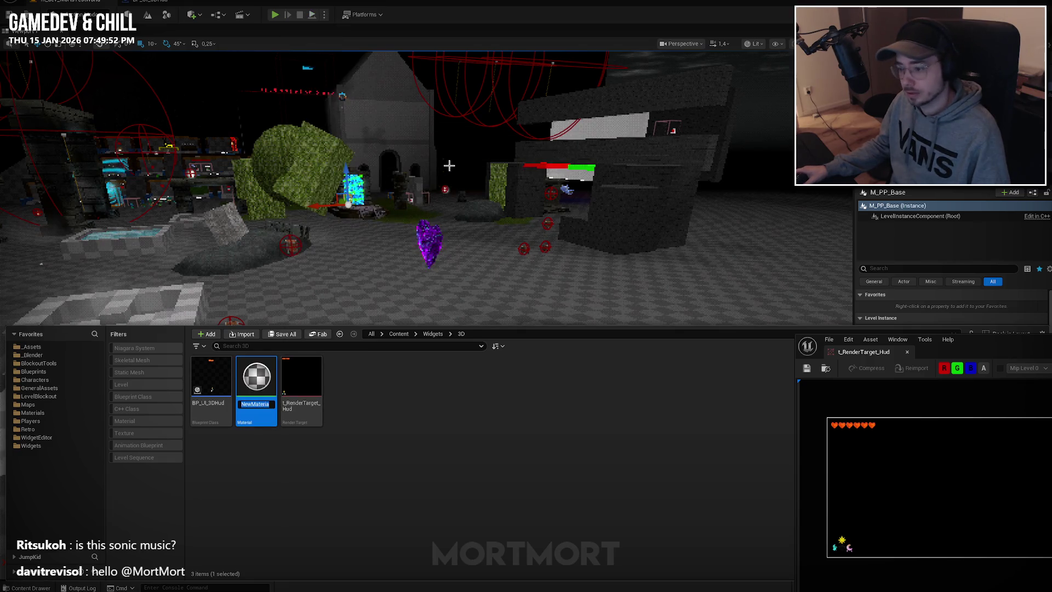
text(M_Retro)
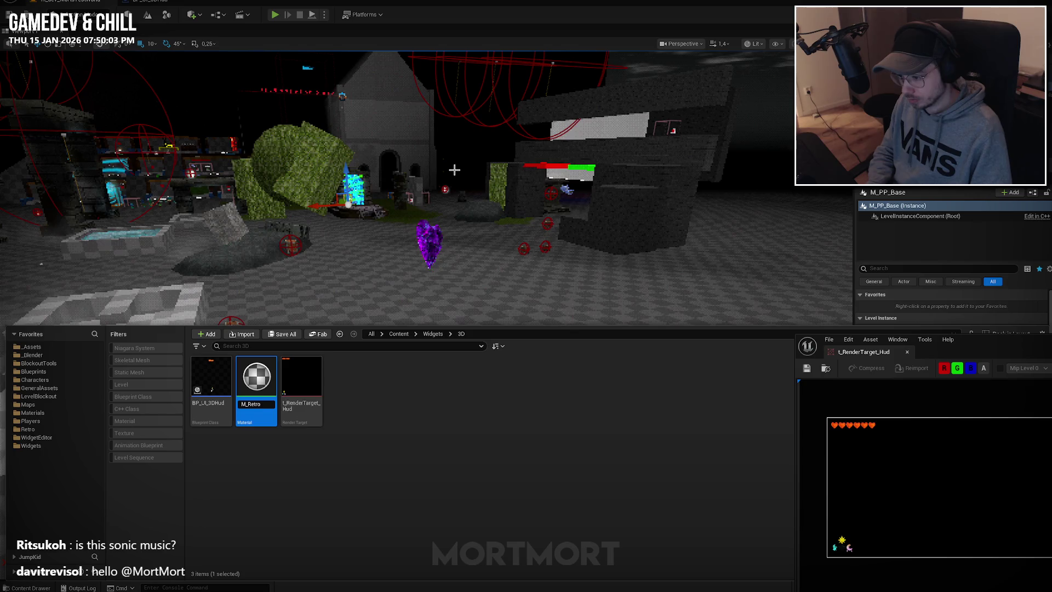
text(DHUD)
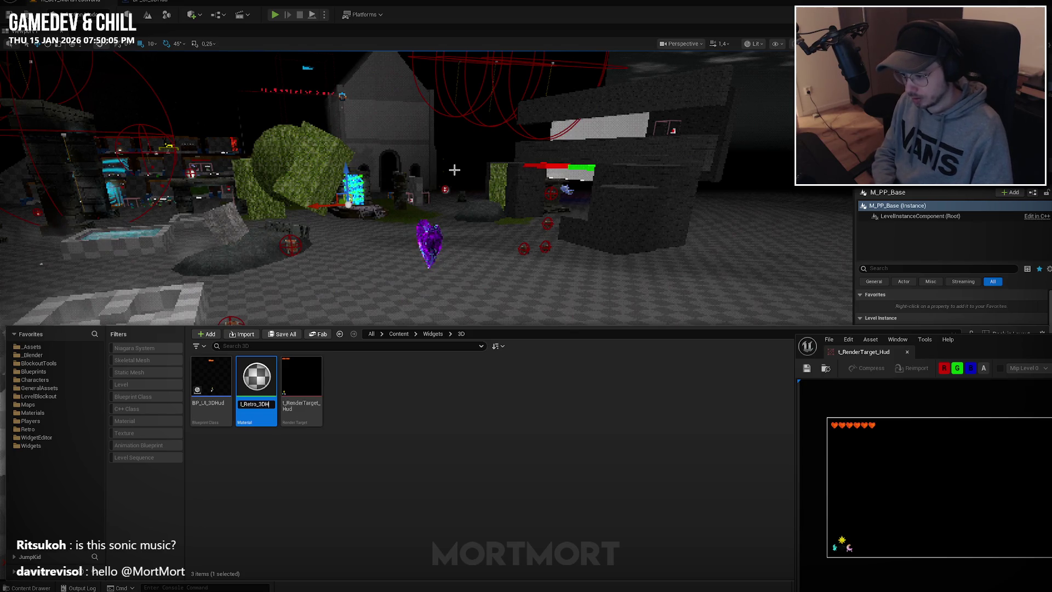
key(Return)
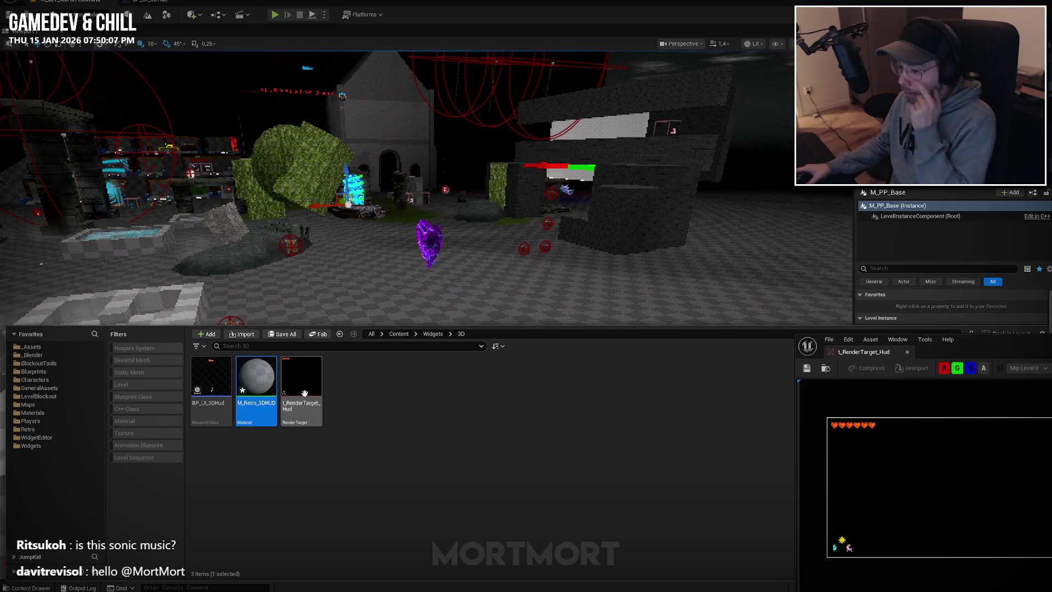
Step: Save M_Retro_3DHUD and open its material graph
click(282, 334)
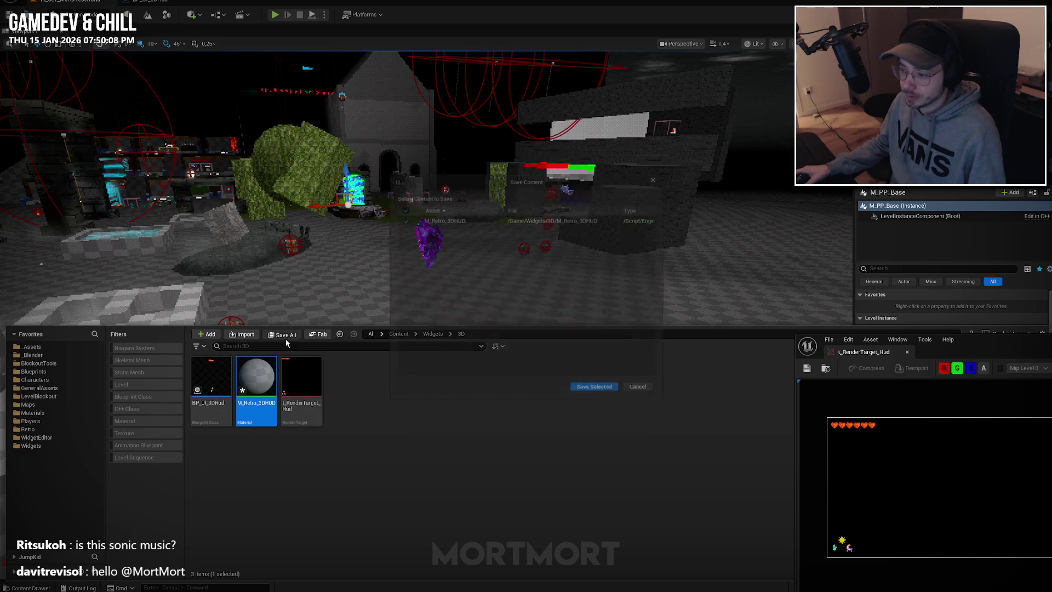
click(595, 390)
double_click(256, 377)
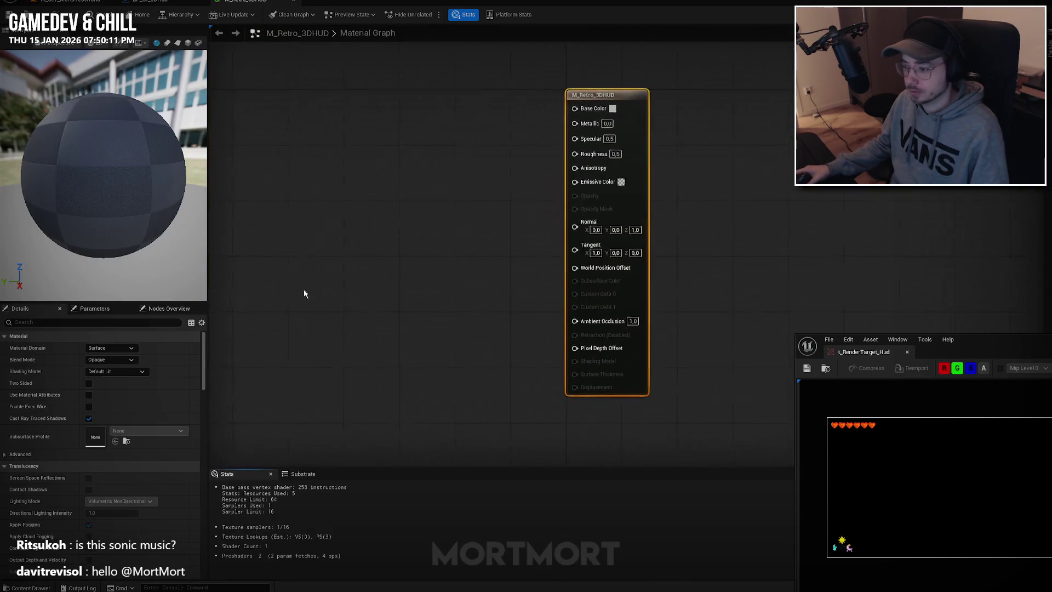
Step: Add a t_RenderTarget_Hud texture sample and set Material Domain to User Interface, Blend Mode to Translucent
key(ctrl+space)
drag(302, 482, 323, 208)
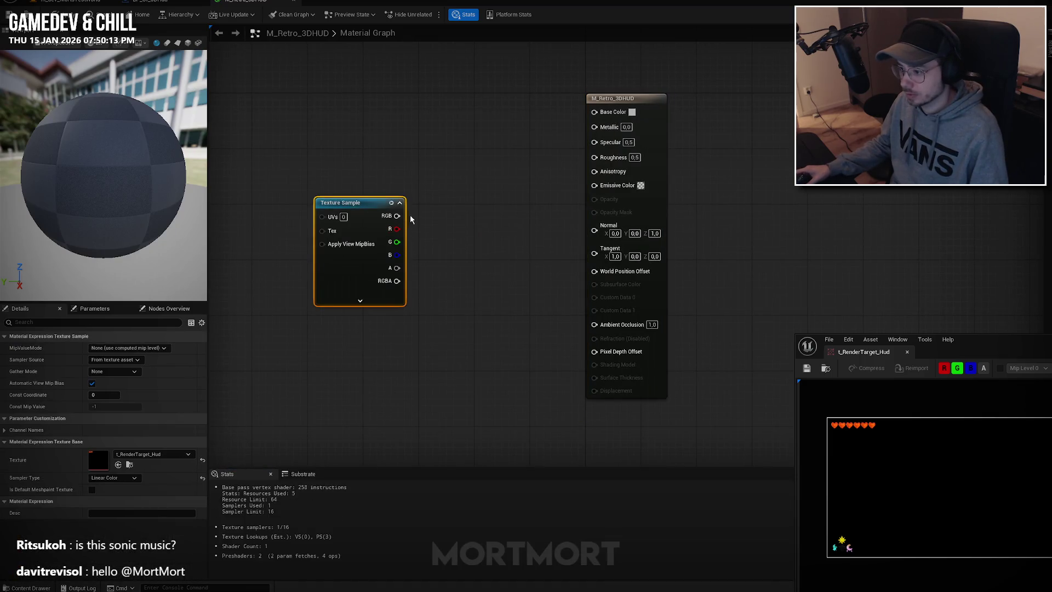
click(636, 100)
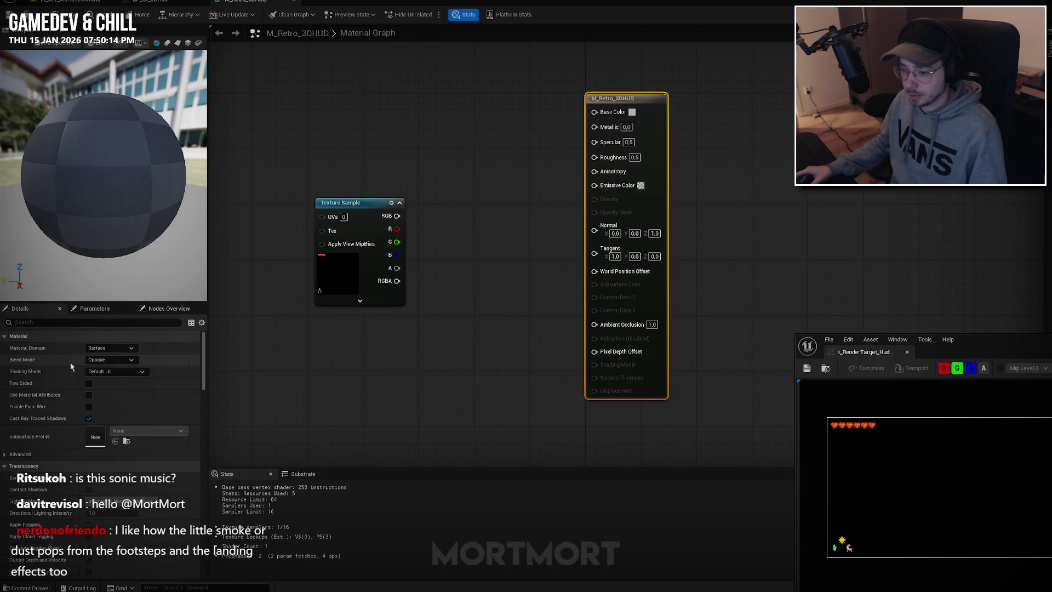
click(100, 372)
click(112, 348)
click(115, 348)
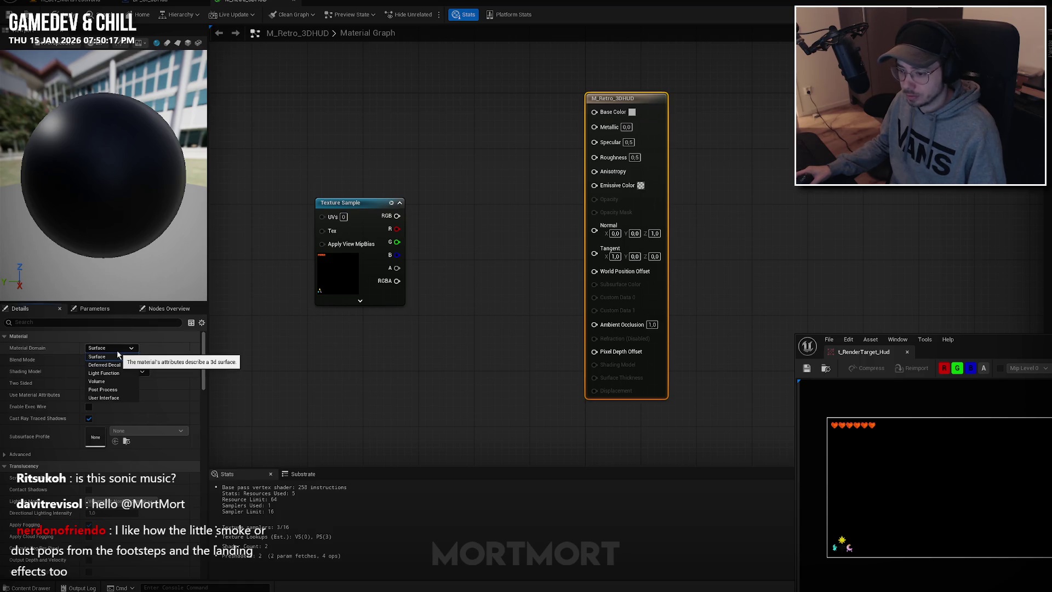
click(104, 397)
click(109, 360)
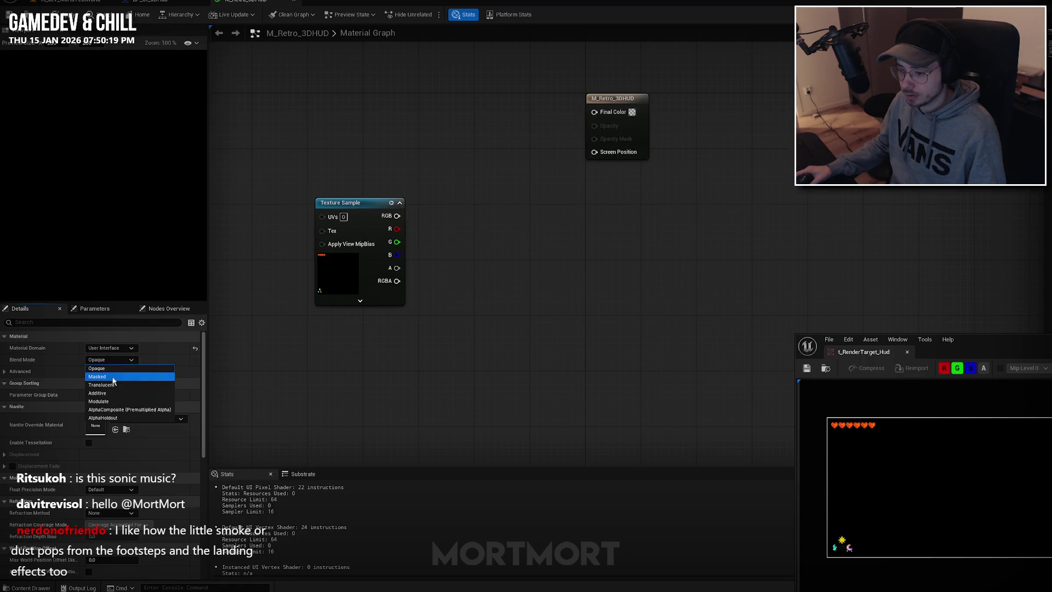
click(112, 377)
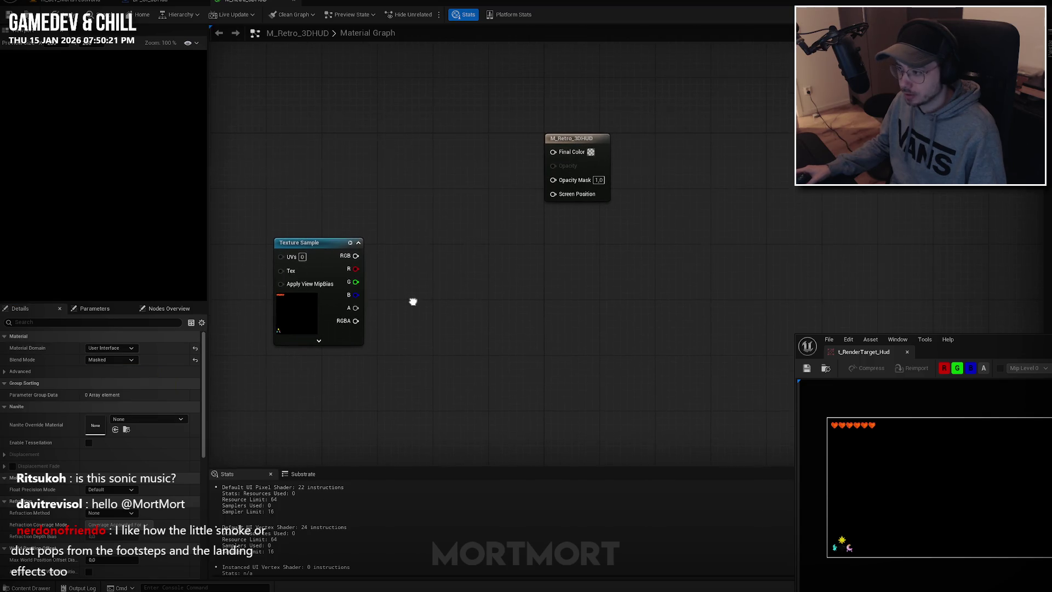
click(112, 360)
click(101, 384)
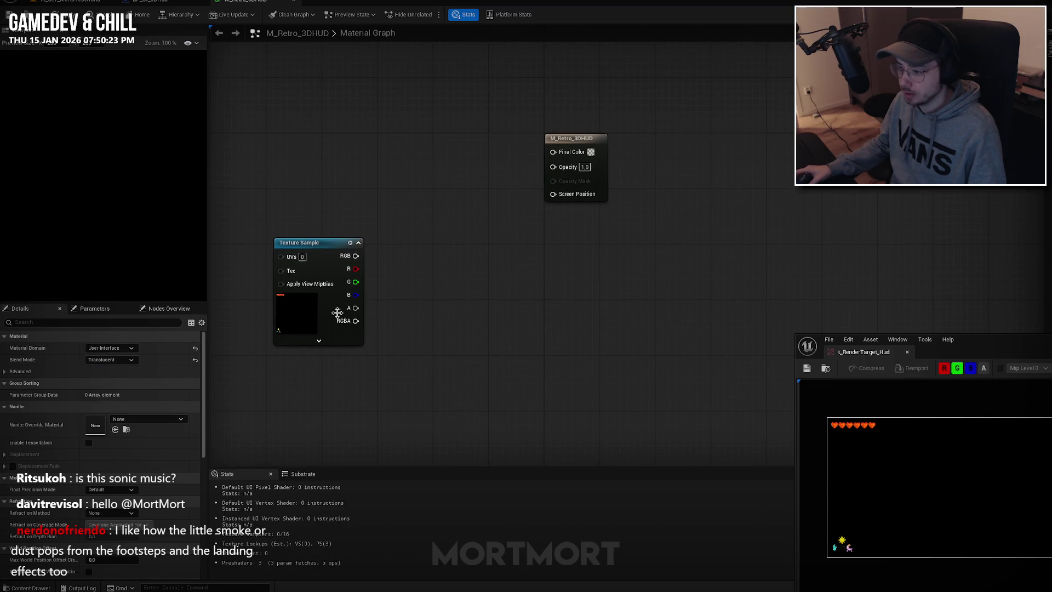
Step: Wire the texture's RGB to Final Color and alpha to Opacity, then save the material
drag(355, 256, 567, 156)
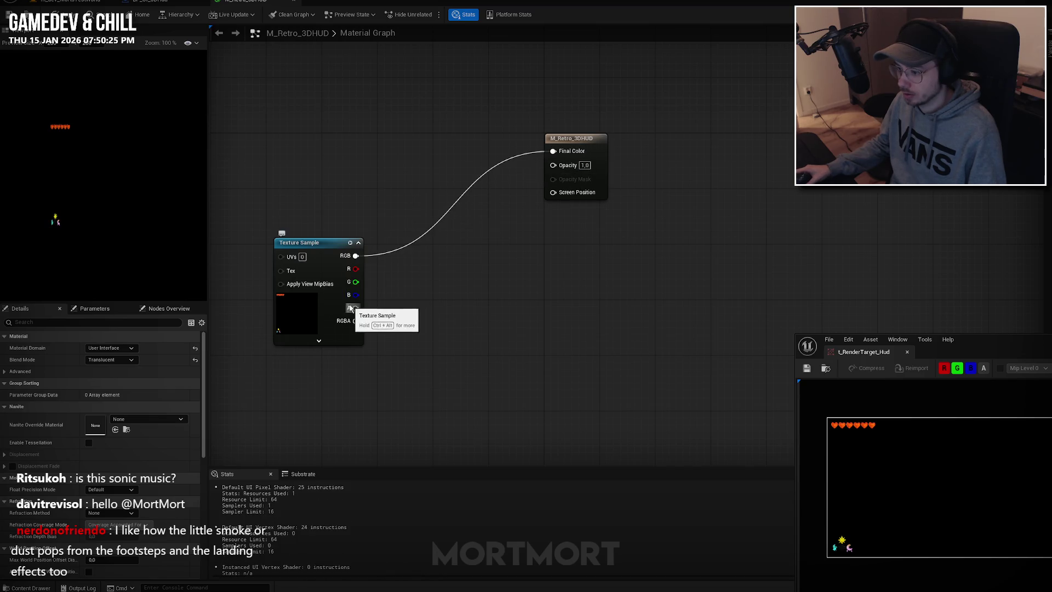
drag(356, 308, 554, 180)
drag(325, 258, 444, 154)
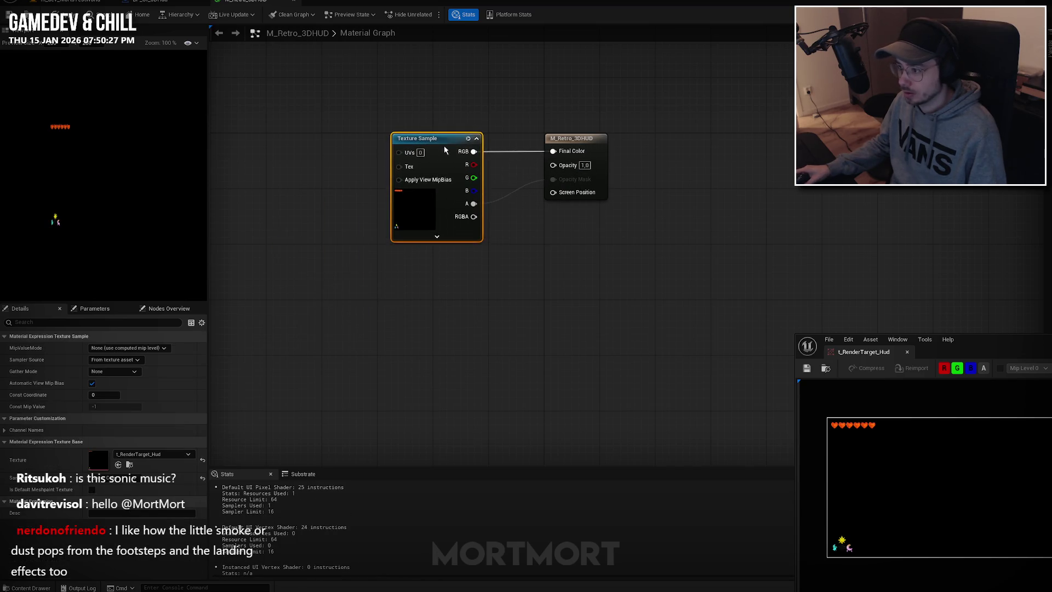
key(ctrl+s)
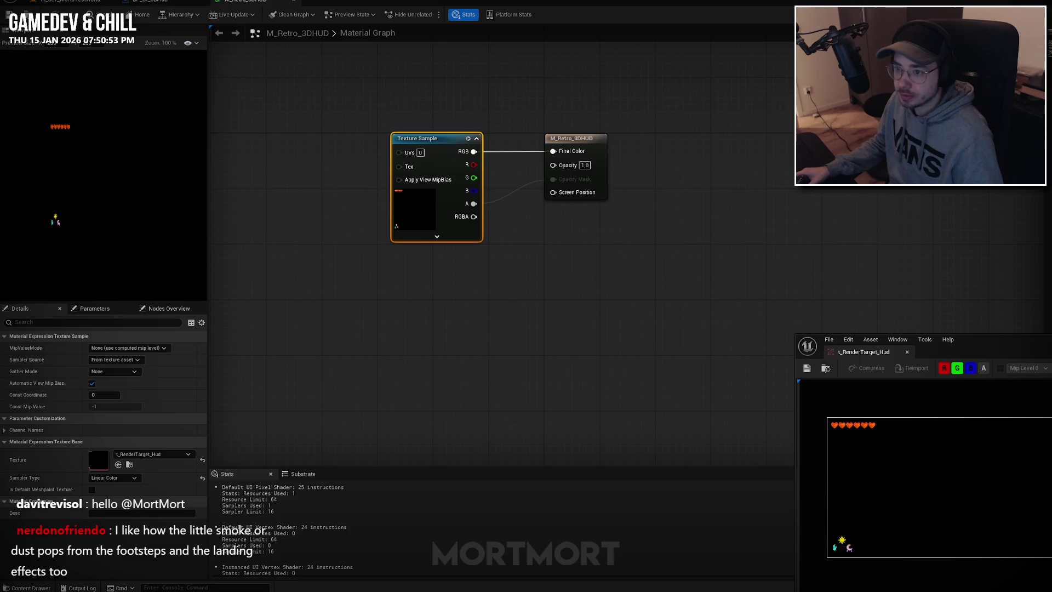
Step: From BP_UI_3DHud, start Play and run the character past the crates and dark building
click(142, 3)
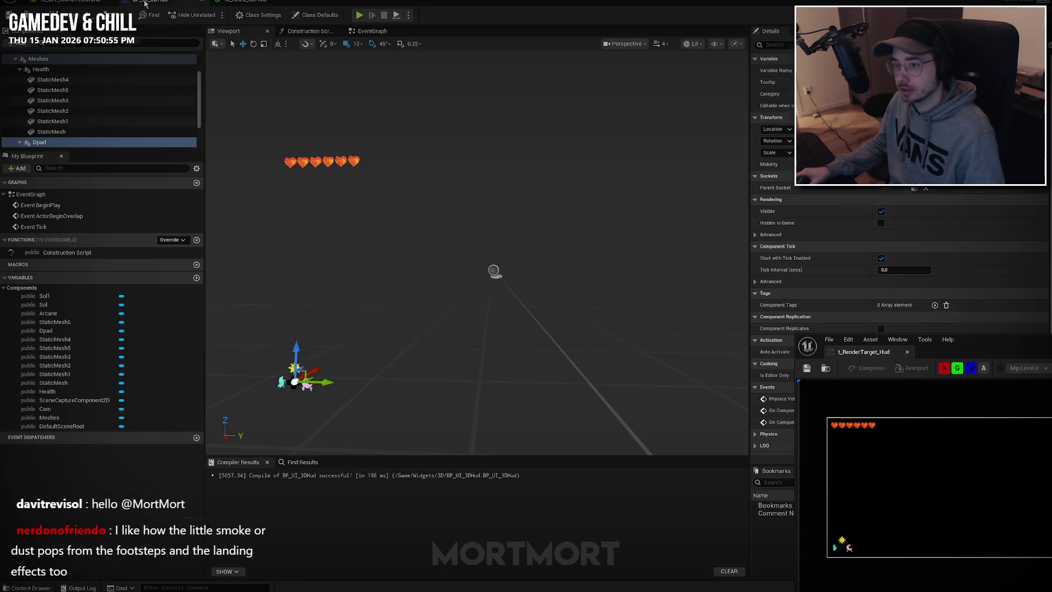
click(360, 16)
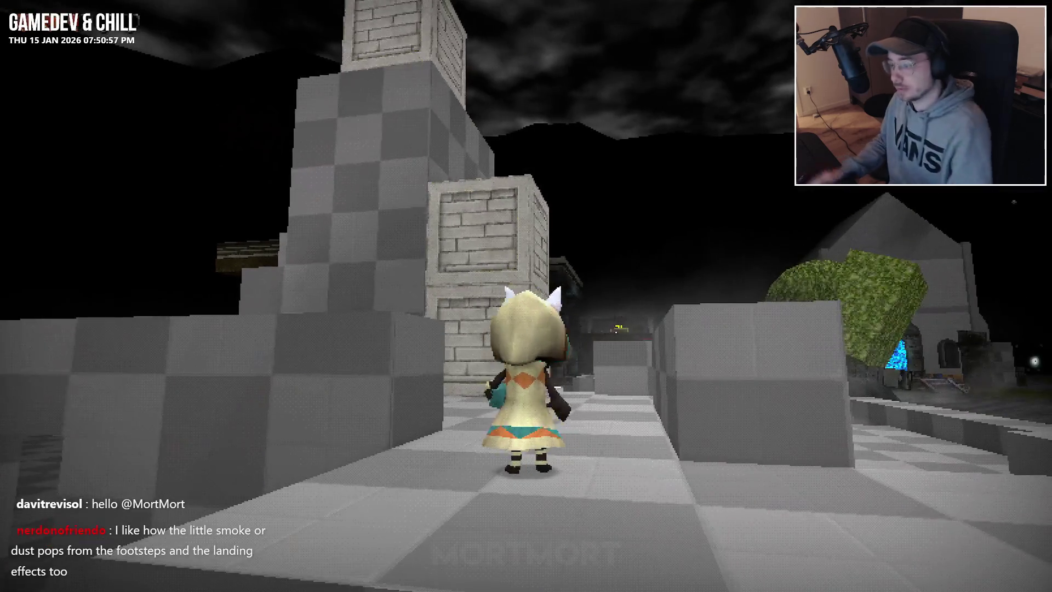
key(w)
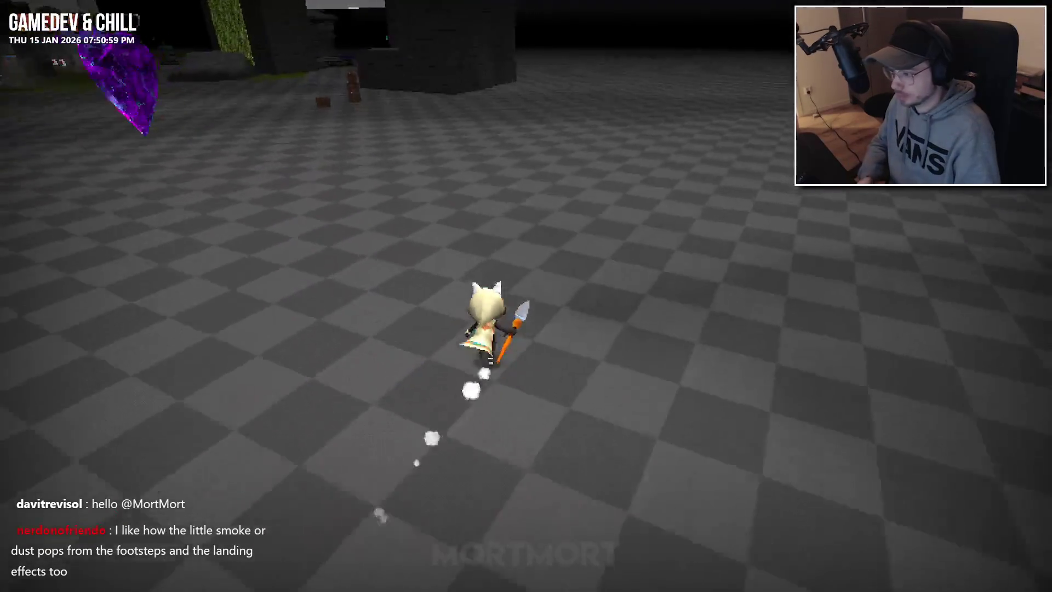
key(w)
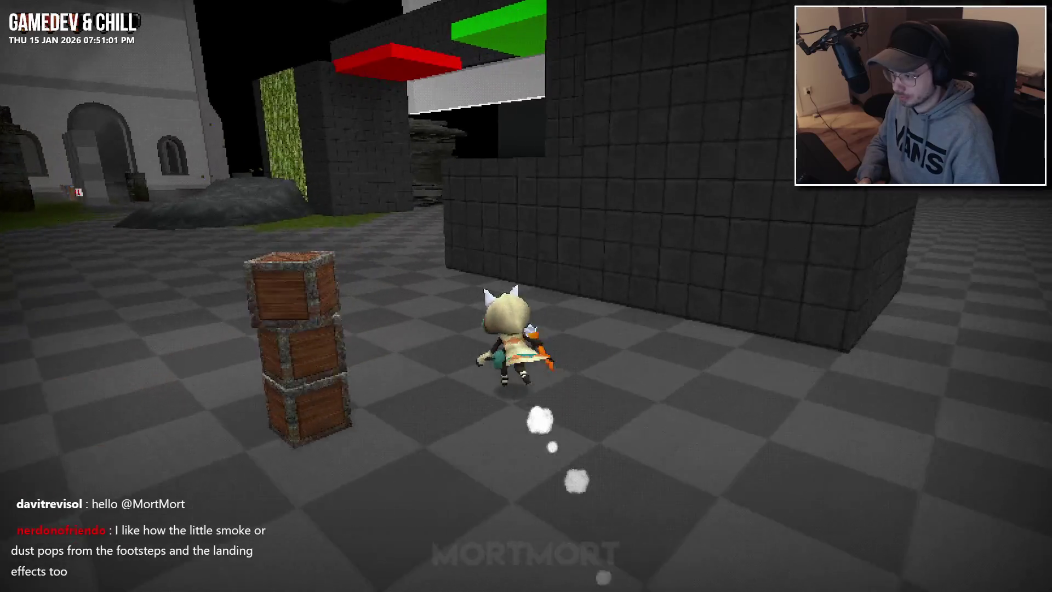
key(w)
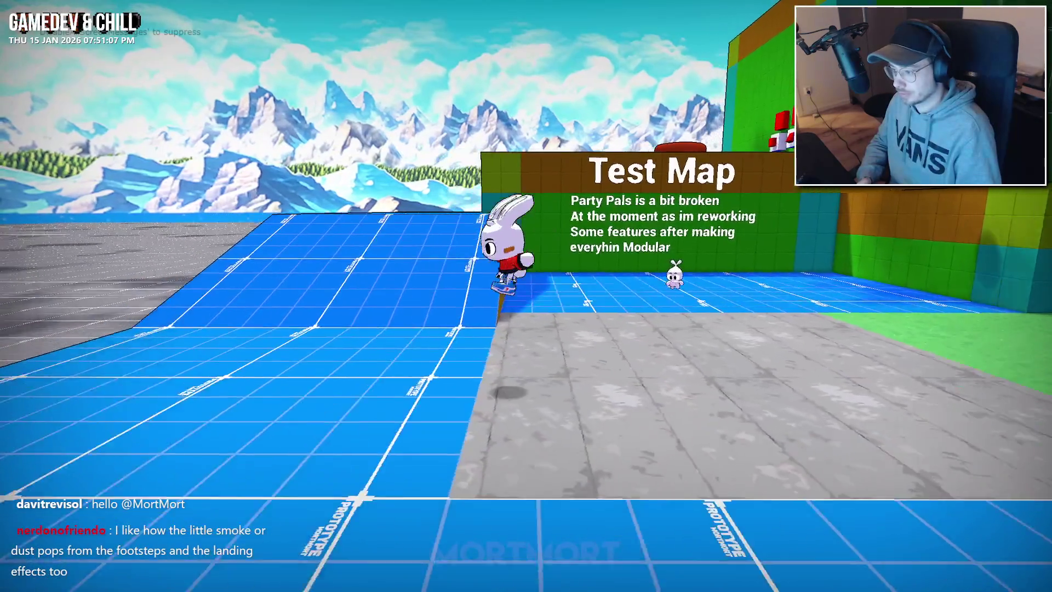
Step: Run up the blue ramp onto the red ledge, grapple the hook point, and land on the red floor
key(w)
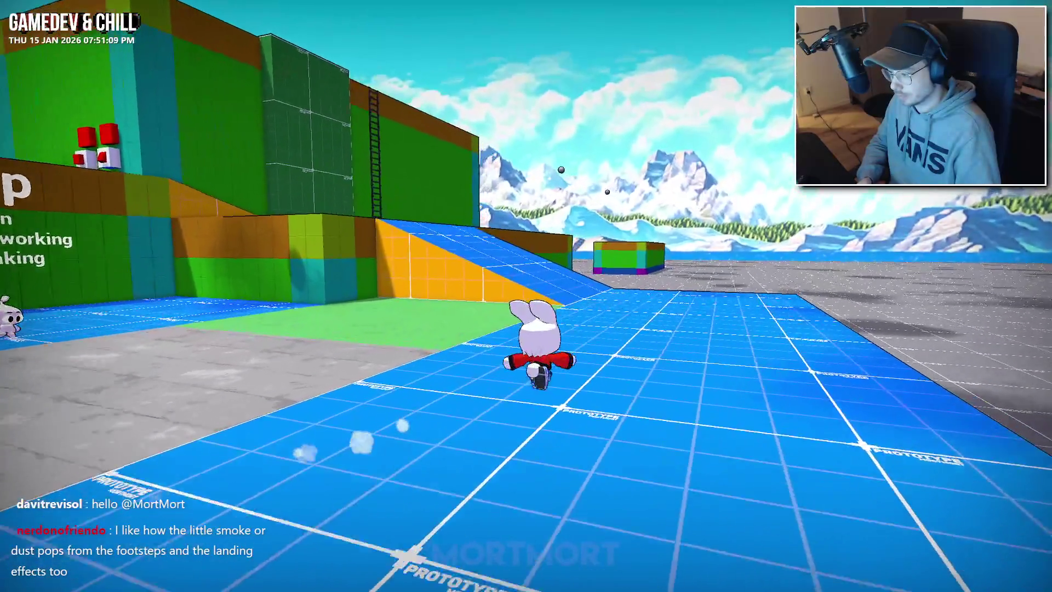
key(w)
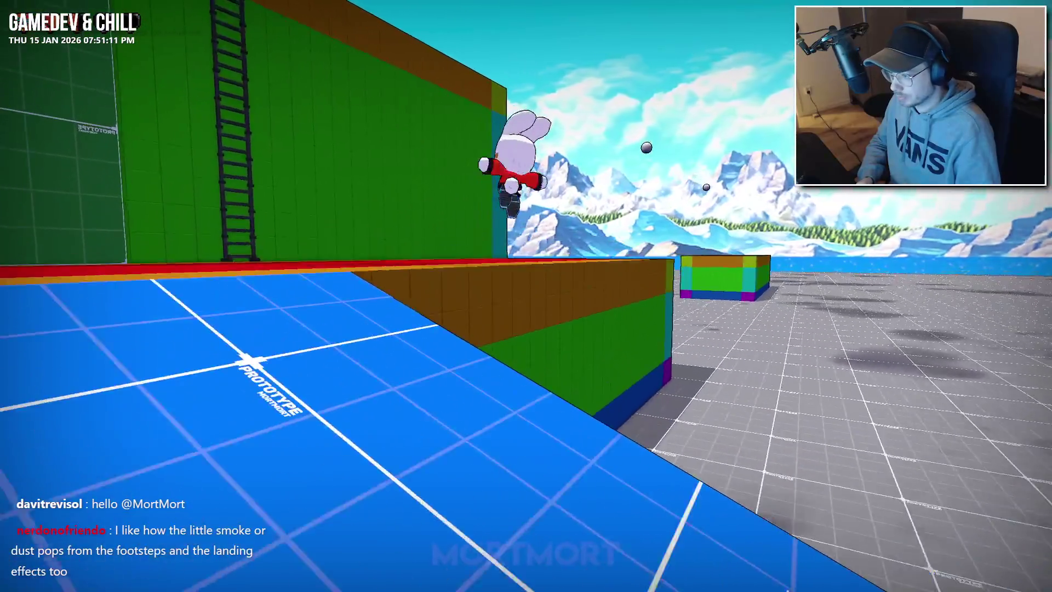
key(w)
key(space)
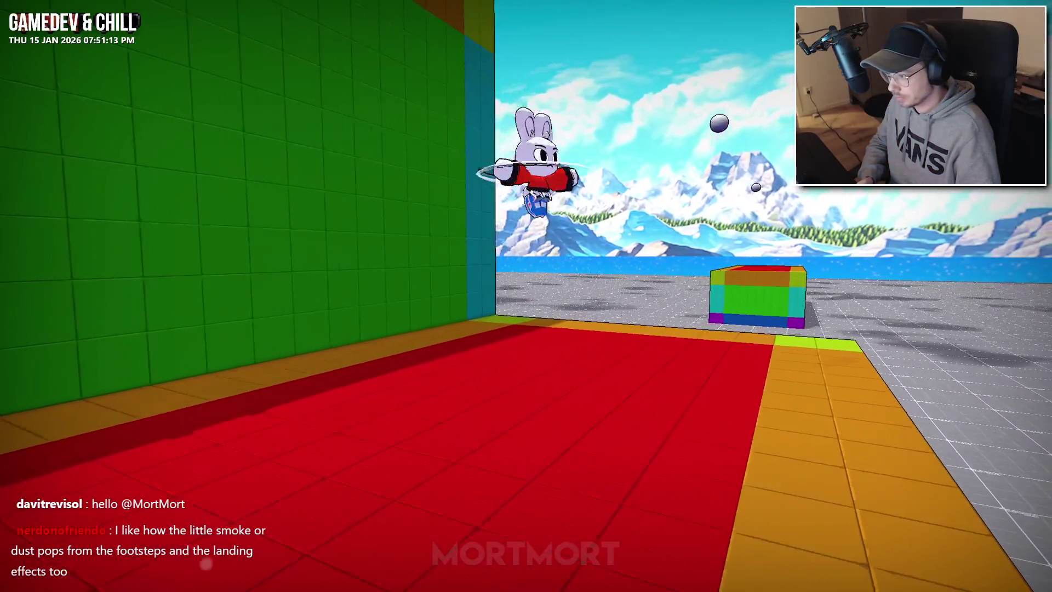
key(e)
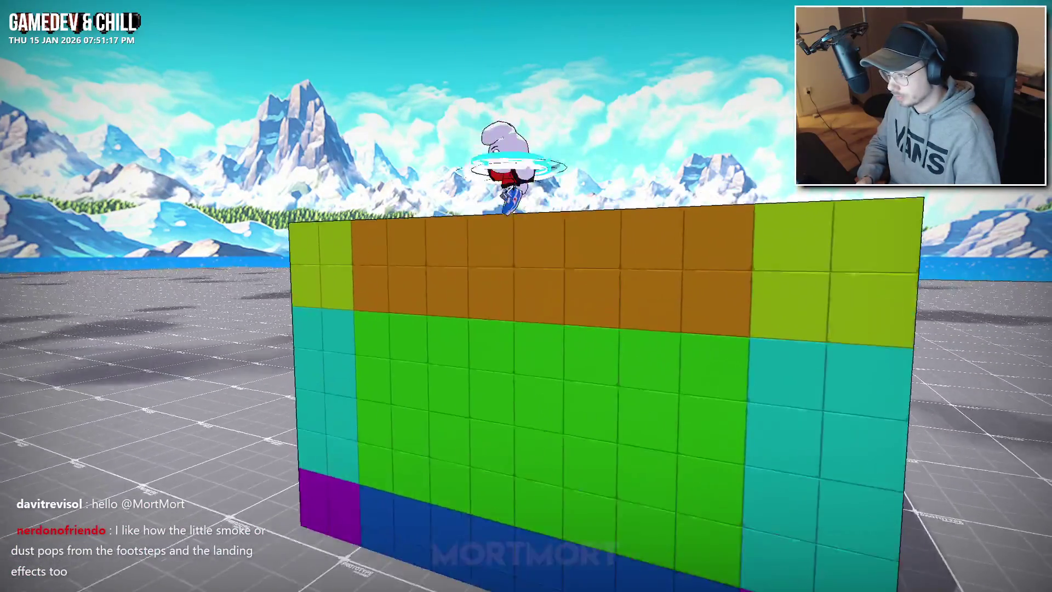
key(w)
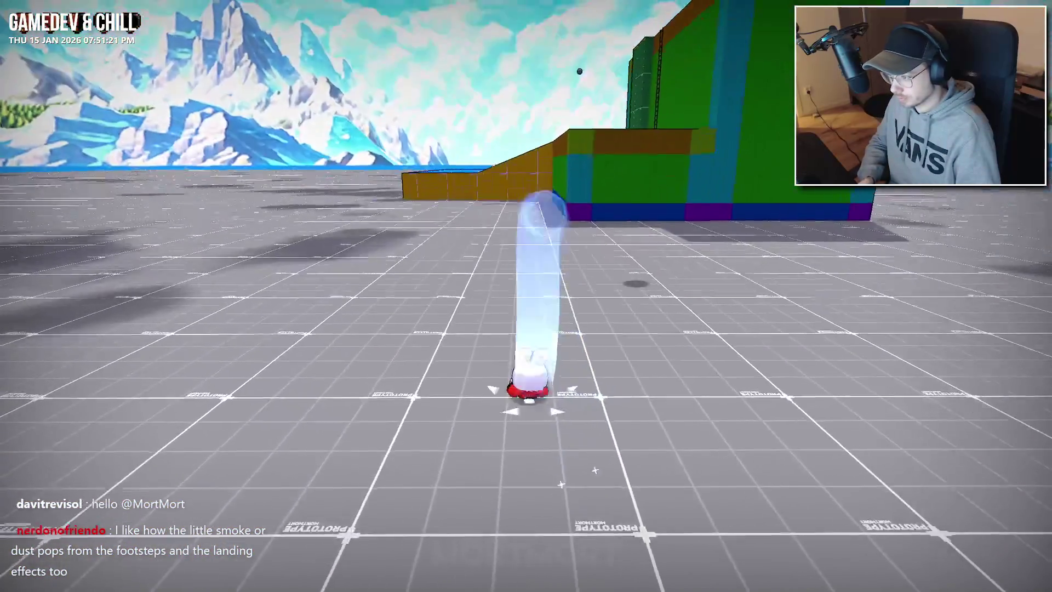
key(space)
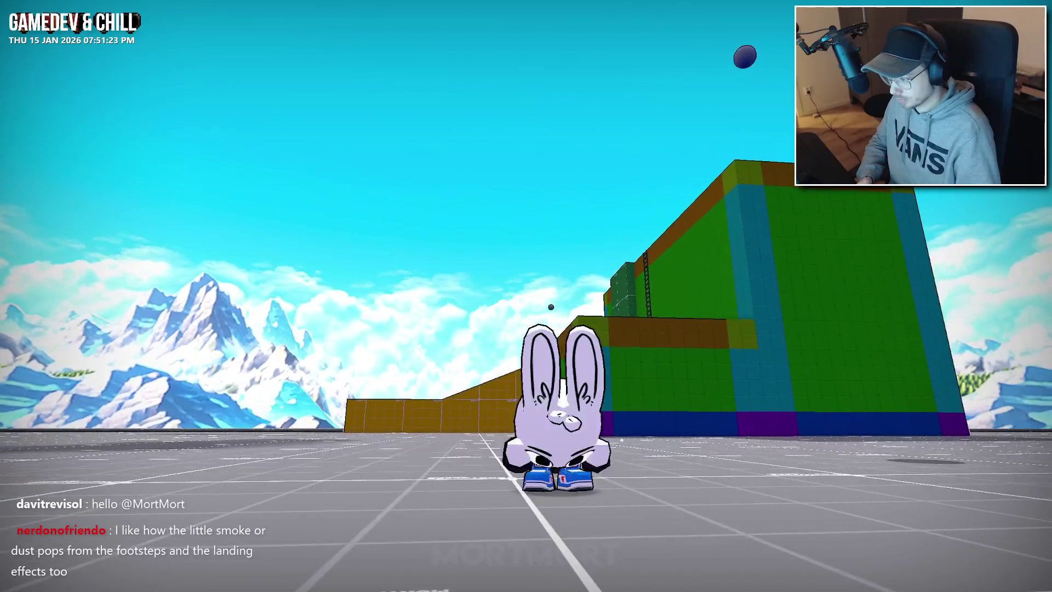
Step: Climb over the orange wall, jump up the green wall, and run down the ramp to the grey floor
key(w)
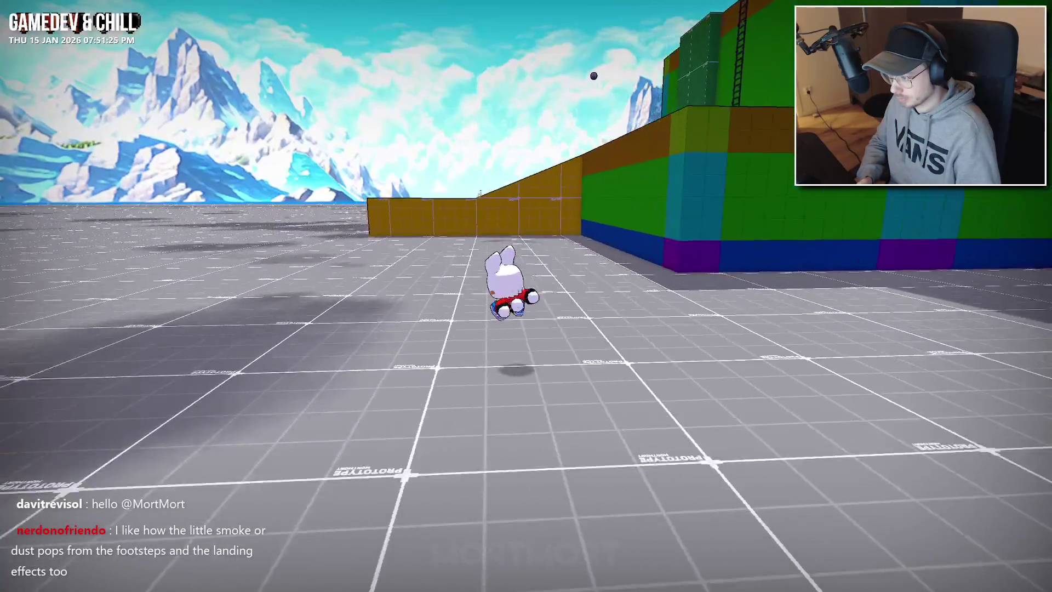
key(space)
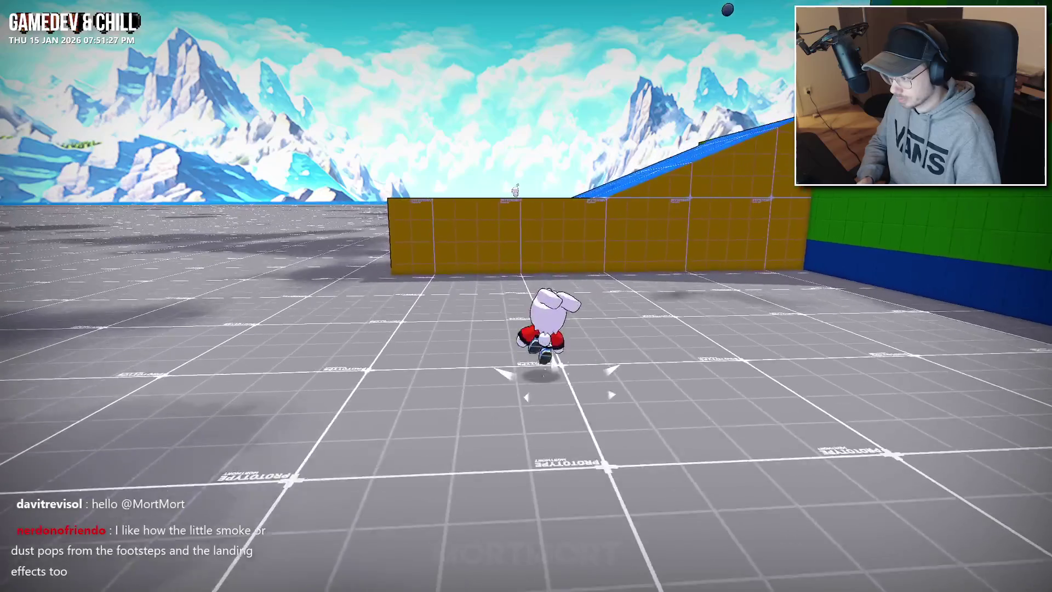
key(w)
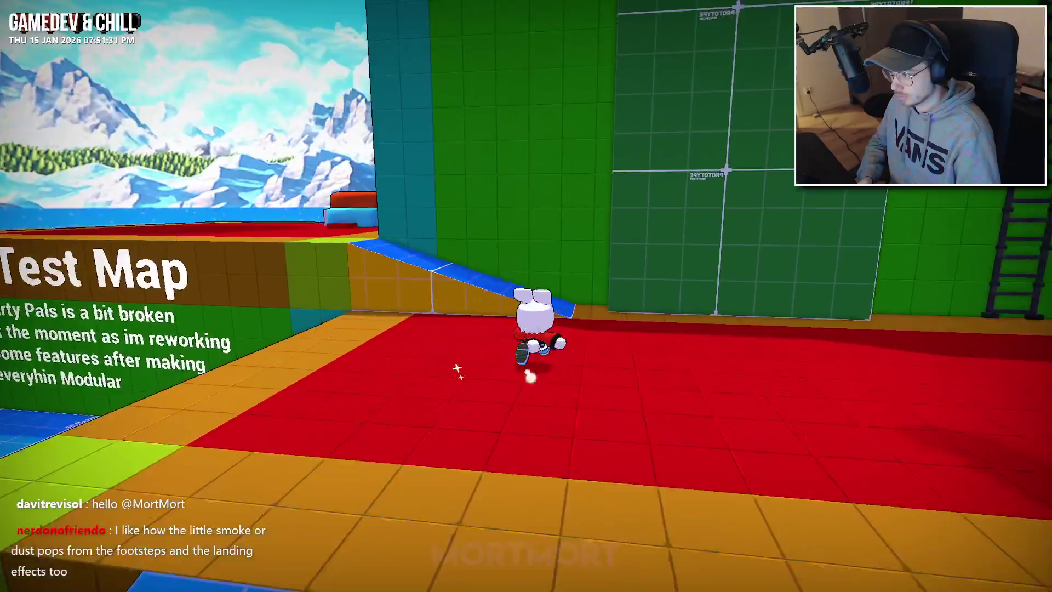
key(space)
key(w)
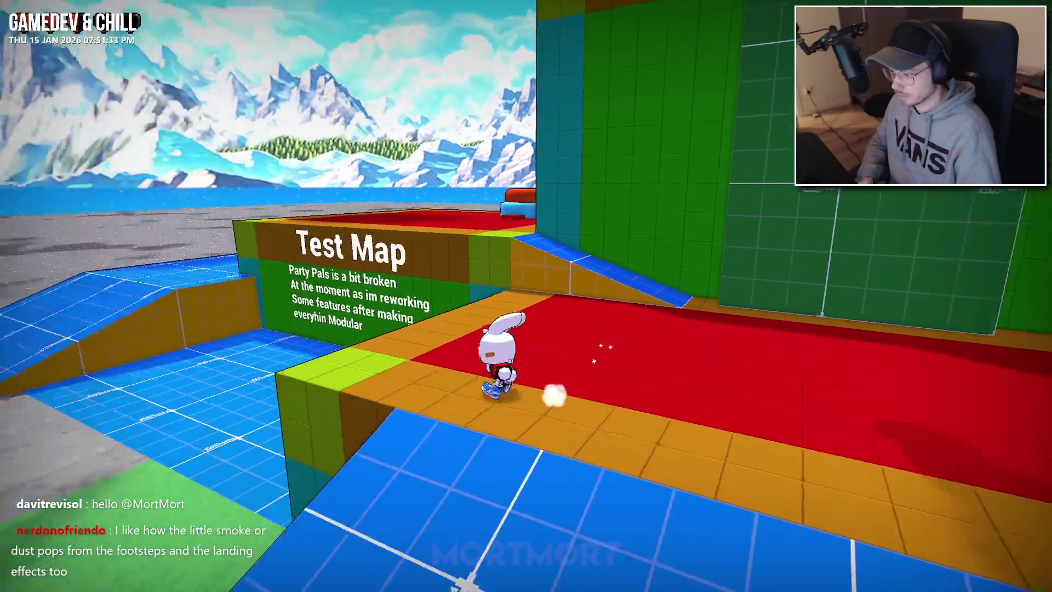
key(w)
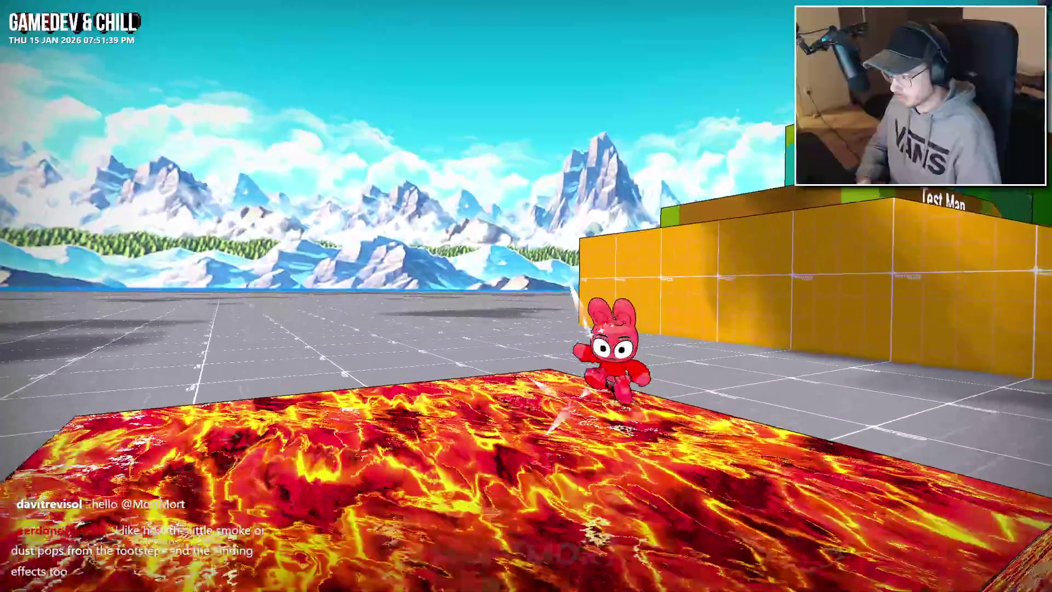
Step: Cross the lava block, turn away from the orange wall, and respawn at the start
key(d)
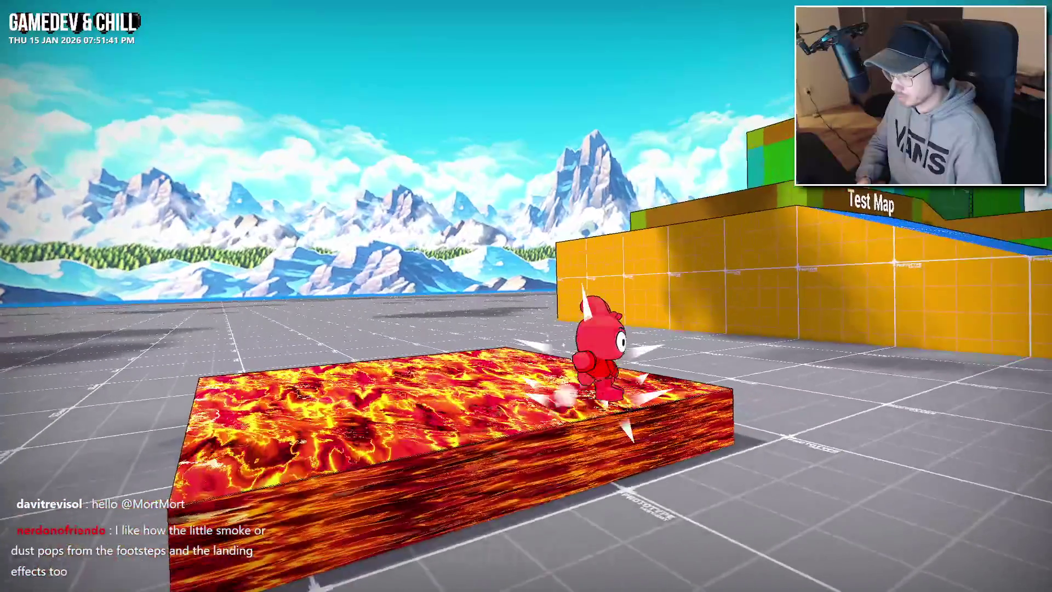
key(w)
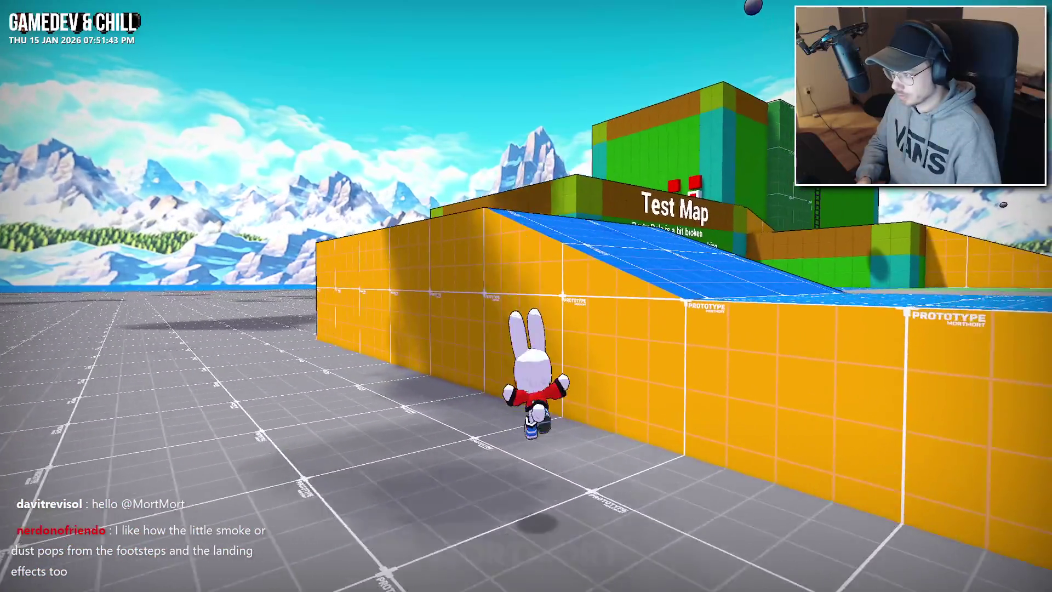
key(s)
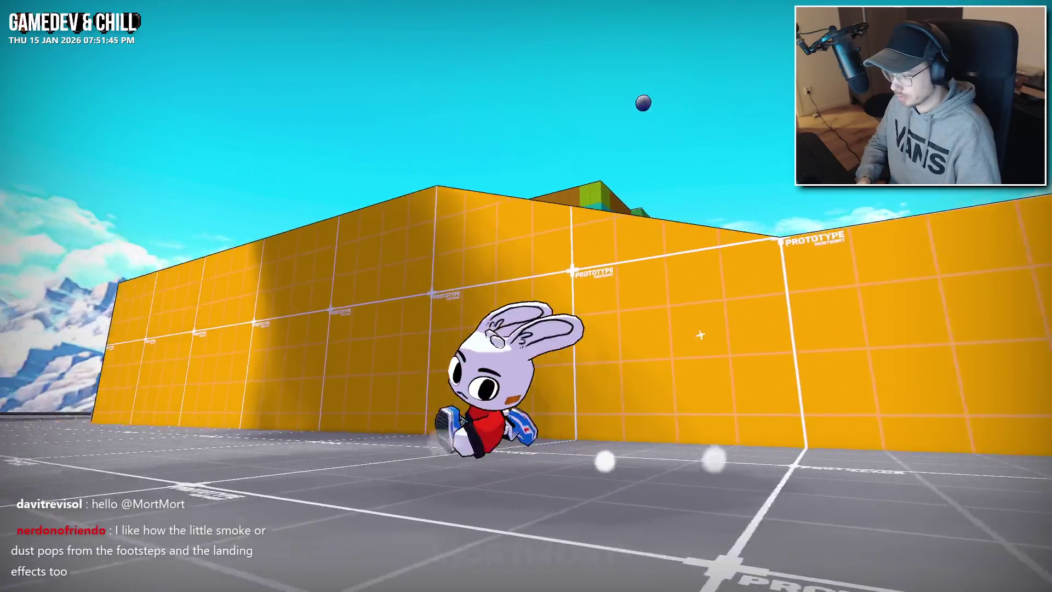
key(Return)
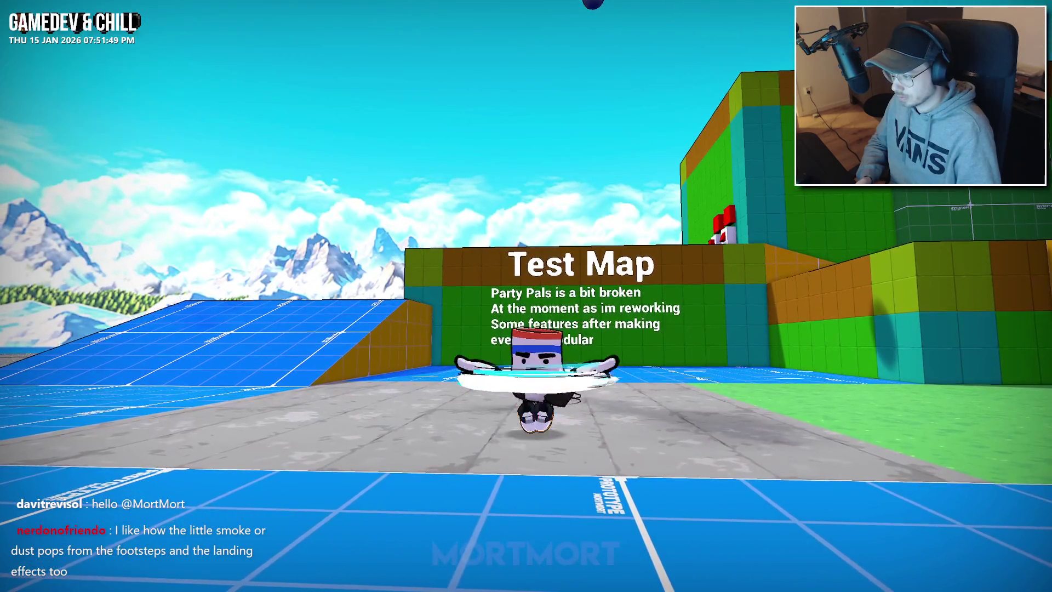
Step: Dive at the orange wall, then run back across the grey and blue floors up the ramp
key(a)
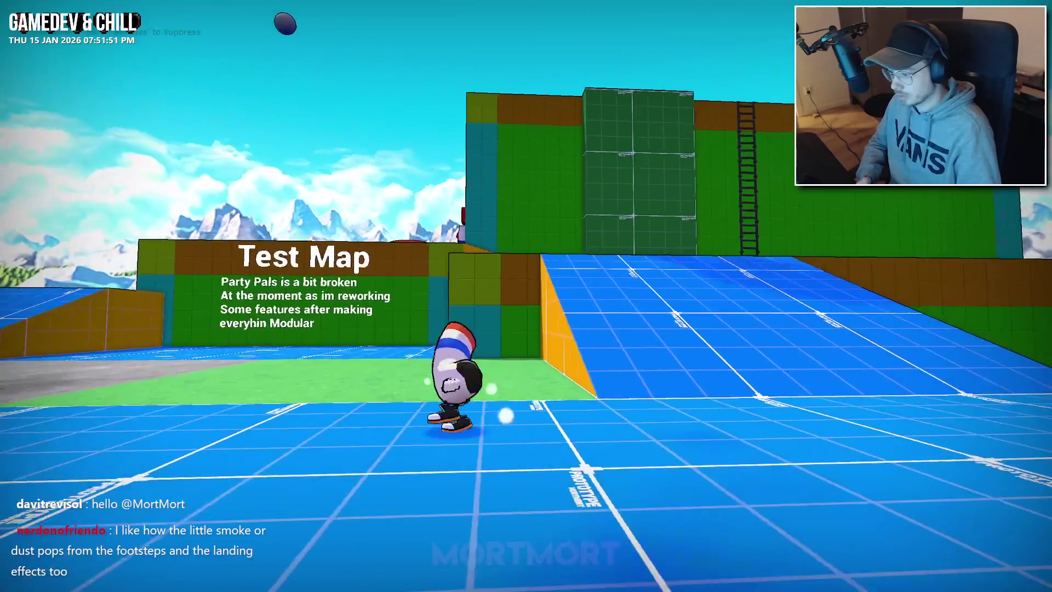
key(w)
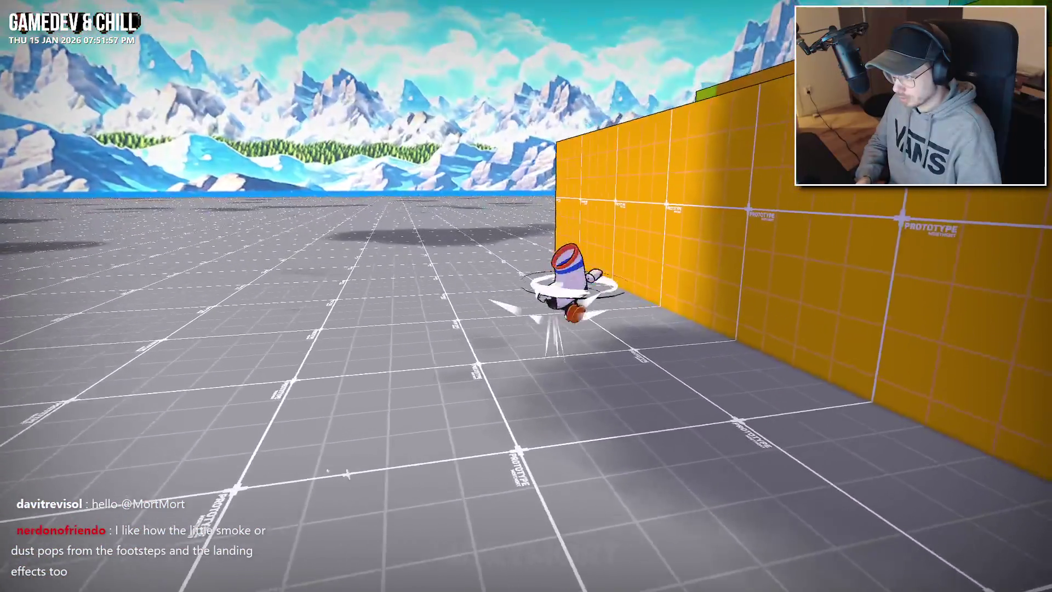
key(space)
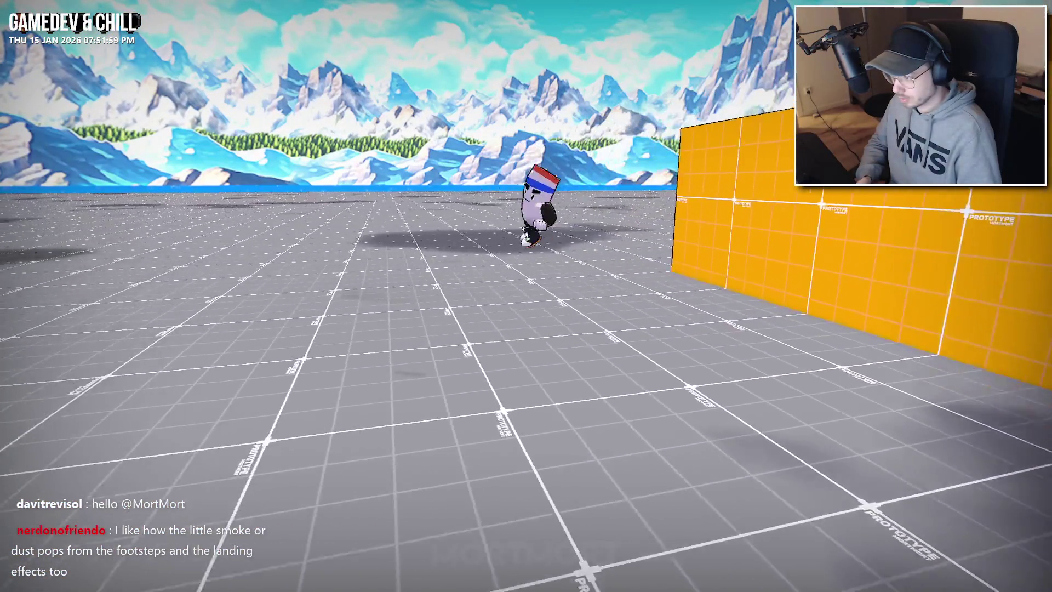
key(s)
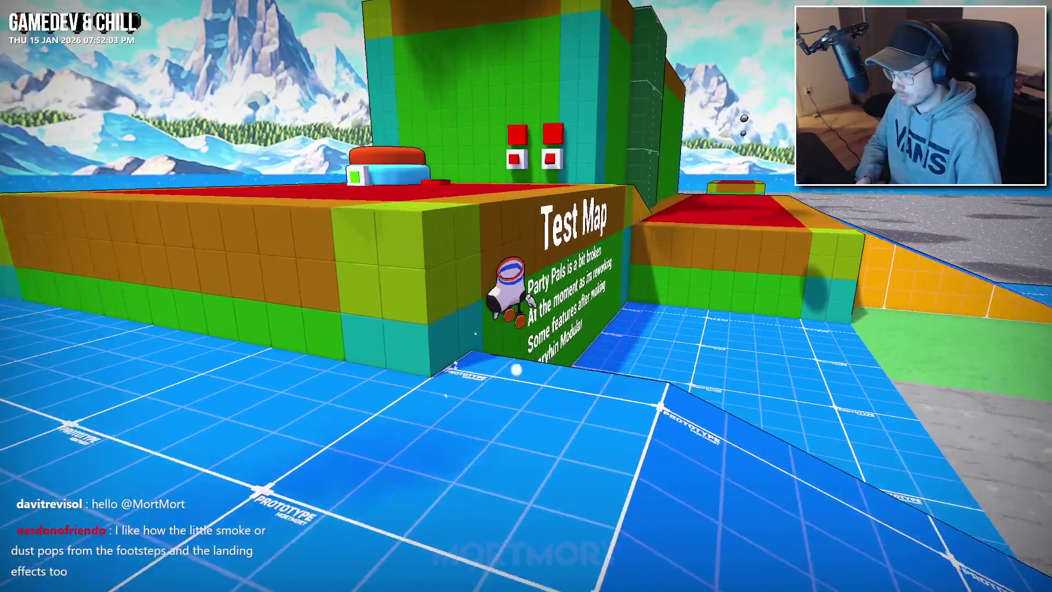
key(w)
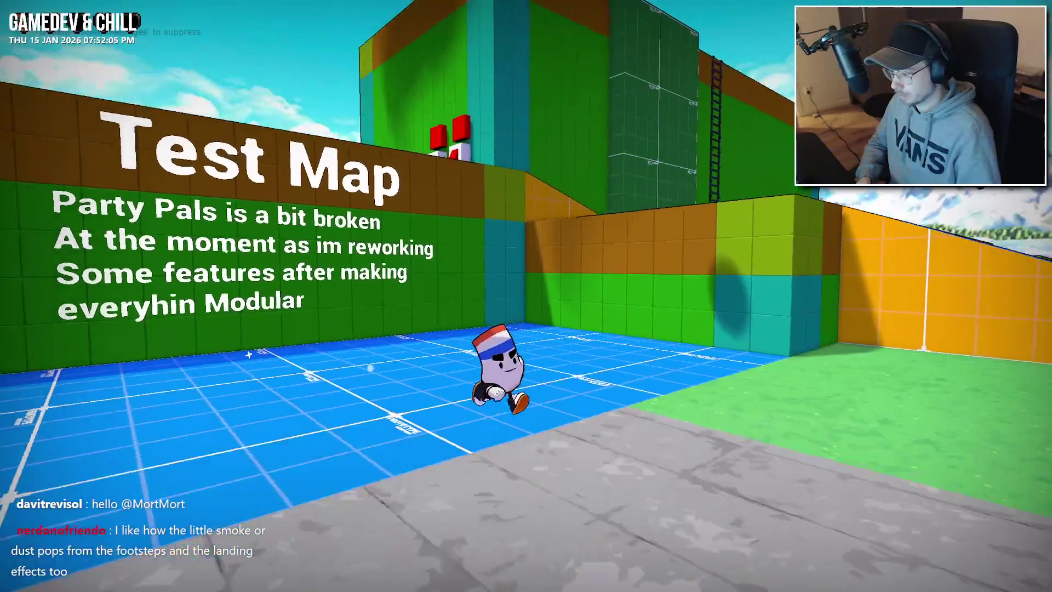
key(w)
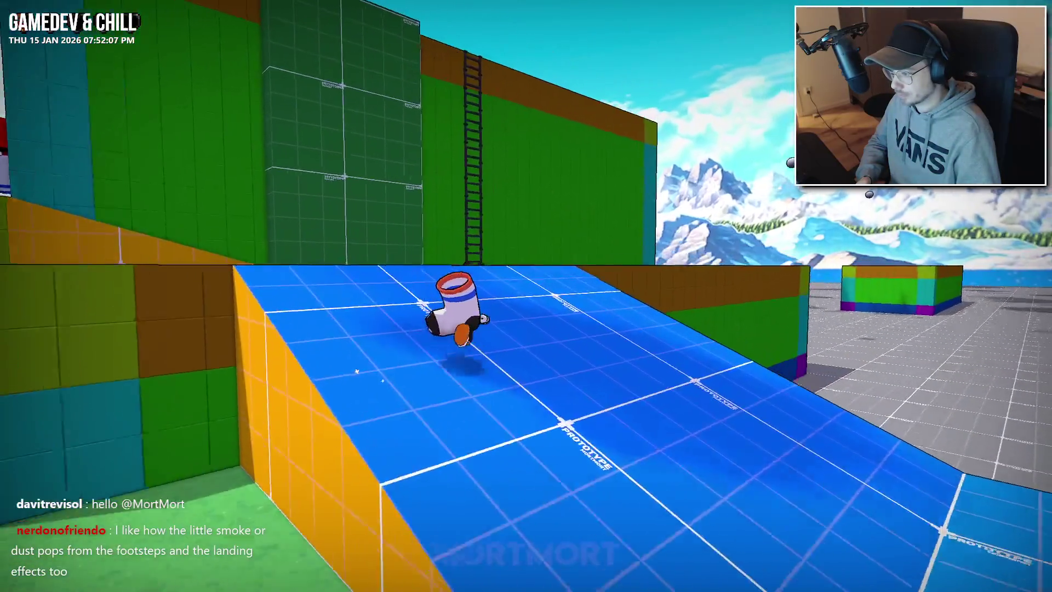
Step: Climb the ladder up and down, running back and forth along the red walkway
key(w)
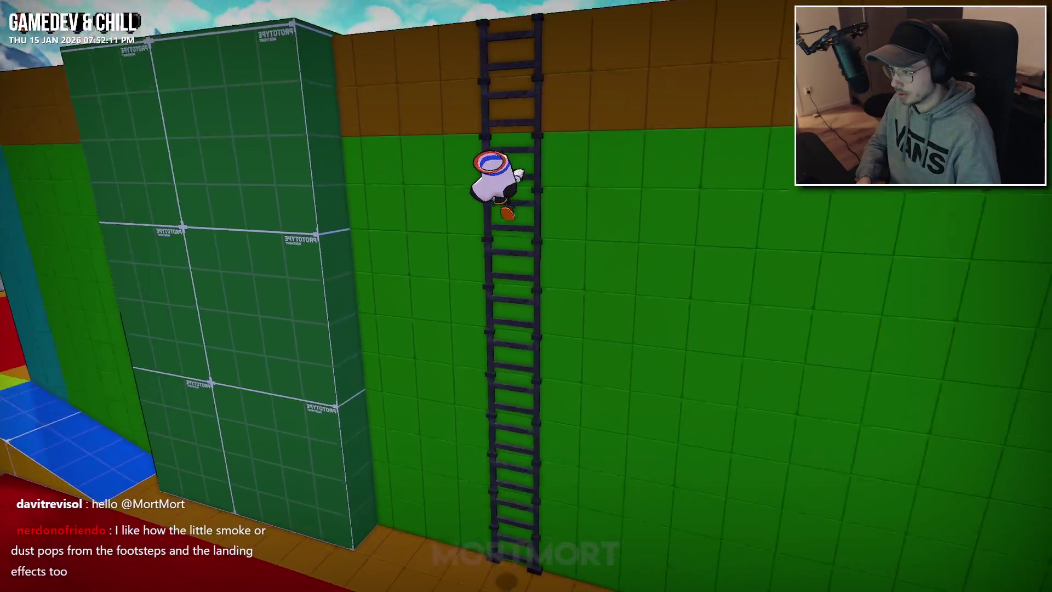
key(s)
key(s)
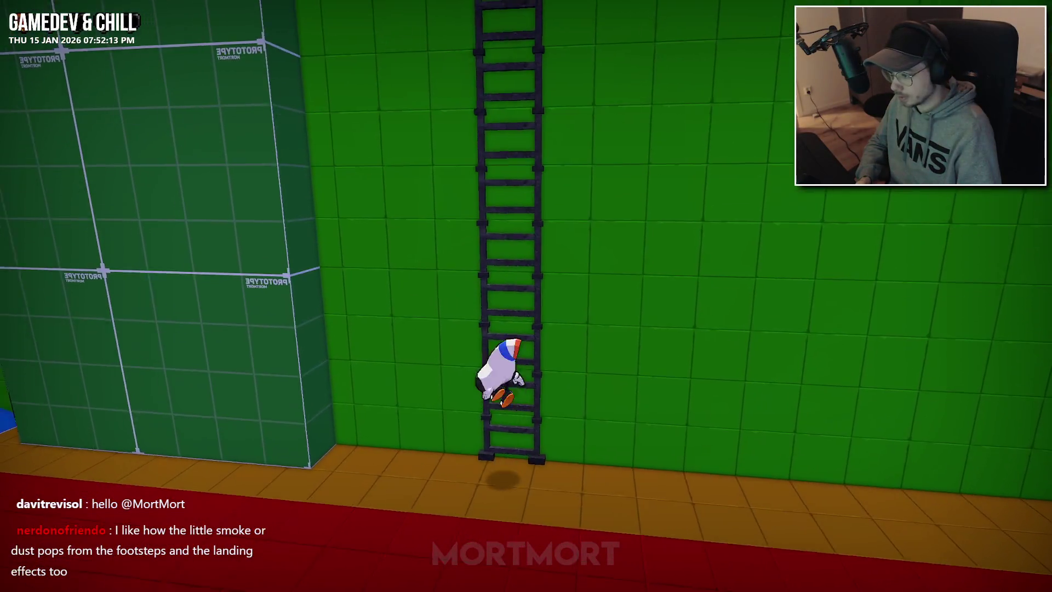
key(a)
key(d)
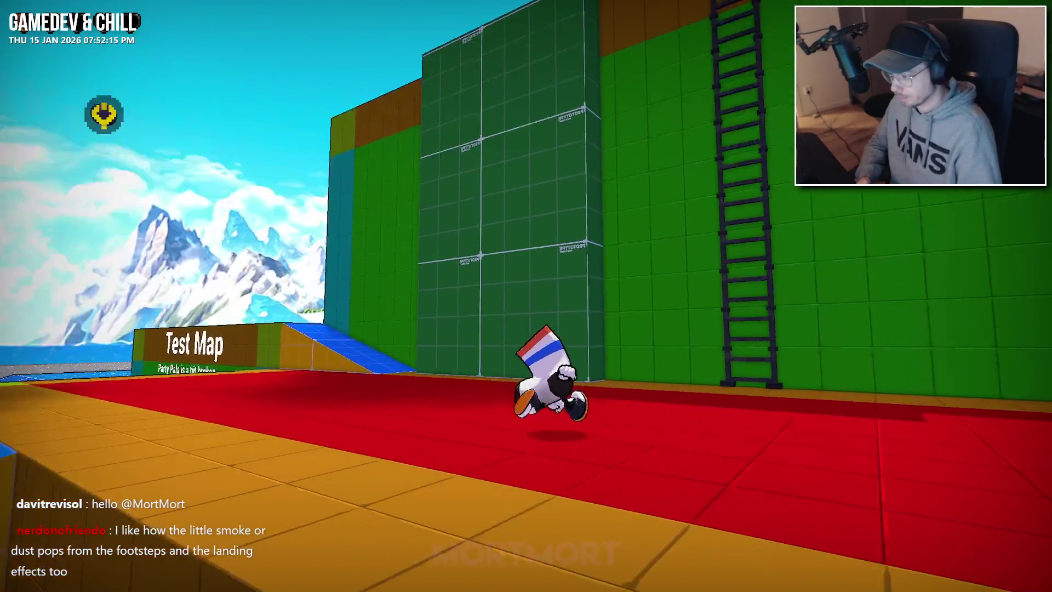
key(w)
key(s)
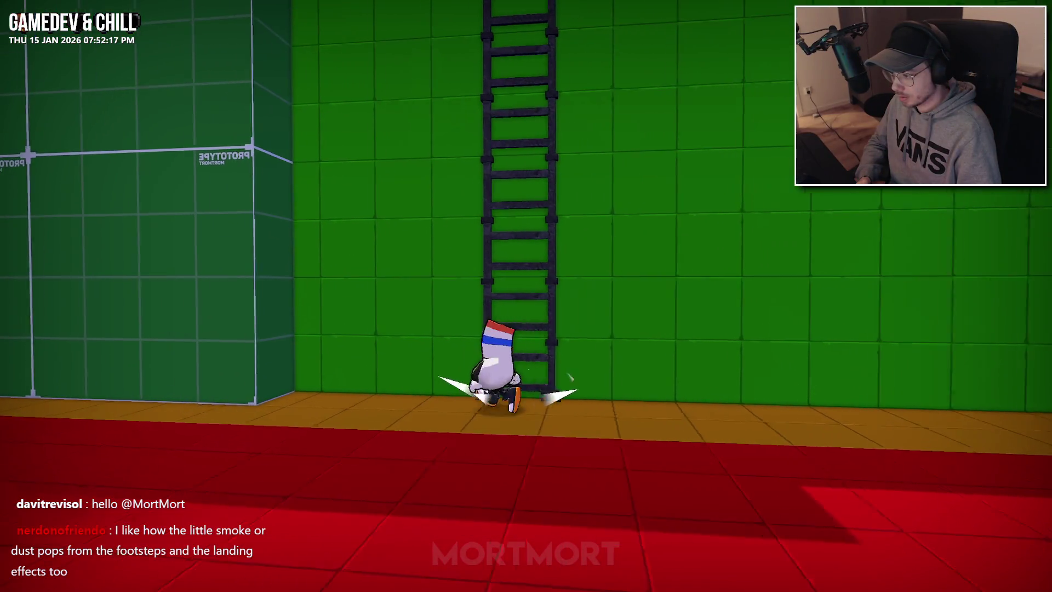
key(a)
key(d)
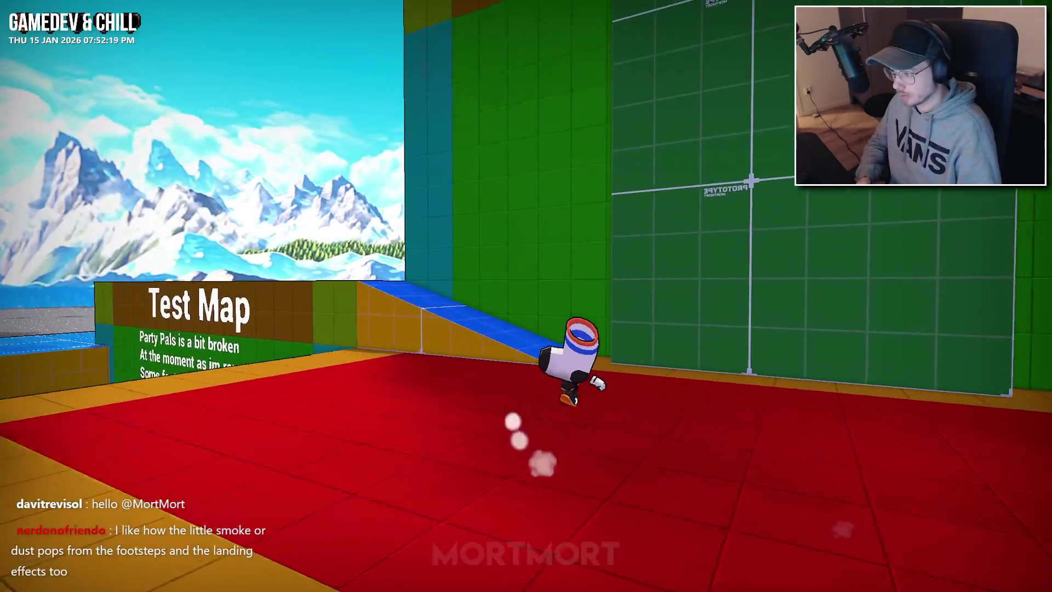
Step: Test wall climbing by going up, sideways and down the green wall
key(w)
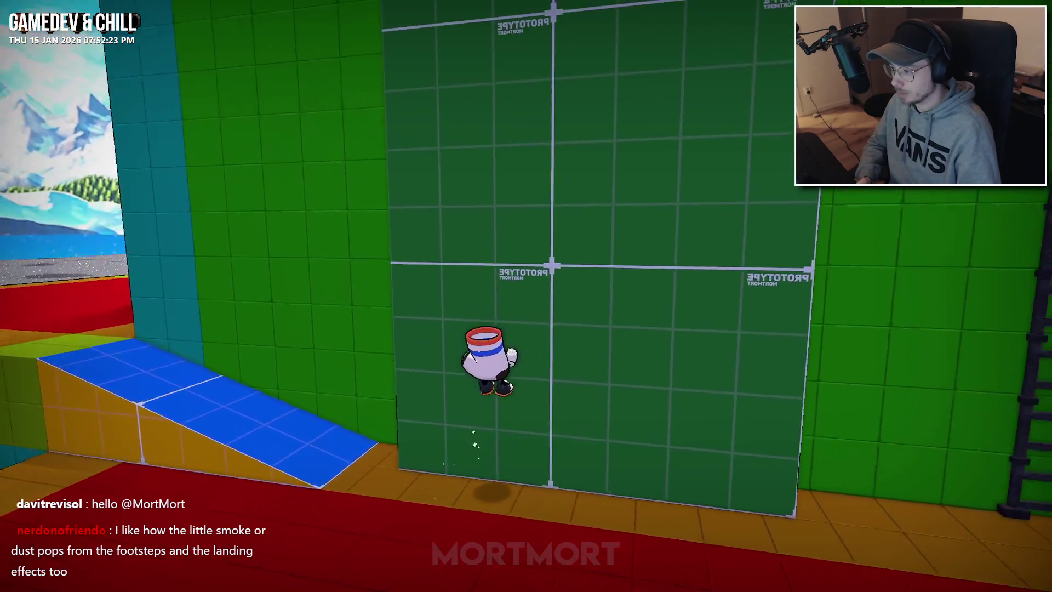
key(w)
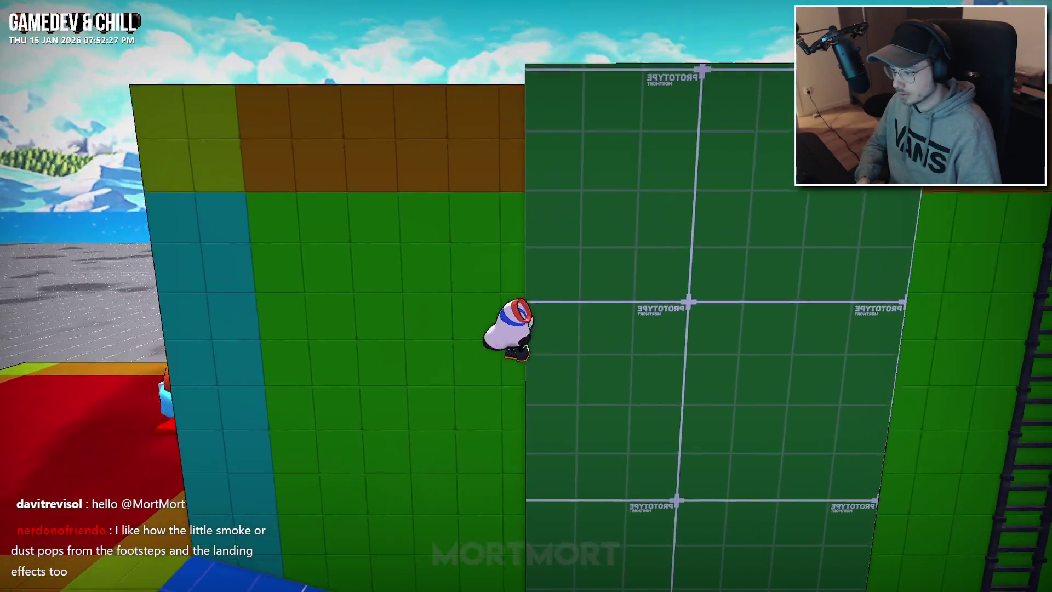
key(a)
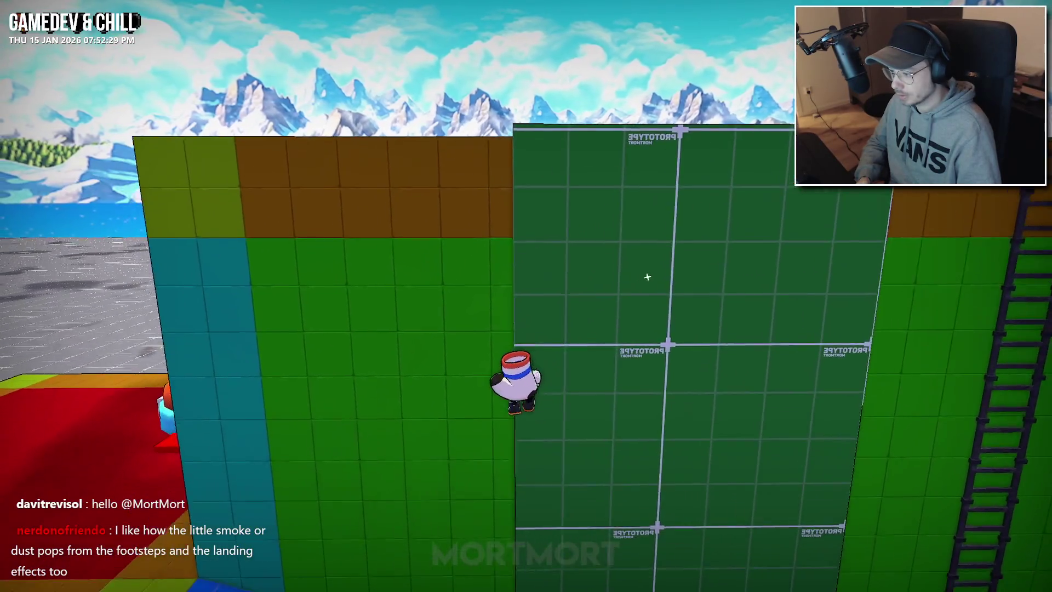
key(s)
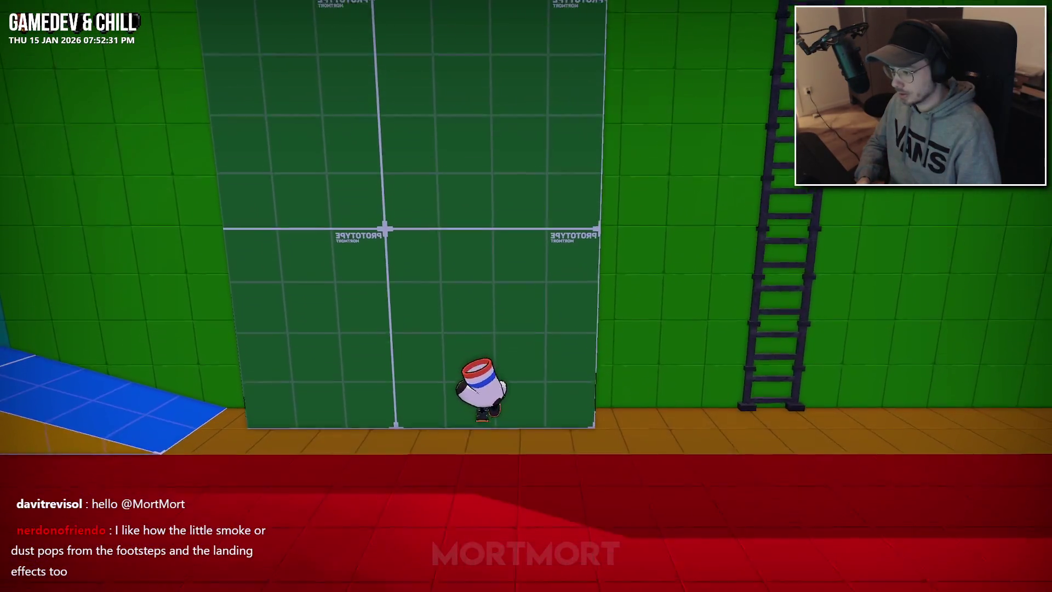
key(a)
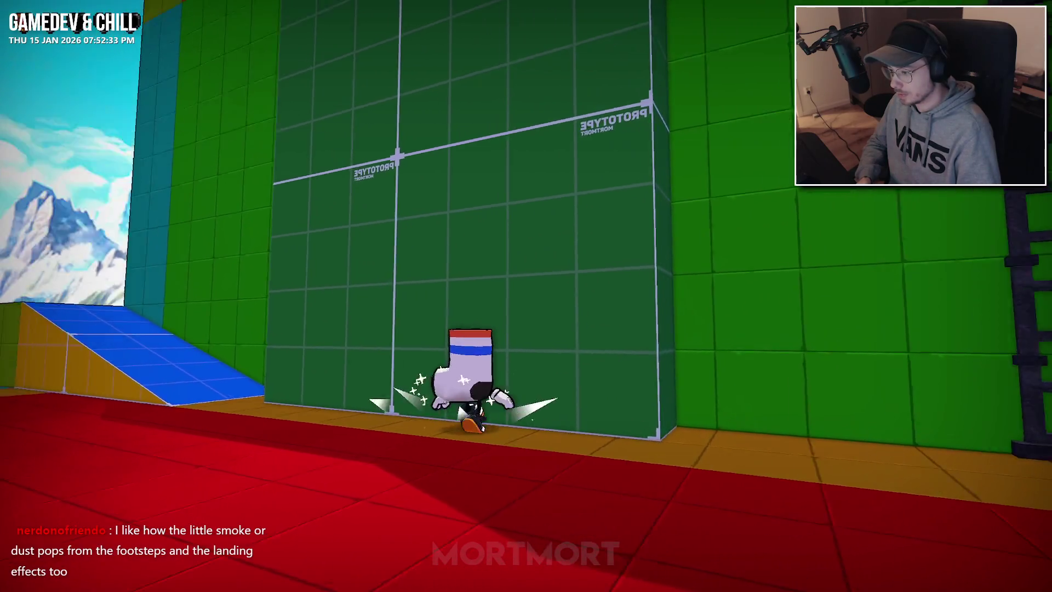
Step: Climb the green wall, cross the red platform and floors, and jump onto the lava block
key(w)
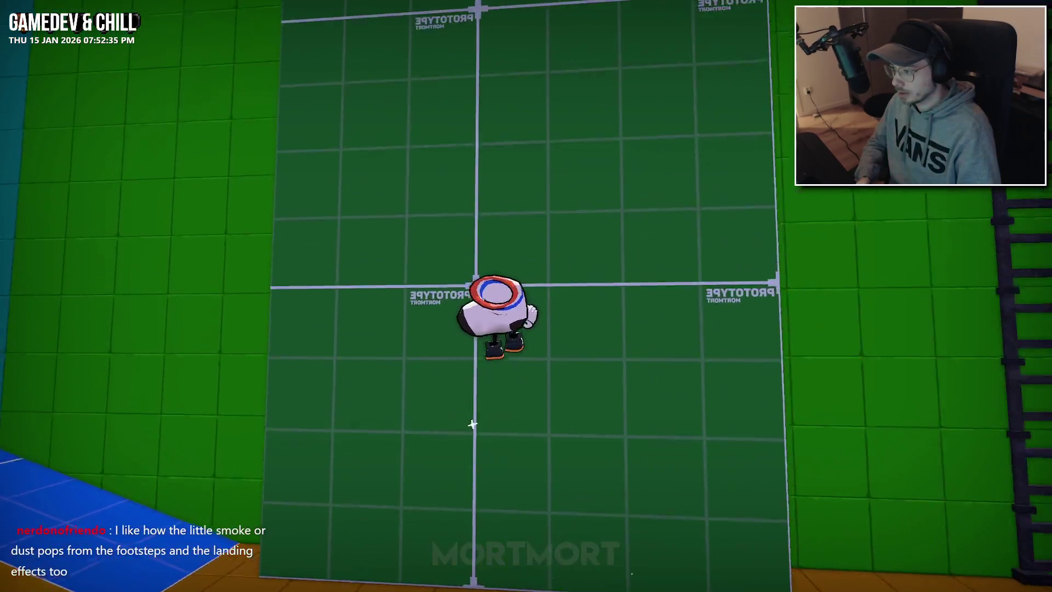
key(w)
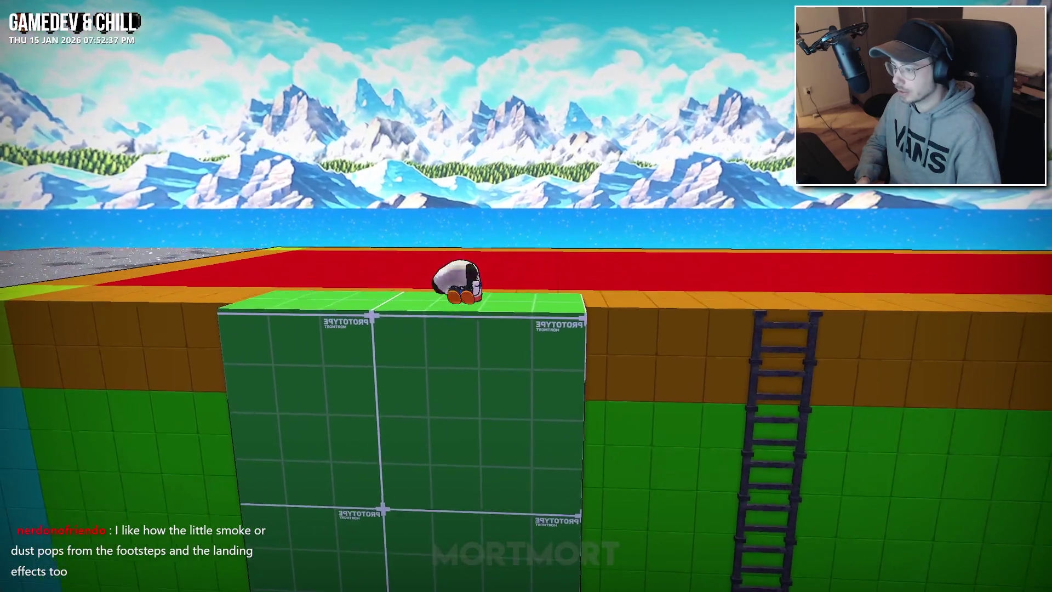
key(a)
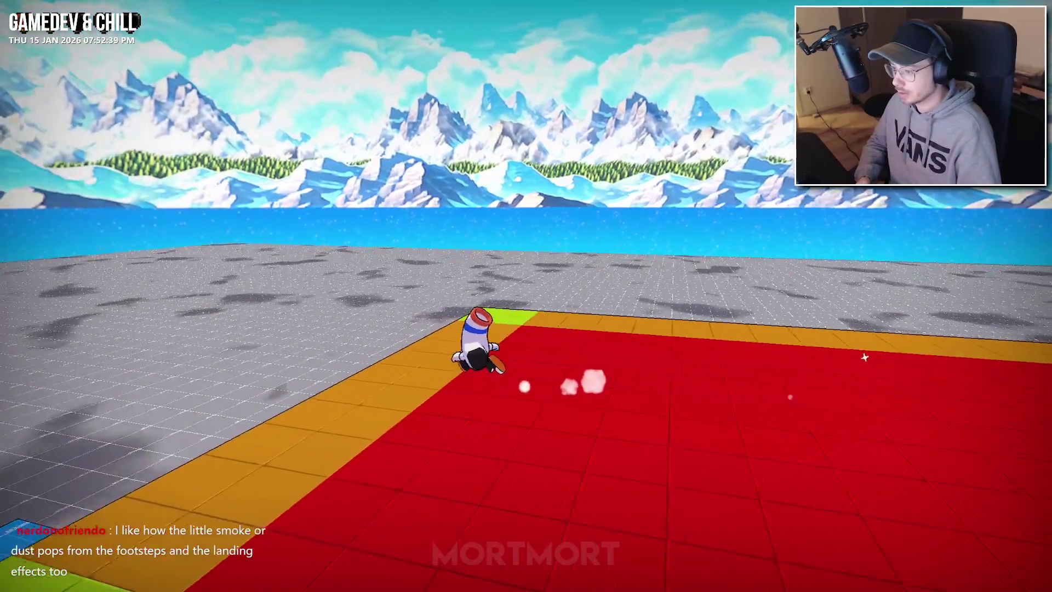
key(w)
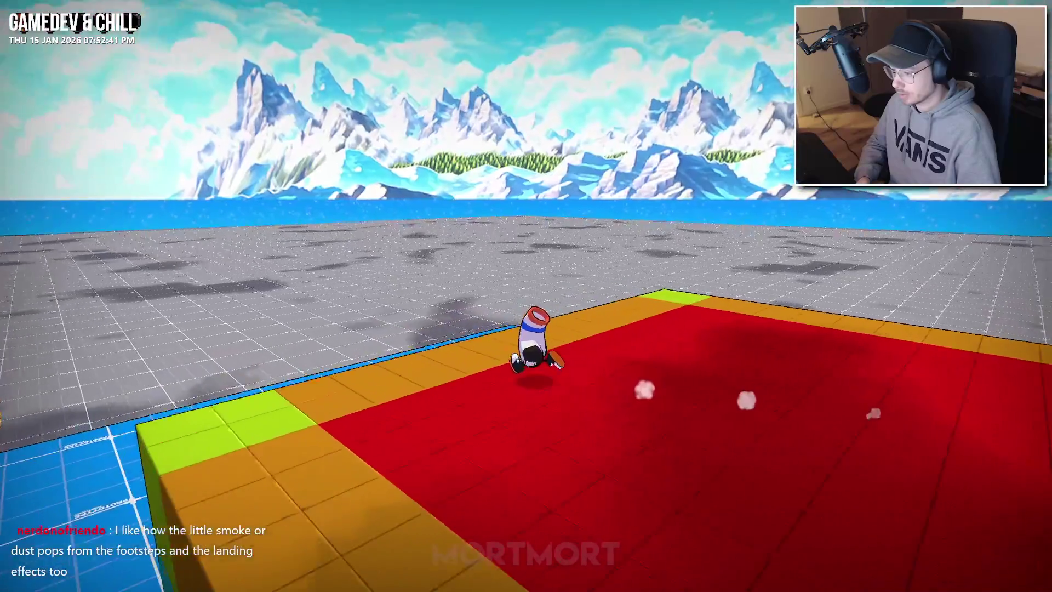
key(w)
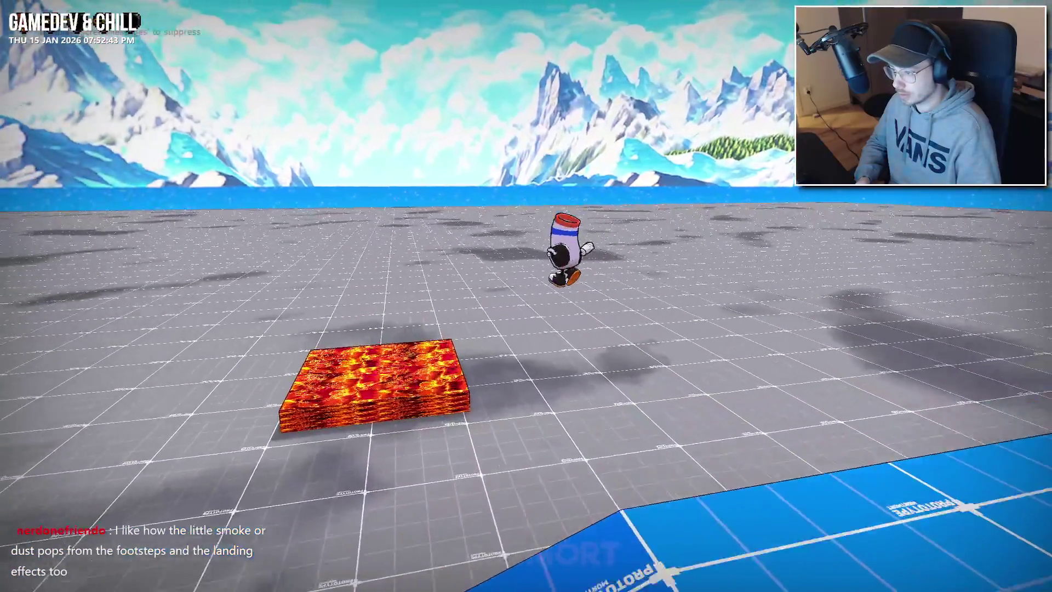
key(space)
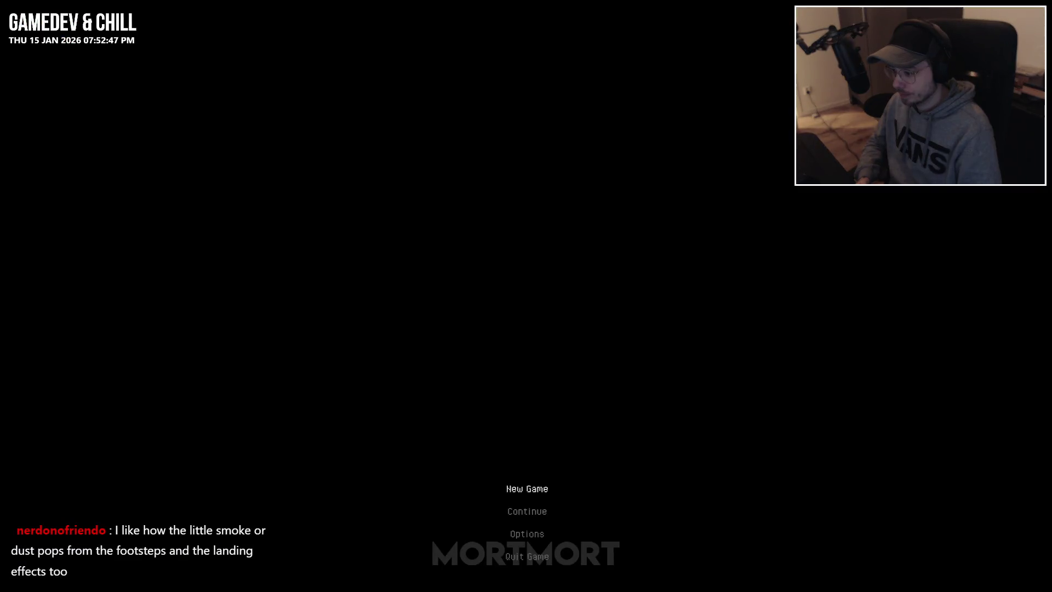
Step: Stop play, run a quick Alt+P playtest and stop it, then return to BP_UI_3DHud and switch to Discord
key(s)
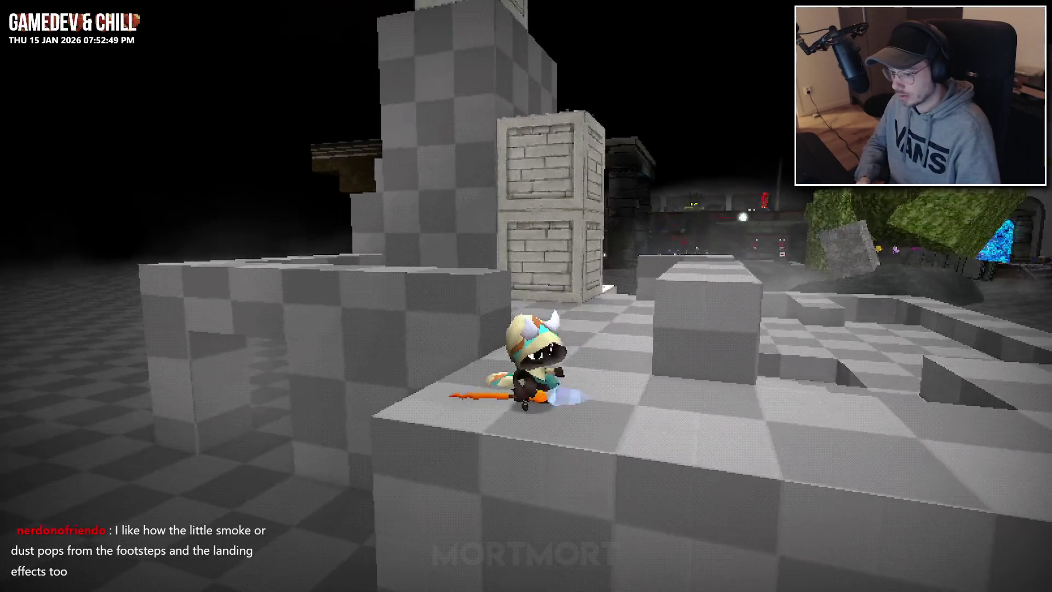
key(Escape)
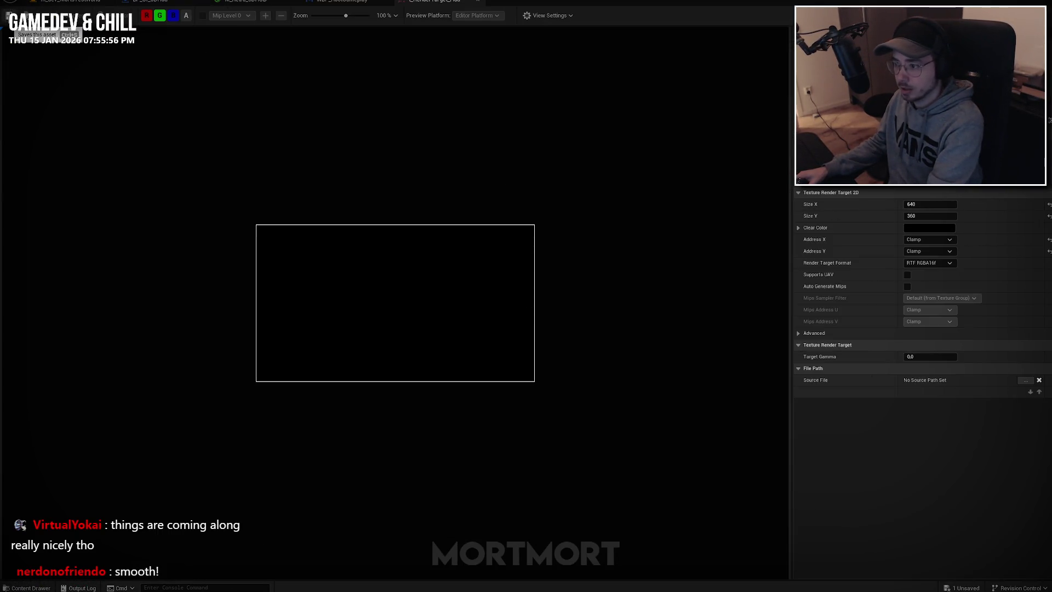
key(alt+p)
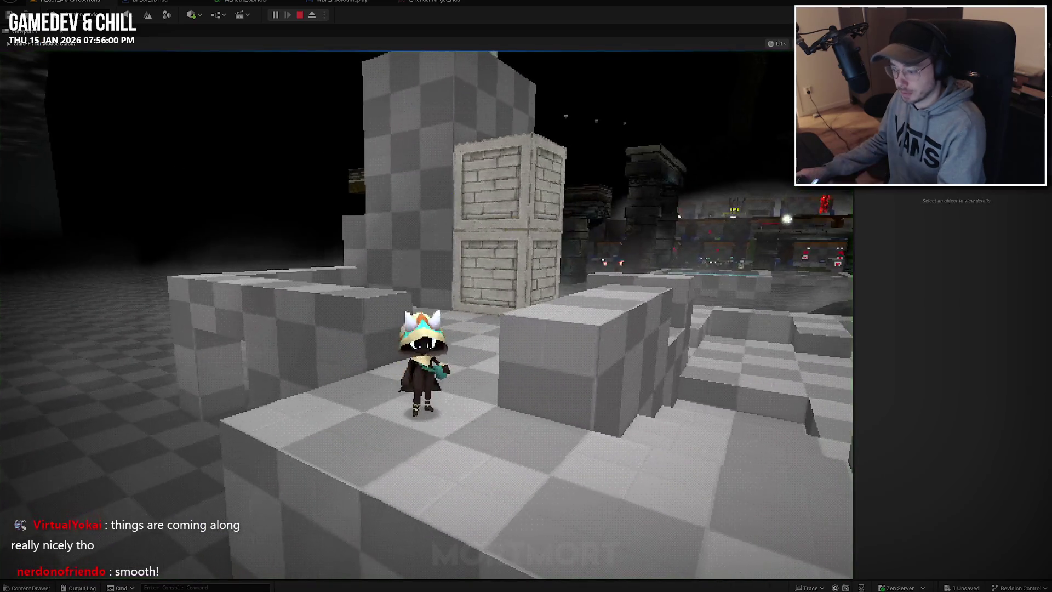
key(Escape)
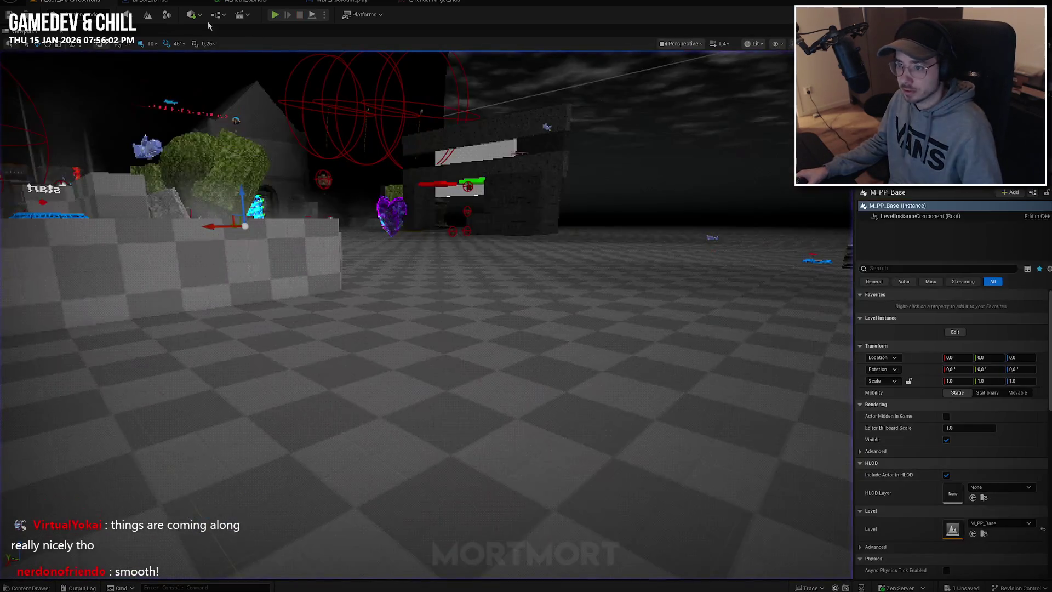
click(150, 1)
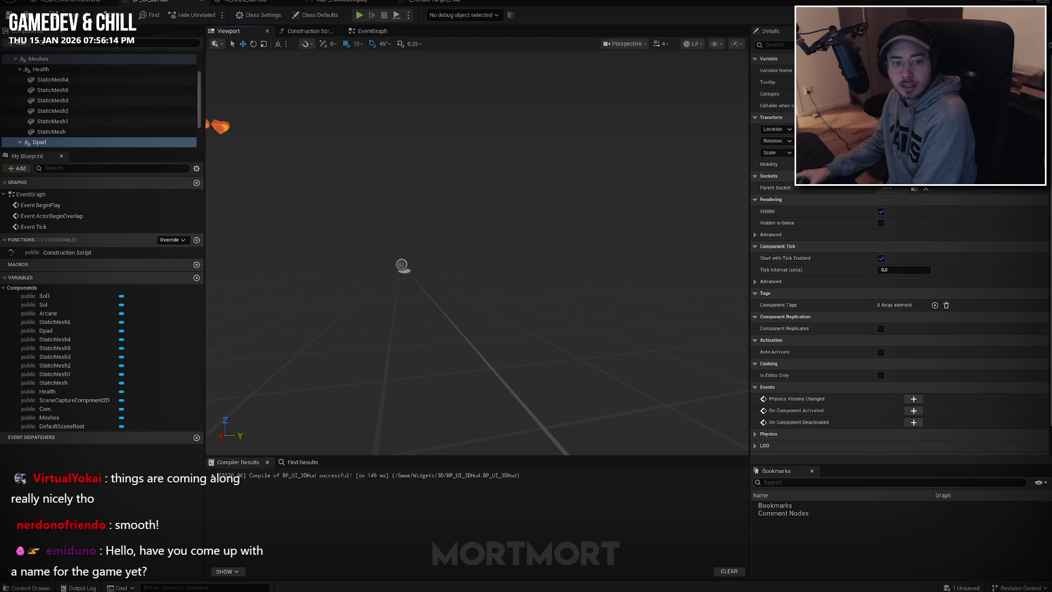
key(alt+Tab)
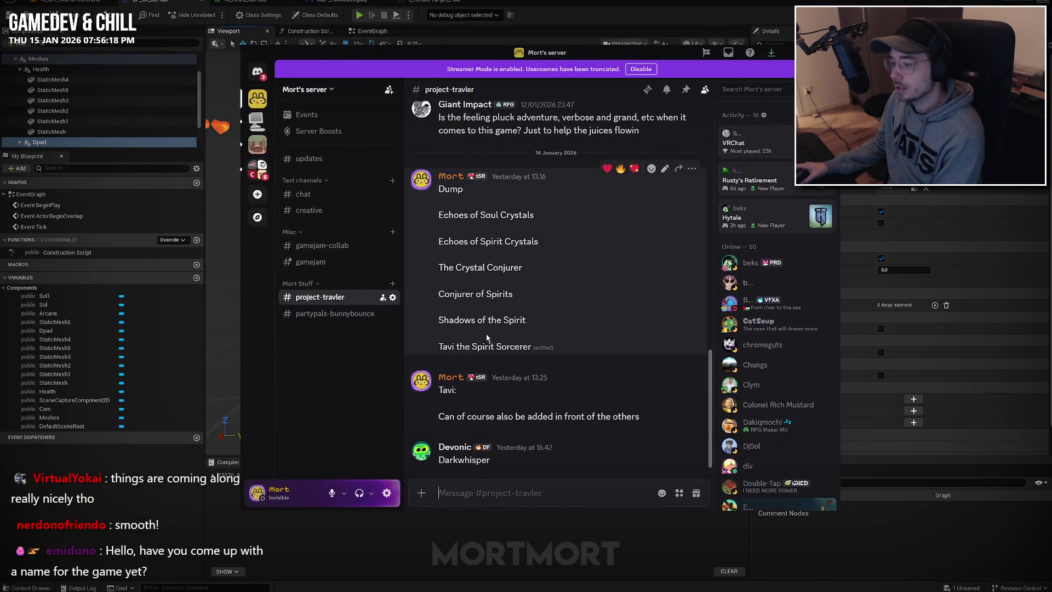
drag(470, 348, 441, 348)
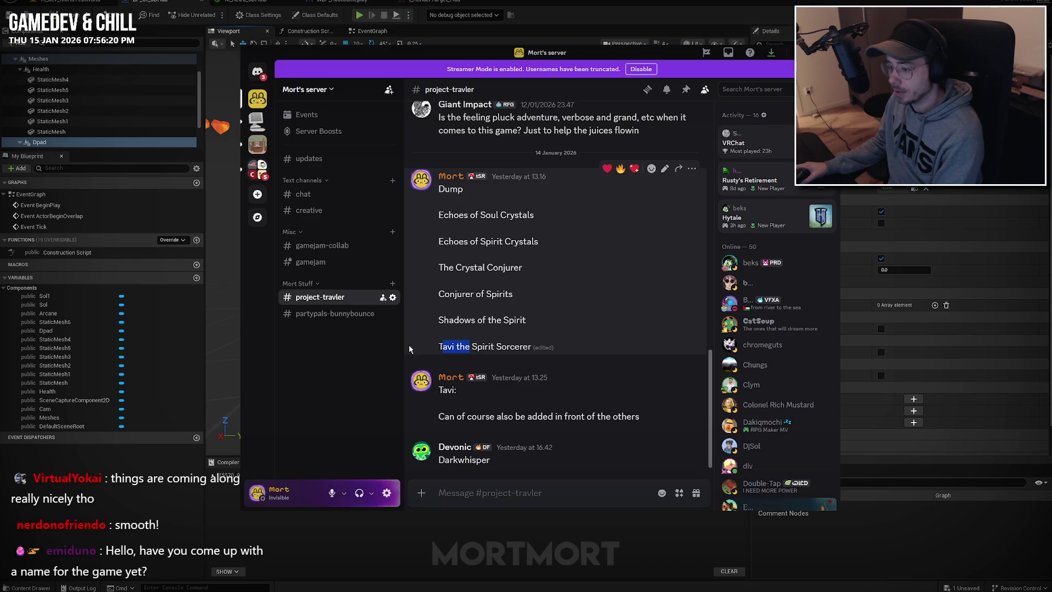
double_click(441, 349)
scroll(542, 295, up, 3)
scroll(550, 294, down, 3)
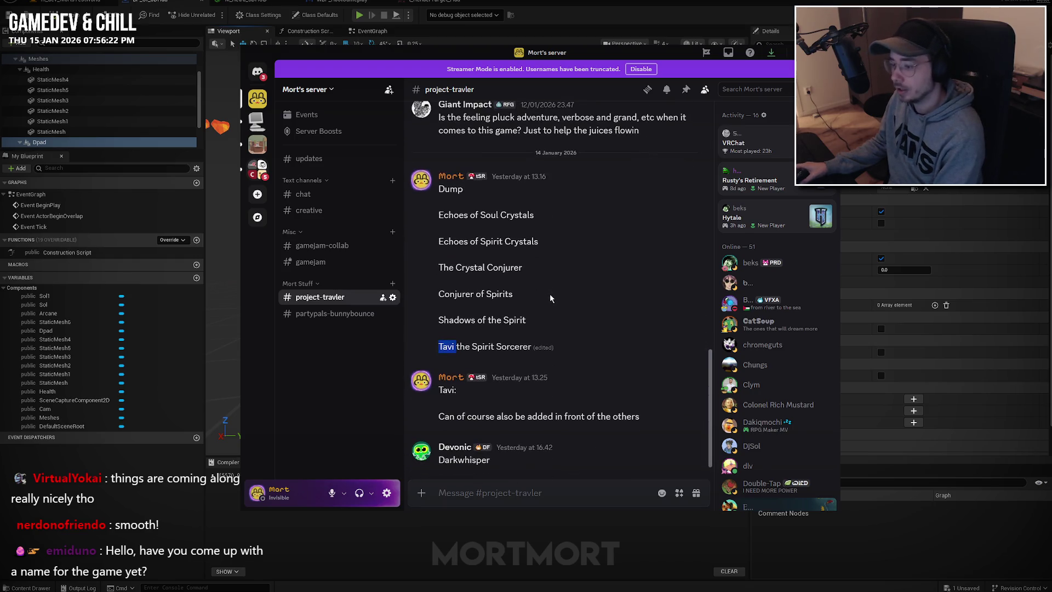
click(575, 328)
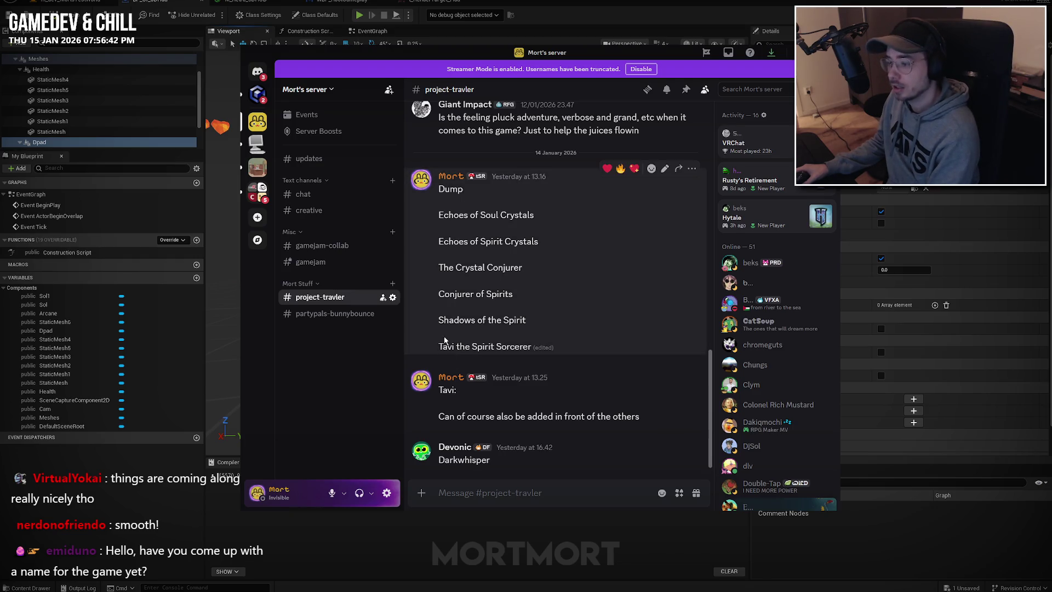
mouse_move(443, 319)
mouse_down()
mouse_move(498, 318)
mouse_move(444, 317)
mouse_up()
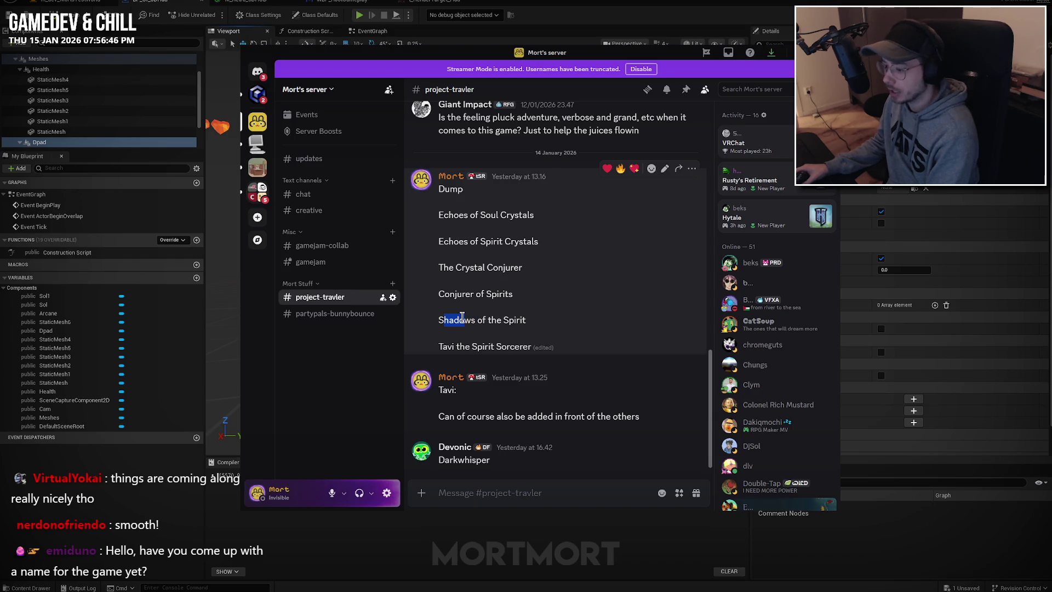
click(491, 338)
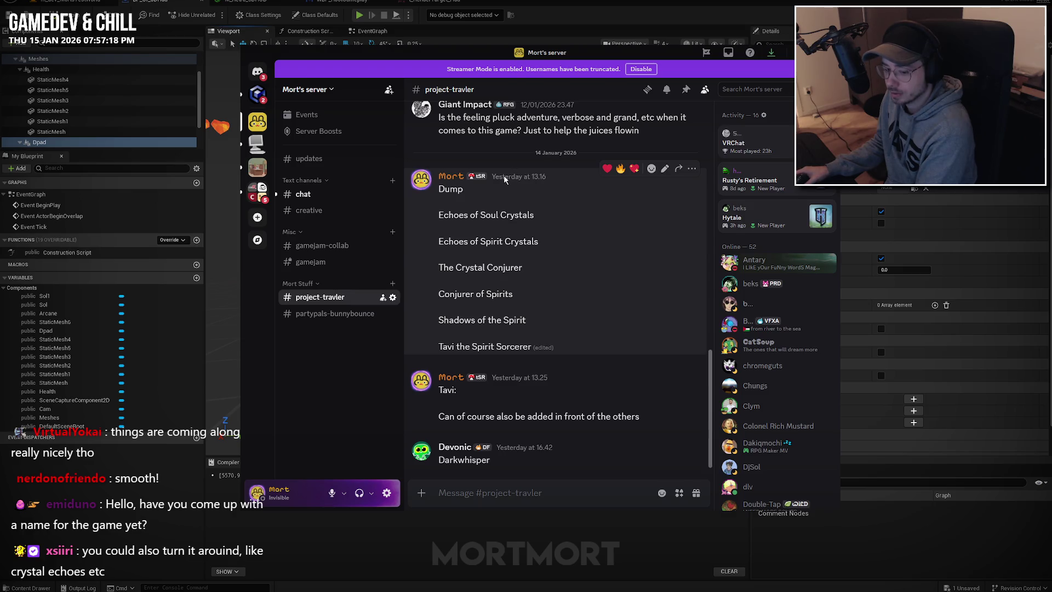
Step: Leave the Discord chat and return to the BP_UI_3DHud Blueprint in Unreal
mouse_move(504, 180)
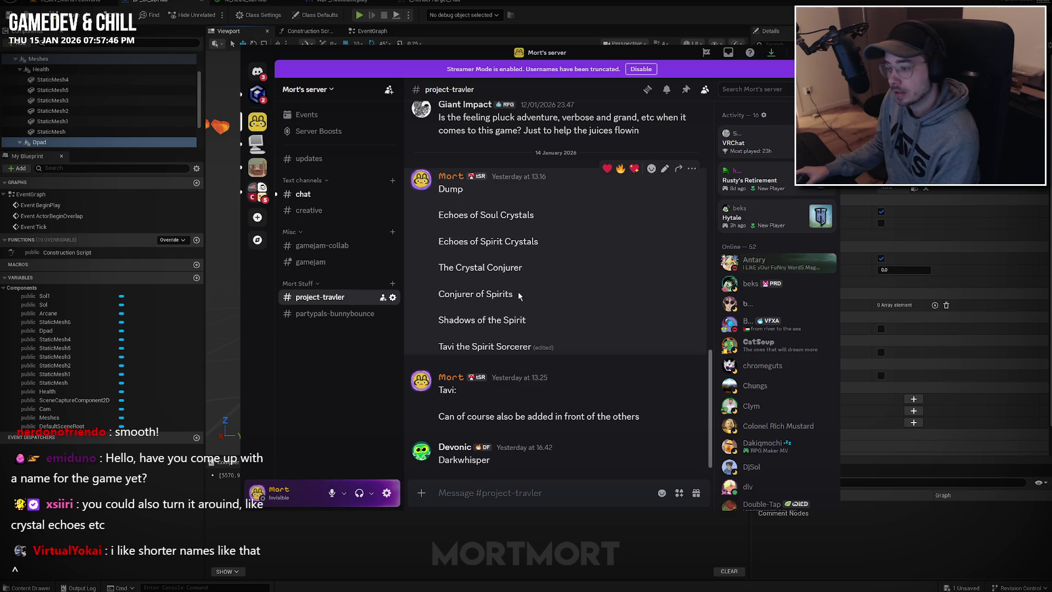
key(alt+Tab)
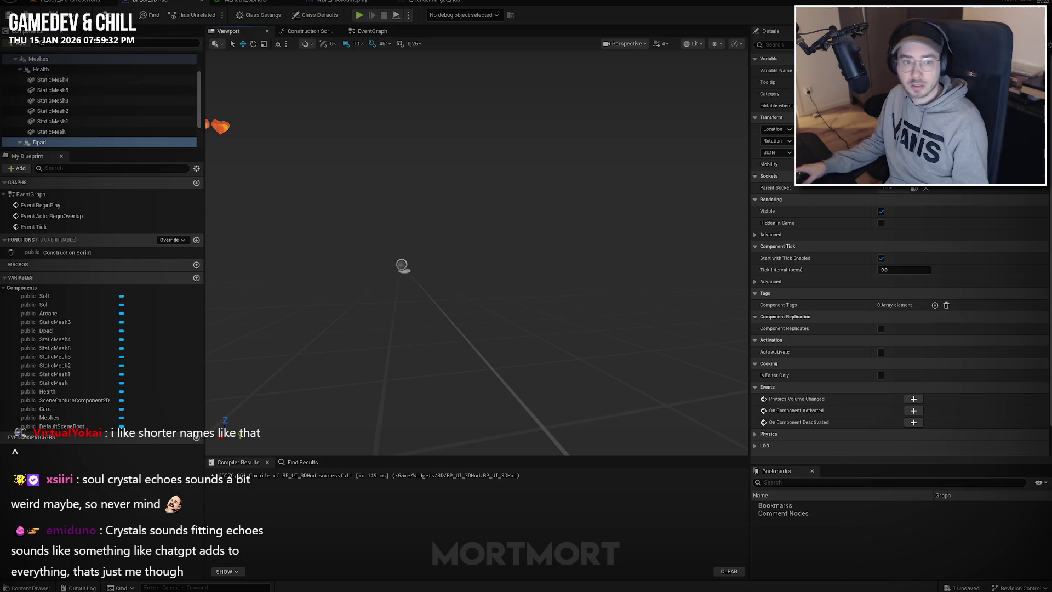
key(alt+Tab)
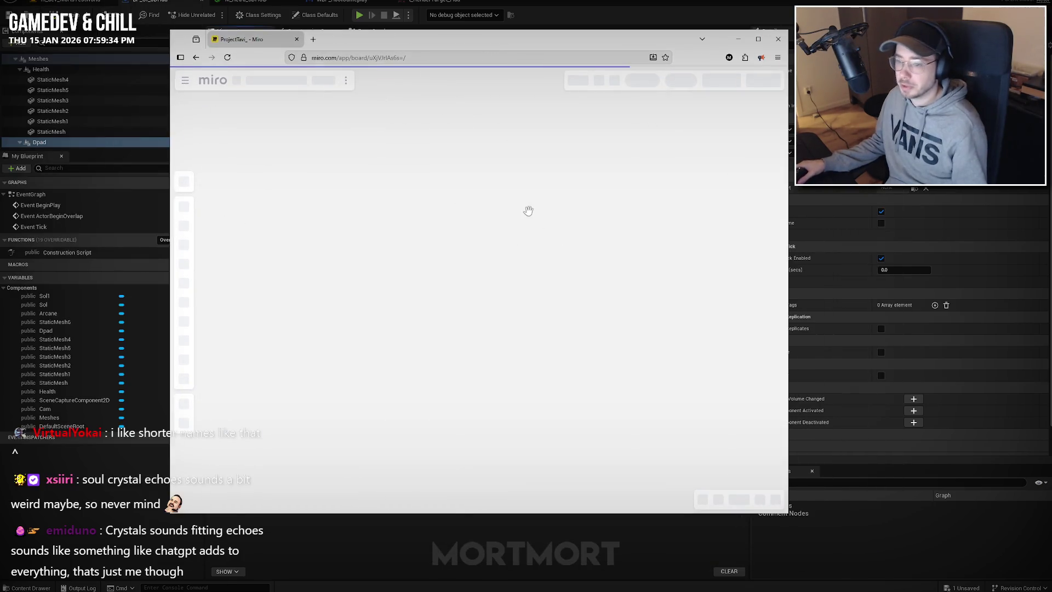
scroll(669, 218, down, 5)
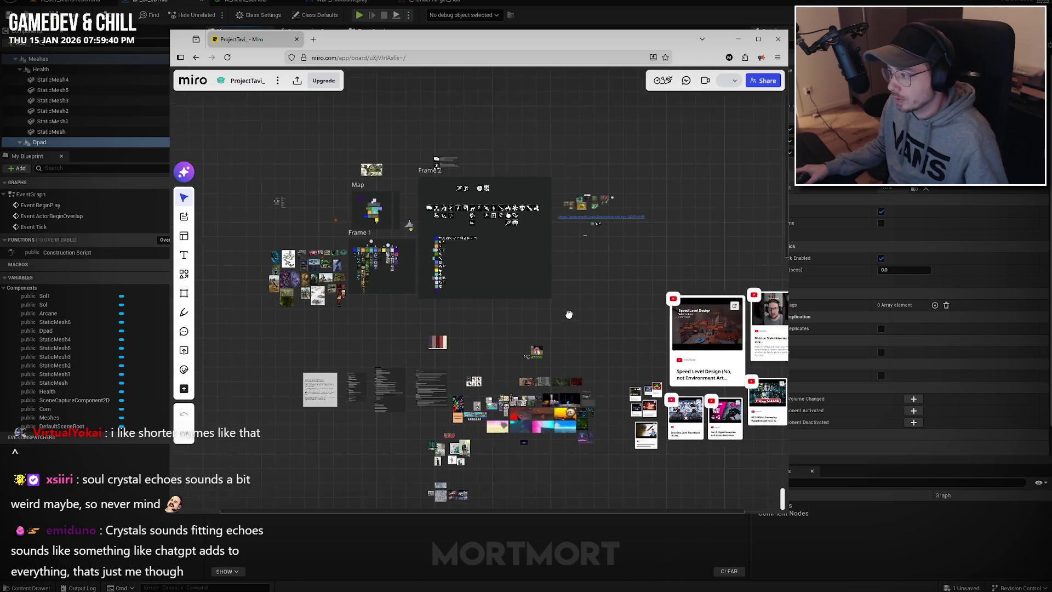
scroll(394, 209, up, 5)
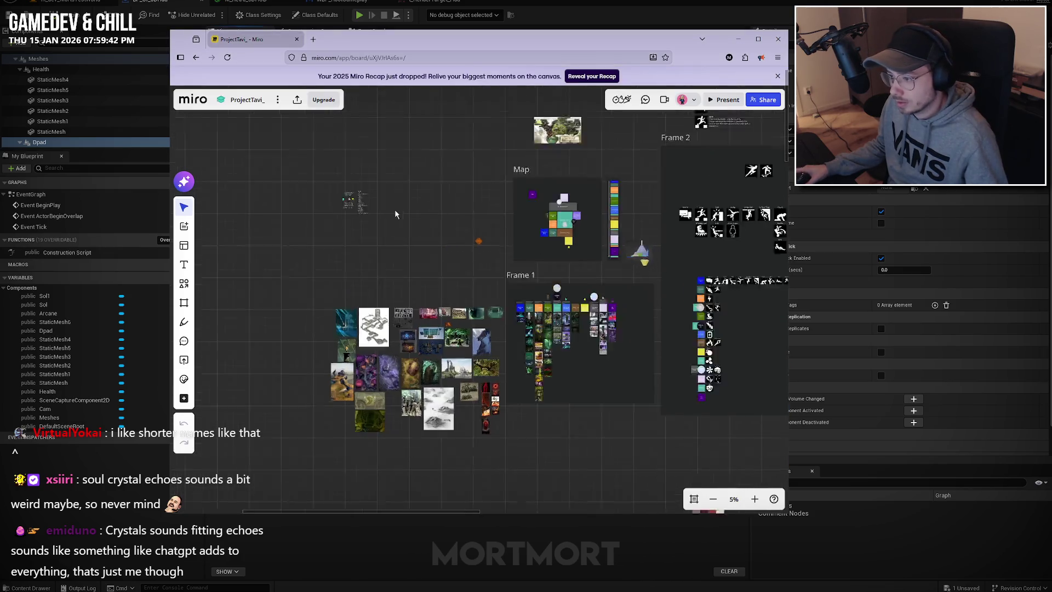
scroll(525, 259, up, 10)
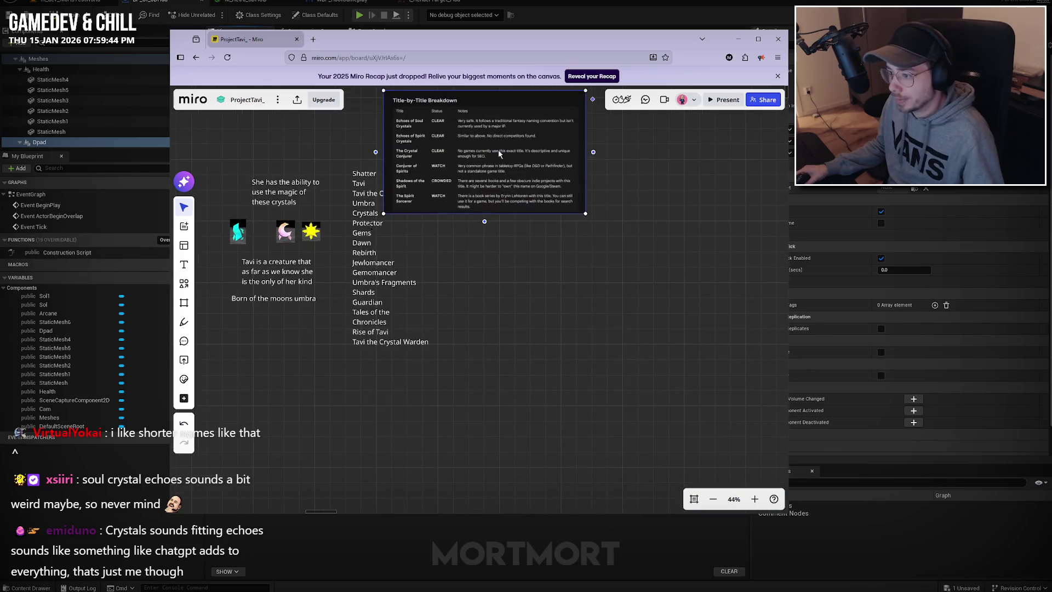
click(567, 237)
scroll(567, 237, up, 3)
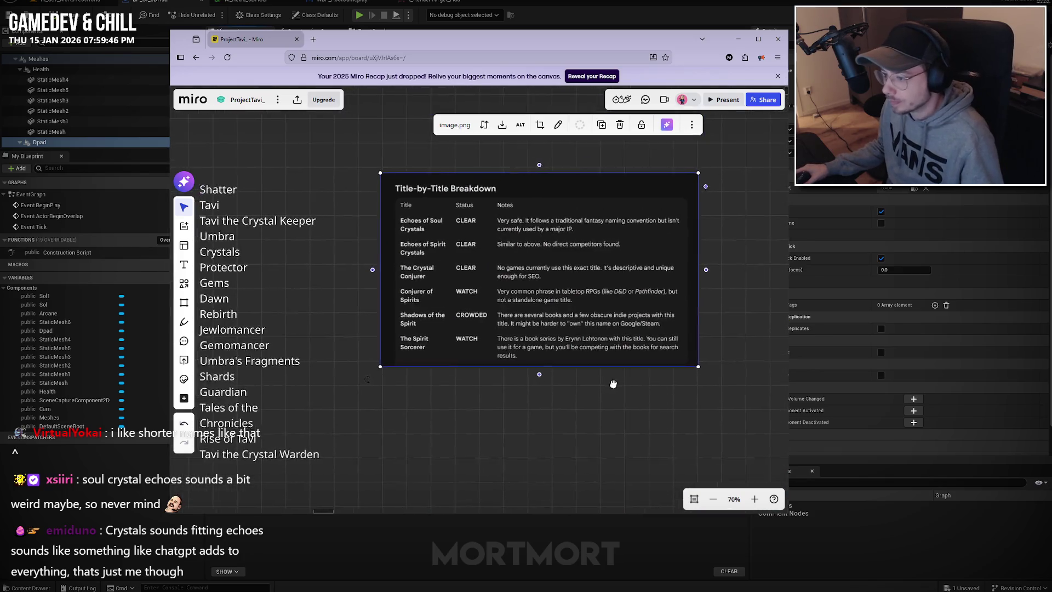
scroll(552, 359, right, 5)
scroll(552, 359, up, 5)
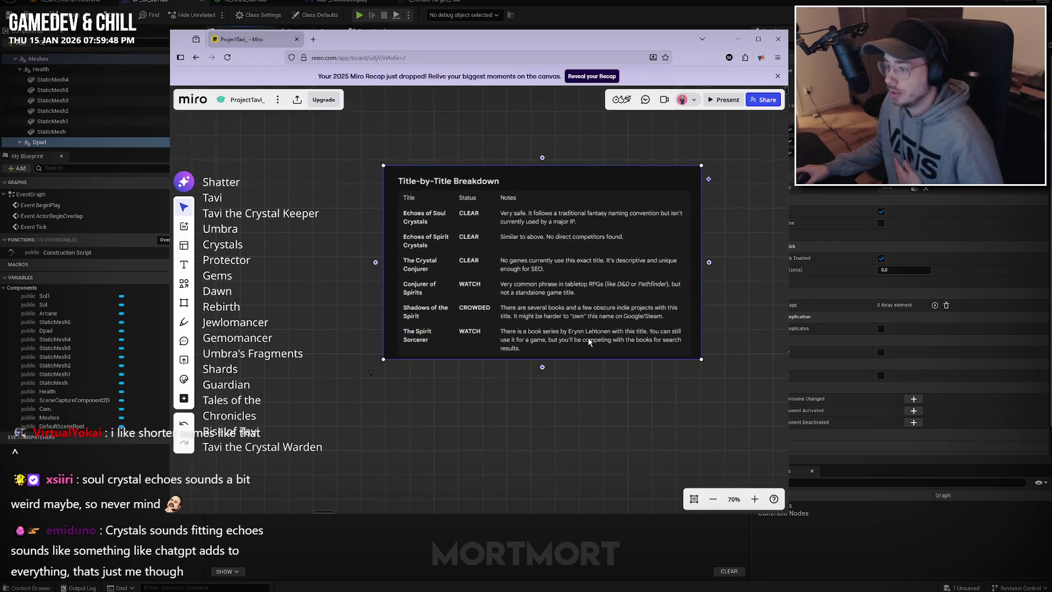
scroll(552, 359, up, 2)
scroll(552, 359, down, 2)
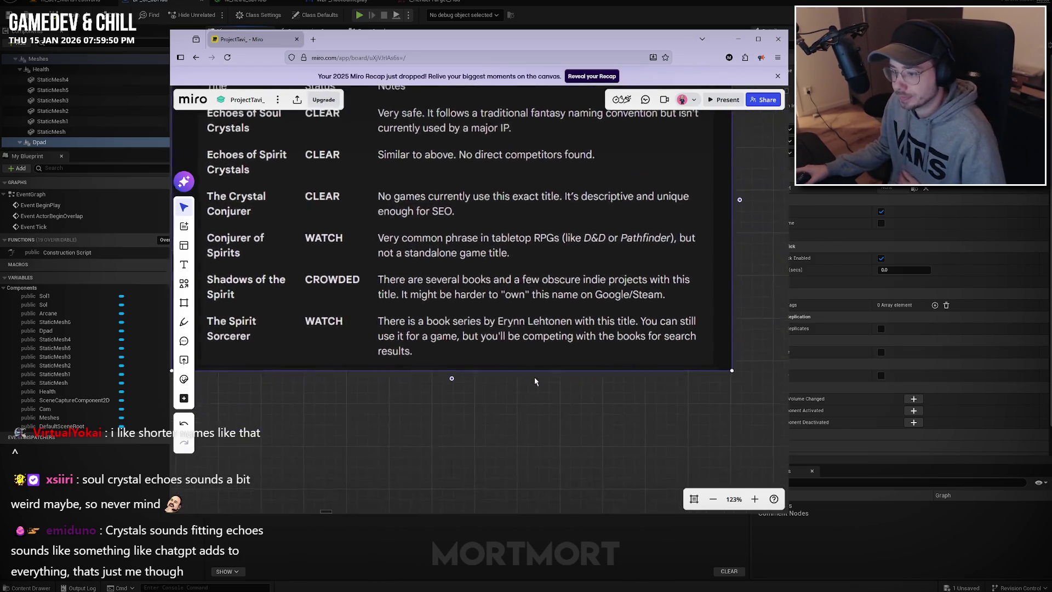
scroll(623, 419, up, 2)
scroll(624, 419, down, 3)
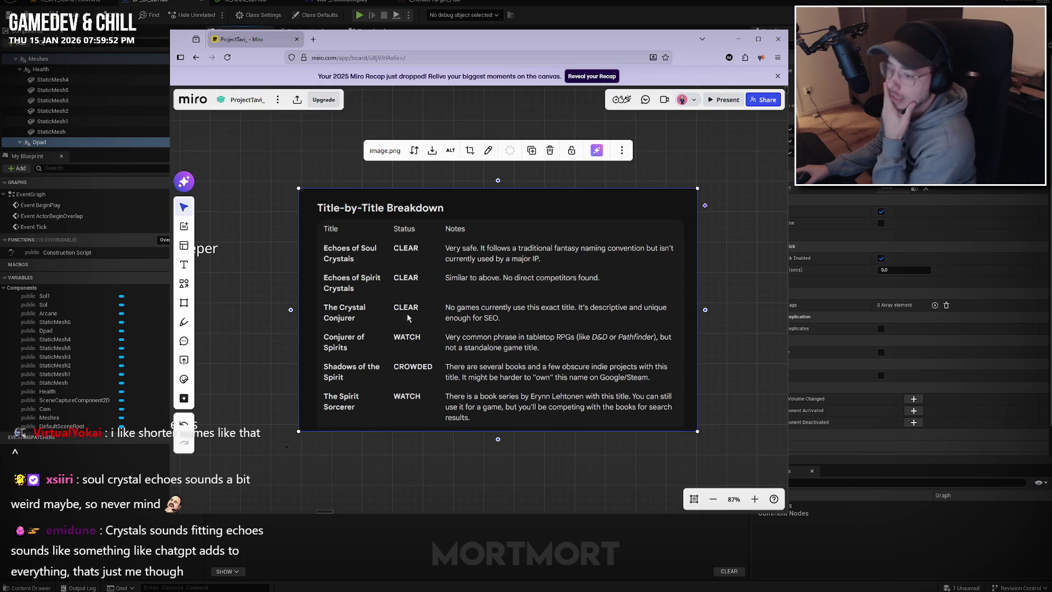
scroll(384, 307, up, 3)
scroll(384, 307, down, 1)
scroll(383, 307, right, 1)
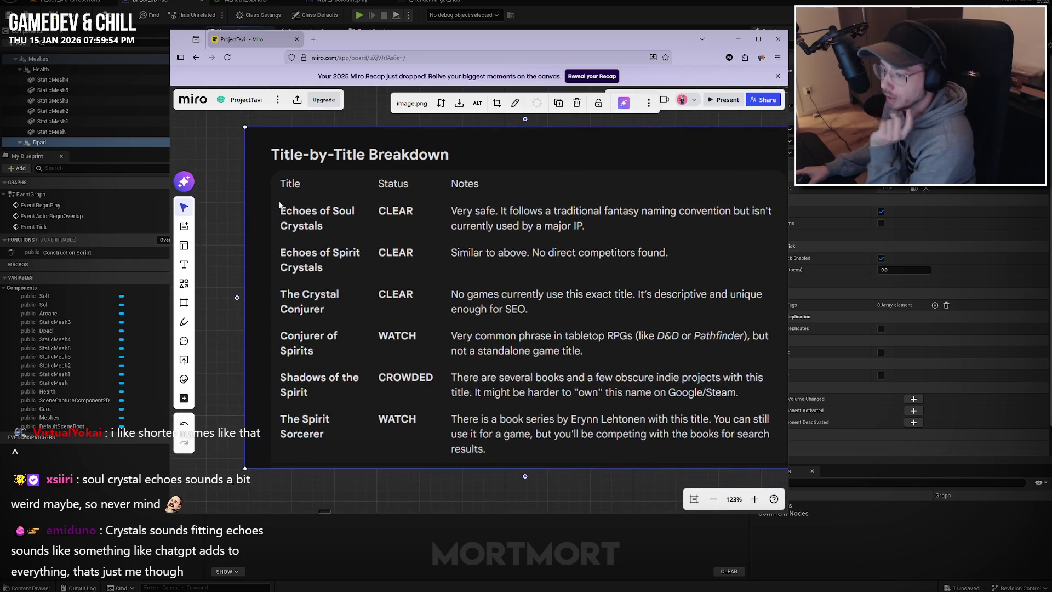
scroll(390, 283, down, 1)
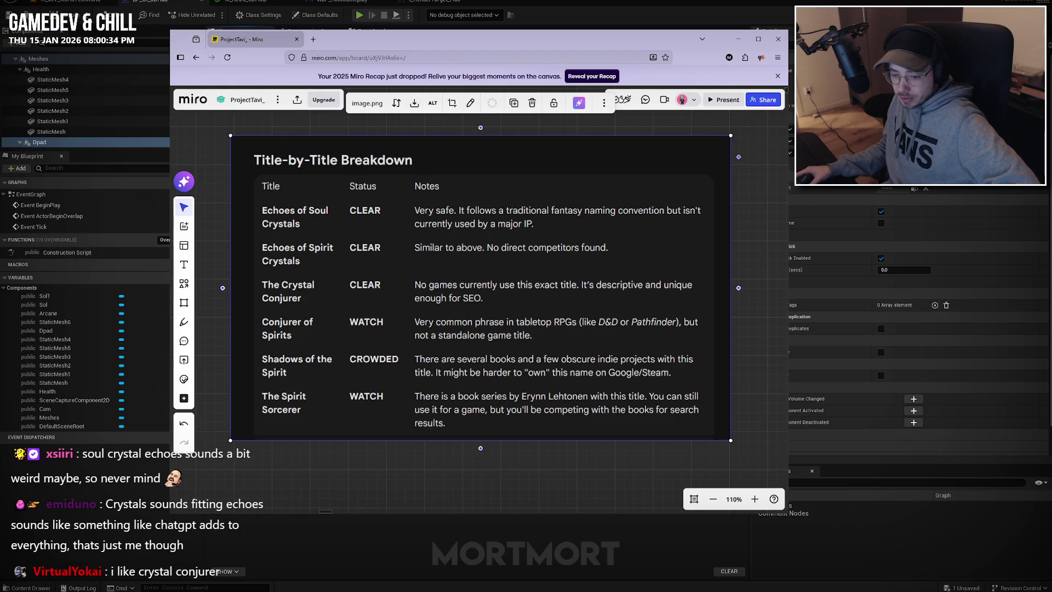
key(alt+Tab)
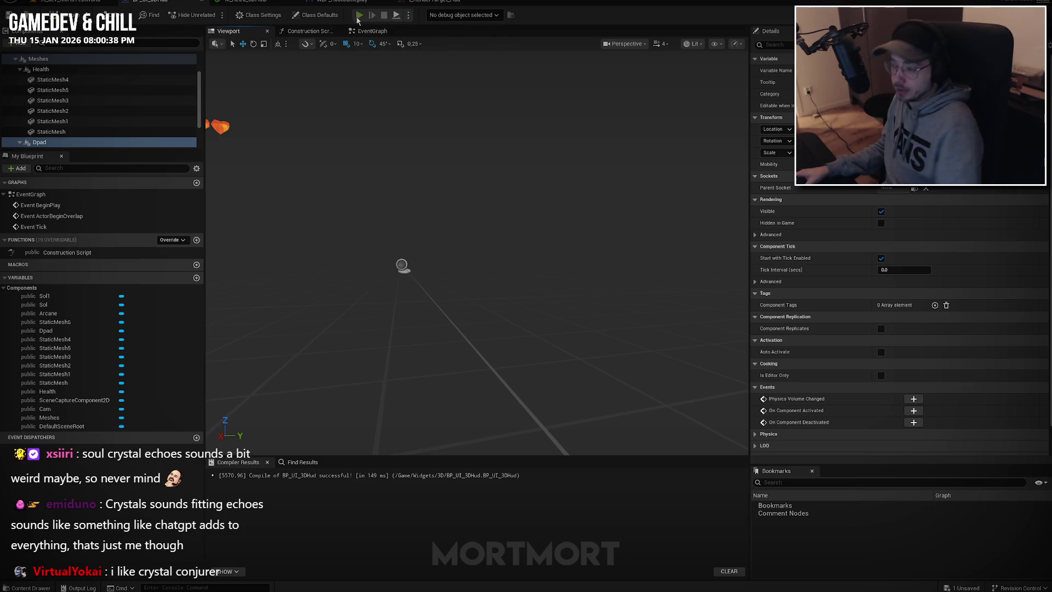
click(358, 16)
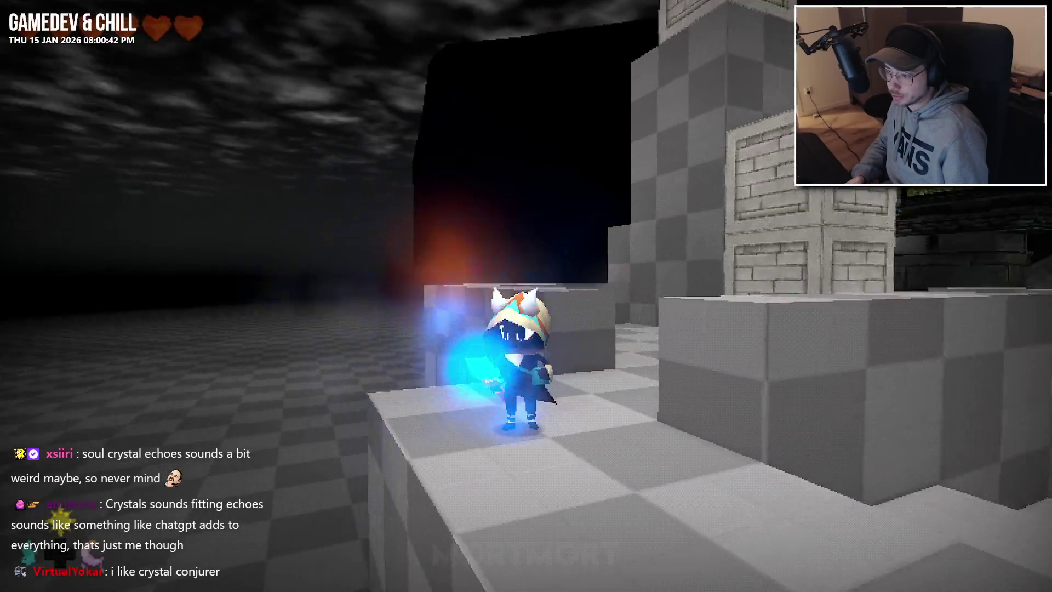
Step: Run the character across the checkered floor, switching to its staff-wielding form
key(w)
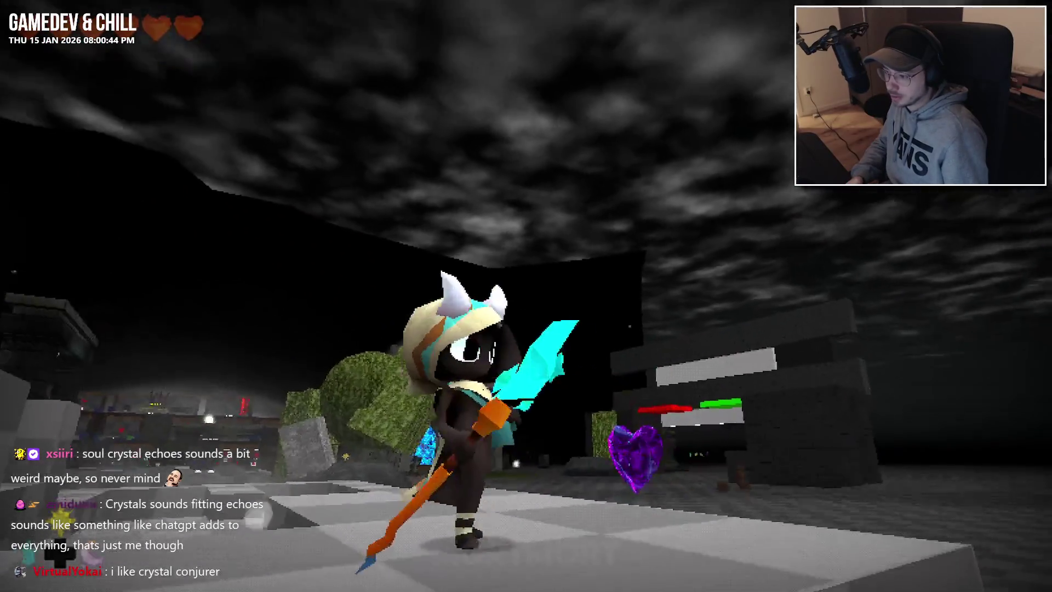
key(w)
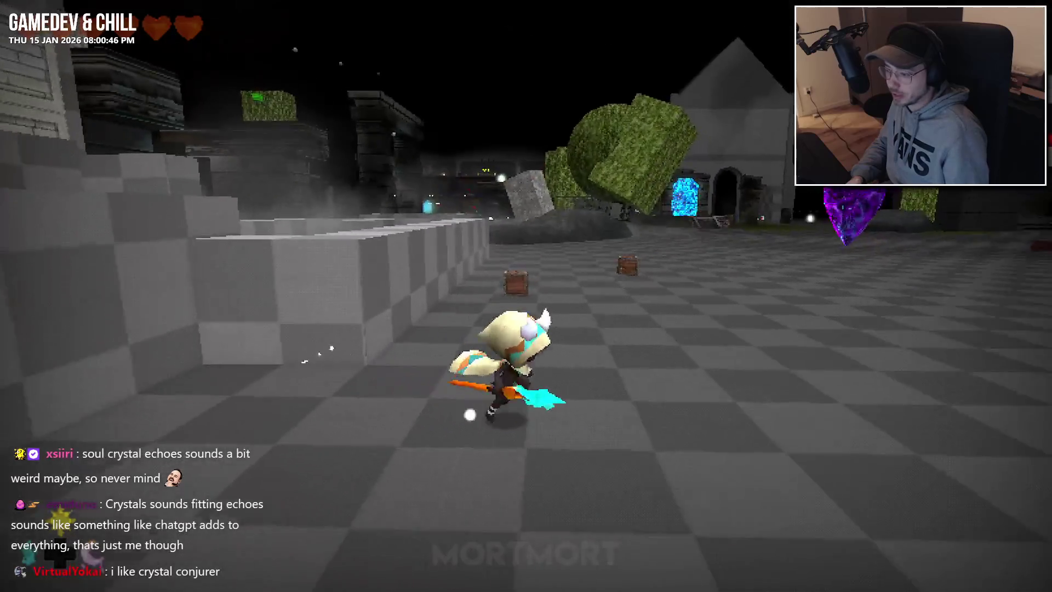
key(e)
key(w)
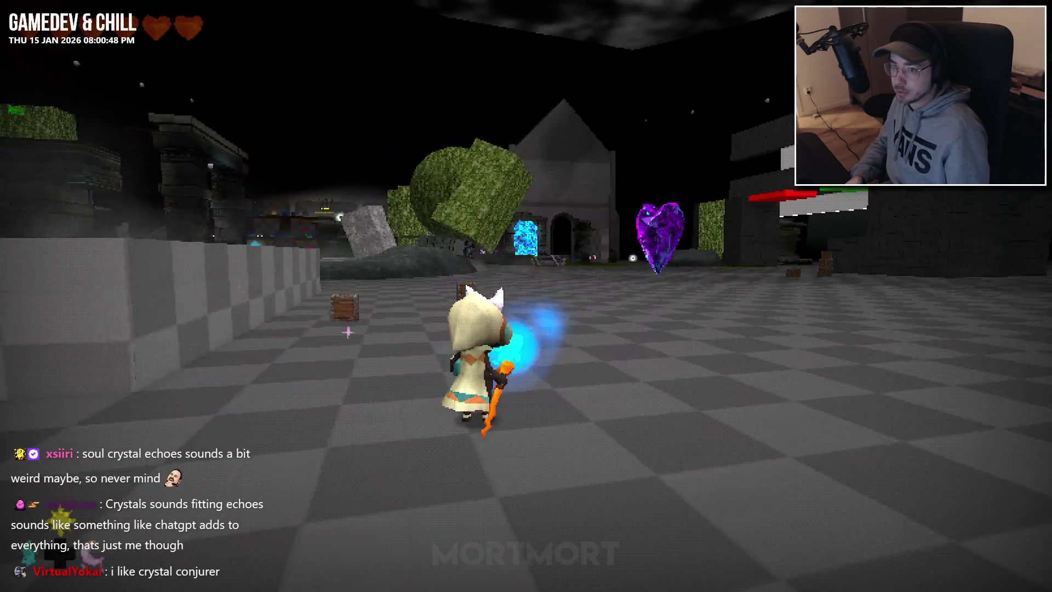
key(w)
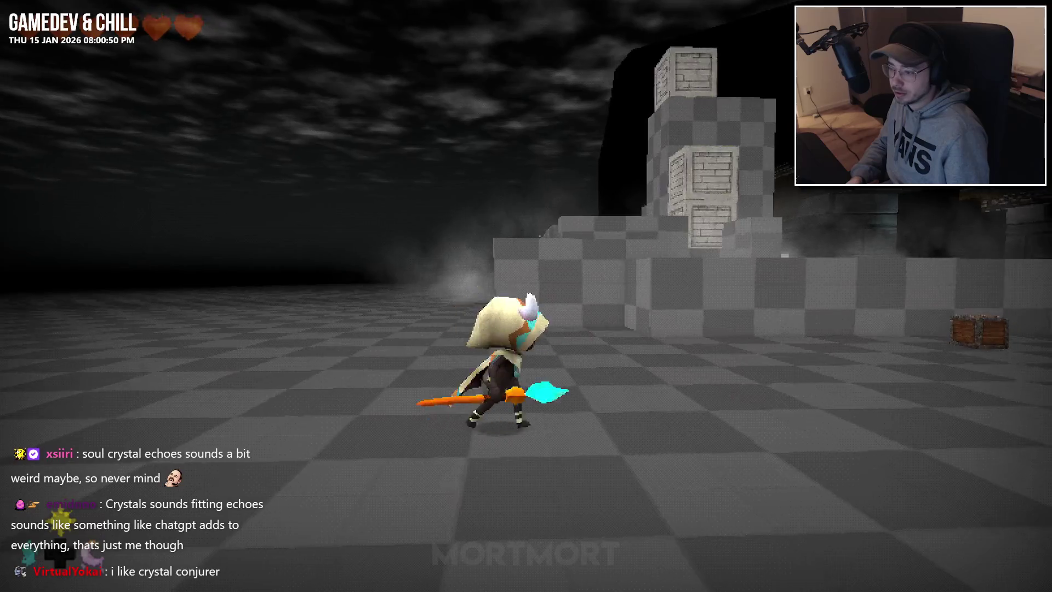
Step: Run toward the heart crystal and blue portal, then pause the game with Escape
key(w)
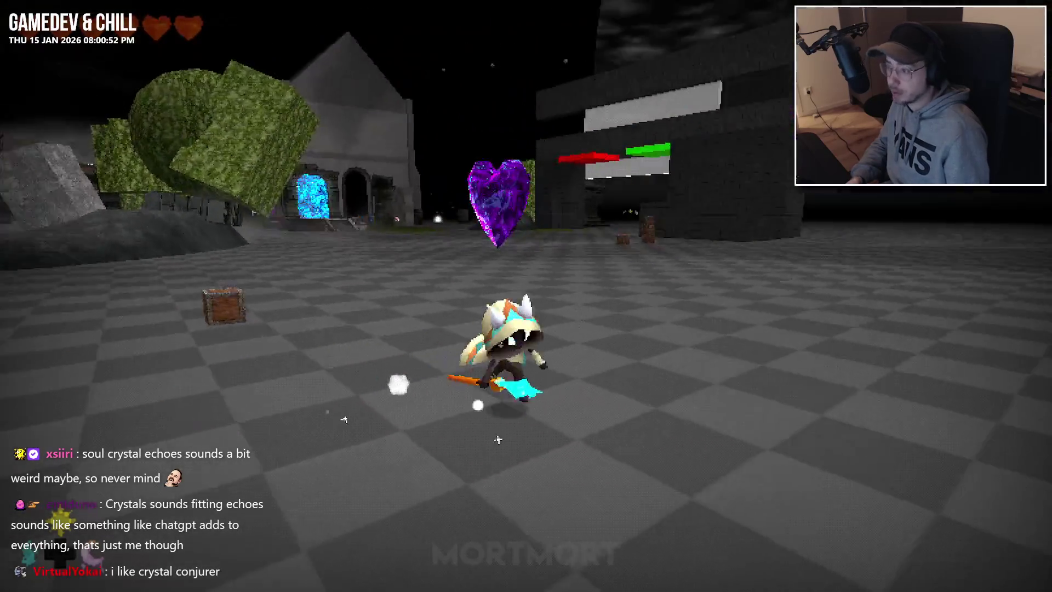
key(w)
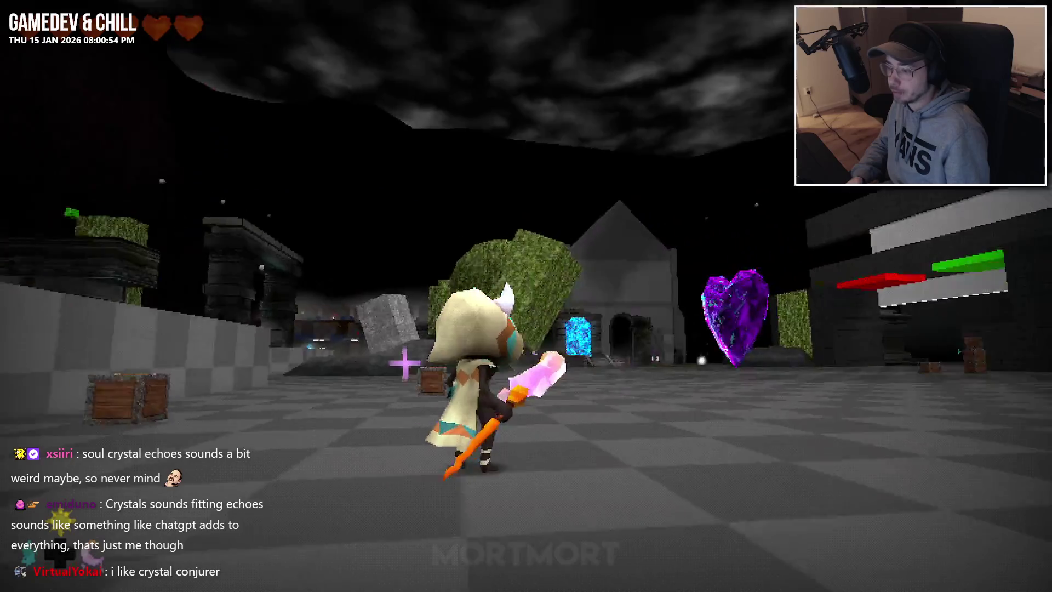
key(s)
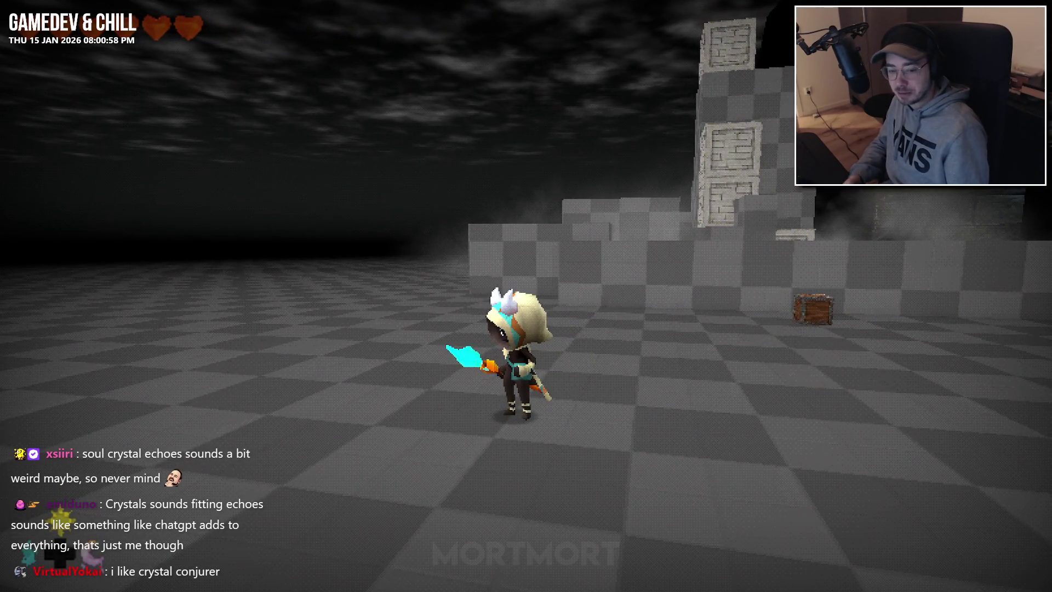
key(w)
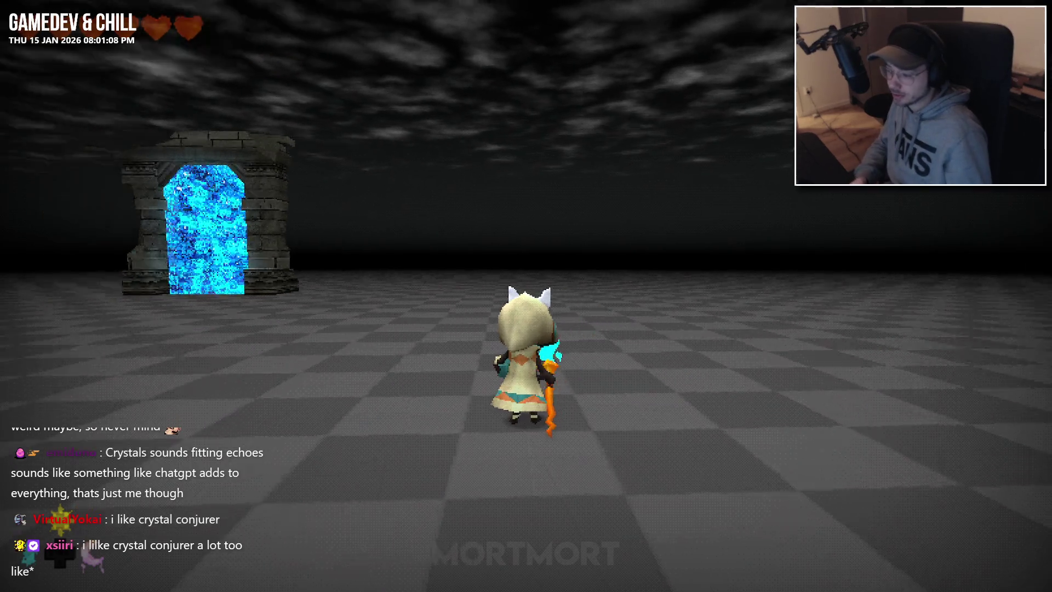
key(Escape)
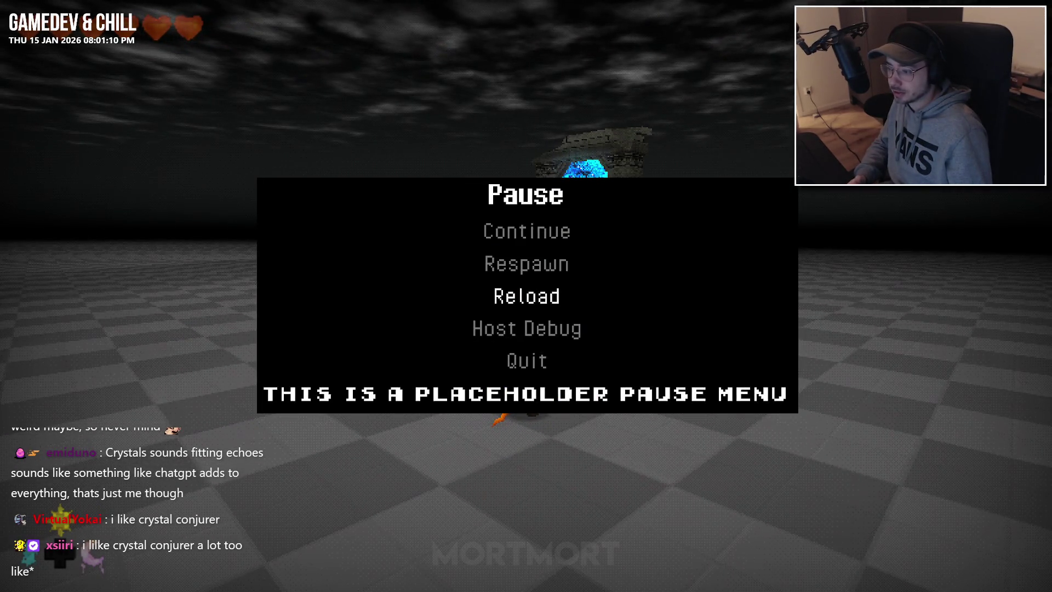
Step: Reload the level from the Pause menu, play with the fishing rod, then end the play session
click(526, 296)
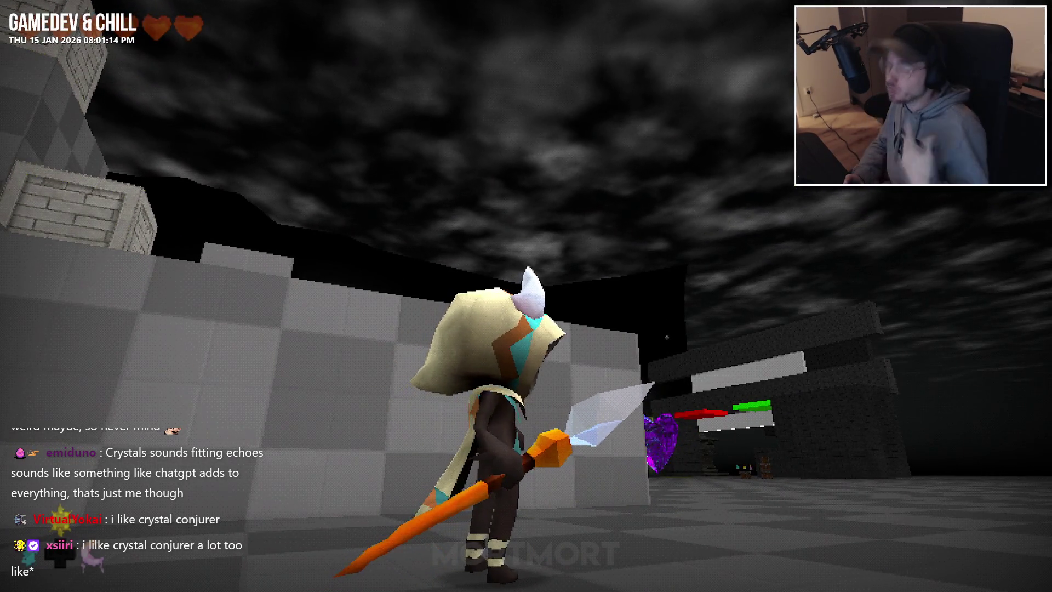
key(Tab)
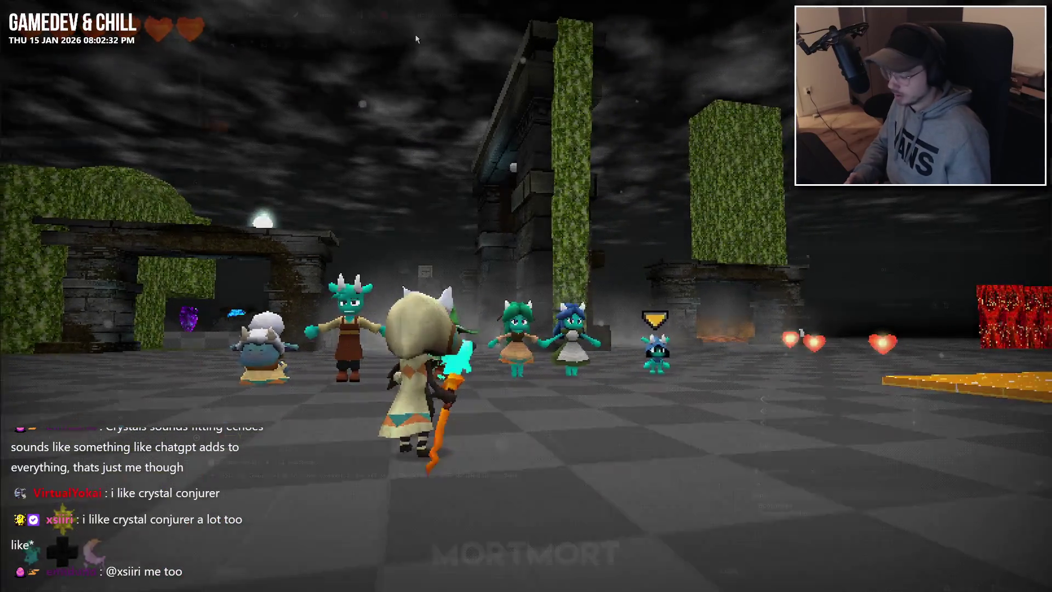
key(Escape)
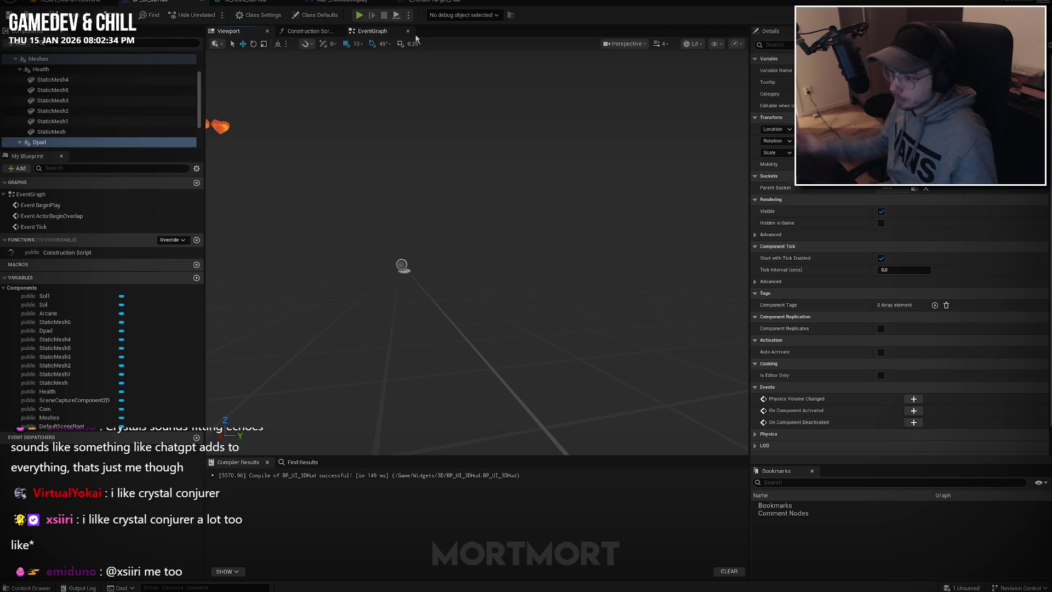
Step: Set the HUD render target size to 1920 × 1080 and save it
click(441, 5)
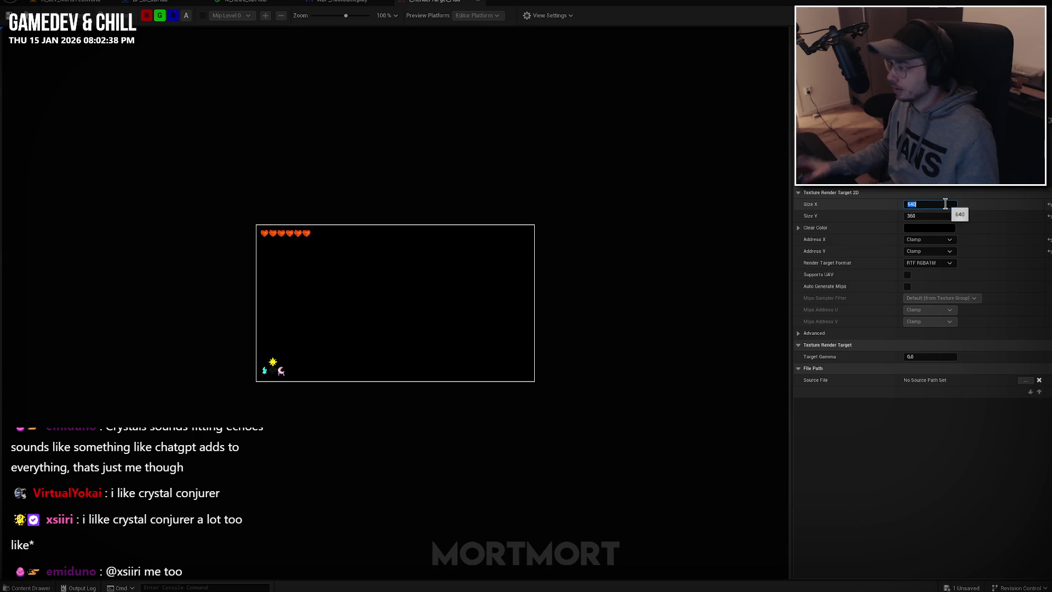
text(1920)
key(Tab)
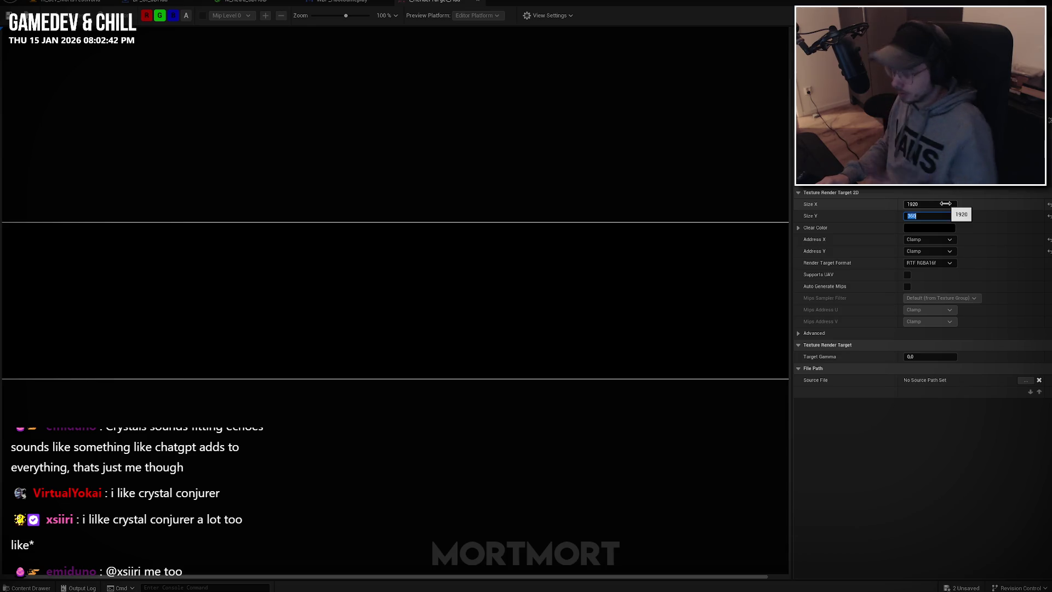
text(1080)
key(Return)
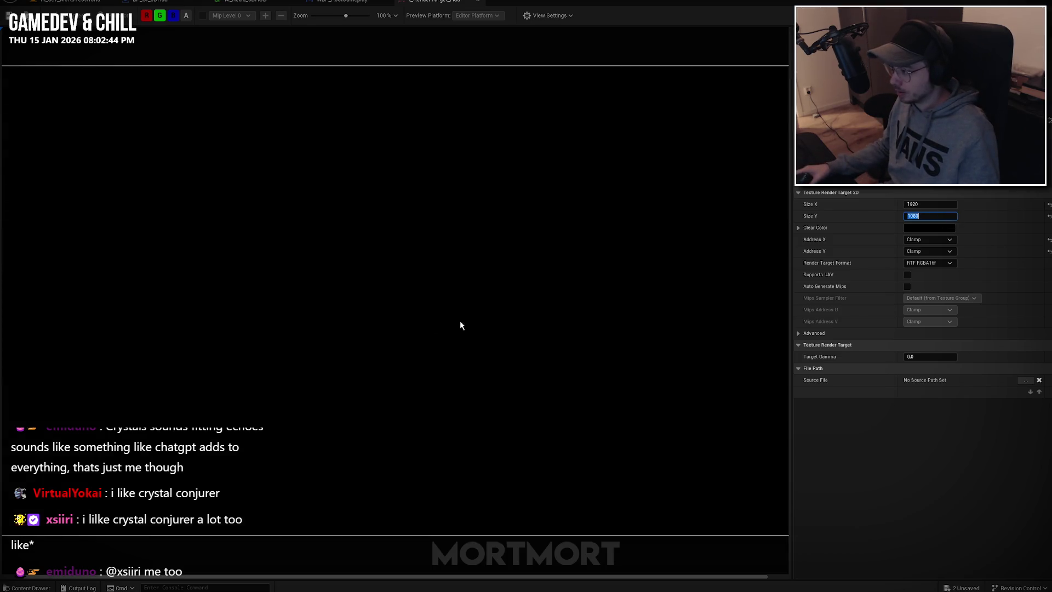
scroll(543, 357, down, 2)
key(ctrl+s)
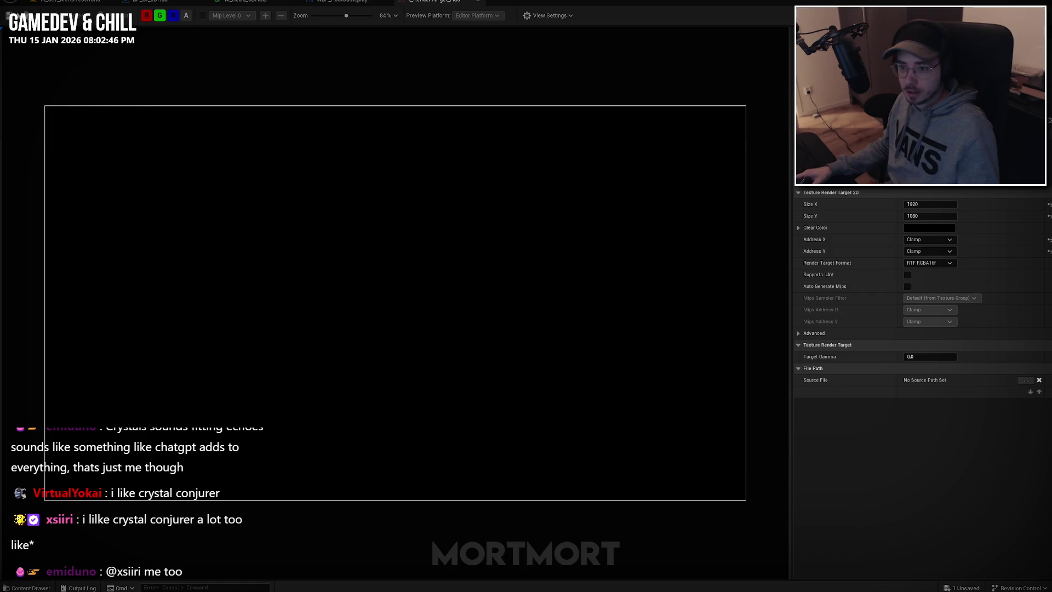
Step: Glance at WBP_RootGameplay and the render target, then return to the BP_UI_3DHud blueprint
click(361, 4)
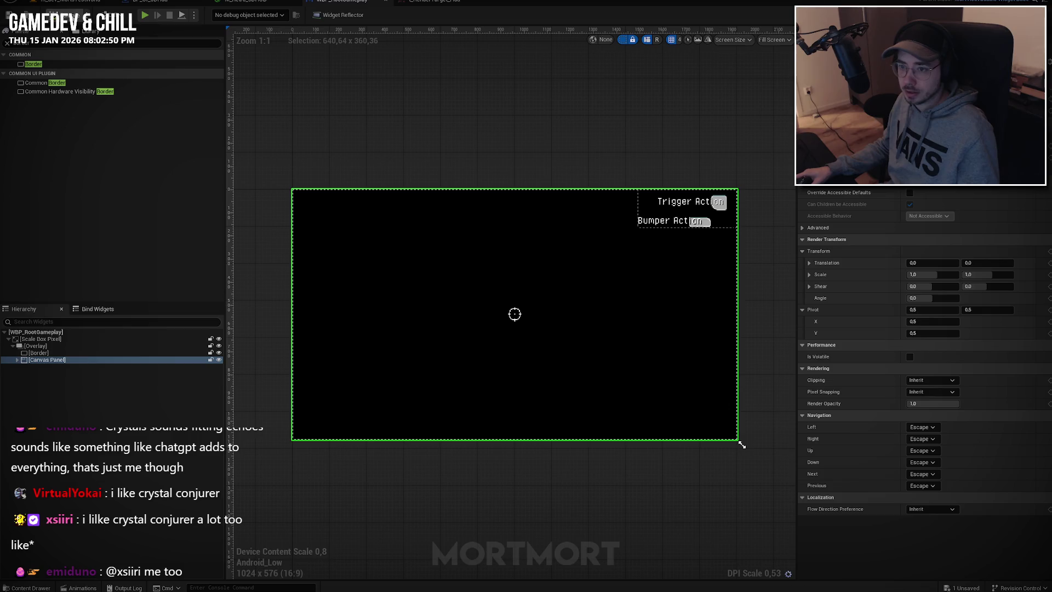
click(448, 7)
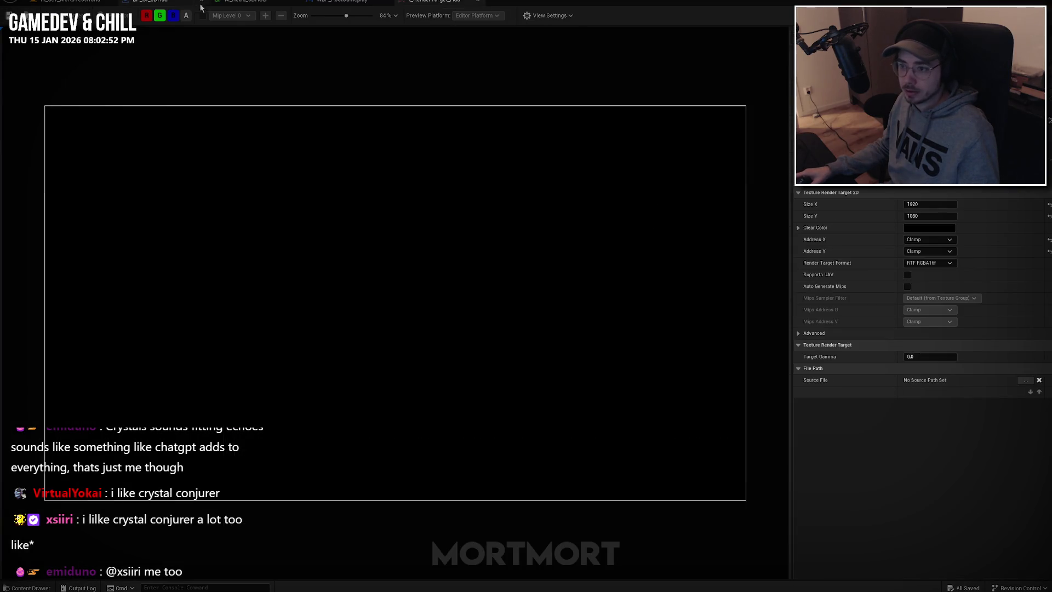
click(137, 4)
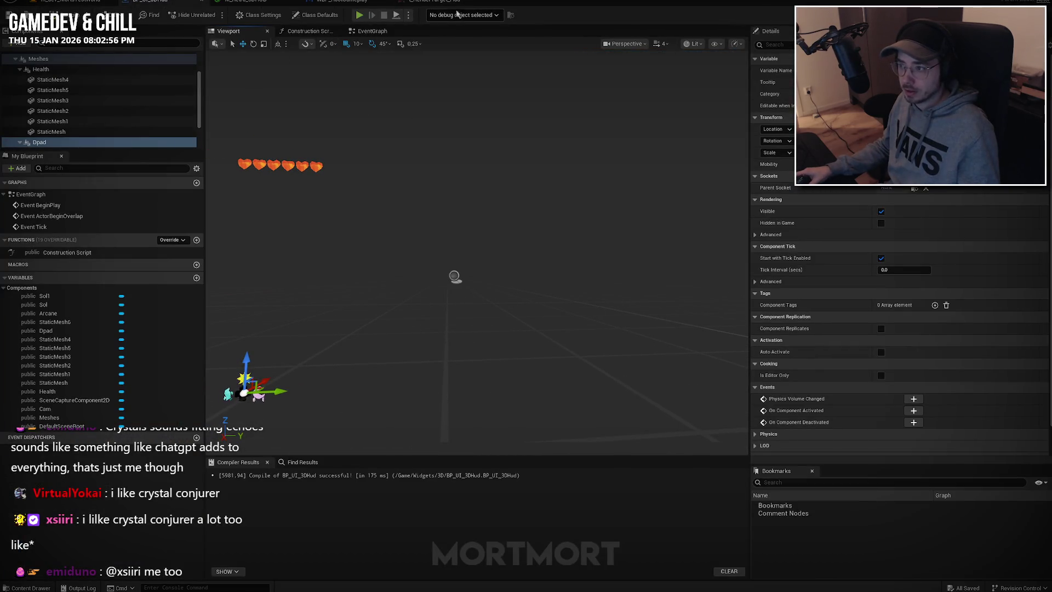
Step: Add a Rotating Movement component to the Dpad in BP_UI_3DHud
key(f)
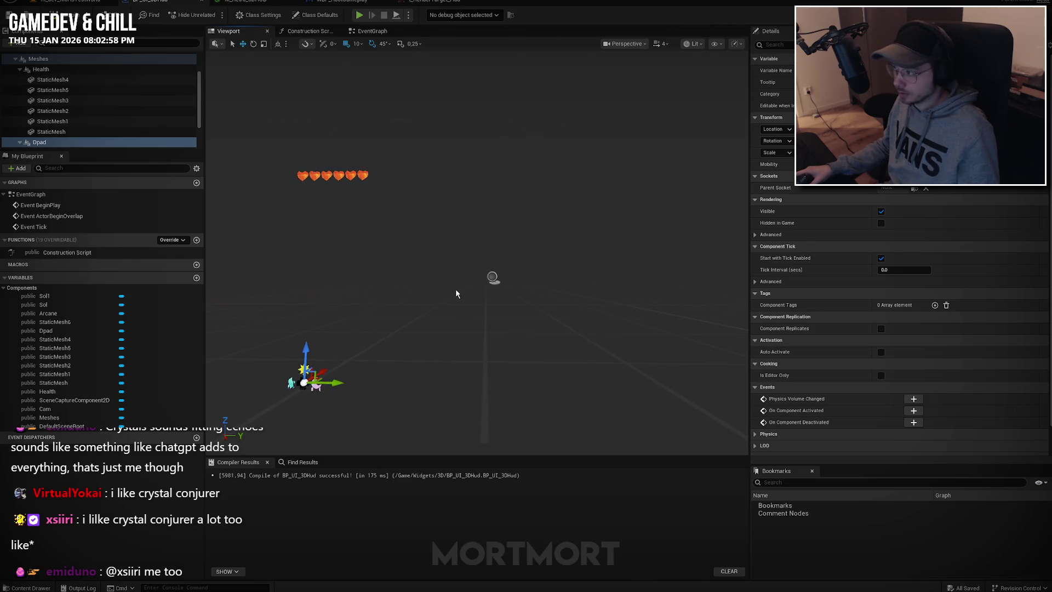
alt+drag(476, 252, 307, 258)
scroll(510, 313, down, 5)
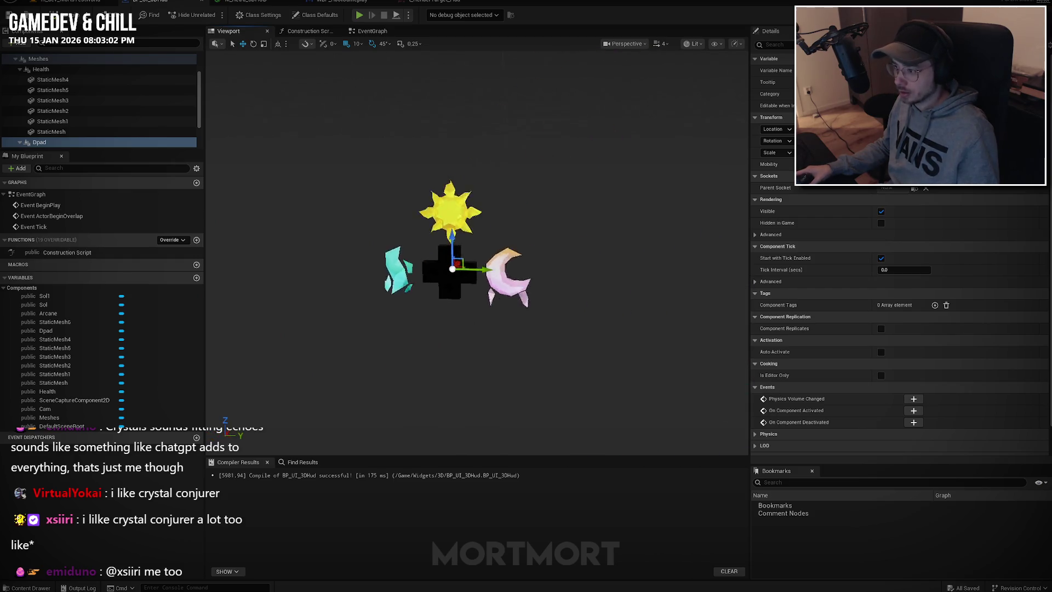
mouse_move(511, 312)
middle_down()
mouse_move(493, 339)
mouse_move(510, 313)
middle_up()
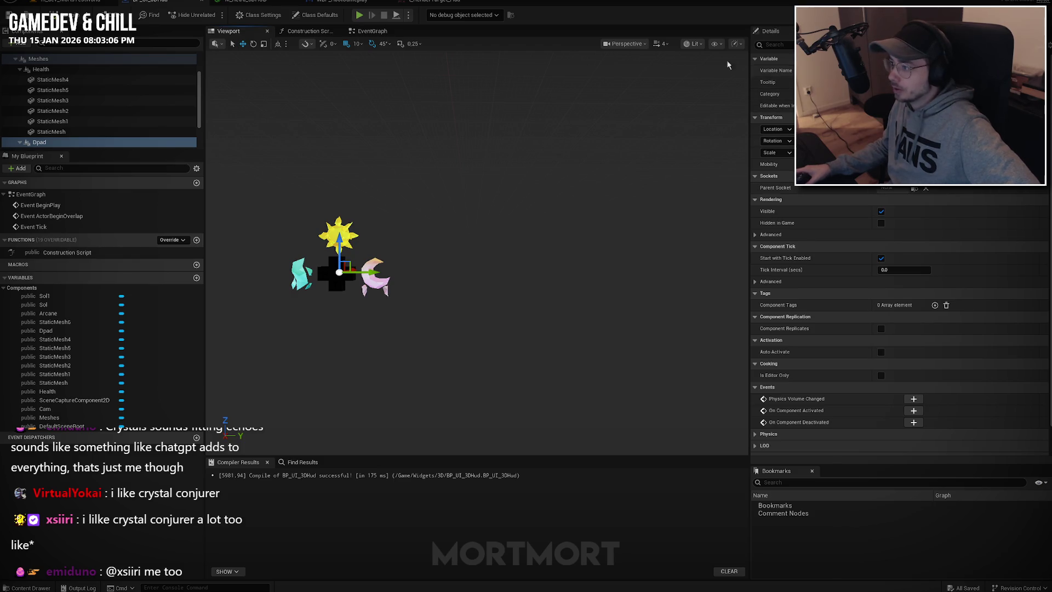
scroll(24, 71, up, 2)
click(20, 107)
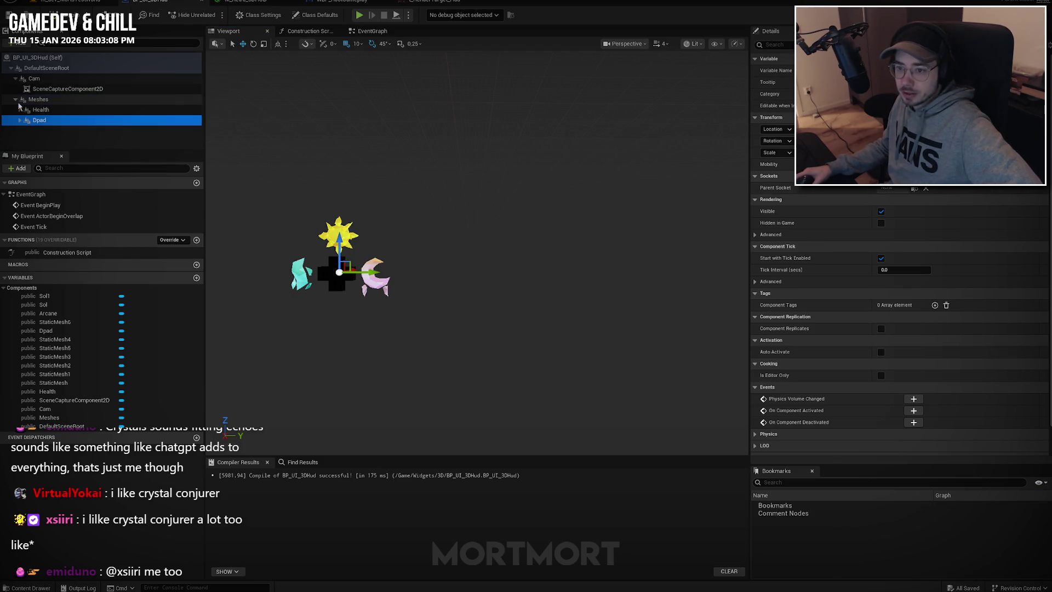
click(32, 42)
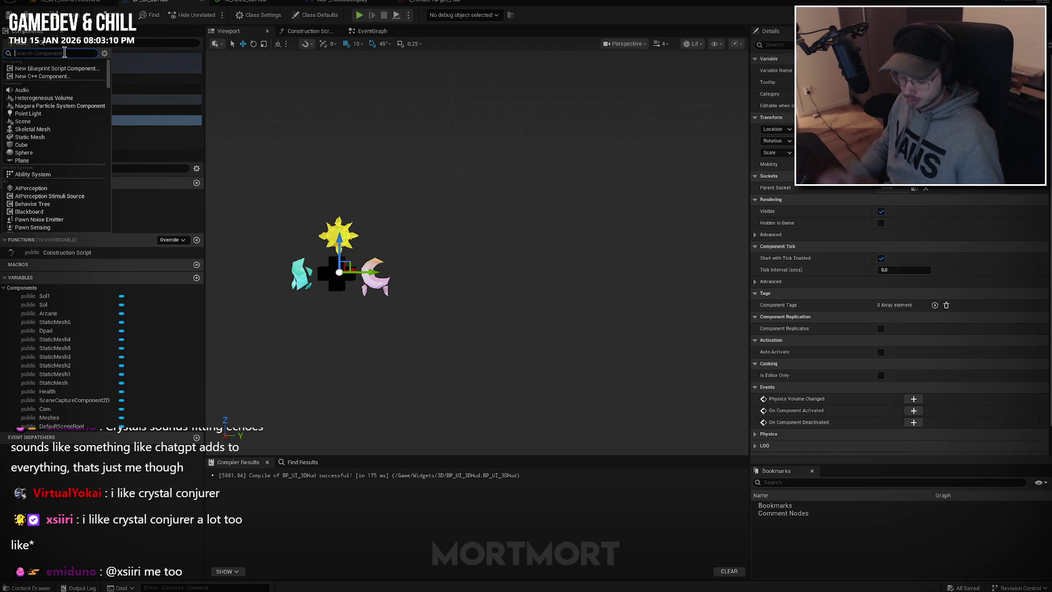
text(rotate)
key(Escape)
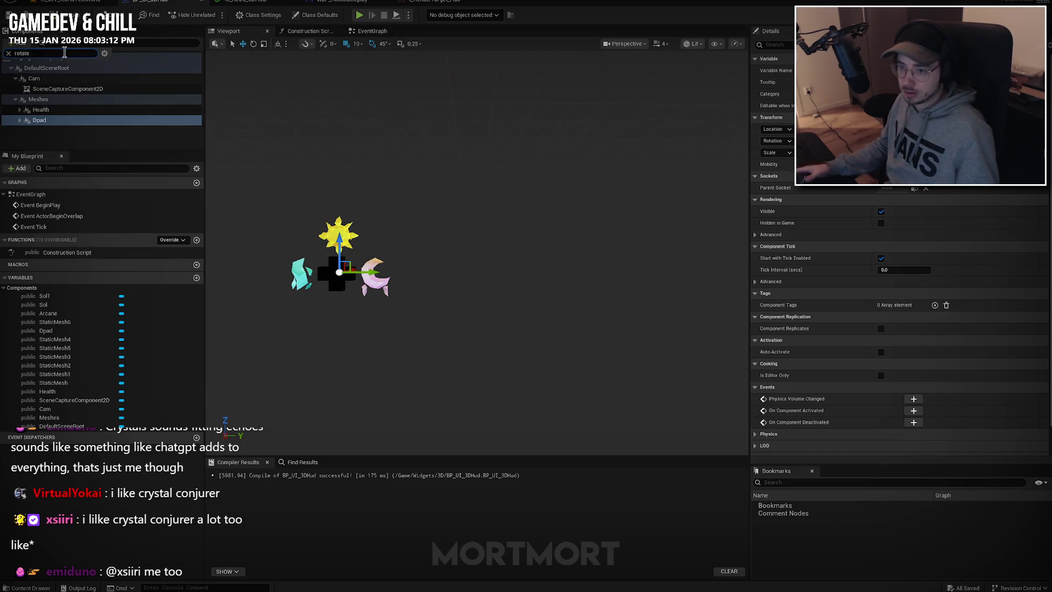
text(a)
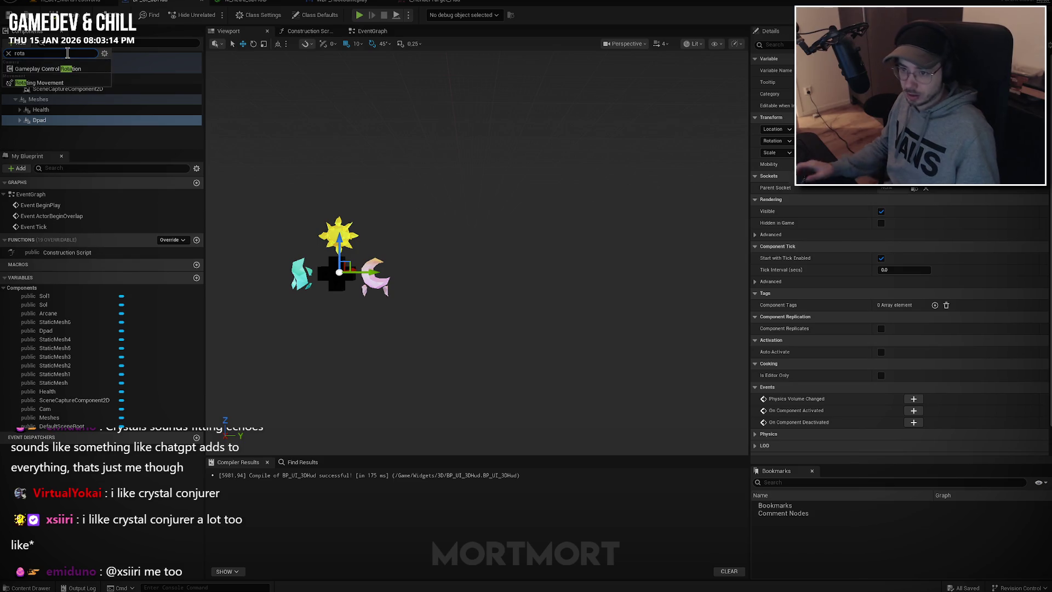
click(53, 81)
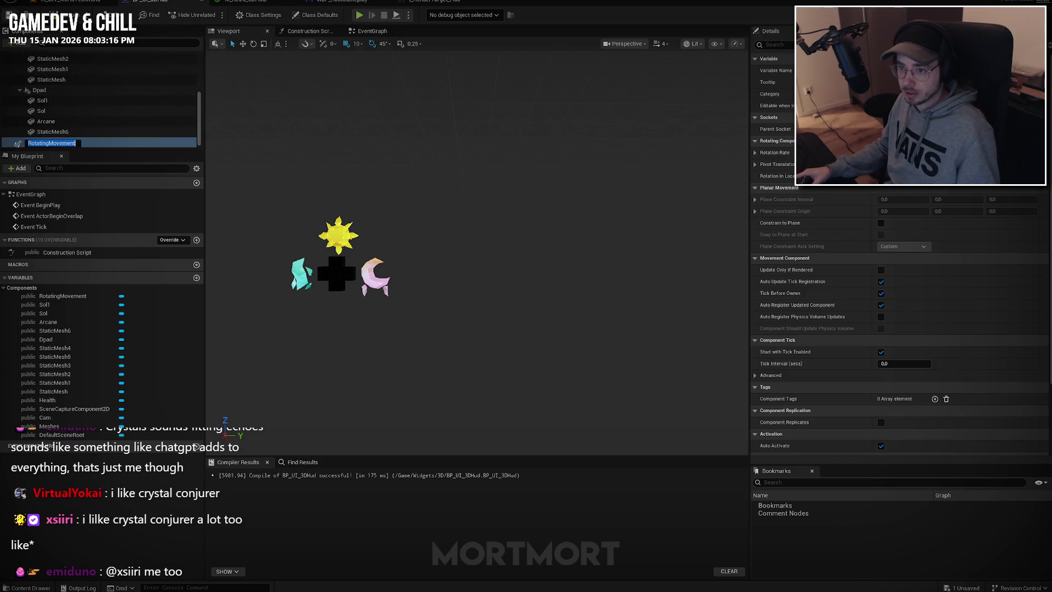
Step: Briefly playtest the level, then delete the Rotating Movement component and select the black Dpad cross mesh
click(356, 15)
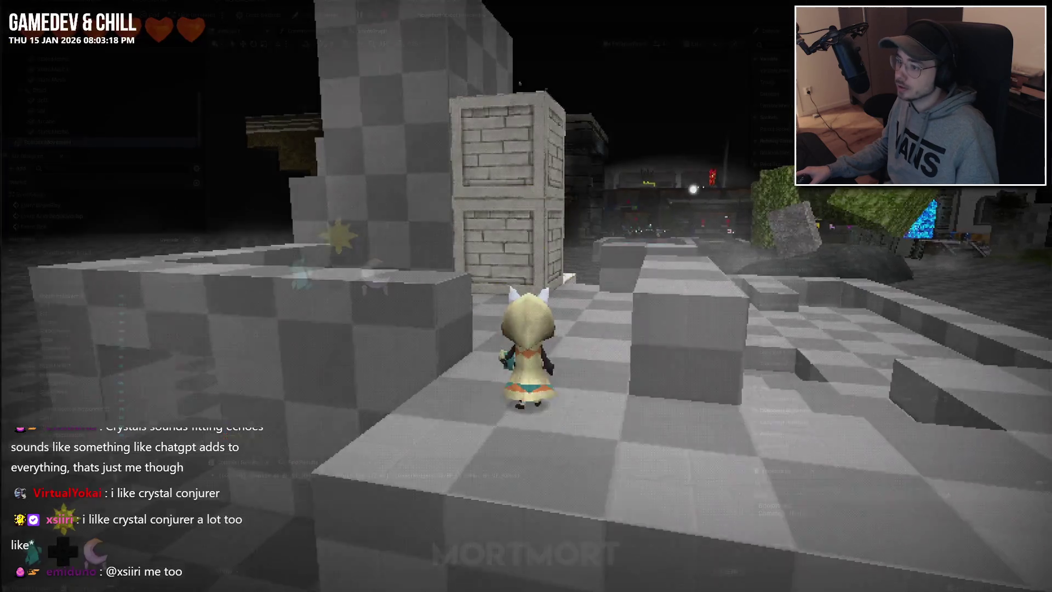
key(a)
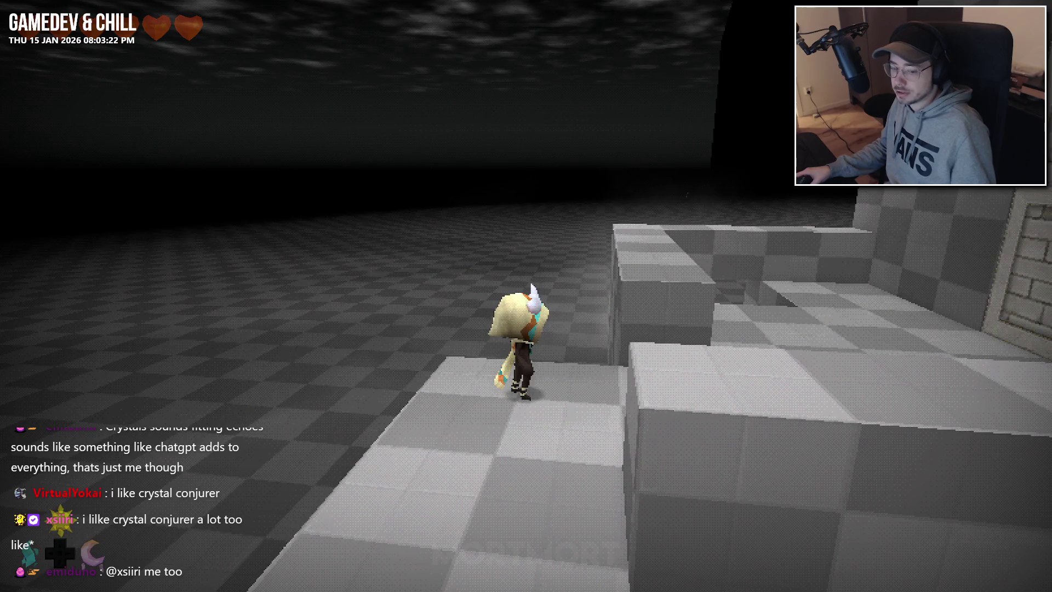
key(Escape)
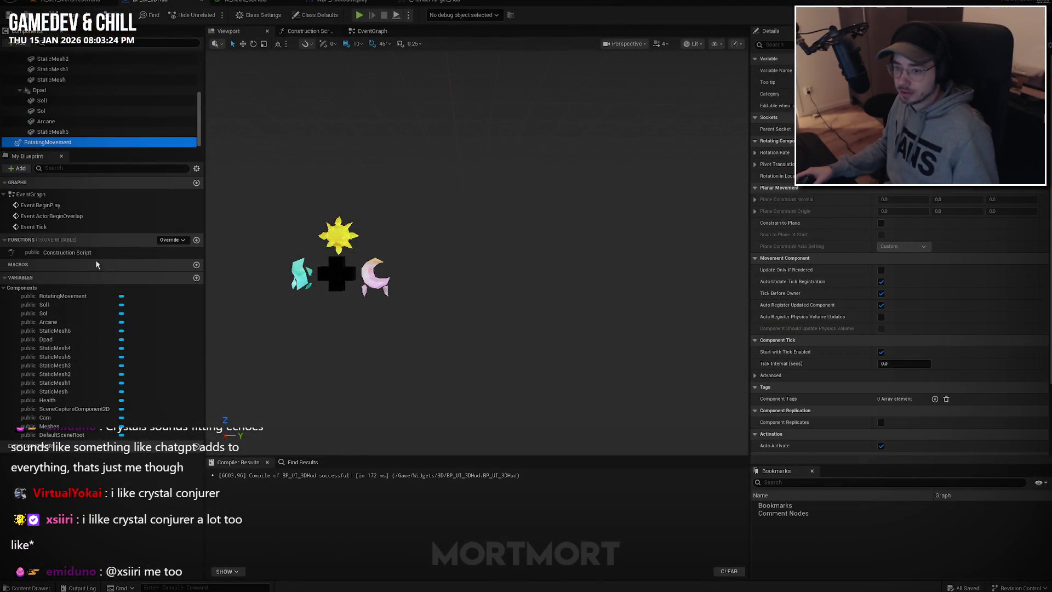
key(Delete)
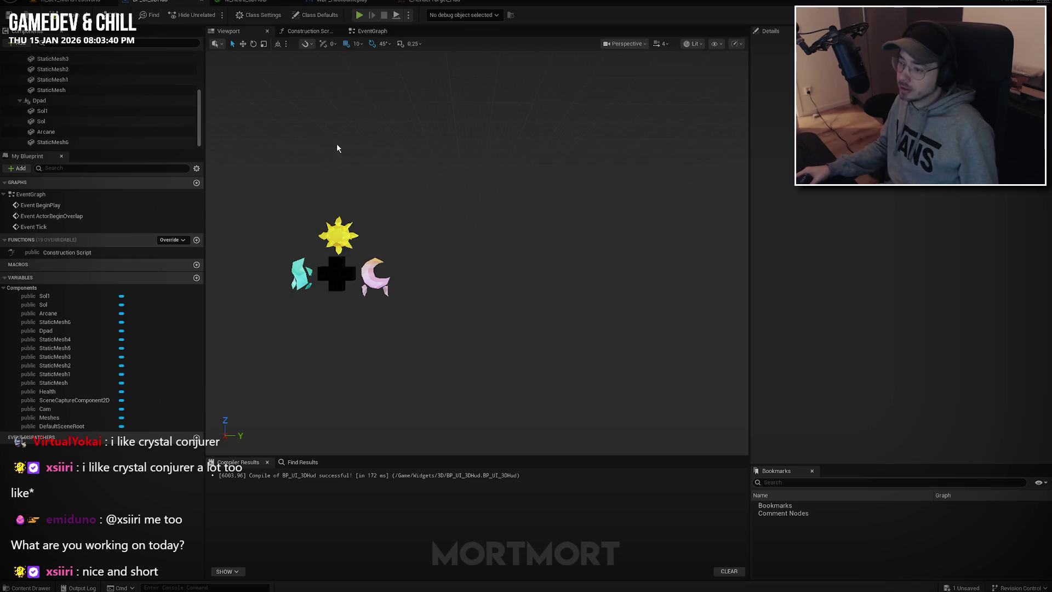
click(345, 268)
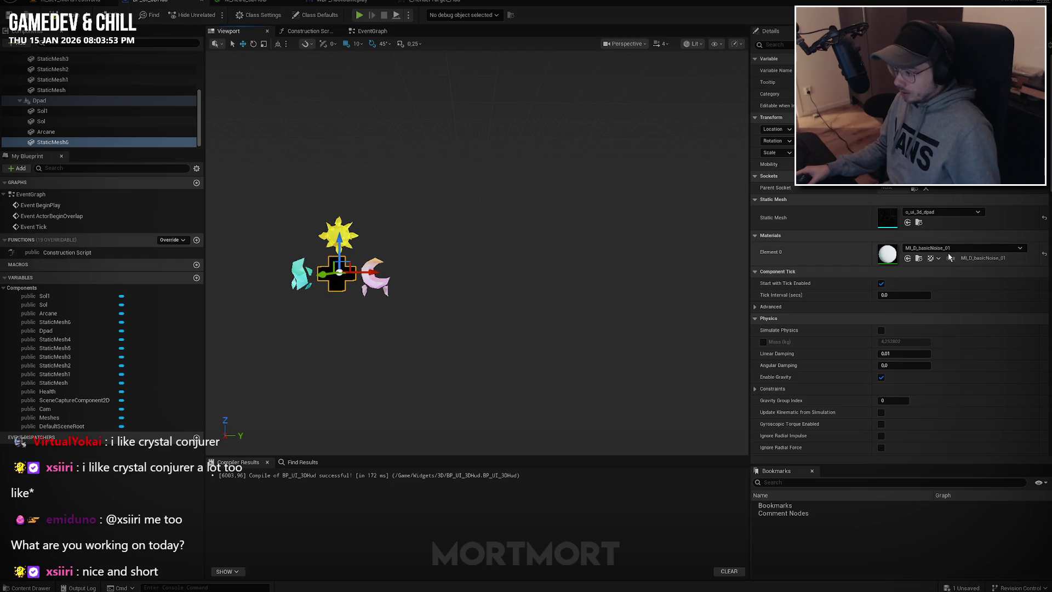
Step: Frame the D-pad mesh and save the BP_UI_3DHud blueprint
key(f)
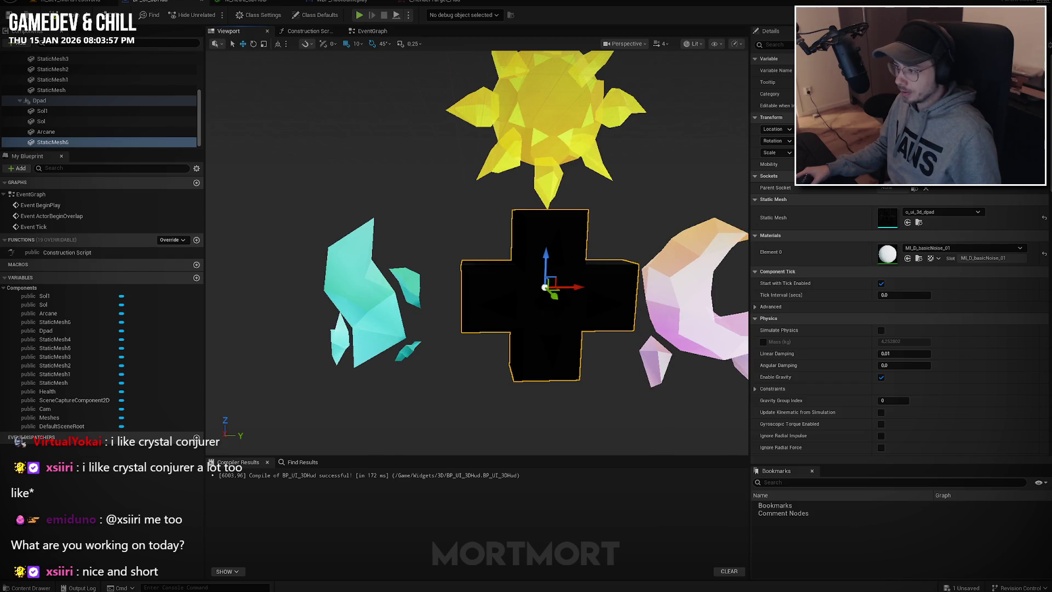
scroll(476, 253, down, 5)
scroll(477, 252, up, 3)
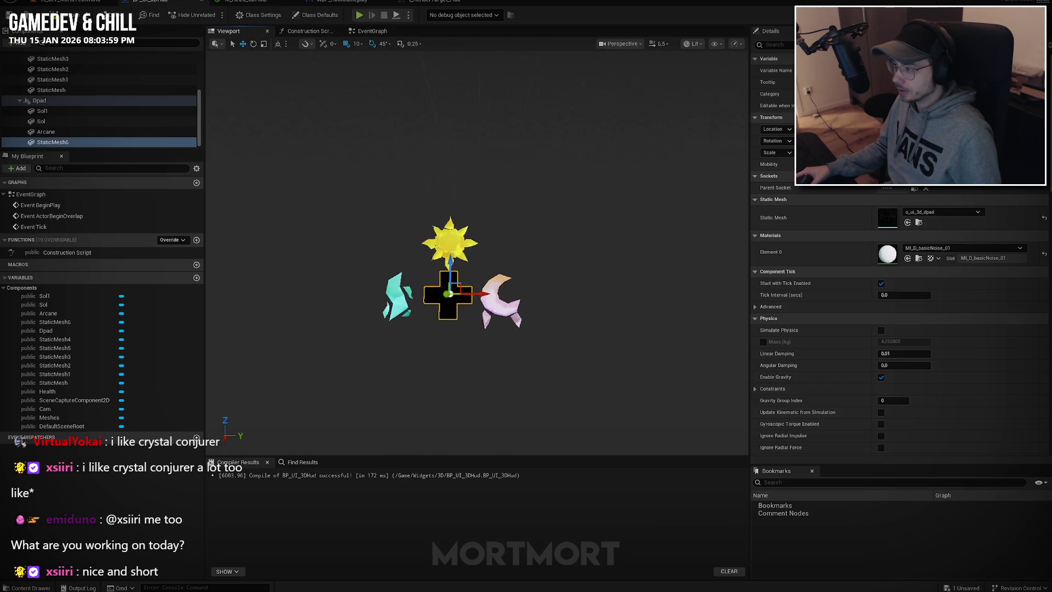
mouse_move(610, 277)
mouse_down()
mouse_move(630, 296)
mouse_move(610, 277)
mouse_up()
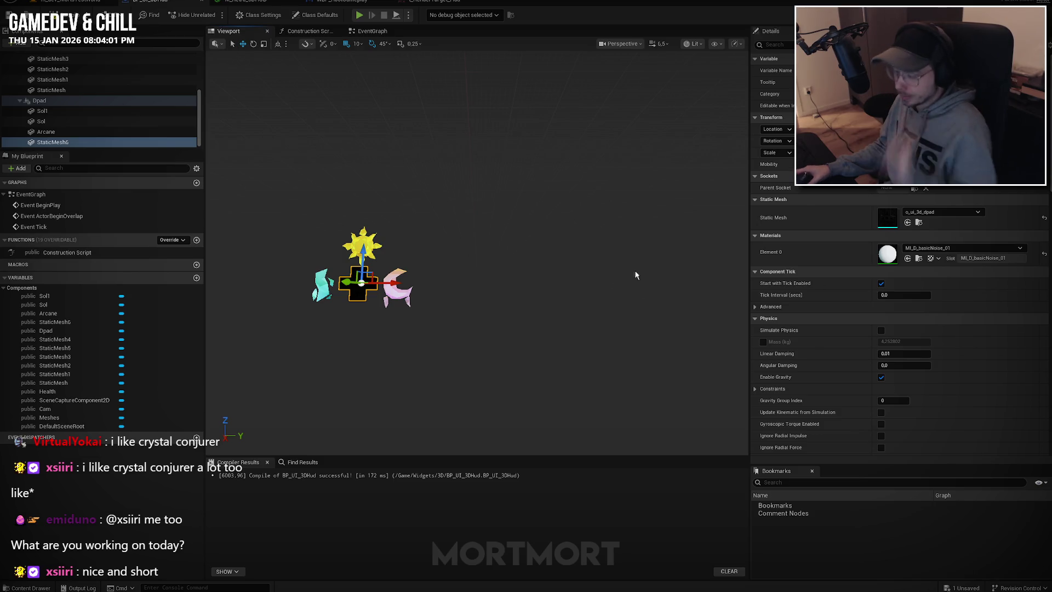
click(7, 18)
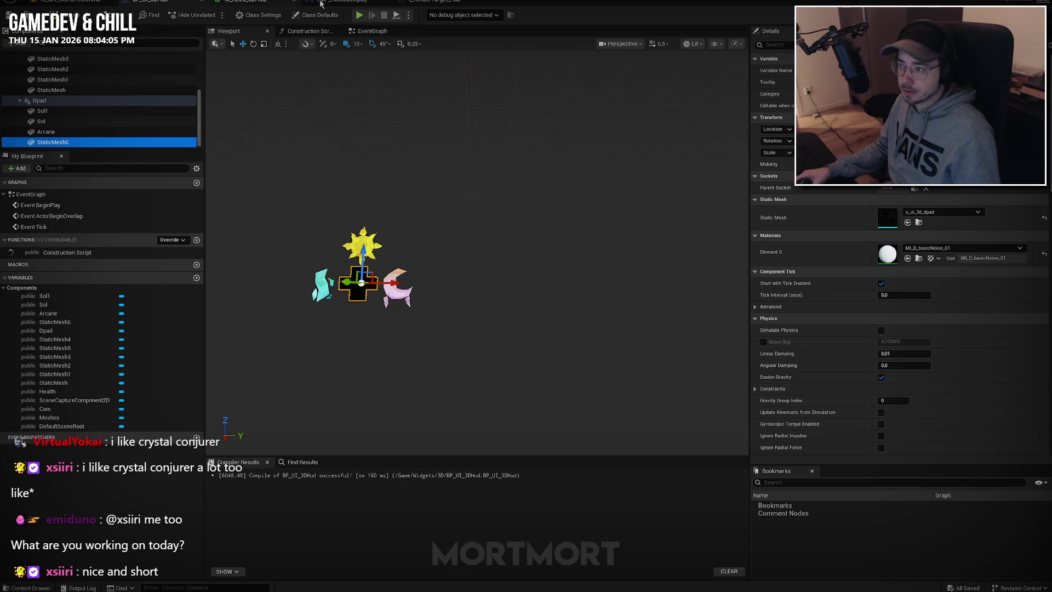
Step: Cycle through the open editor tabs and close the BP_UI_3DHud blueprint editor
click(441, 1)
click(391, 9)
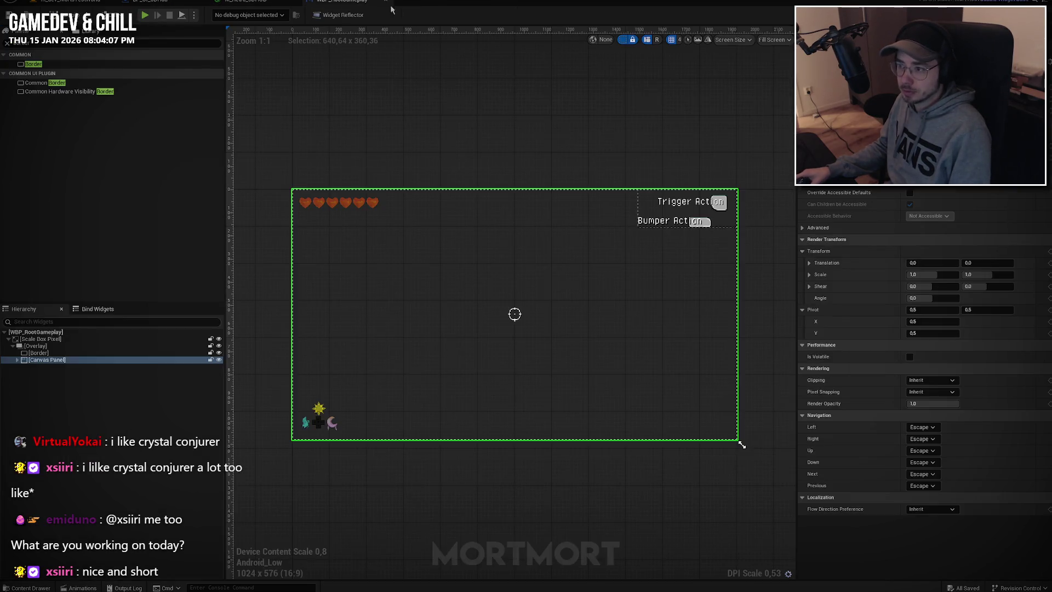
click(247, 5)
click(182, 5)
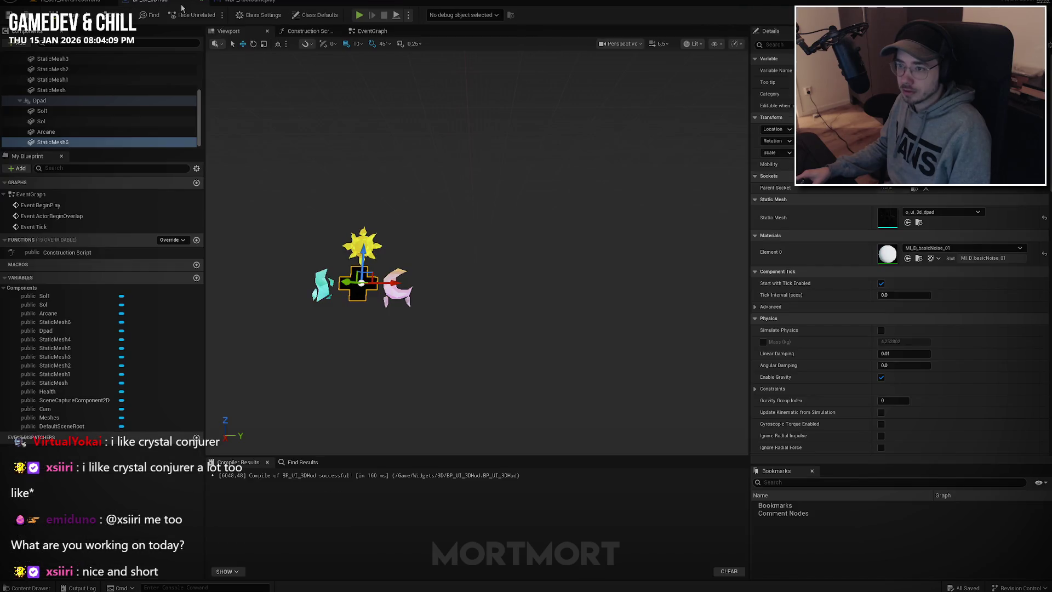
middle_click(181, 8)
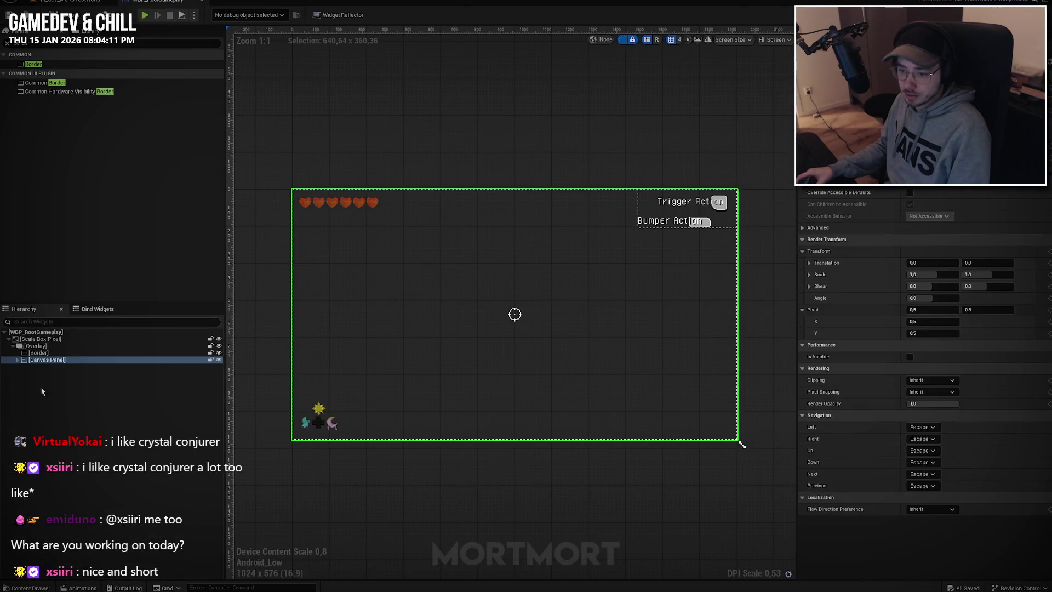
Step: Delete the Border holding the hearts and icons from the WBP_RootGameplay hierarchy
click(49, 346)
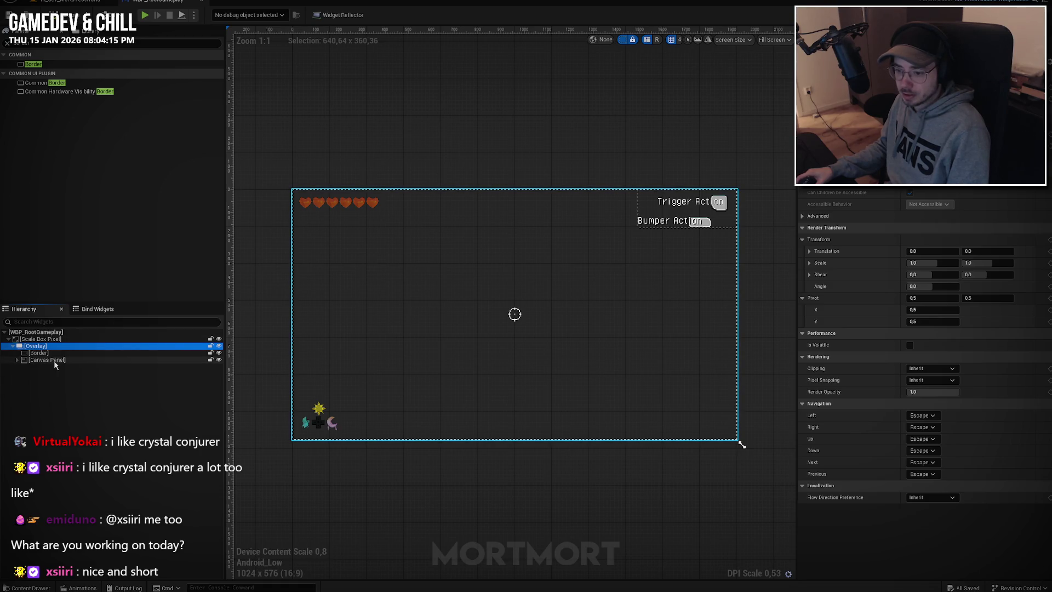
click(54, 356)
key(Delete)
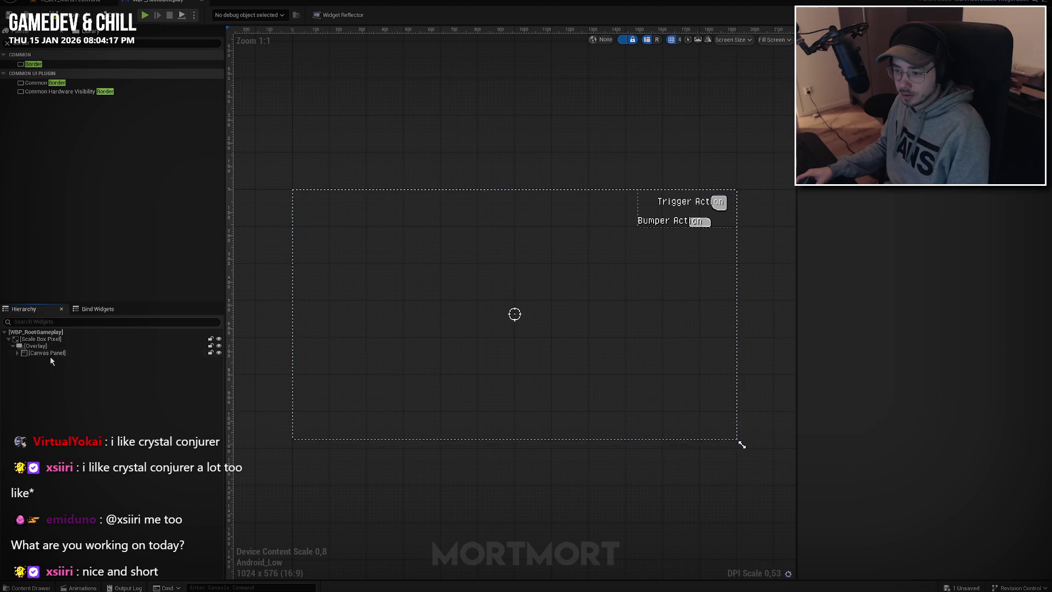
click(47, 354)
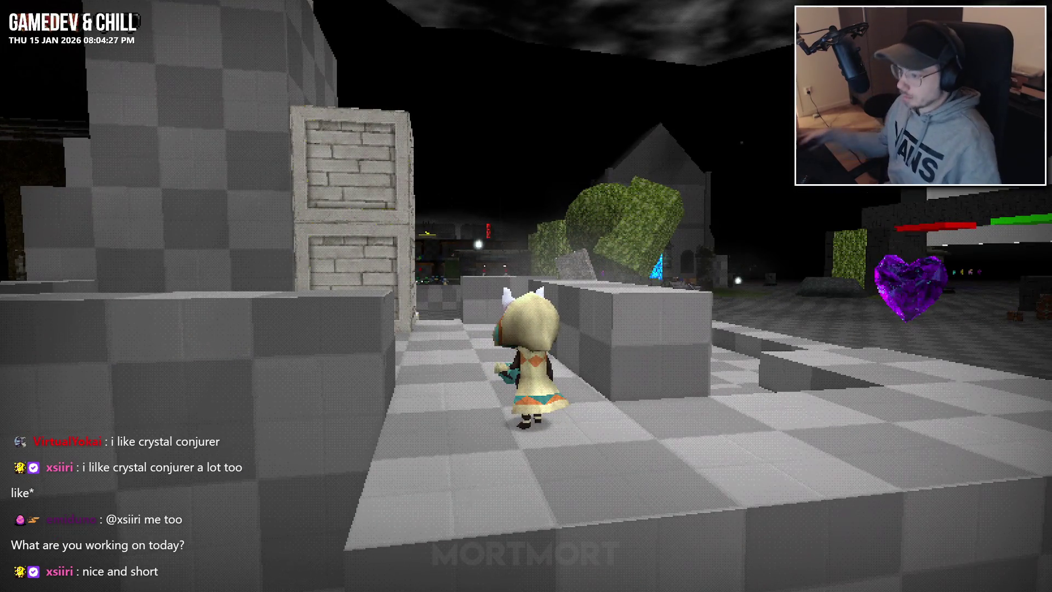
key(Tab)
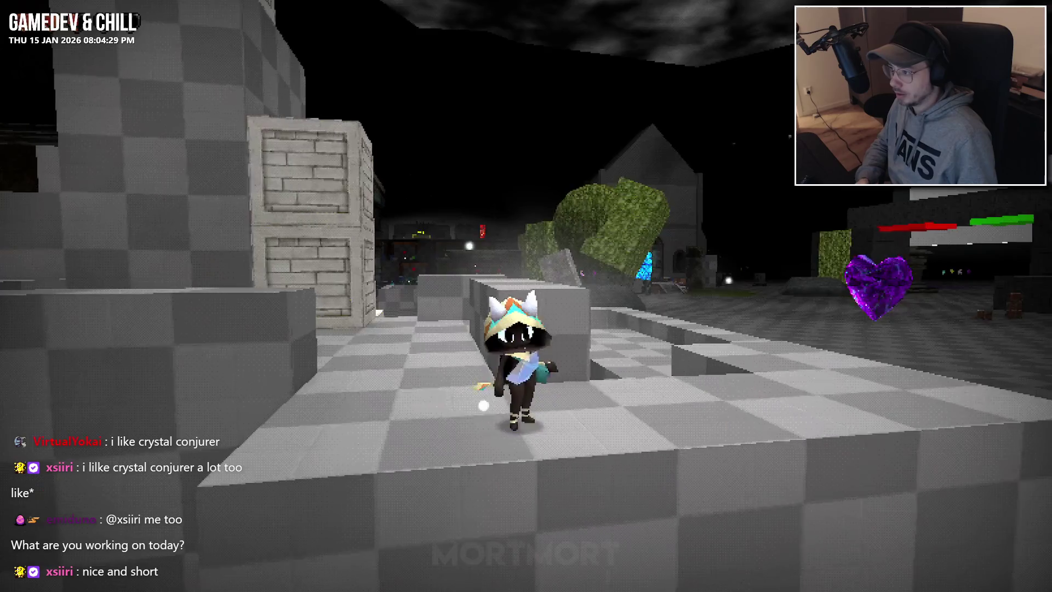
key(Tab)
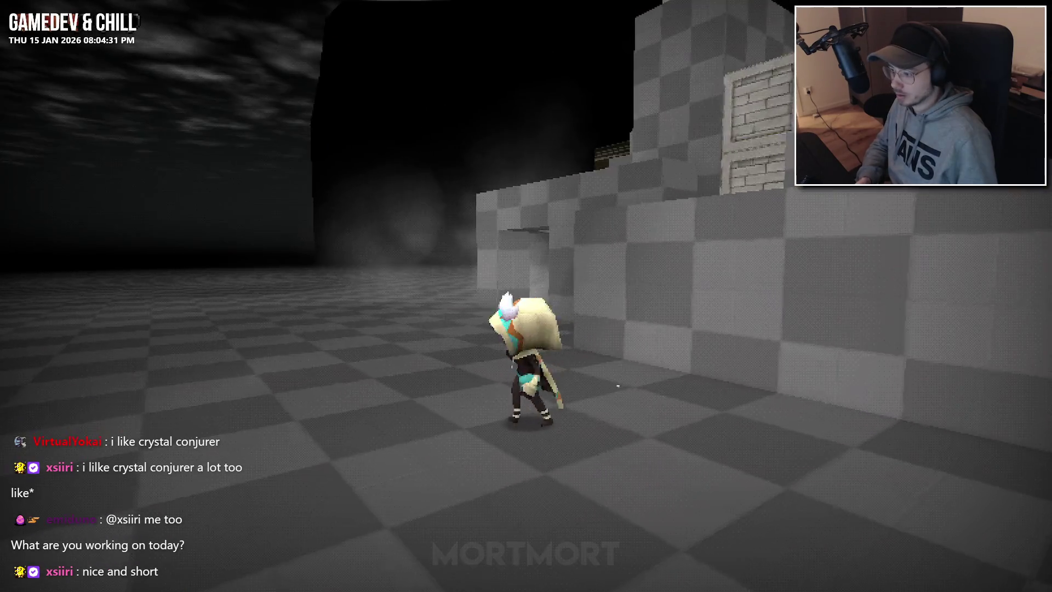
key(Tab)
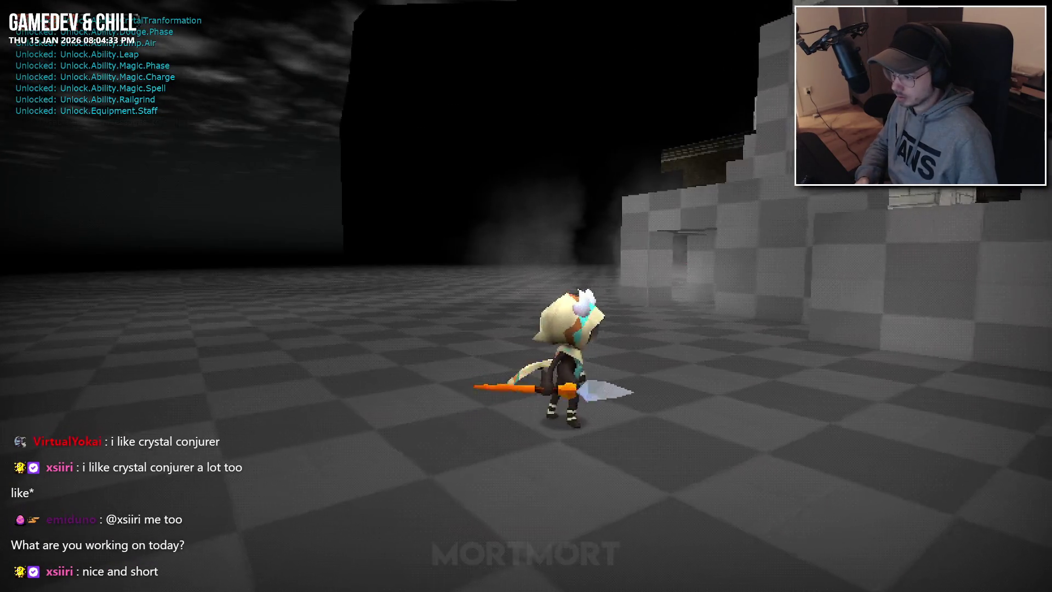
key(s)
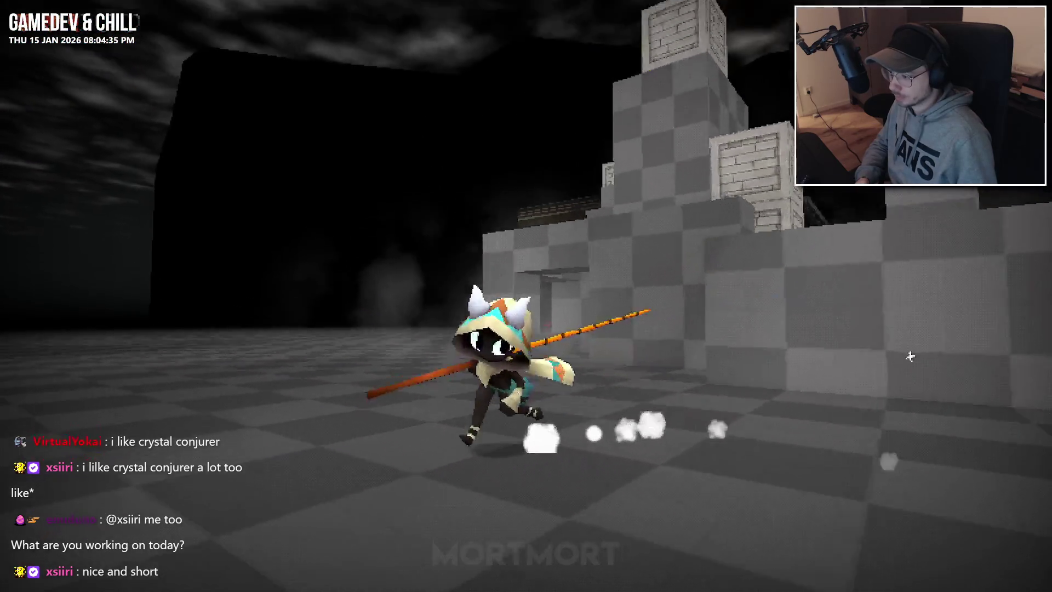
key(w)
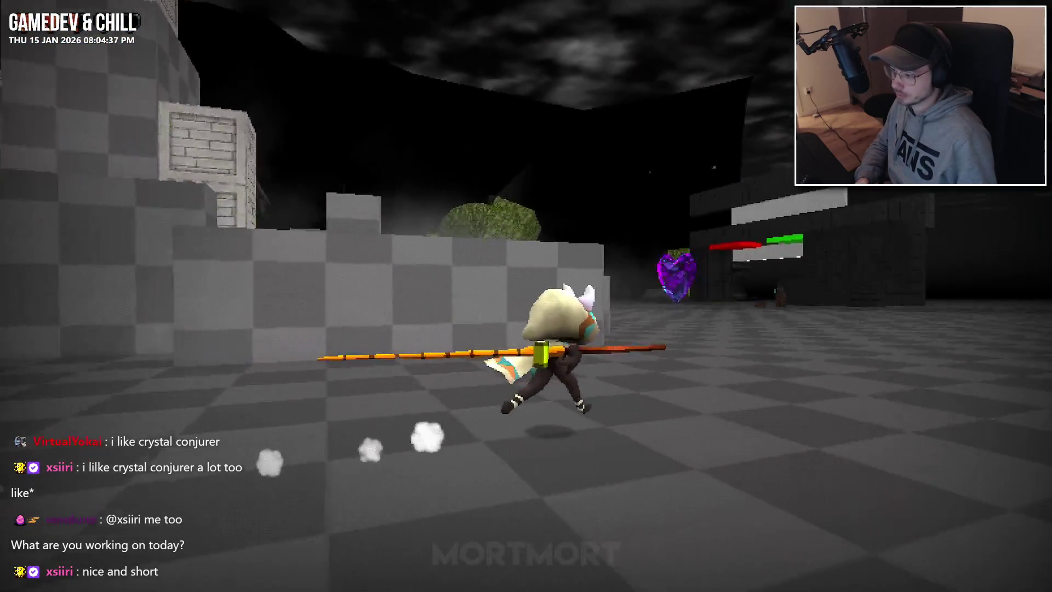
key(s)
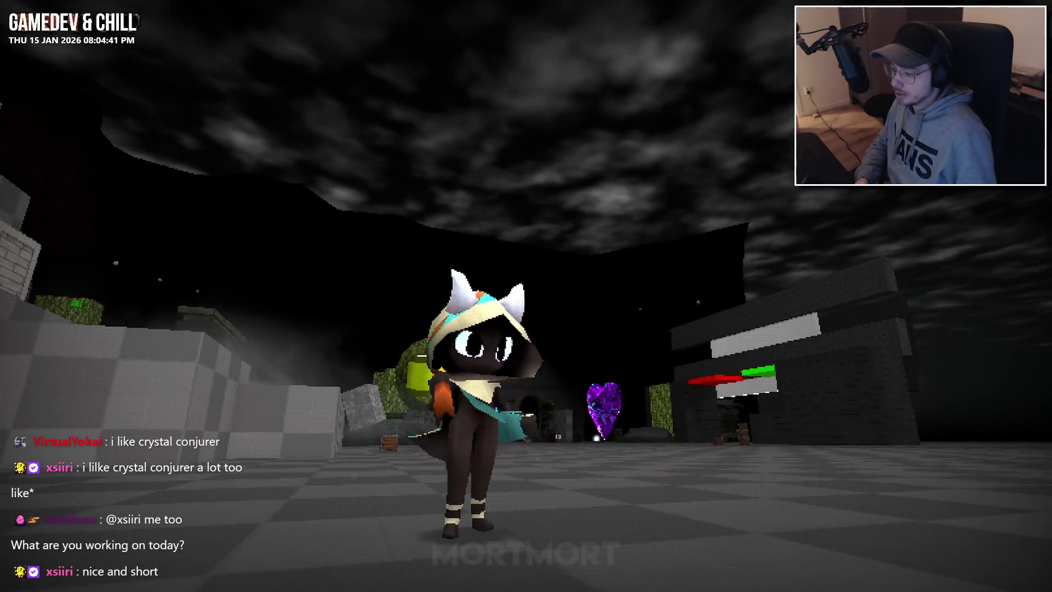
key(w)
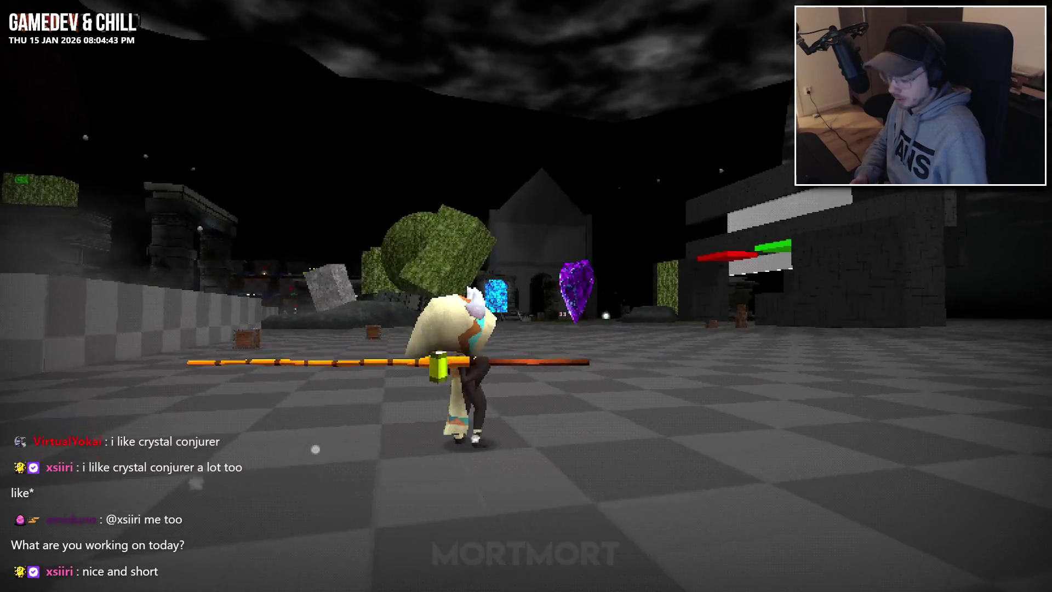
key(Escape)
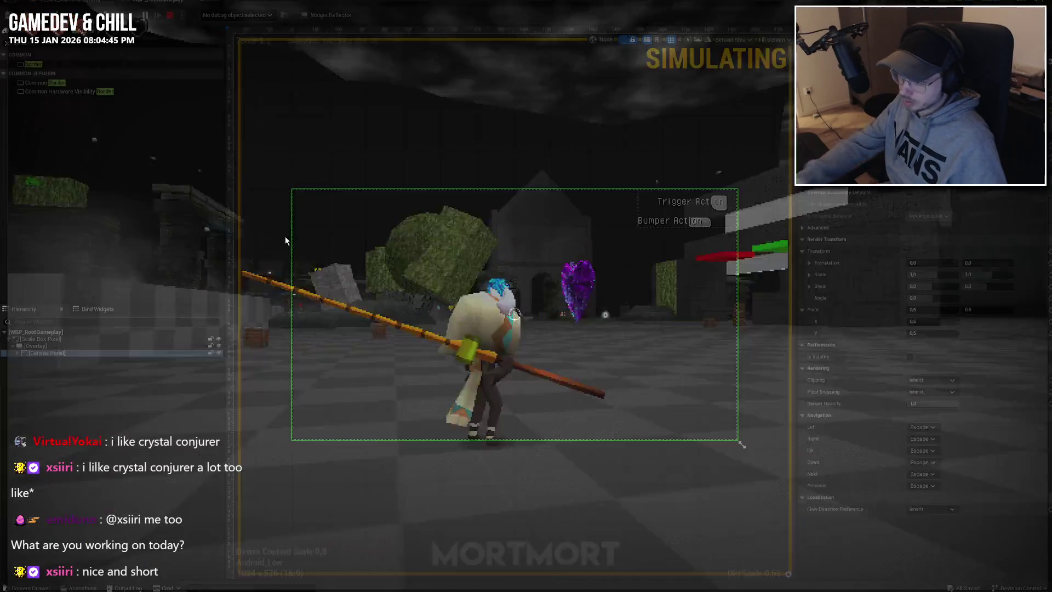
Step: Move the Dv_SpawnPoint across the level to beside the ladder wall
click(46, 6)
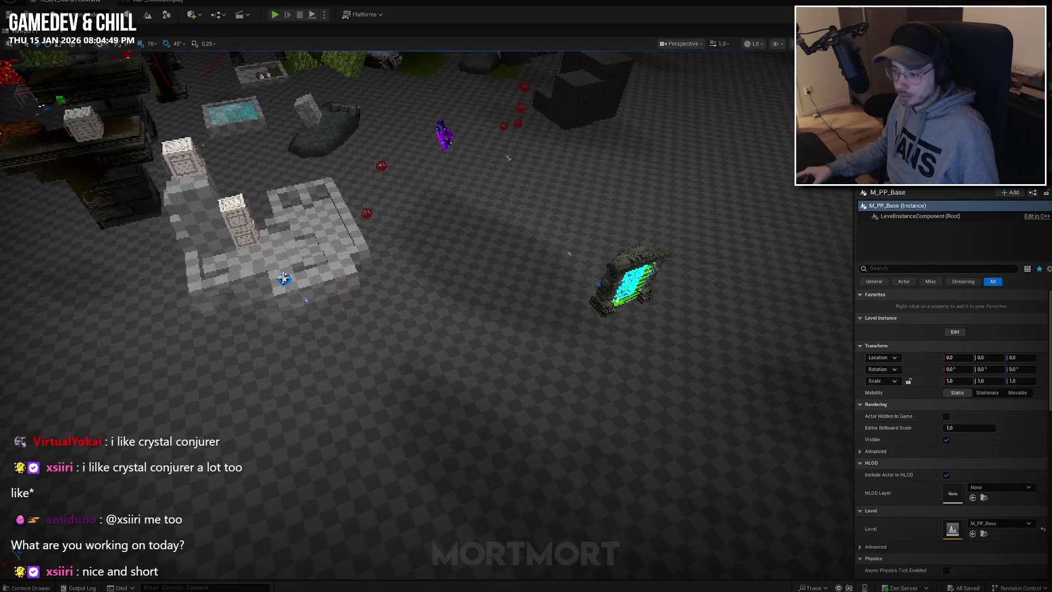
click(284, 278)
mouse_move(284, 279)
right_down()
mouse_move(329, 236)
mouse_move(278, 322)
right_up()
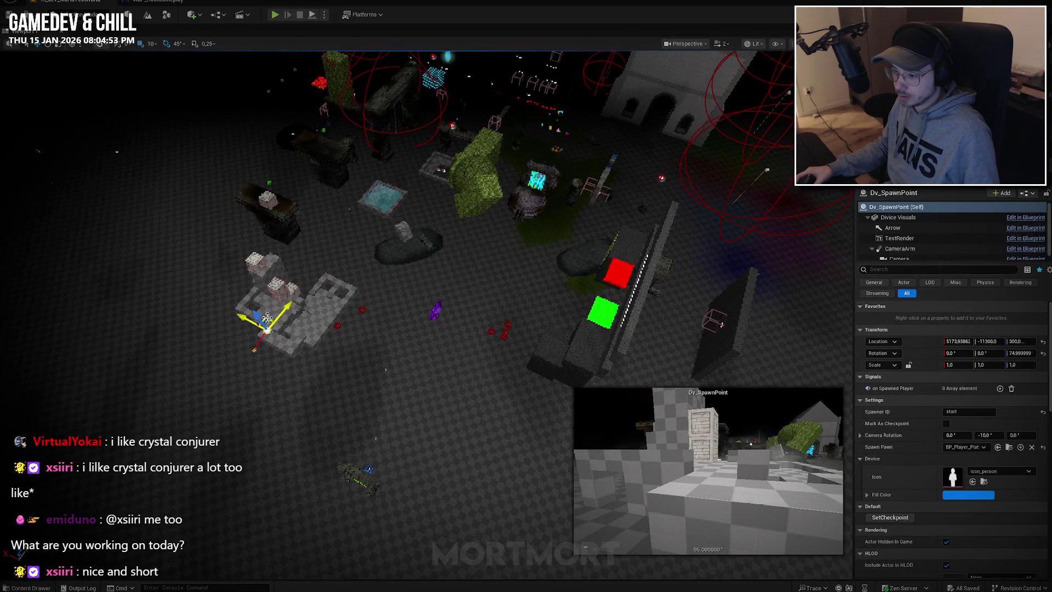
mouse_move(266, 318)
mouse_down()
mouse_move(603, 208)
mouse_move(701, 189)
mouse_up()
key(f)
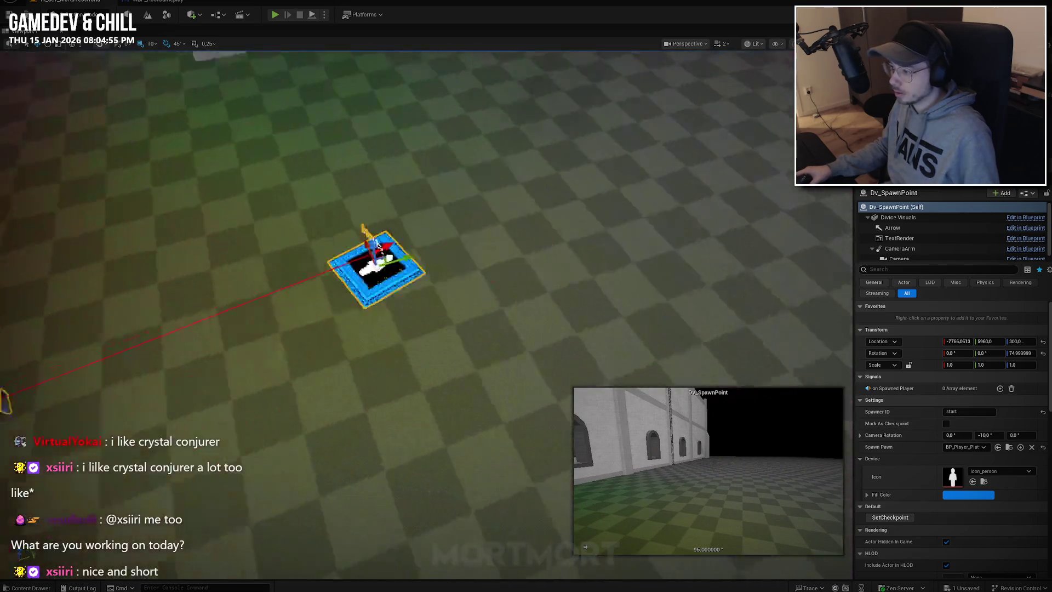
mouse_move(425, 240)
right_down()
mouse_move(395, 230)
mouse_move(425, 239)
right_up()
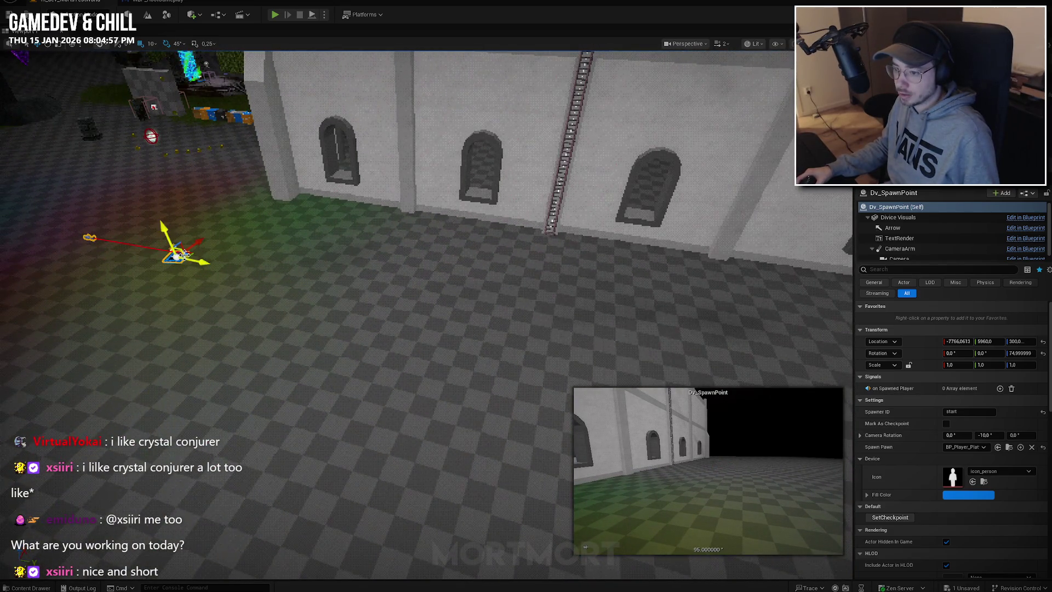
mouse_move(187, 254)
mouse_down()
mouse_move(528, 228)
mouse_move(540, 270)
mouse_up()
key(f)
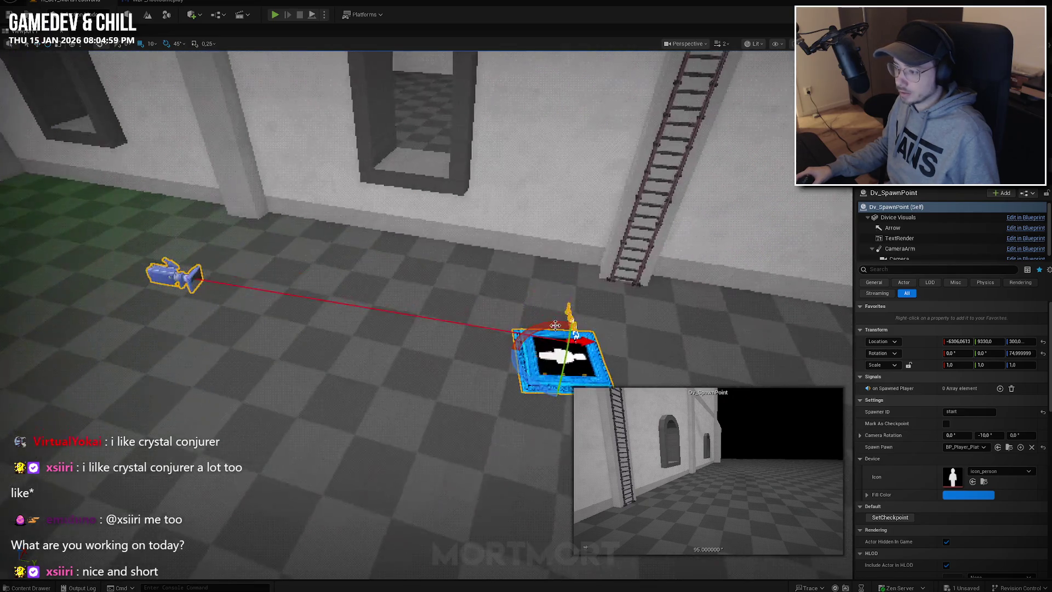
right_drag(555, 357, 550, 353)
Step: Rotate the spawn point to 30° toward the ladder, drop it onto the floor, and play
key(e)
drag(329, 334, 296, 362)
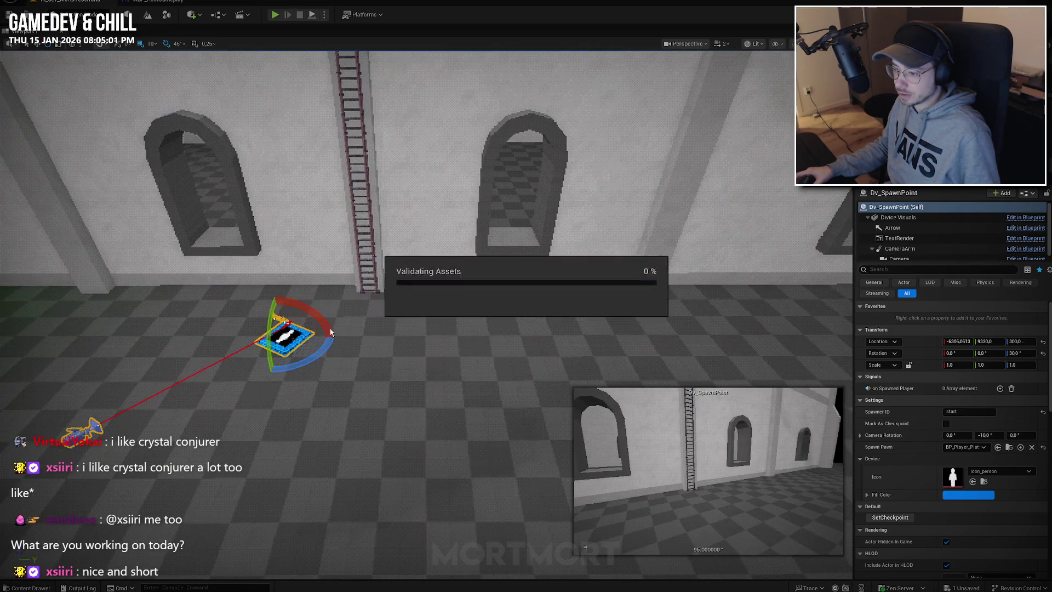
key(End)
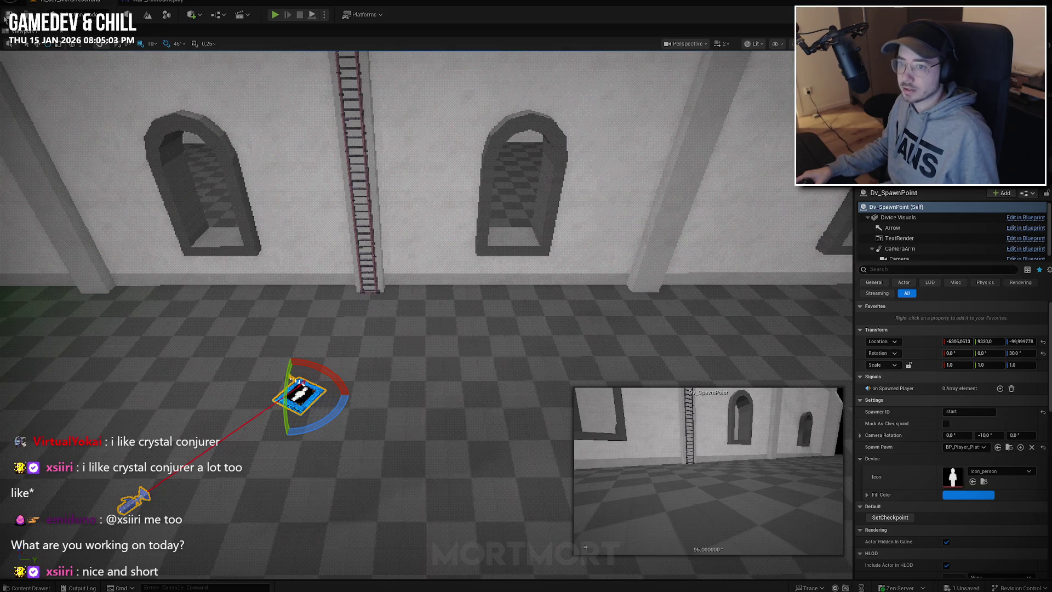
key(alt+p)
Step: Walk to the ladder, climb it, and jump off beside the wall several times
key(w)
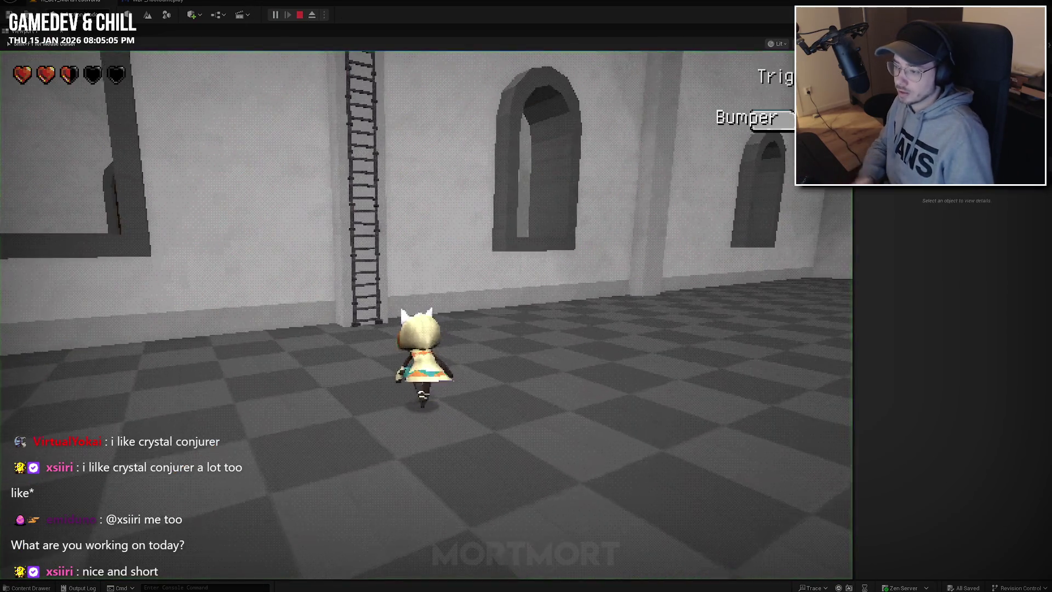
key(space)
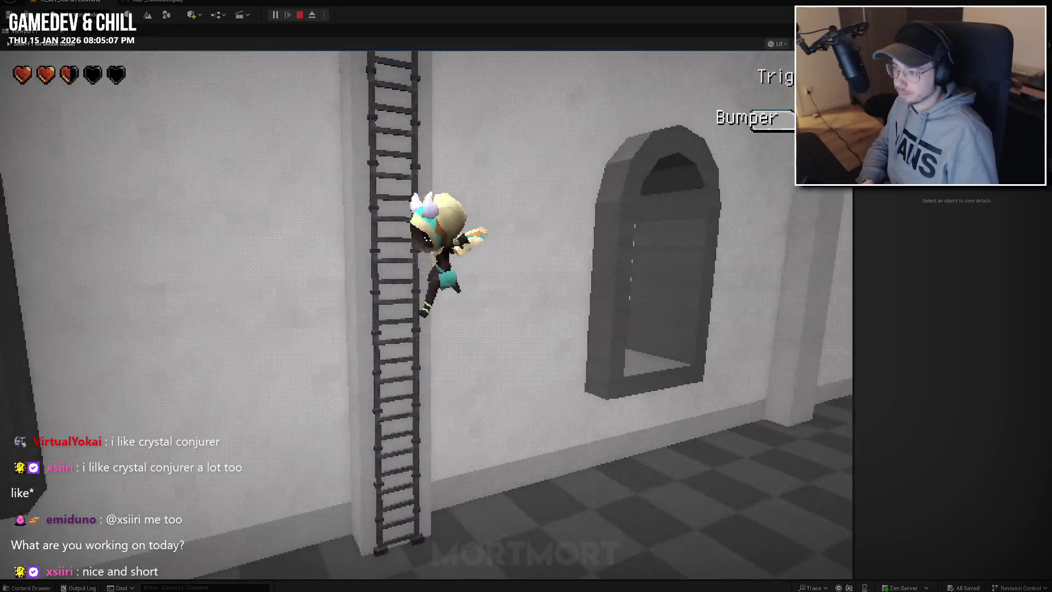
key(a)
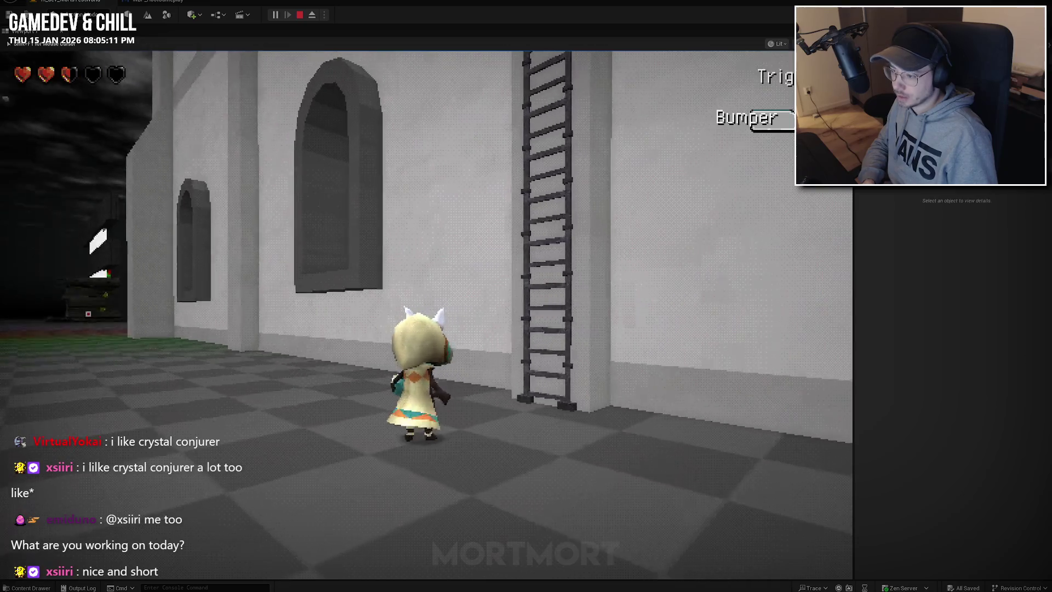
key(u)
key(d)
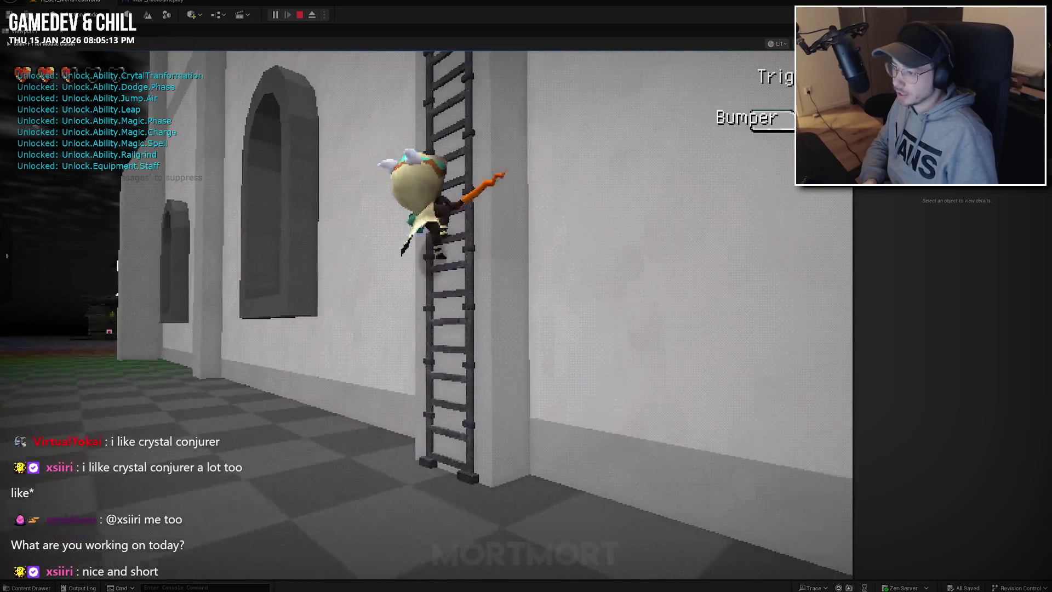
key(w)
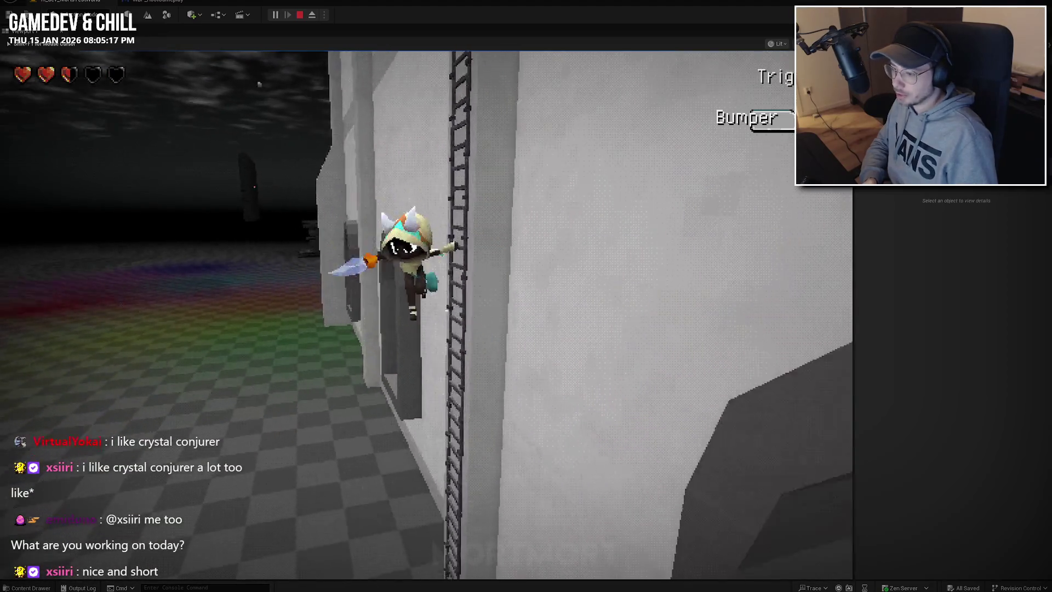
key(space)
key(space)
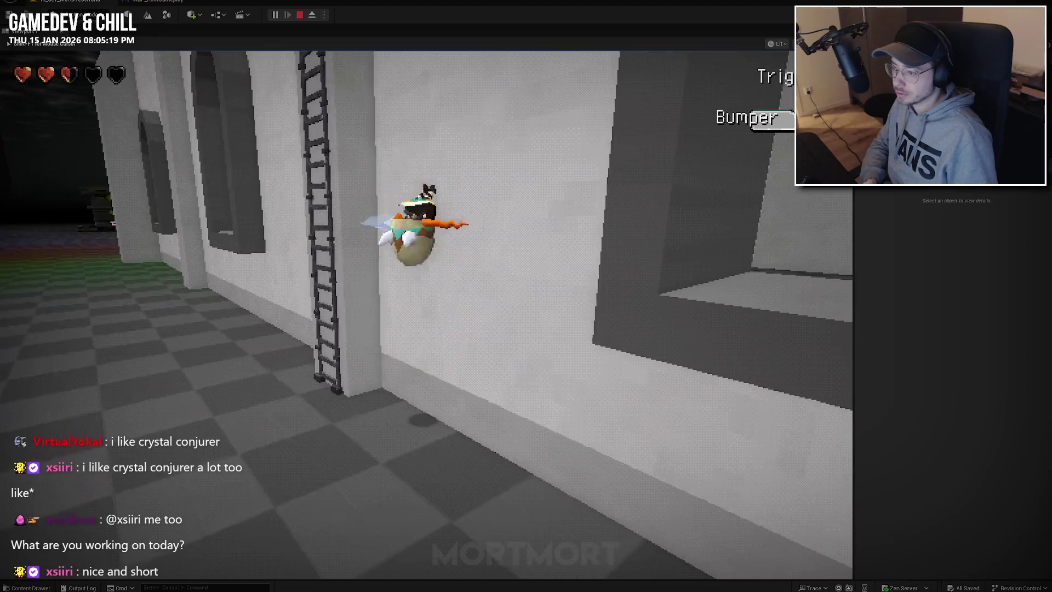
key(w)
key(space)
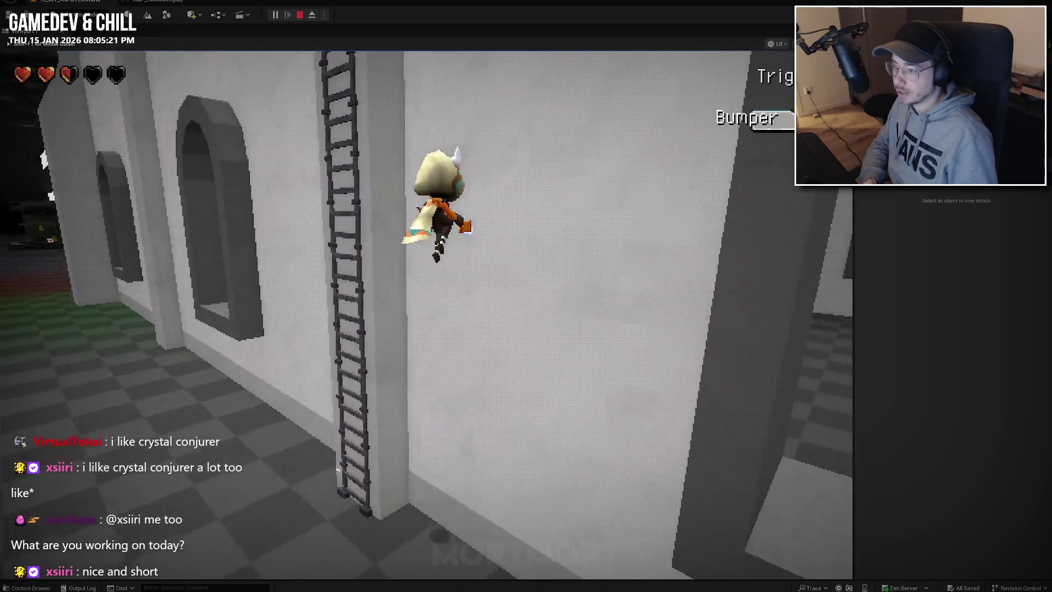
key(space)
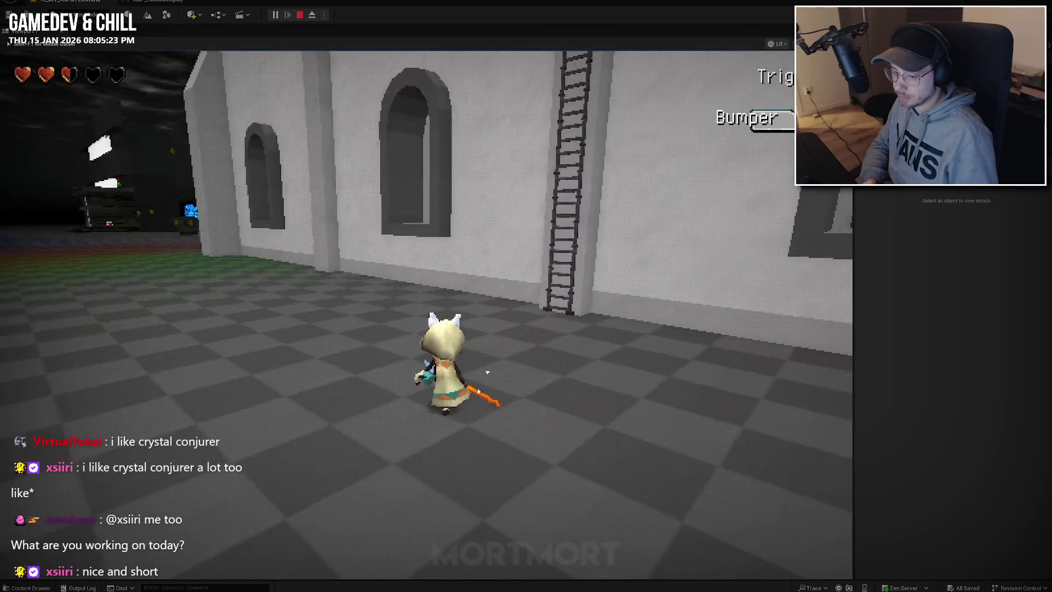
key(w)
key(space)
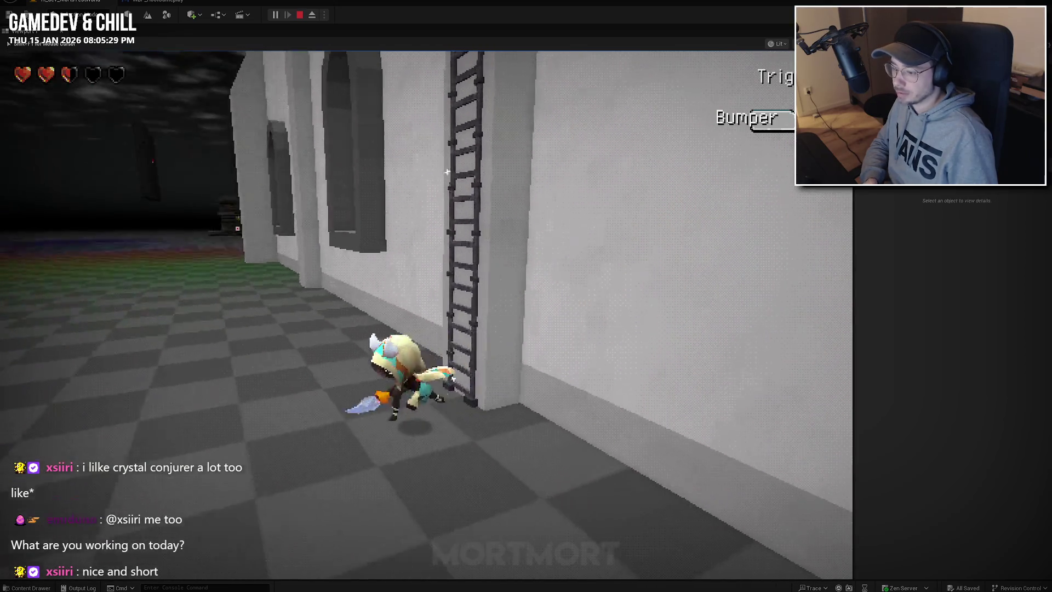
Step: Run back to the ladder, climb to the top, and step off onto the pillar
key(s)
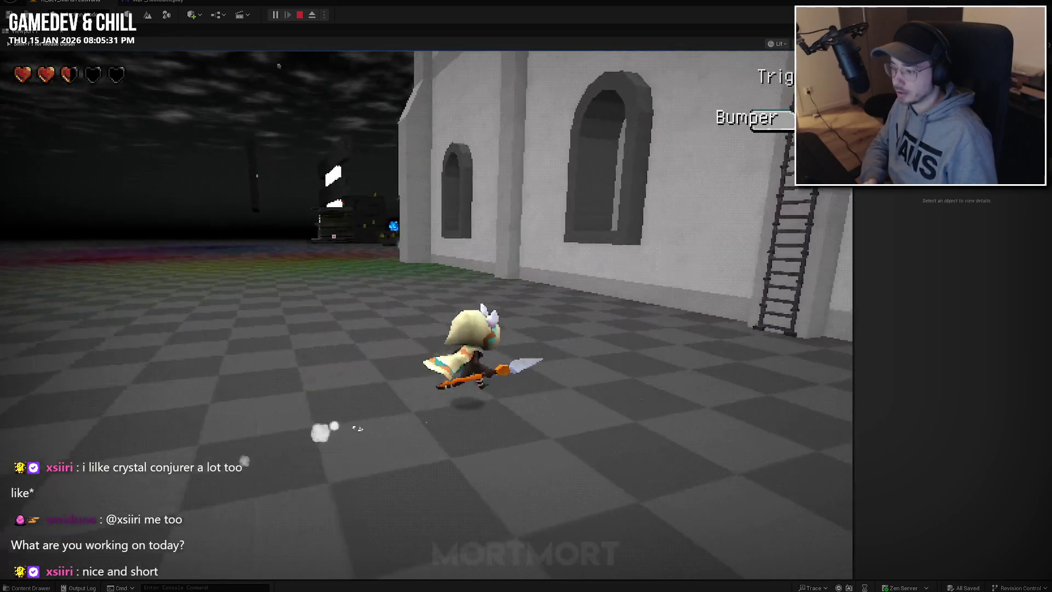
key(w)
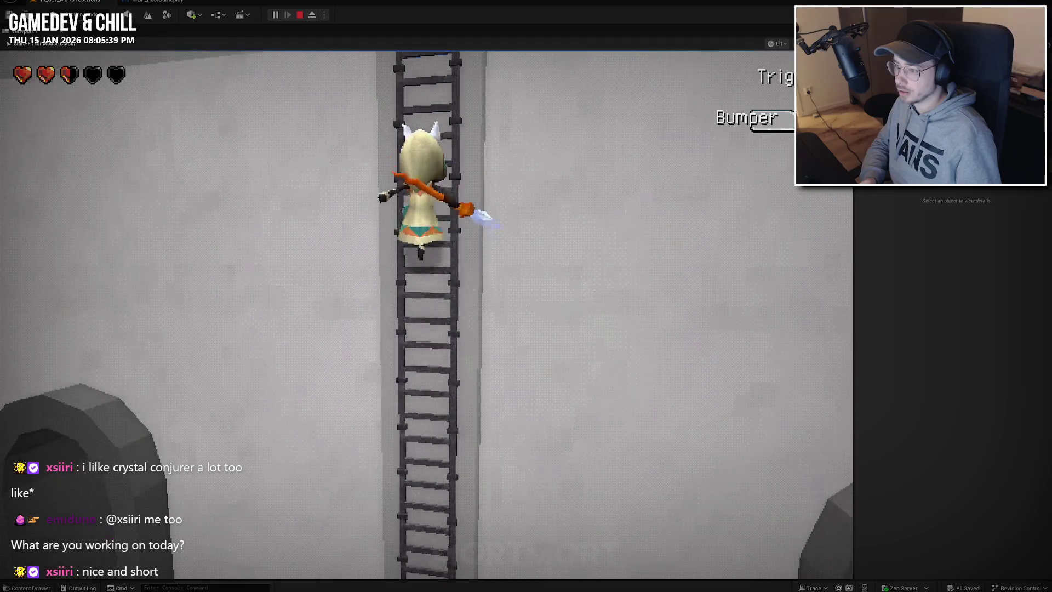
key(space)
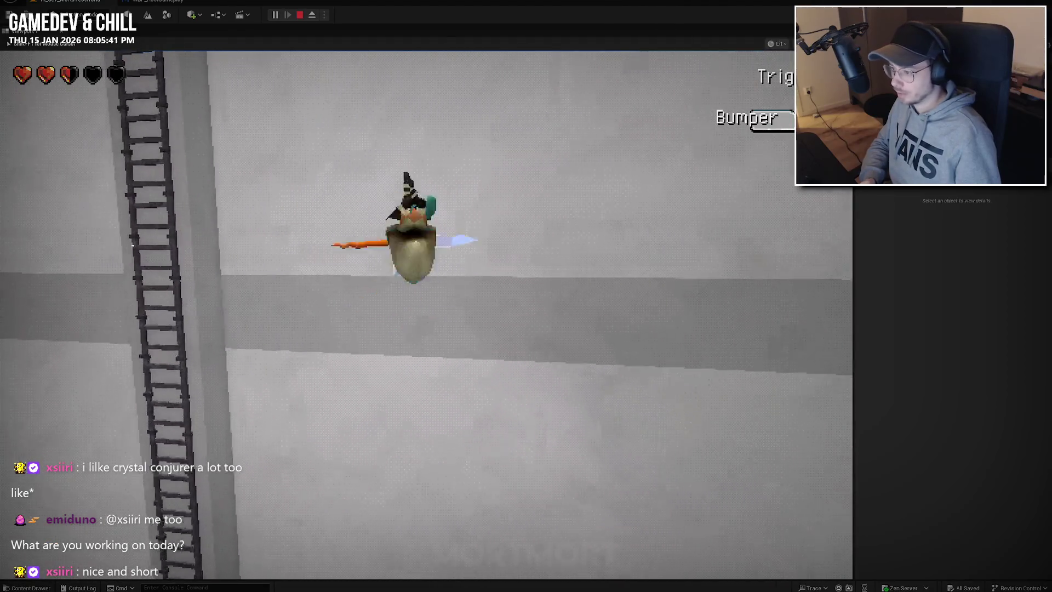
key(w)
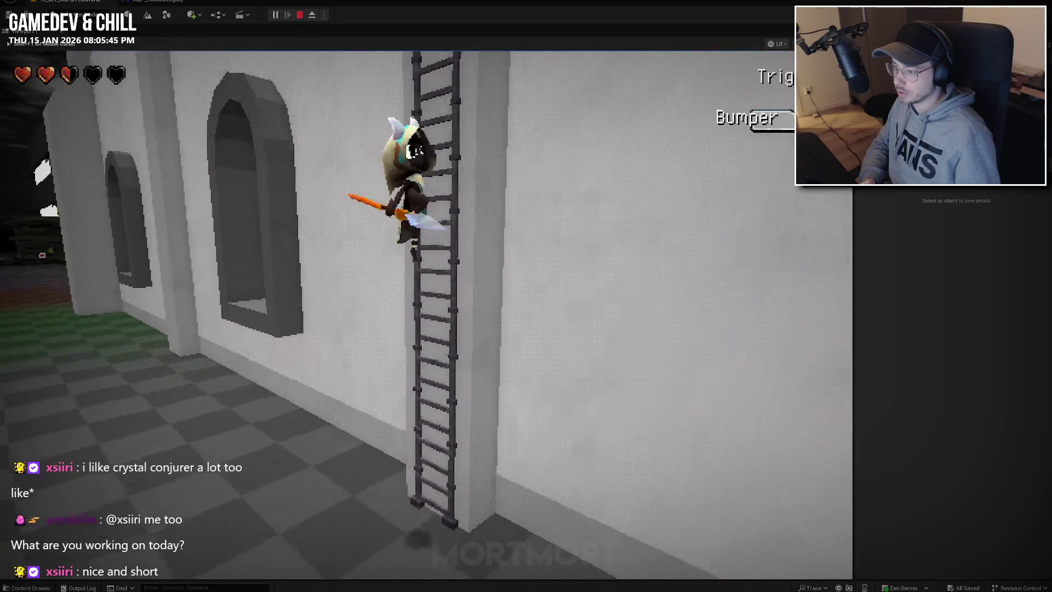
key(s)
key(space)
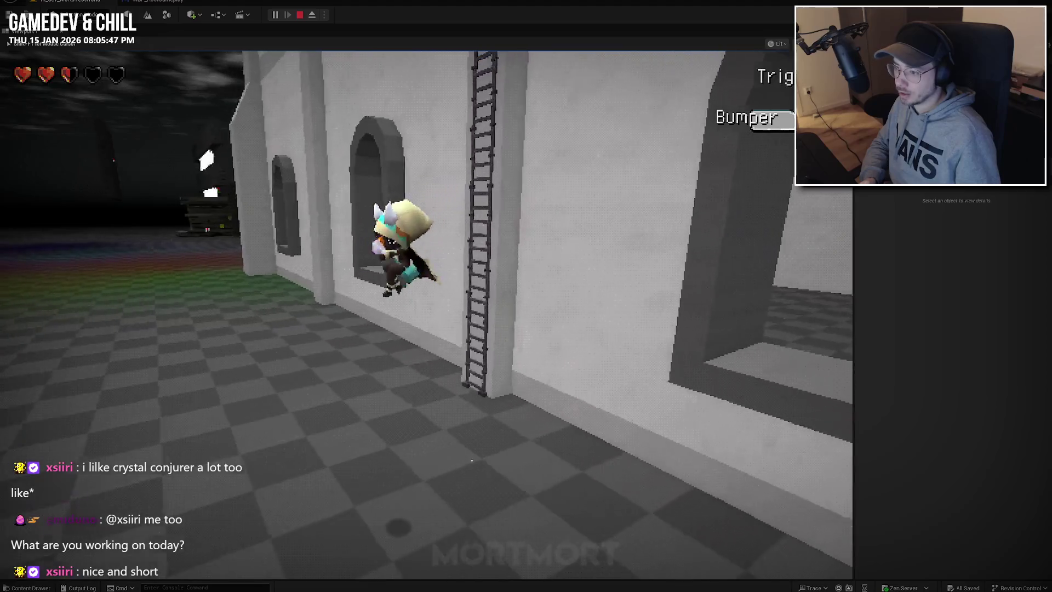
key(s)
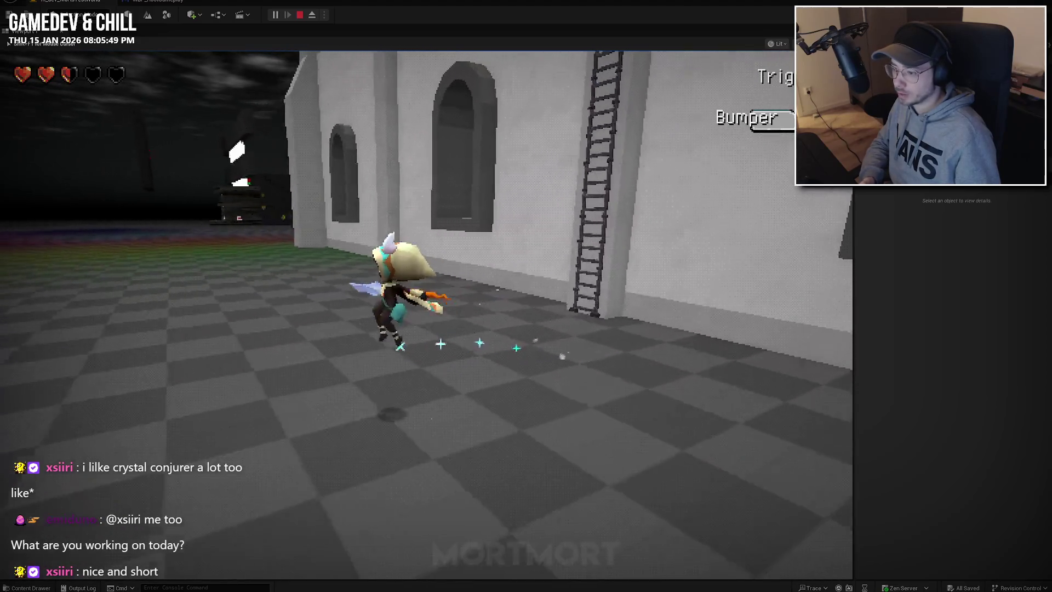
key(w)
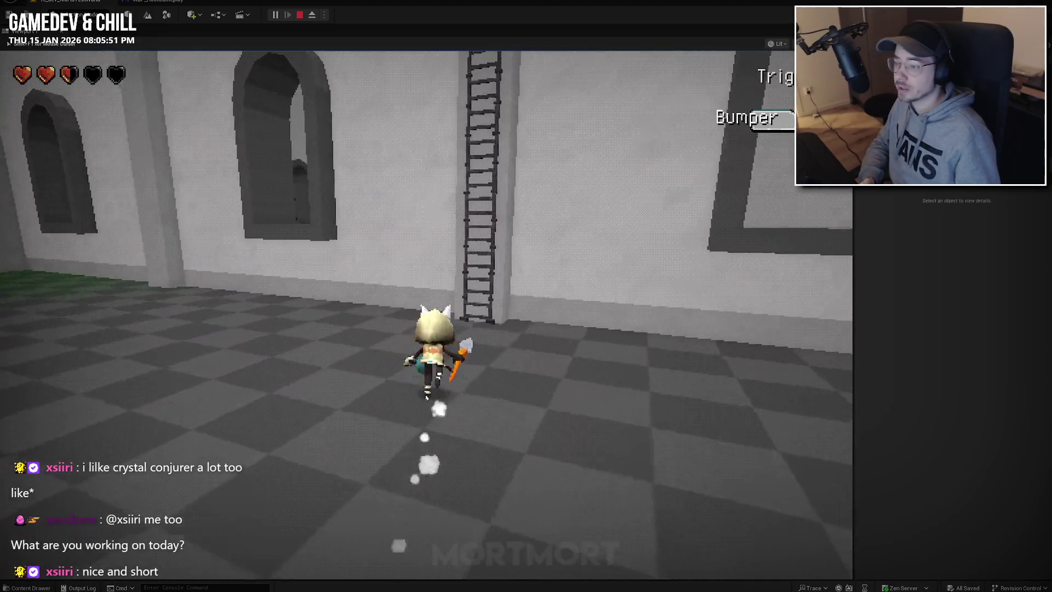
key(w)
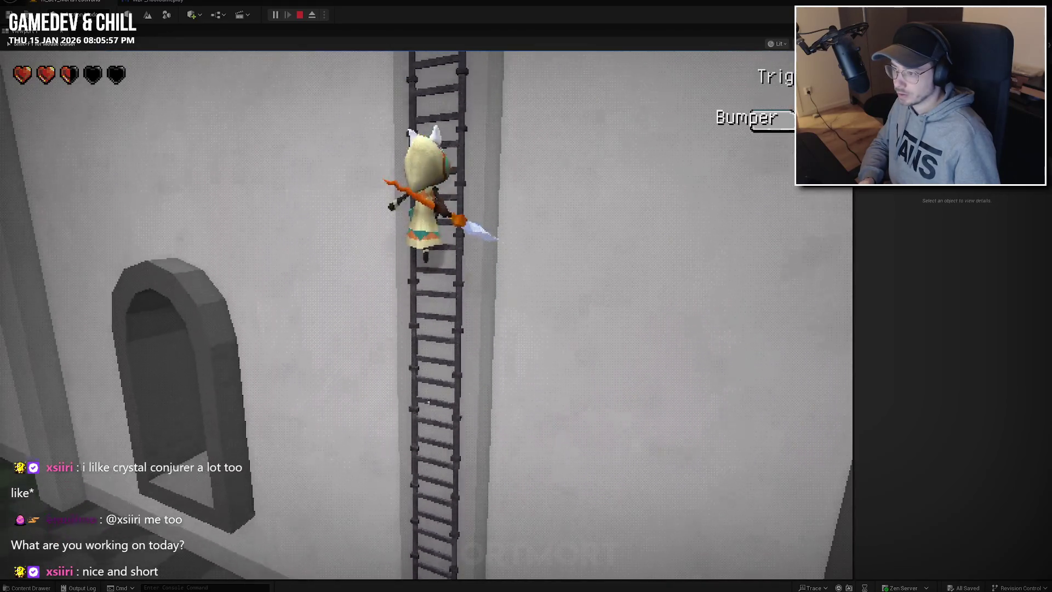
key(w)
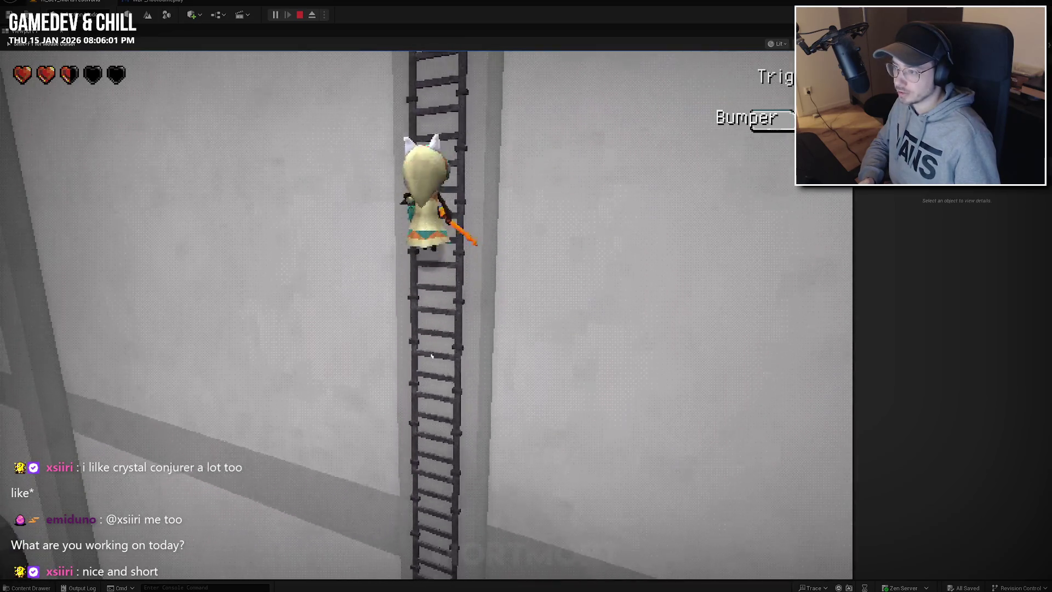
key(w)
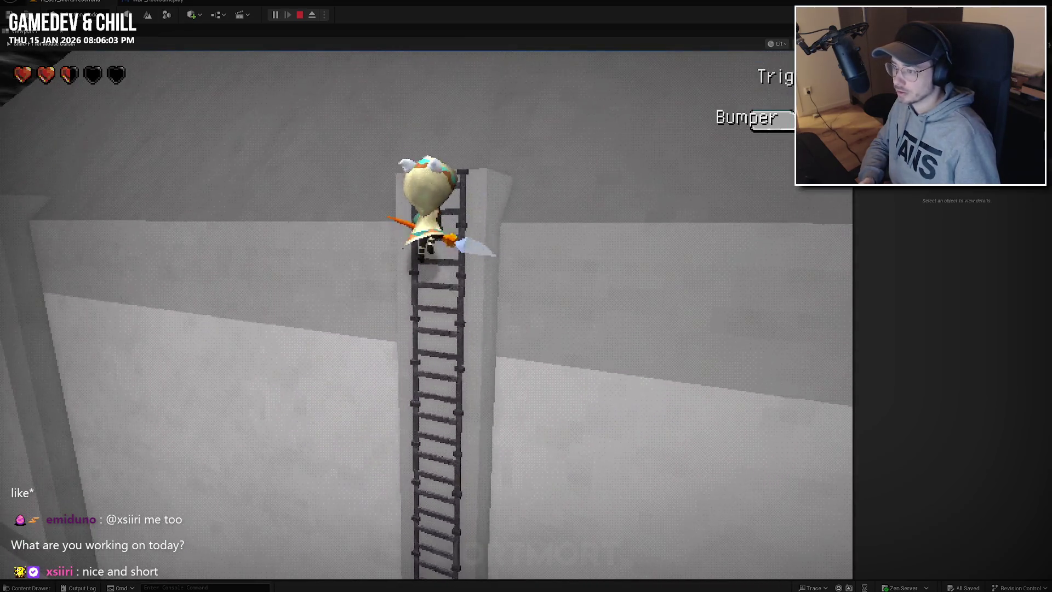
Step: Jump down from the pillar, run over the pyramid and checkered floor, then stop playing
key(w)
key(w)
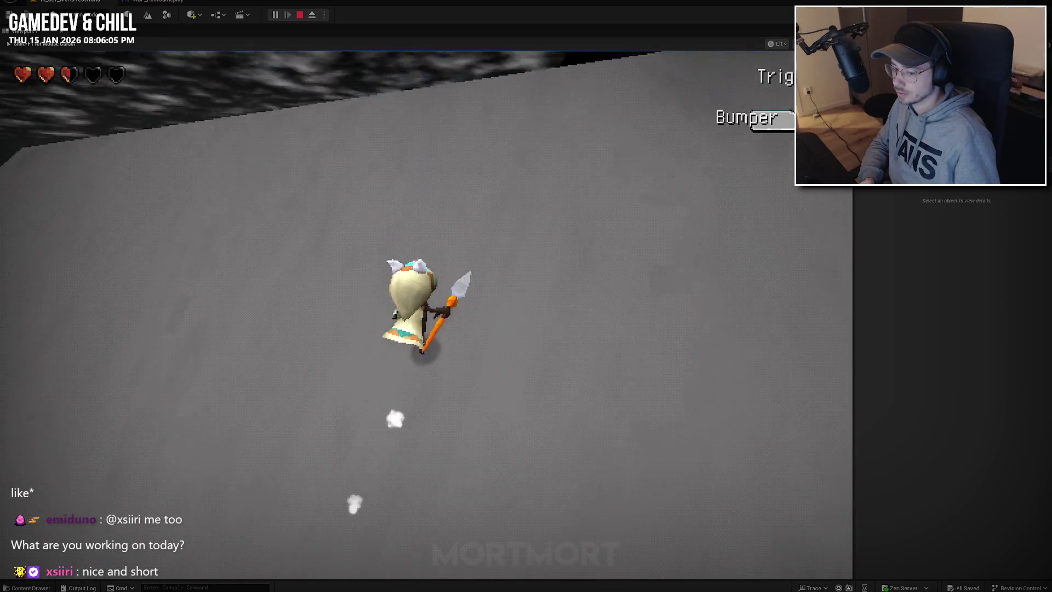
key(w)
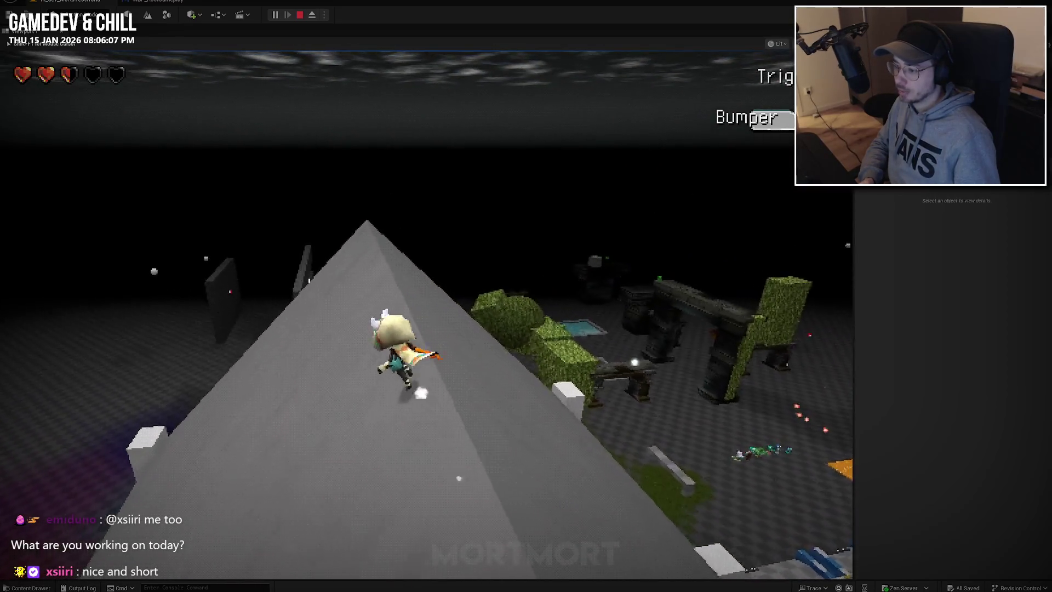
key(w)
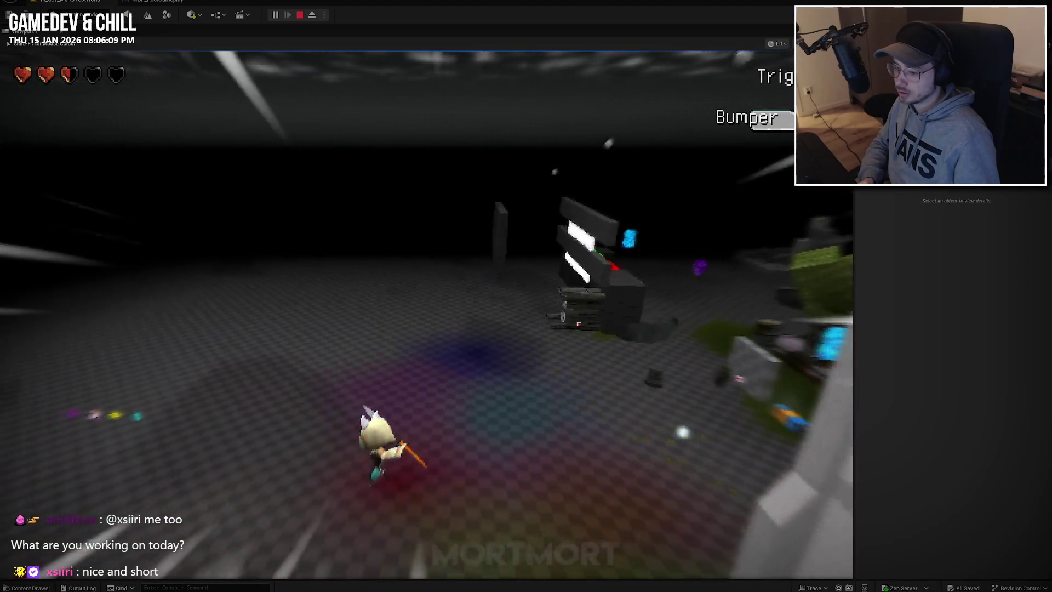
key(w)
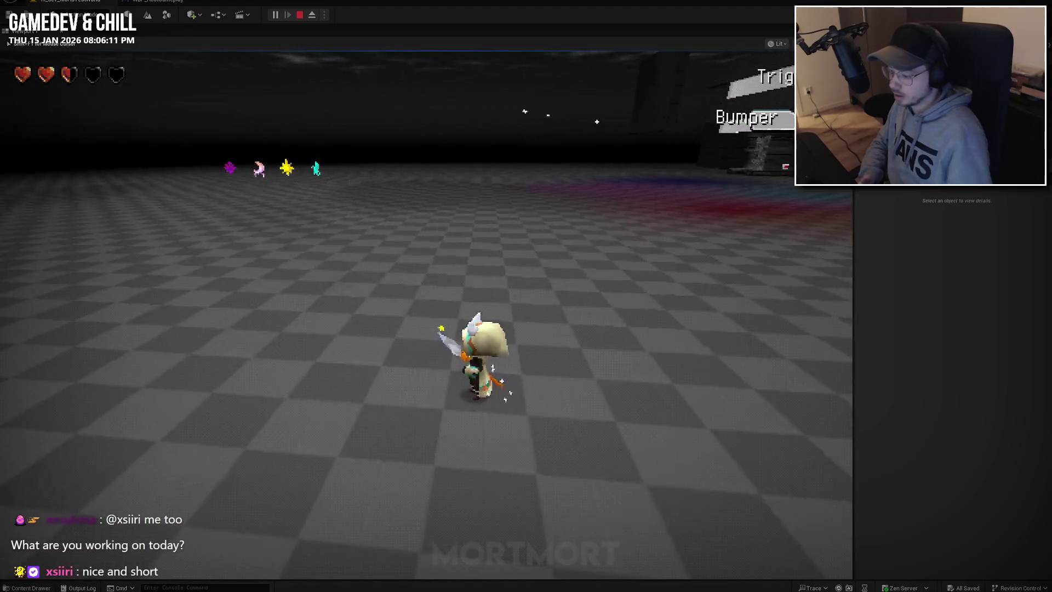
key(Escape)
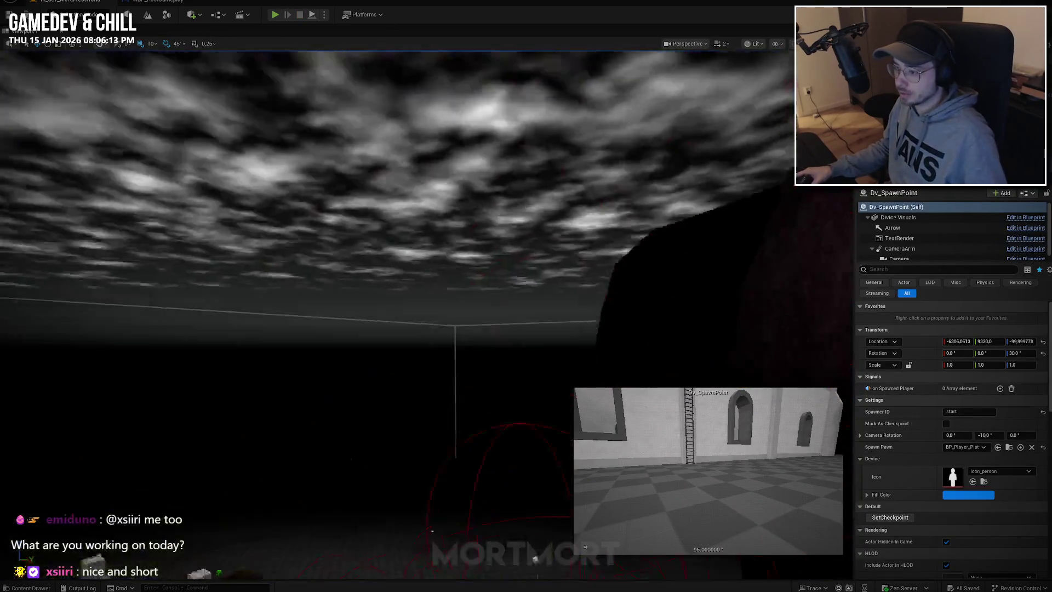
right_drag(347, 136, 347, 135)
click(279, 15)
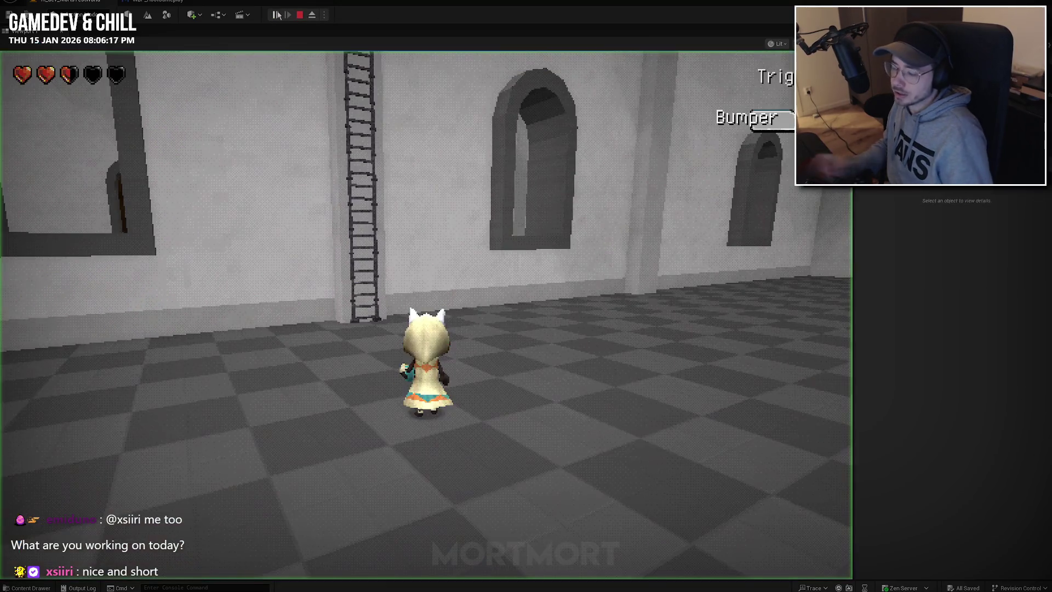
click(351, 132)
key(w)
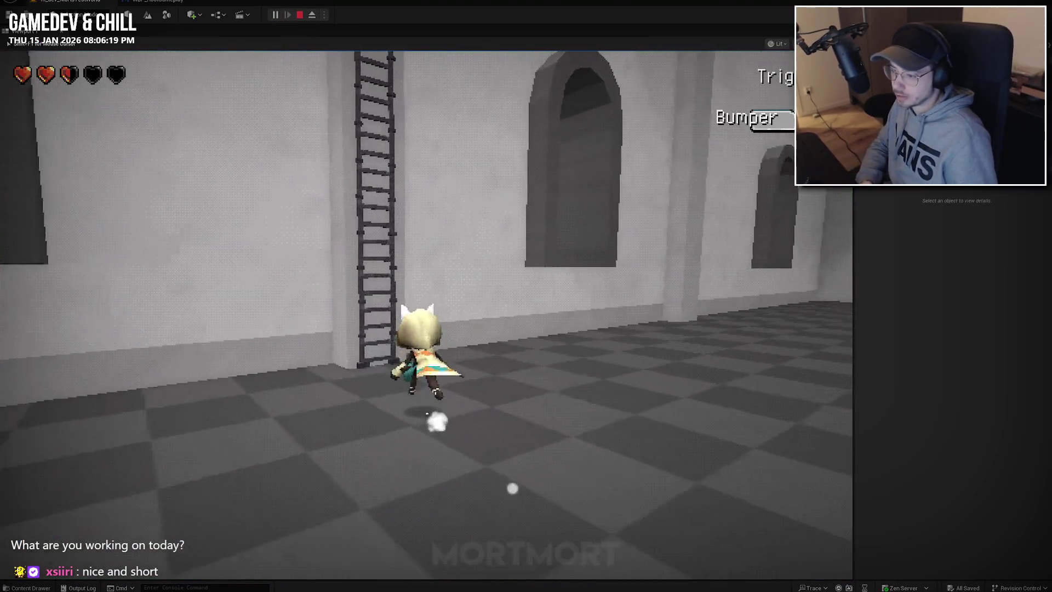
key(s)
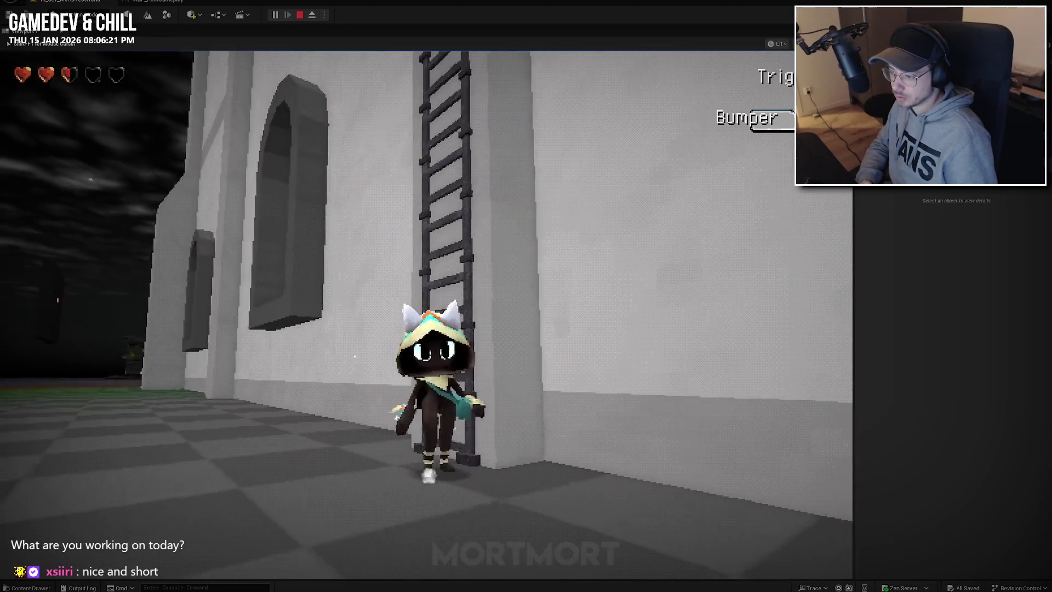
key(w)
key(d)
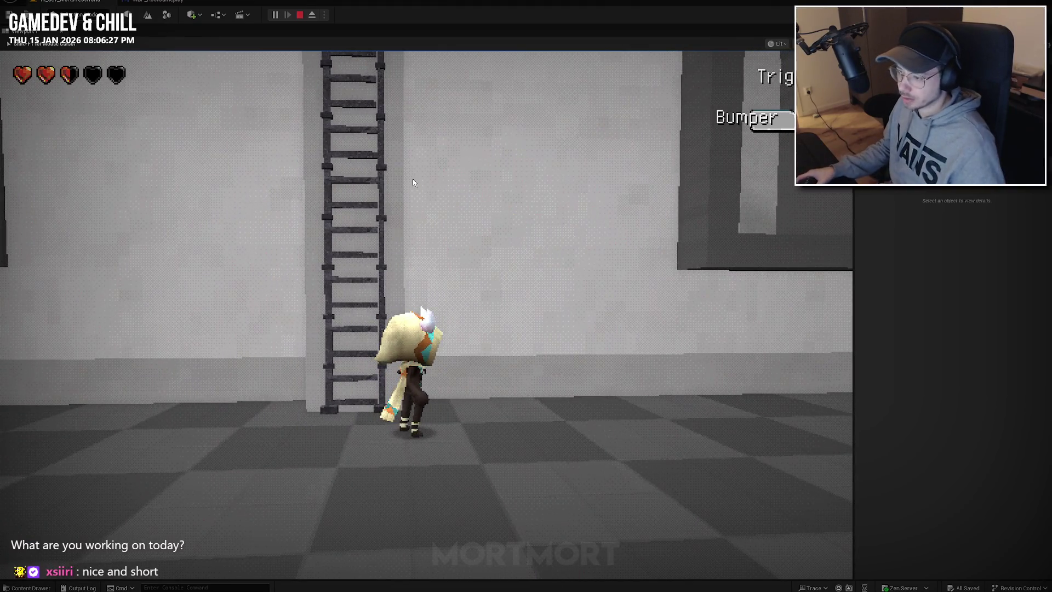
key(Escape)
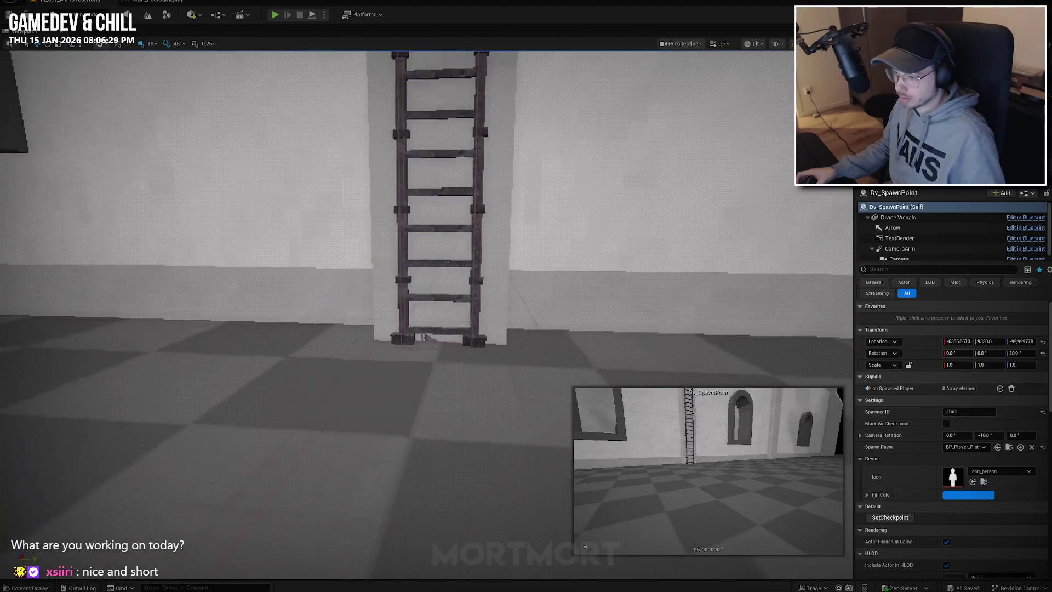
Step: Place o_ladder_01_bottom from the Ladders folder in front of the ladder, scaled to 1.5
click(439, 246)
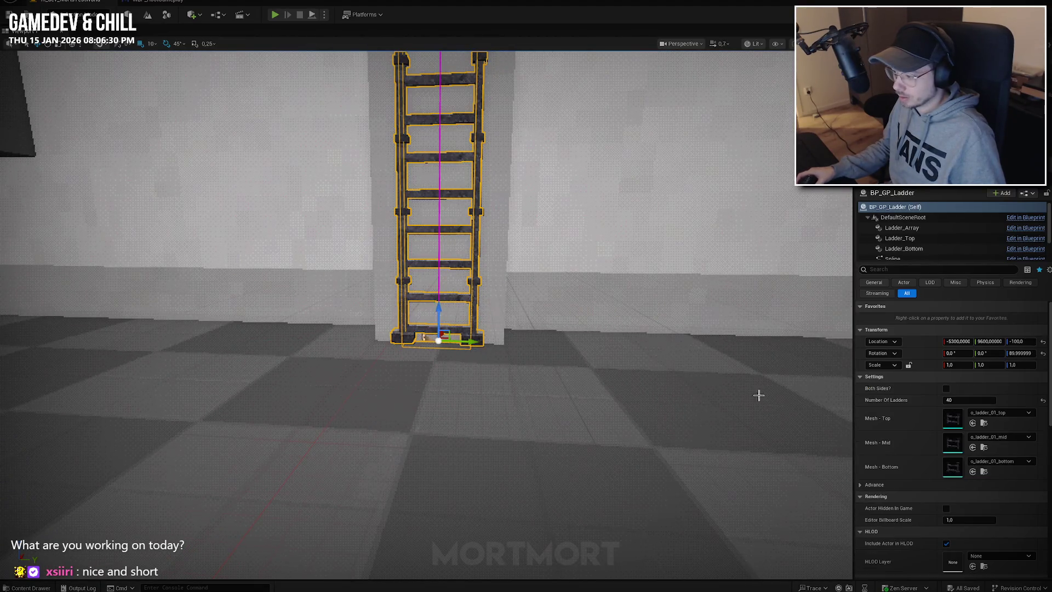
click(982, 425)
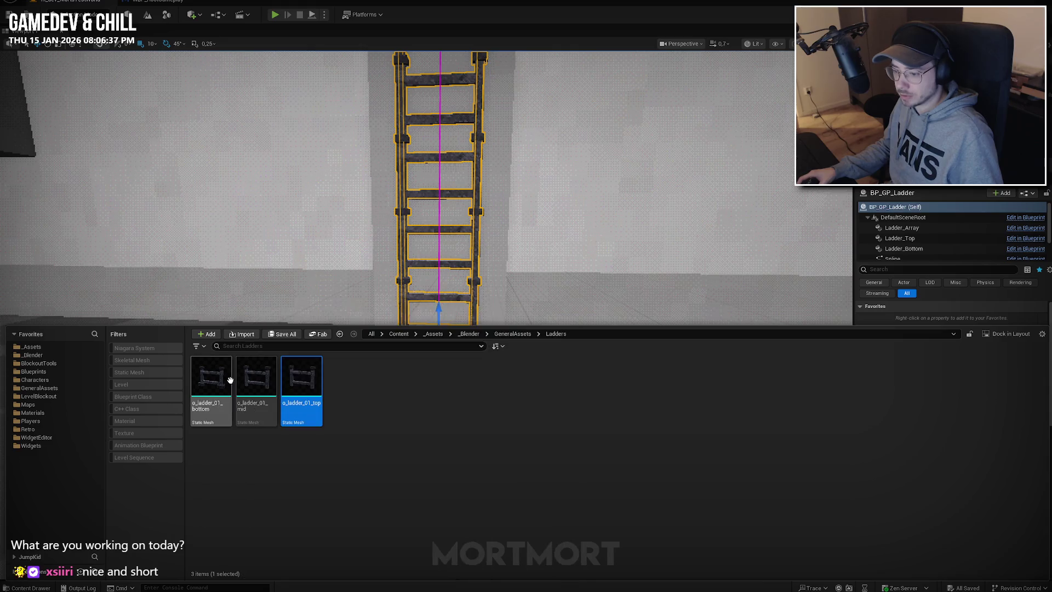
mouse_move(211, 378)
mouse_down()
mouse_move(217, 356)
mouse_move(355, 403)
mouse_move(405, 396)
mouse_up()
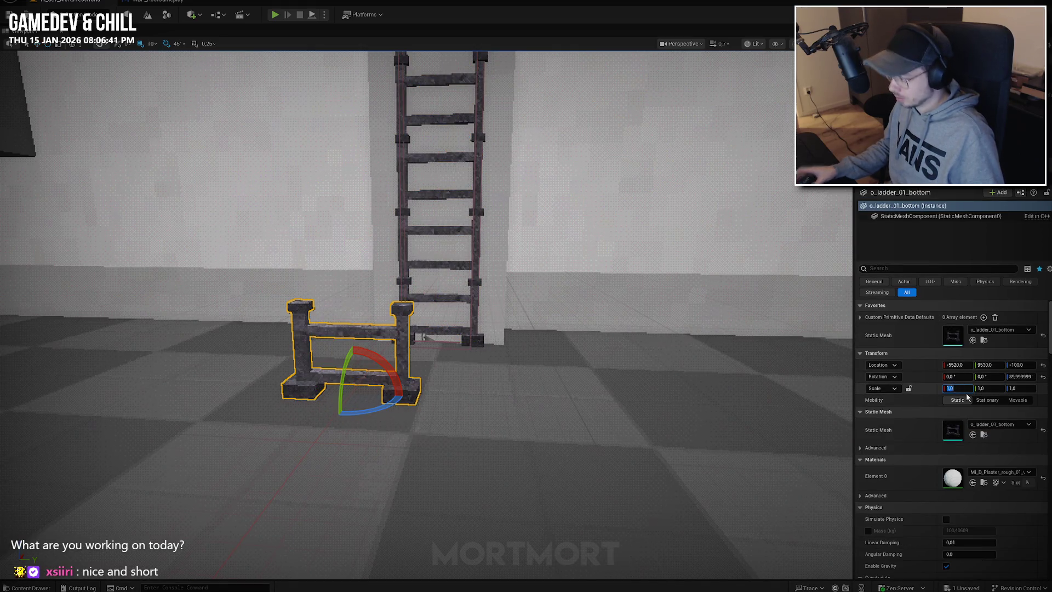
text(.5)
key(Tab)
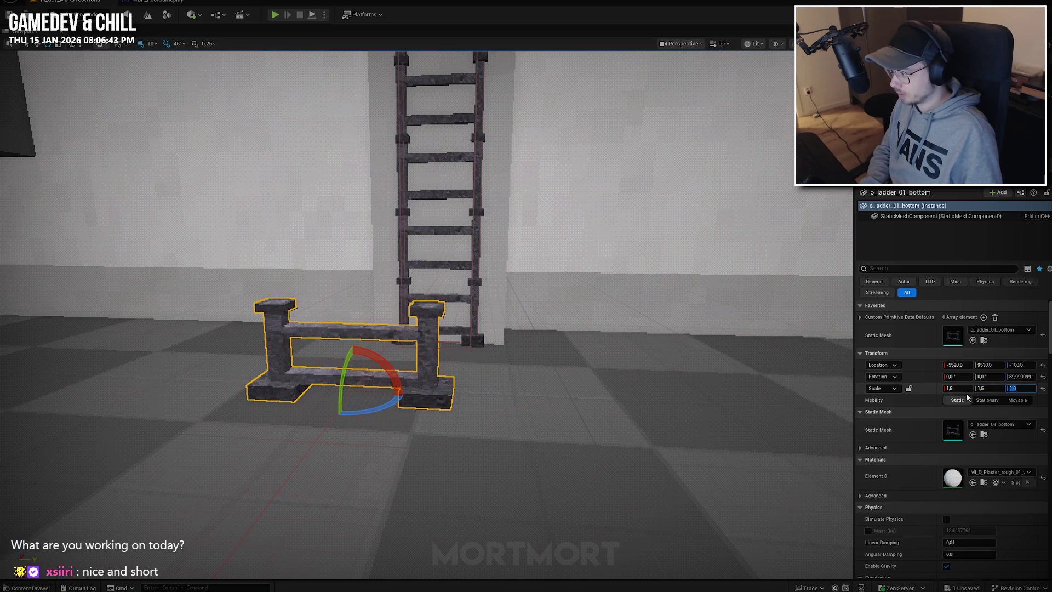
key(Return)
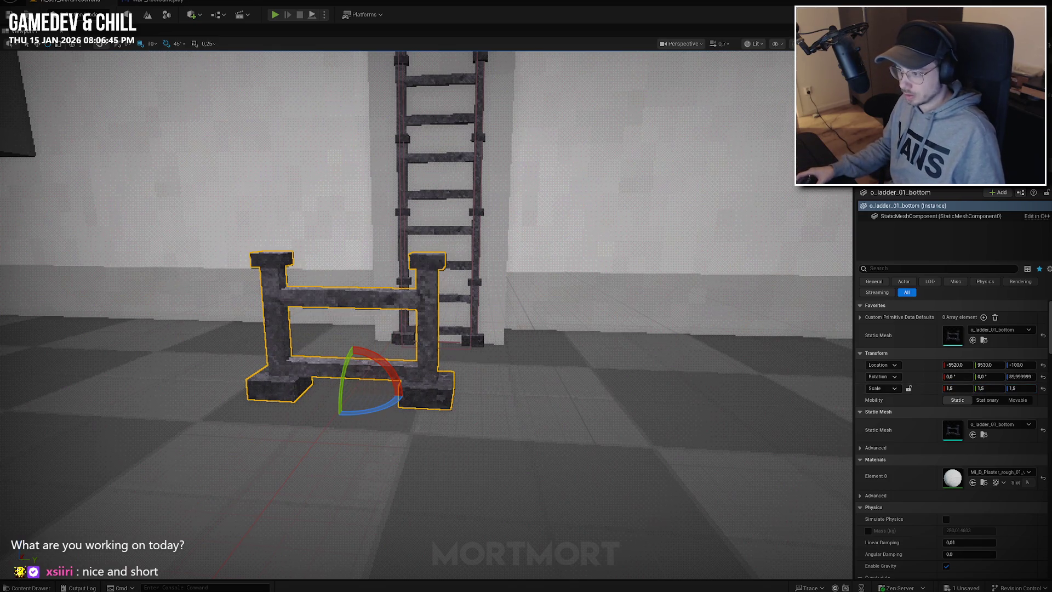
Step: Move the ladder-bottom piece to the ladder's base and save the level
right_drag(623, 371, 328, 352)
key(Escape)
click(627, 364)
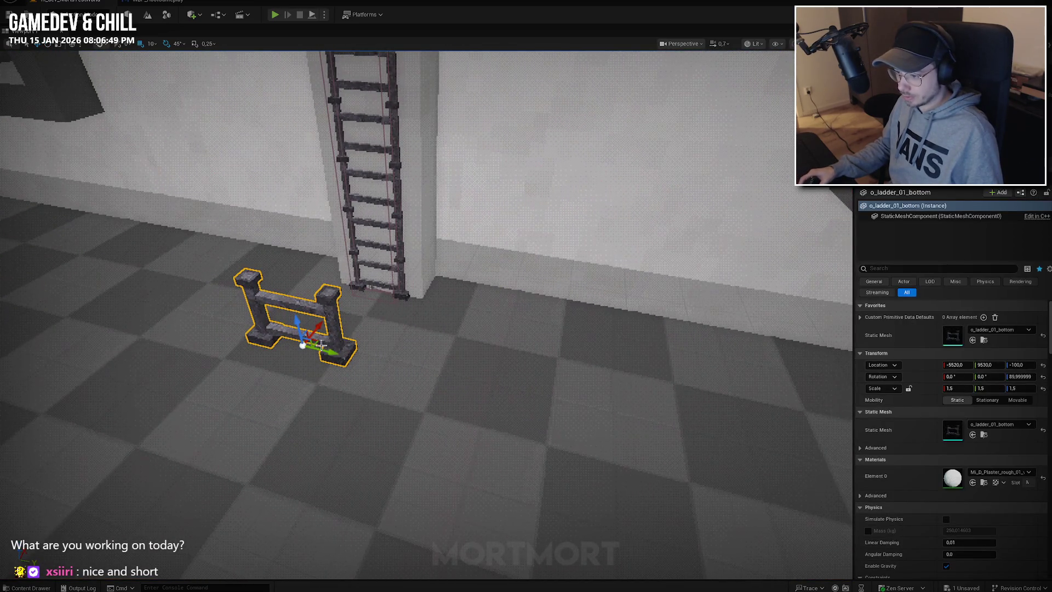
drag(319, 342, 399, 282)
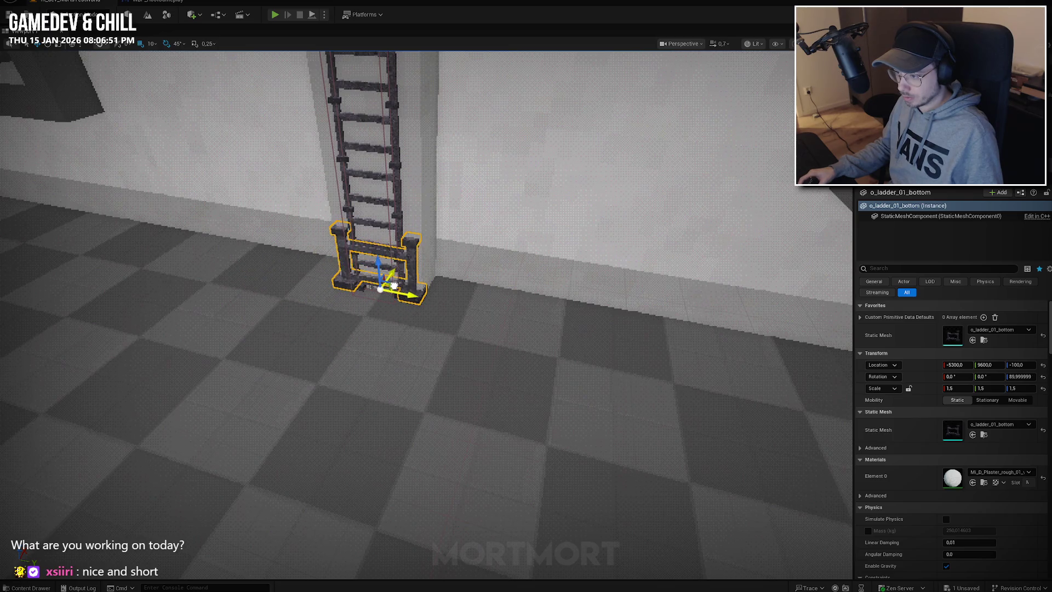
key(Escape)
key(ctrl+s)
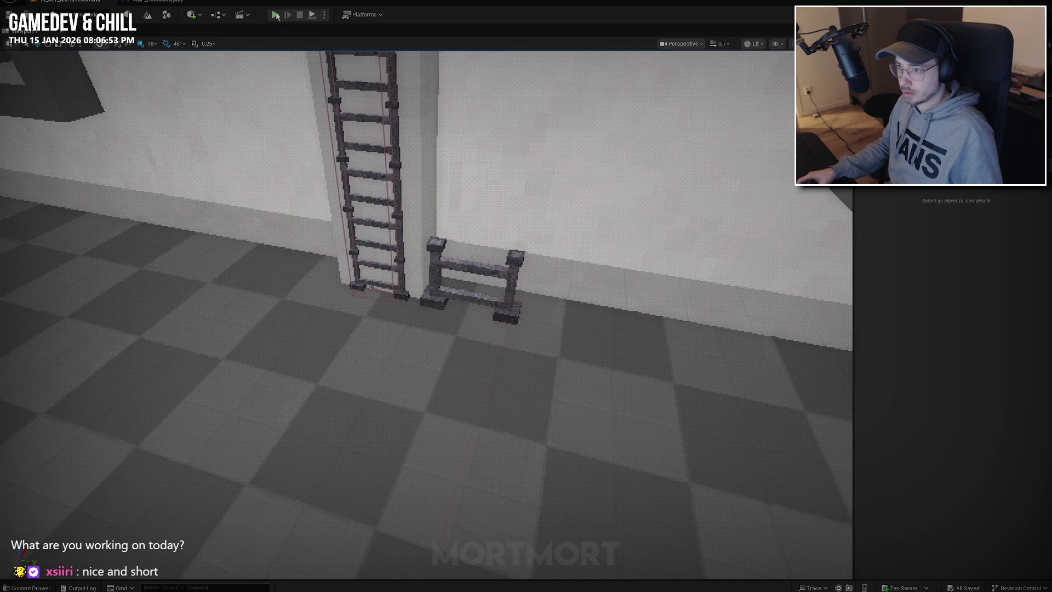
Step: Start a playtest, climb the new ladder, and jump off it to the left
click(275, 15)
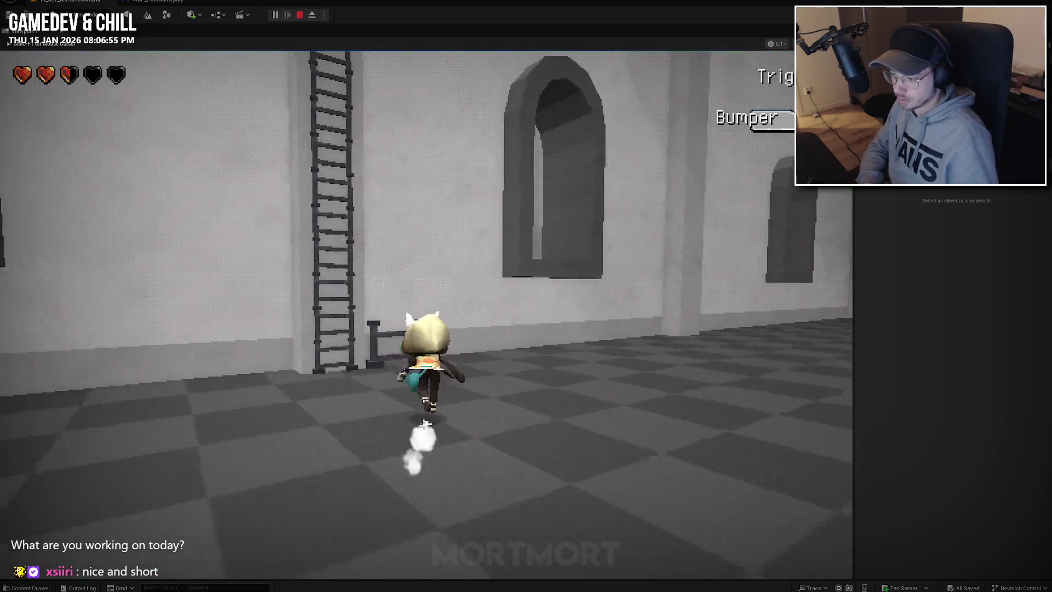
key(w)
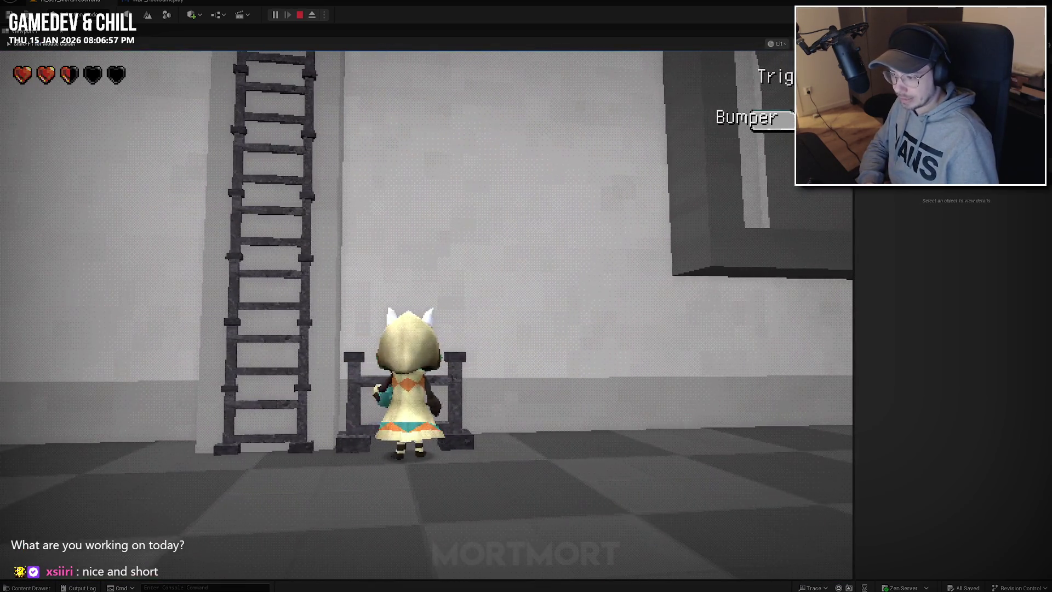
key(a)
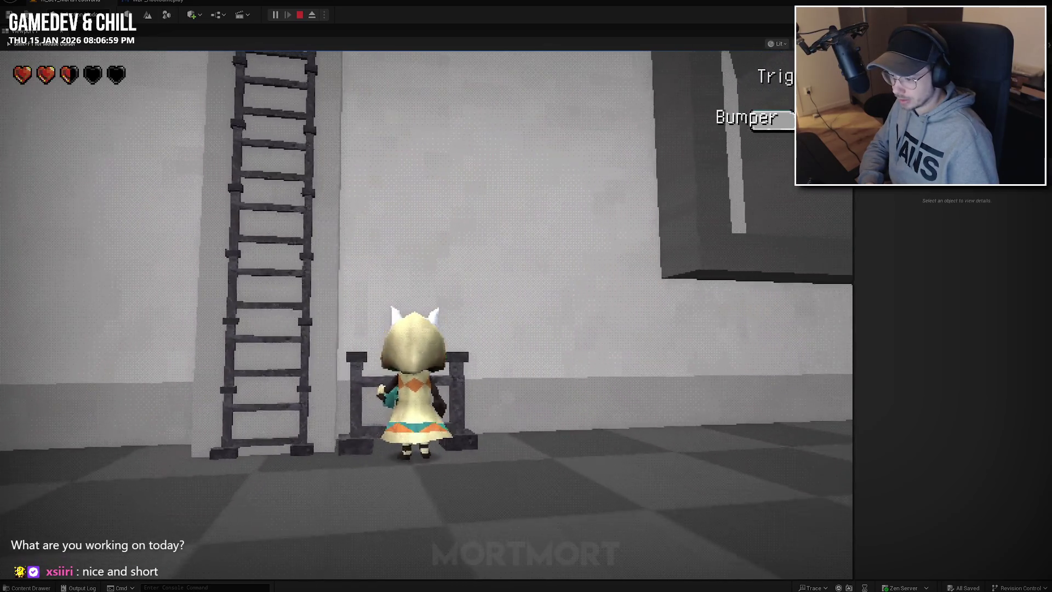
key(a)
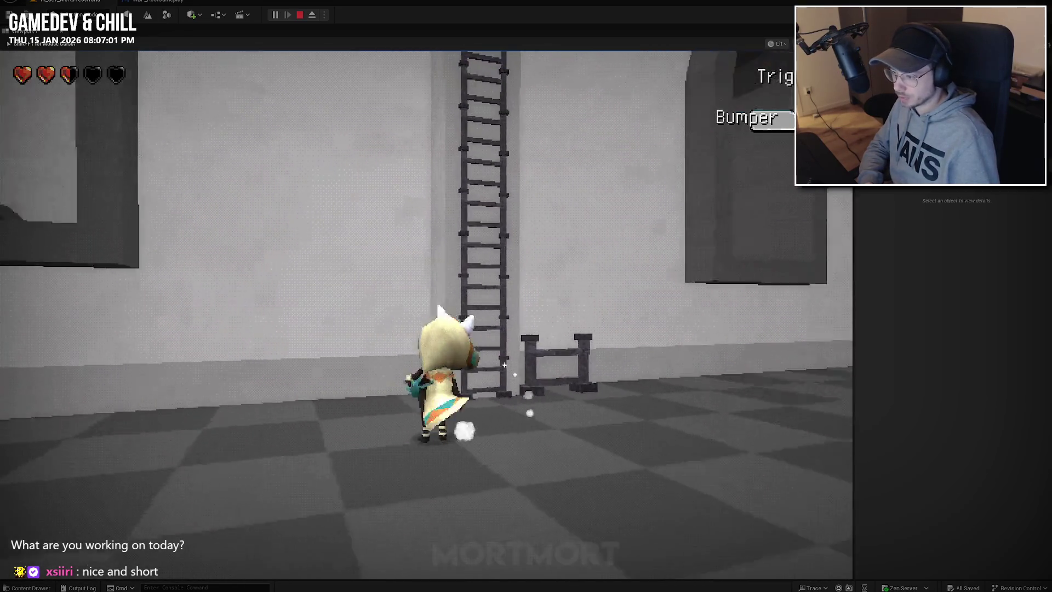
key(a)
key(w)
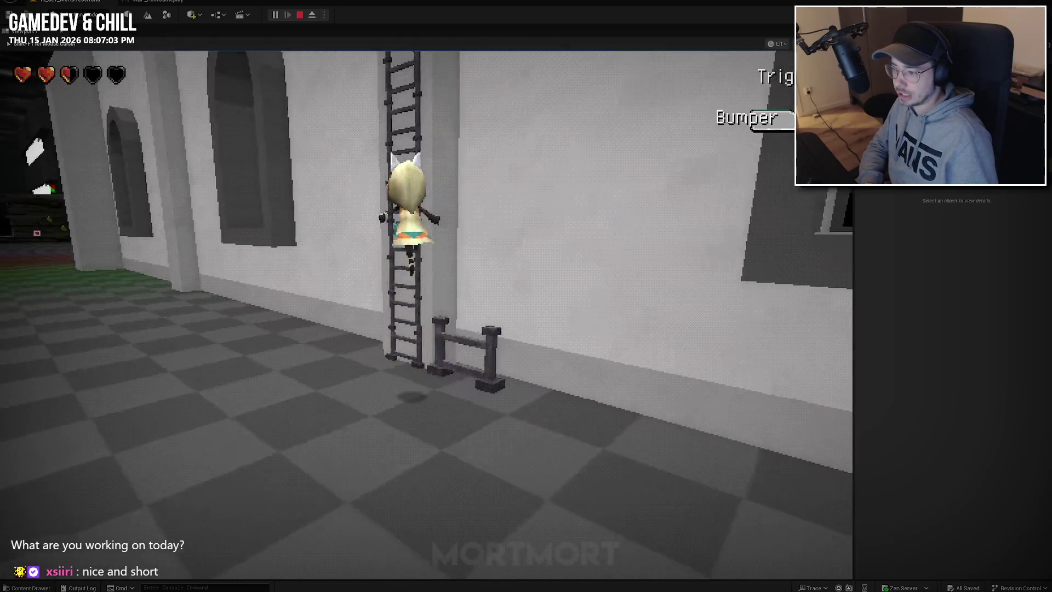
key(space)
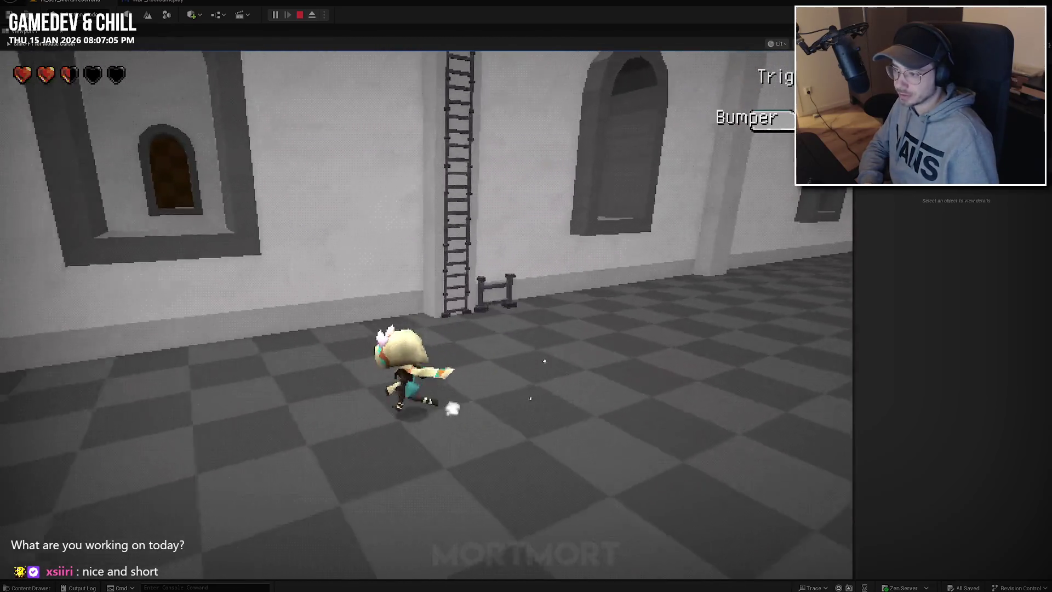
Step: Climb the ladder and jump off twice more, then stop the playtest
key(w)
key(space)
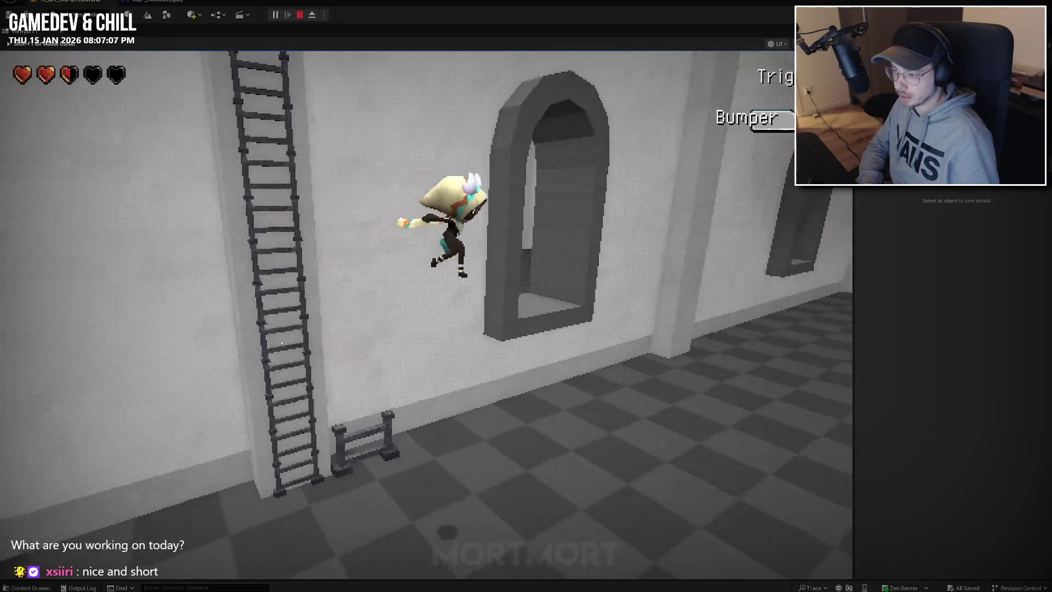
key(w)
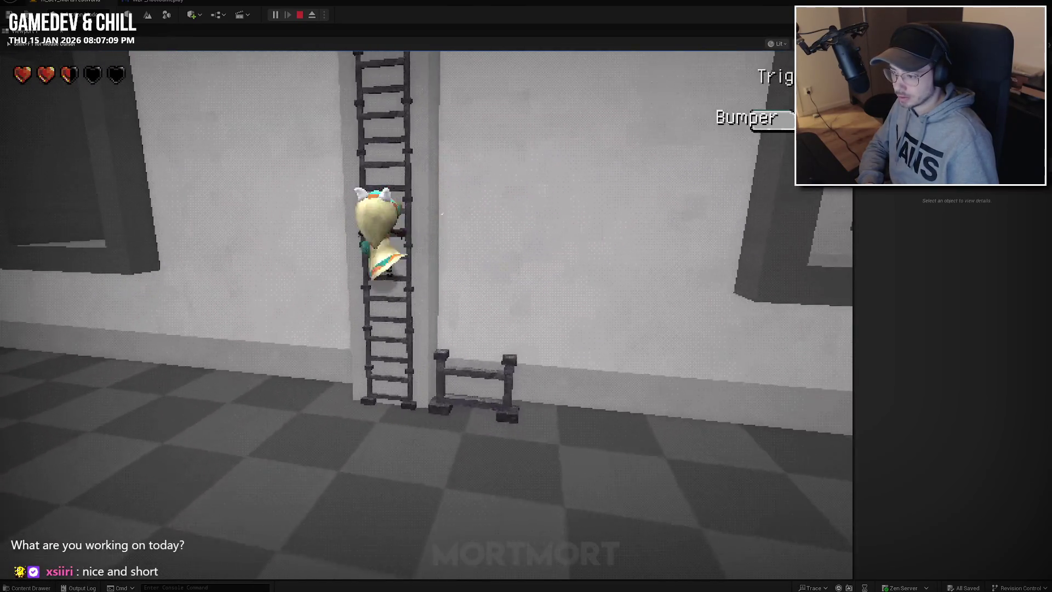
key(space)
key(space)
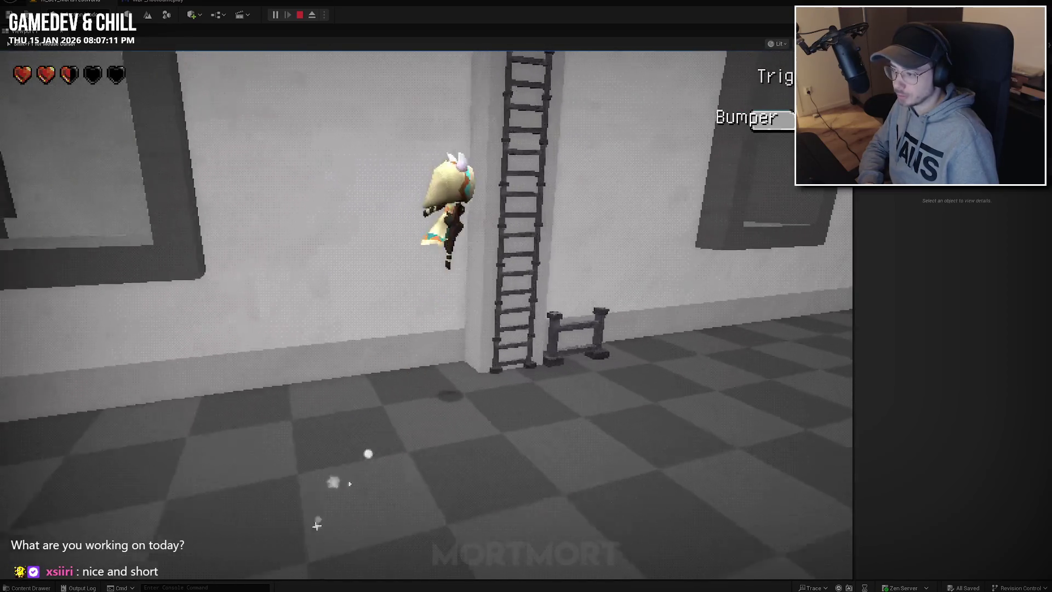
key(space)
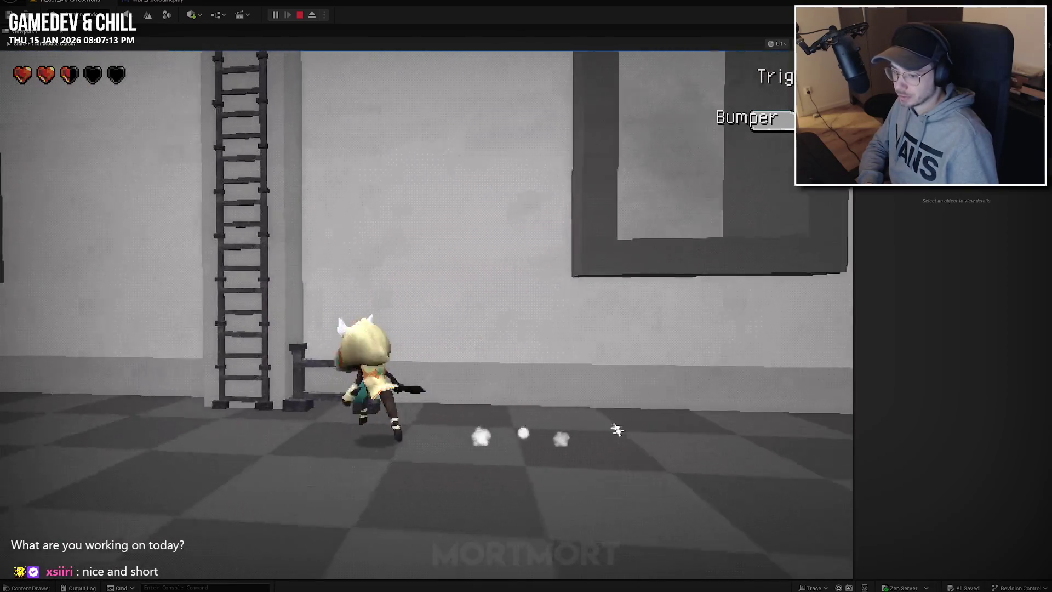
key(w)
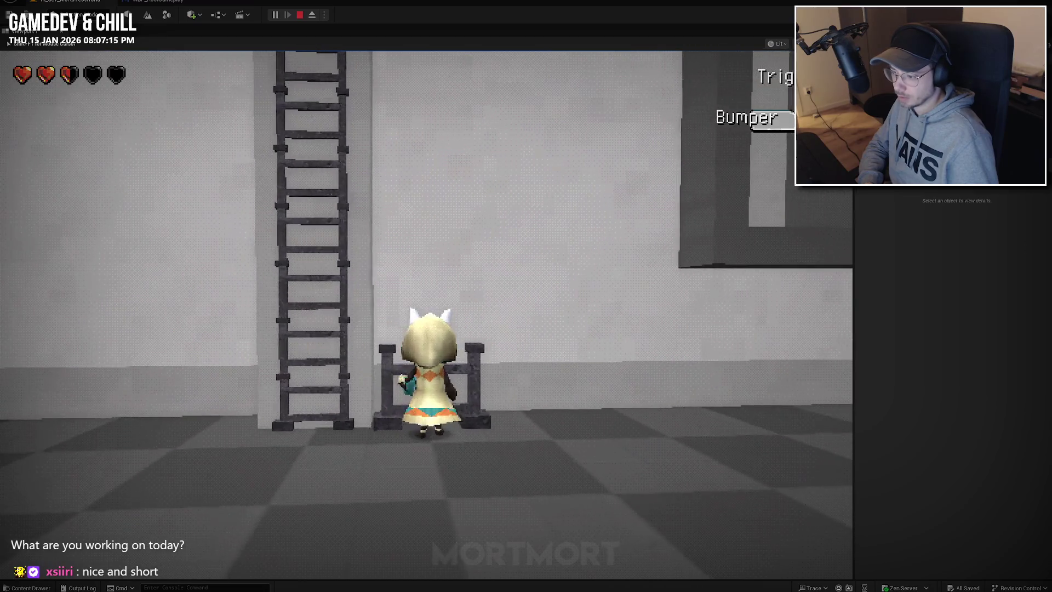
key(s)
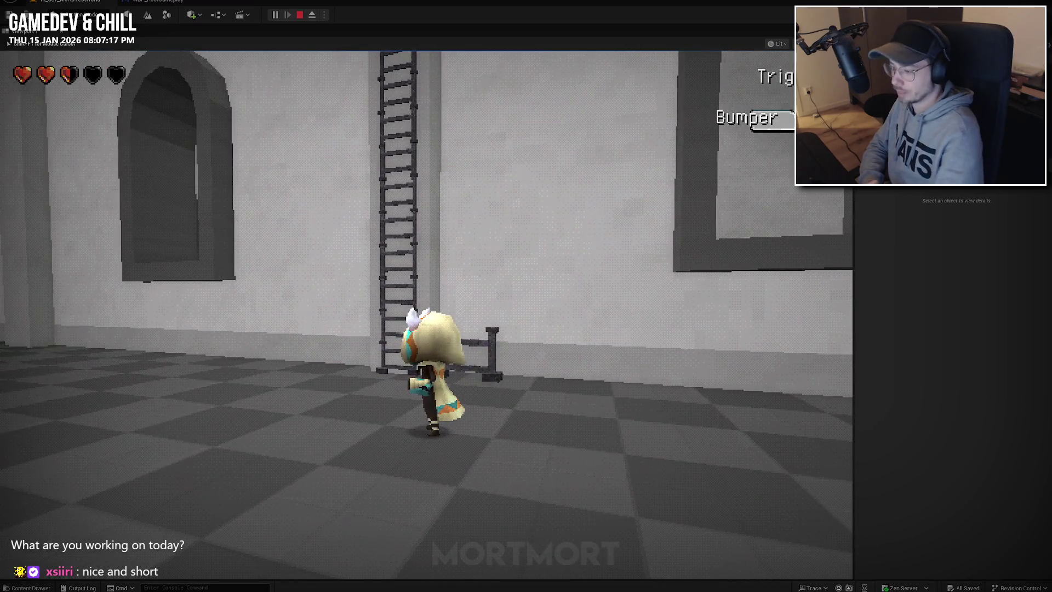
key(Escape)
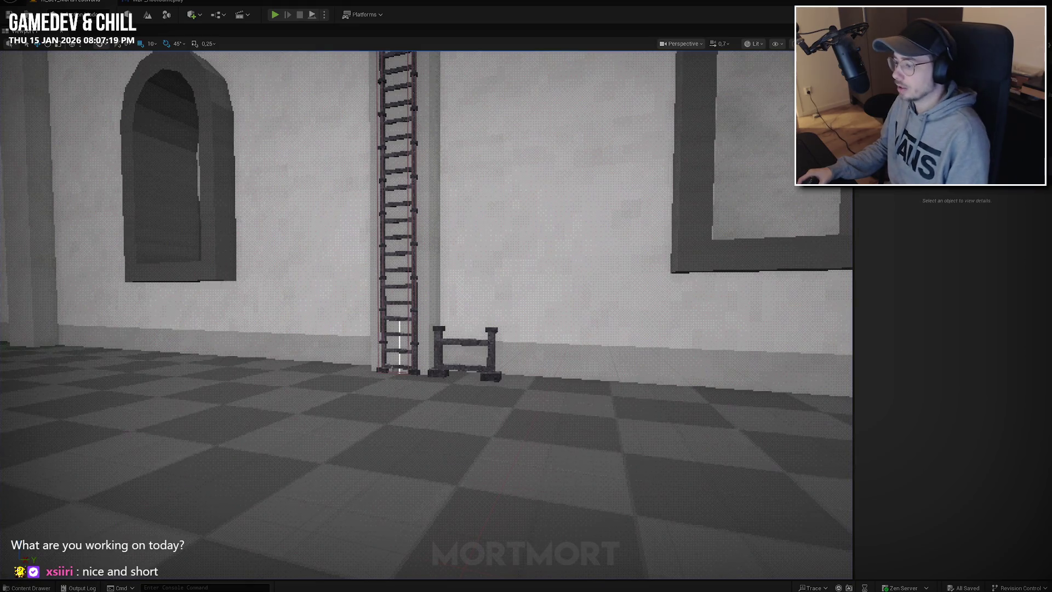
Step: Select the o_charge_test wall mesh and delete it, then bring up the project's asset folders
click(474, 343)
key(Delete)
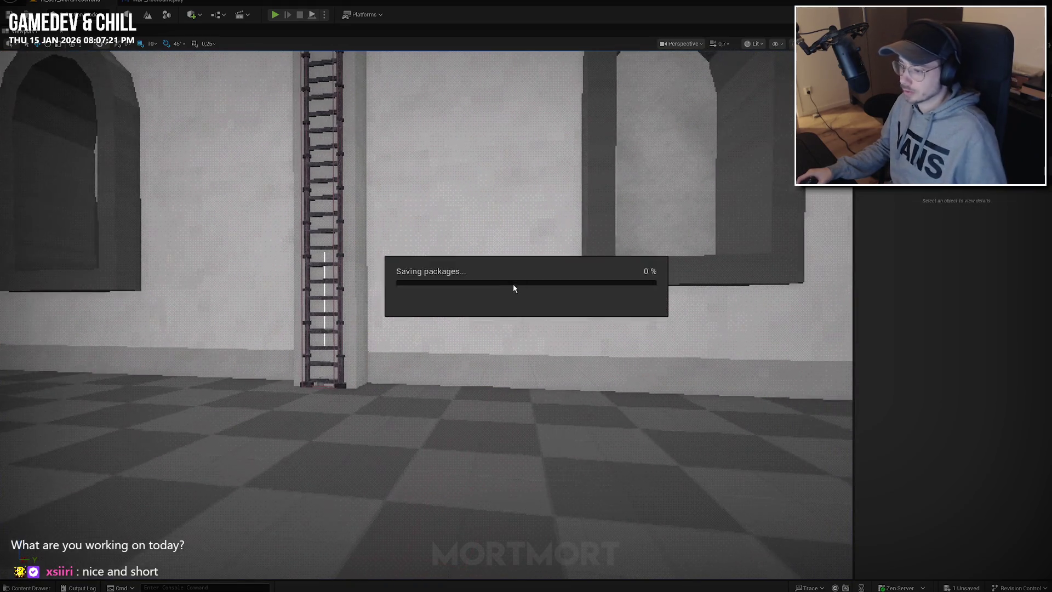
key(ctrl+space)
key(alt+Tab)
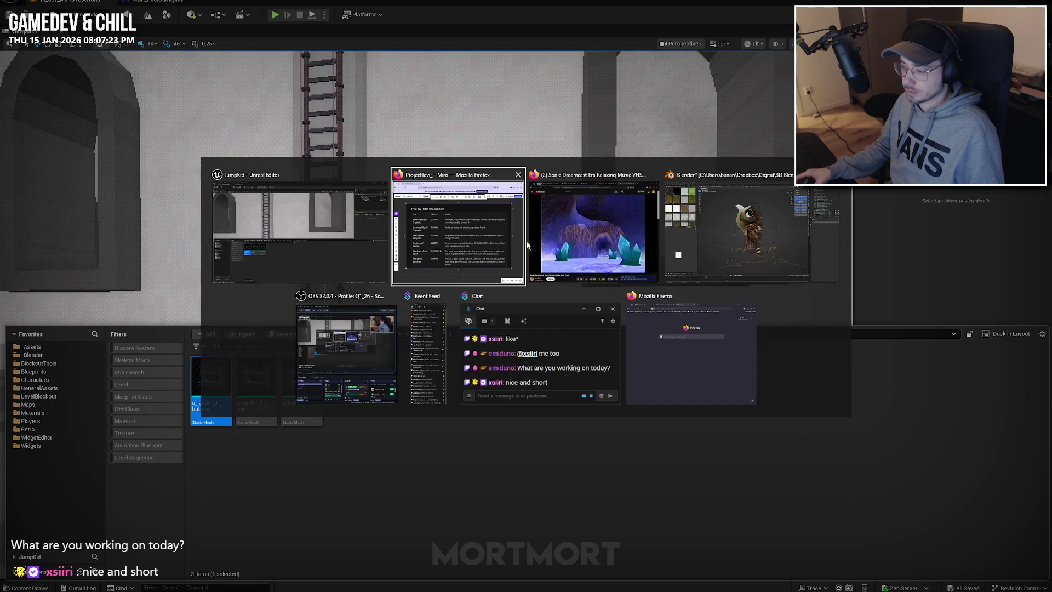
Step: In Blender, orbit, zoom and pan around the GeneralAssets characters, pillars and stones
click(714, 205)
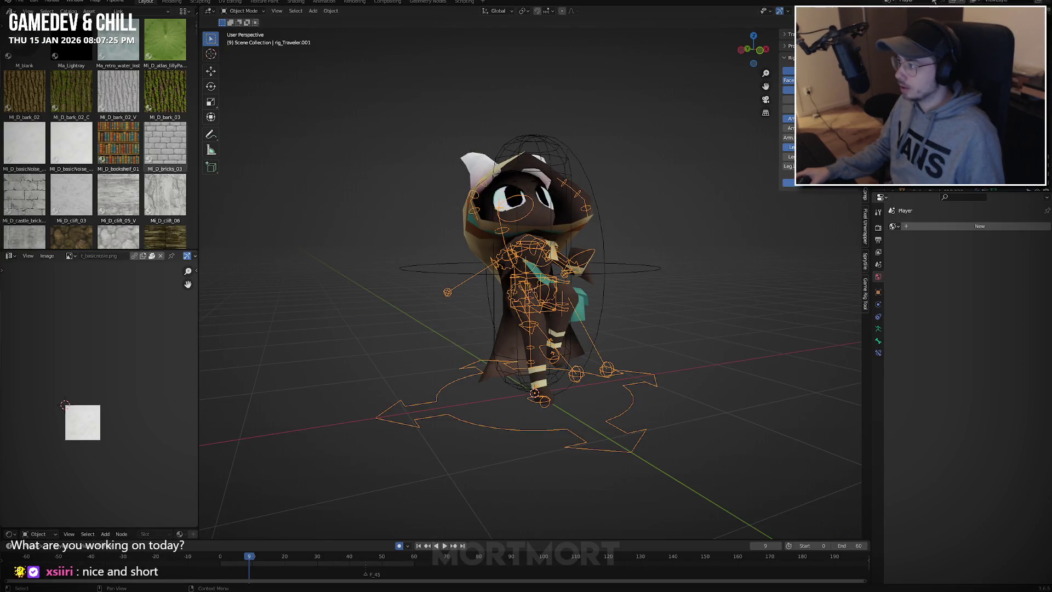
ctrl+scroll(907, 1, down, 2)
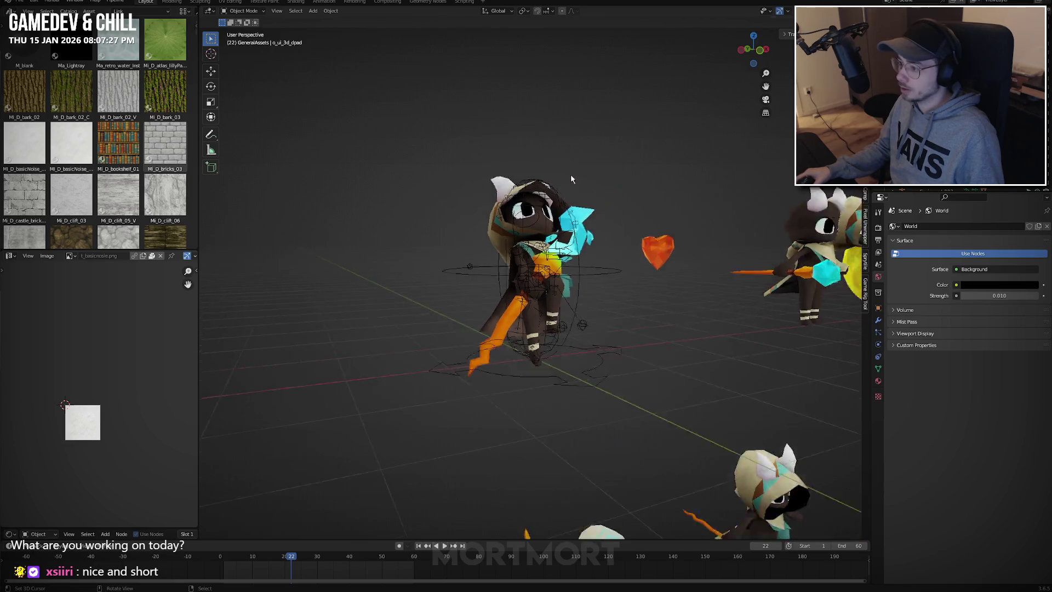
middle_drag(699, 313, 629, 298)
mouse_move(690, 258)
middle_down()
mouse_move(465, 249)
mouse_move(622, 248)
mouse_move(620, 137)
mouse_move(613, 313)
middle_up()
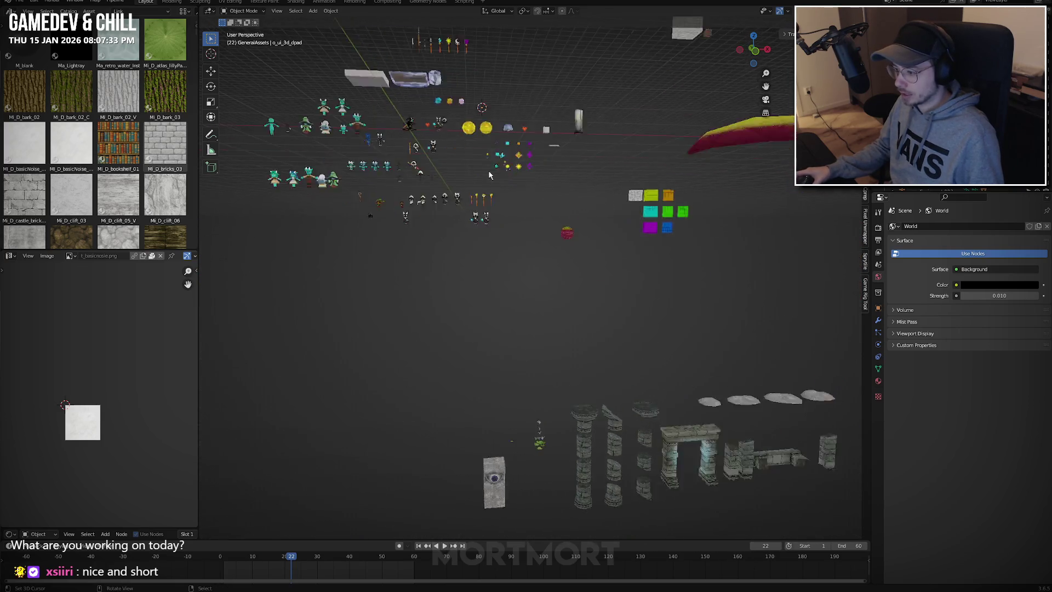
scroll(613, 314, up, 6)
mouse_move(585, 255)
middle_down()
mouse_move(600, 249)
mouse_move(396, 284)
mouse_move(736, 270)
mouse_move(659, 299)
mouse_move(498, 314)
mouse_move(511, 287)
mouse_move(502, 107)
mouse_move(594, 243)
mouse_move(665, 243)
mouse_move(741, 212)
mouse_move(420, 217)
mouse_move(555, 287)
mouse_move(607, 178)
mouse_move(576, 284)
mouse_move(654, 405)
middle_up()
scroll(502, 222, down, 3)
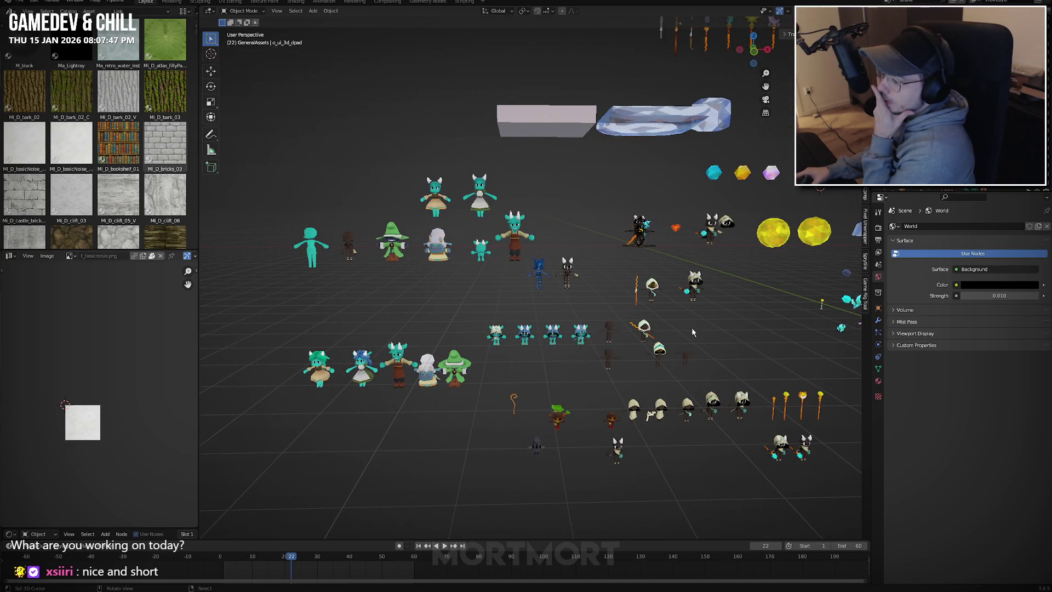
mouse_move(714, 313)
middle_down()
mouse_move(490, 329)
mouse_move(619, 282)
mouse_move(678, 281)
mouse_move(585, 334)
mouse_move(492, 324)
mouse_move(477, 370)
mouse_move(577, 373)
mouse_move(367, 305)
middle_up()
Step: View the assets from the front and move the tile asset to a new spot
key(KP_1)
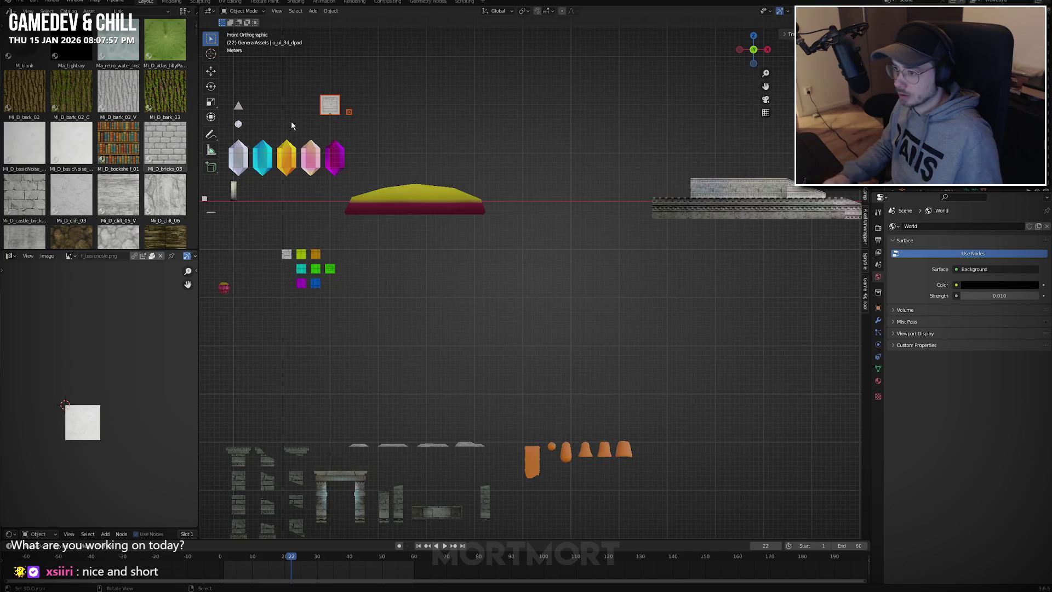
scroll(303, 156, down, 3)
mouse_move(302, 156)
shift+middle_down()
mouse_move(567, 140)
mouse_move(591, 127)
shift+middle_up()
scroll(555, 149, up, 4)
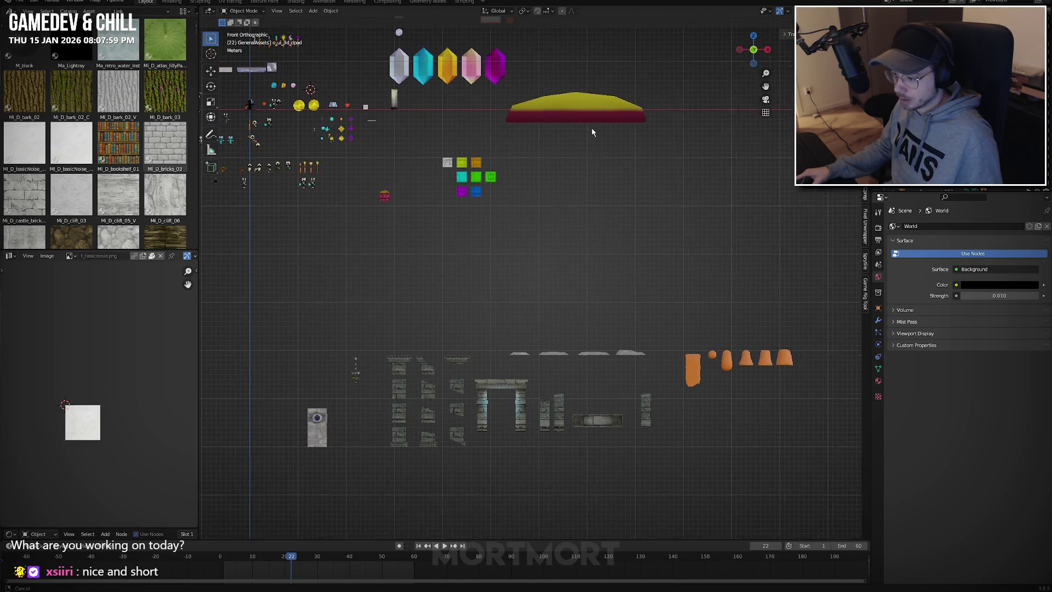
key(g)
click(525, 419)
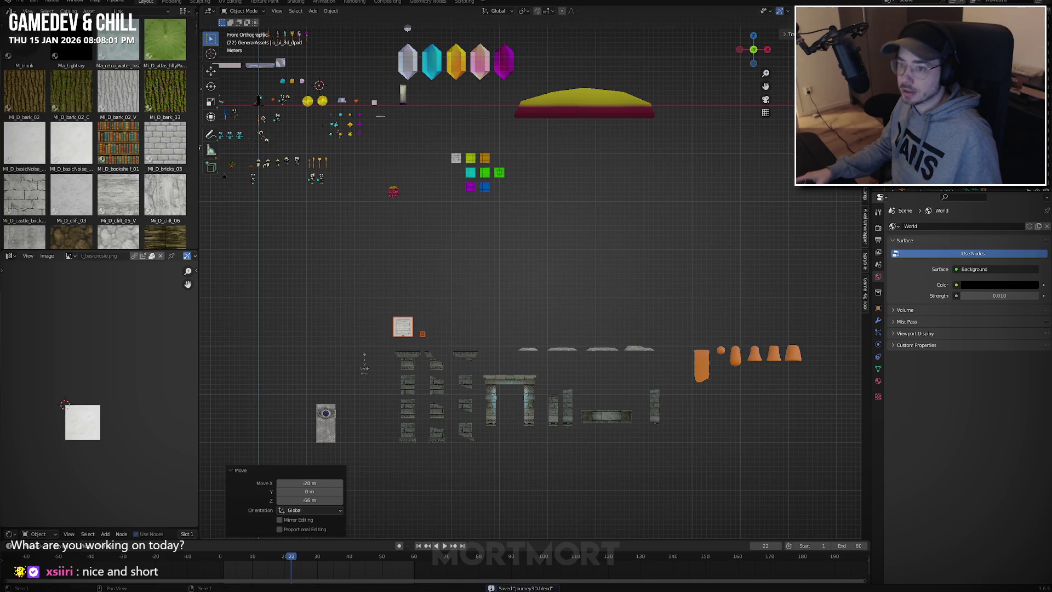
Step: Search the asset browser for 'ladd', clear the filter, and enlarge the browser
scroll(96, 131, down, 10)
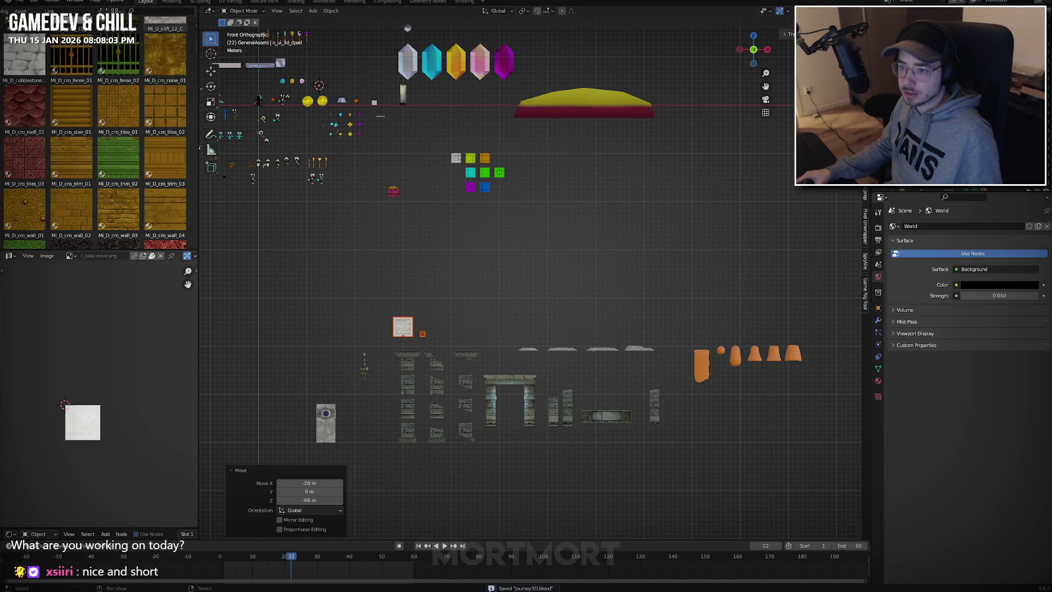
text(ladd)
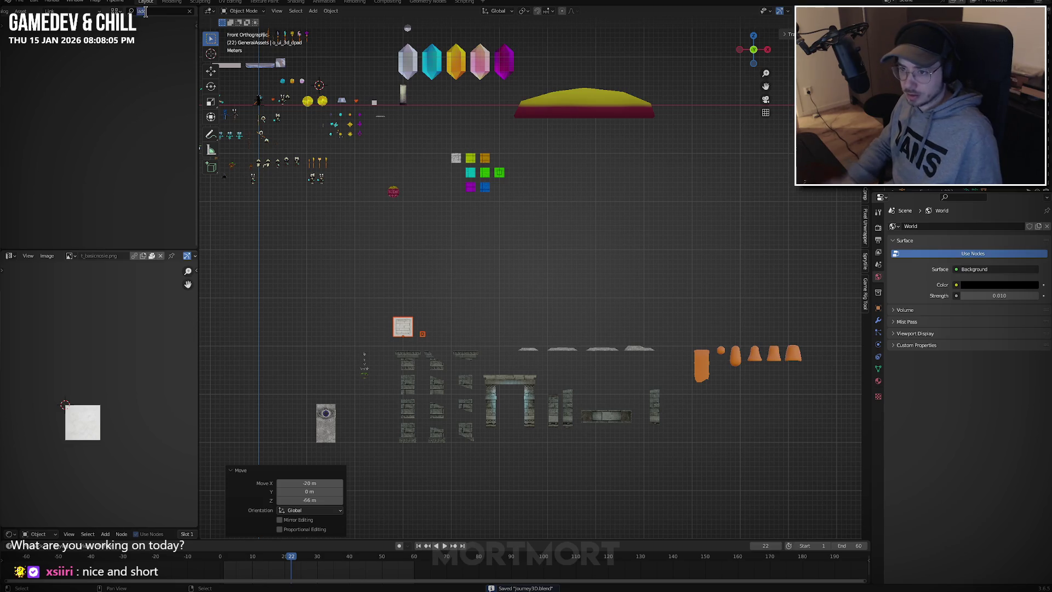
key(BackSpace)
scroll(147, 136, down, 15)
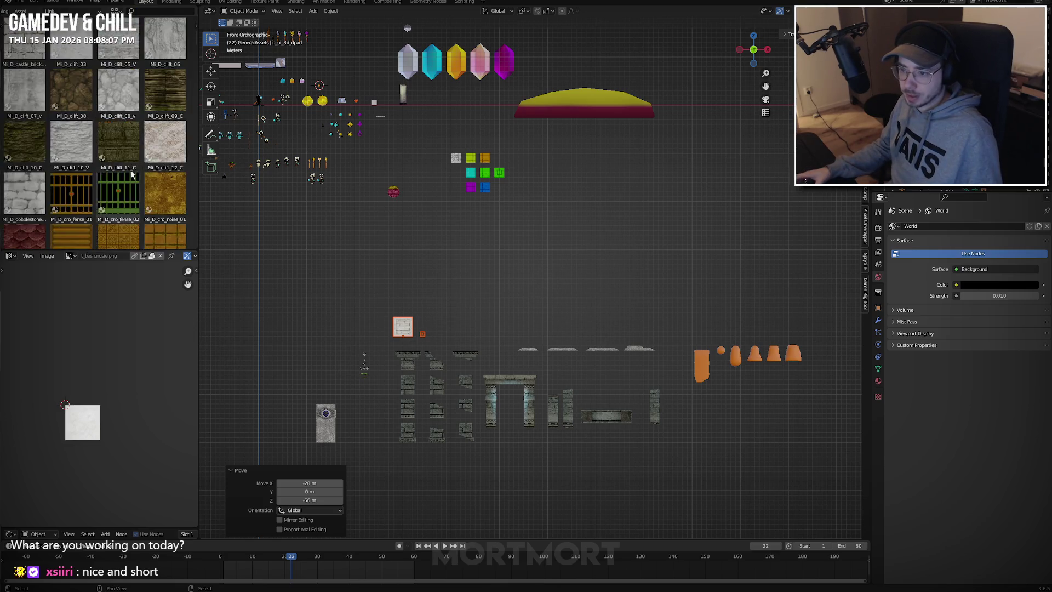
scroll(156, 186, down, 15)
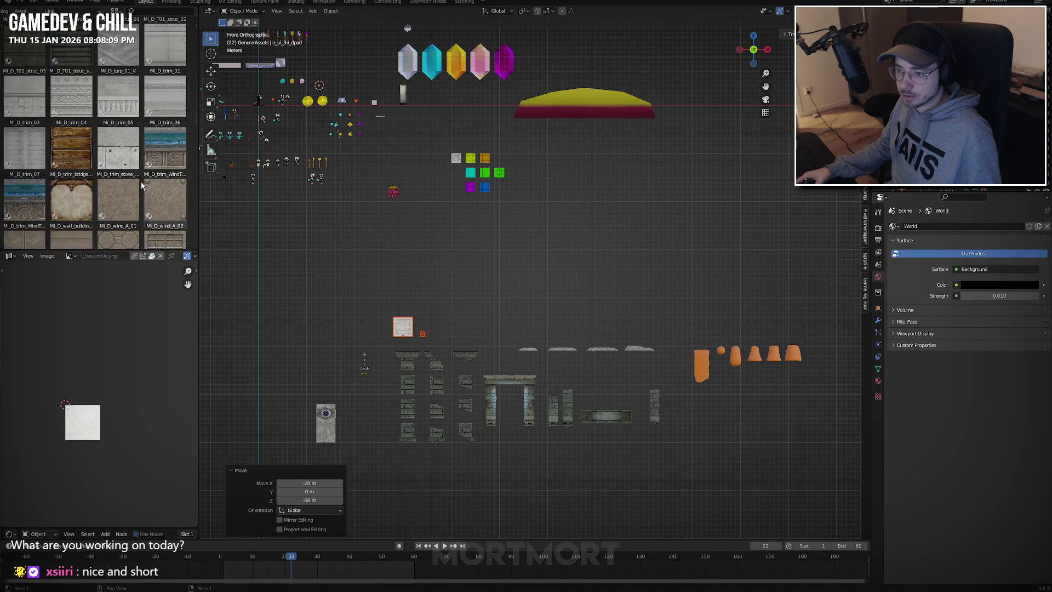
scroll(126, 215, down, 5)
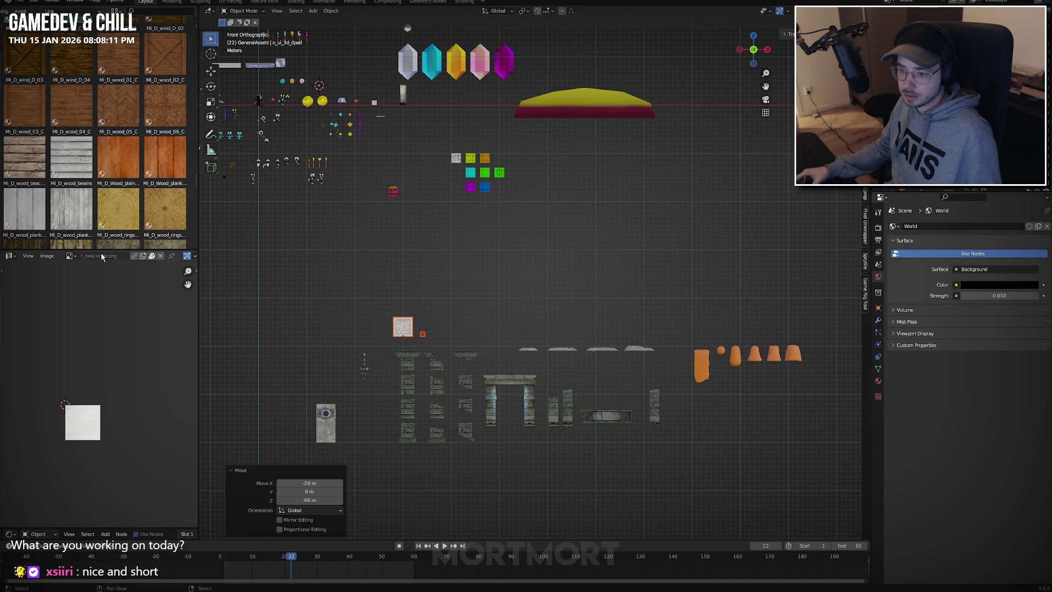
drag(105, 250, 105, 412)
Step: Scroll through the asset browser and pan across the asset layout
scroll(144, 307, down, 15)
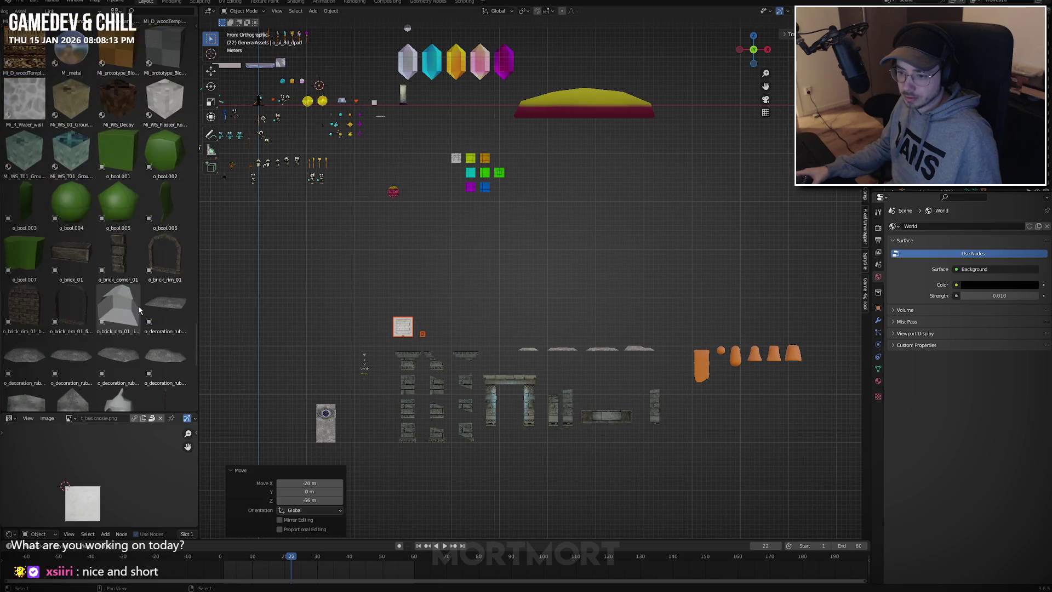
scroll(144, 307, down, 5)
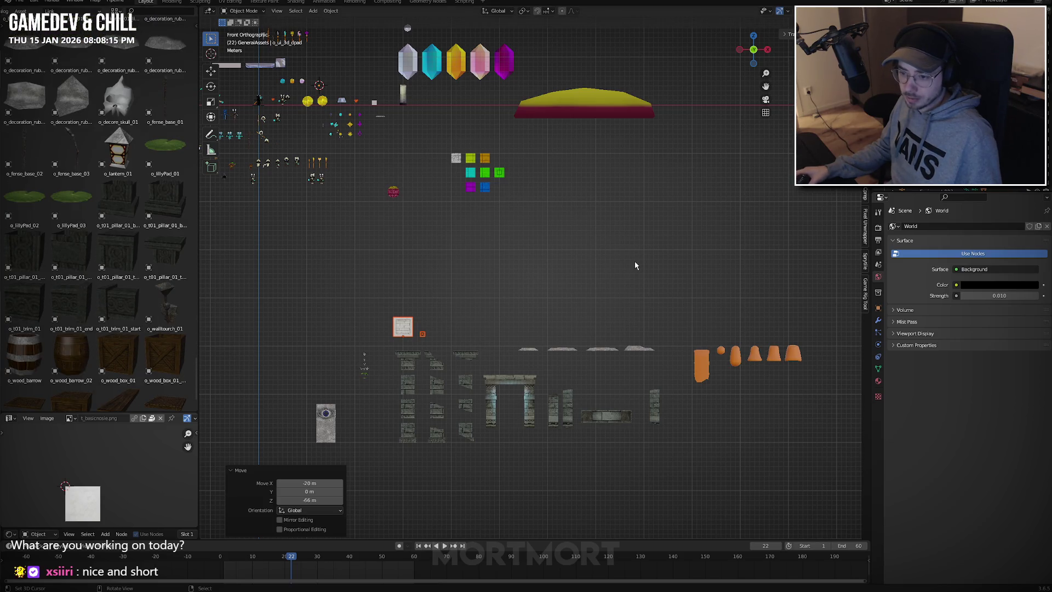
scroll(57, 268, up, 4)
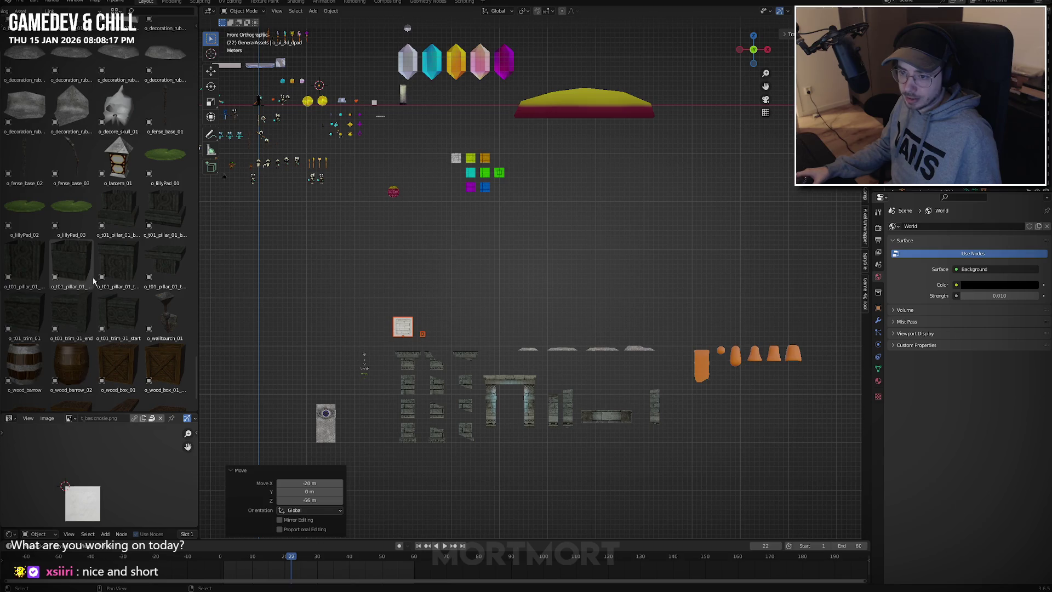
scroll(137, 287, up, 7)
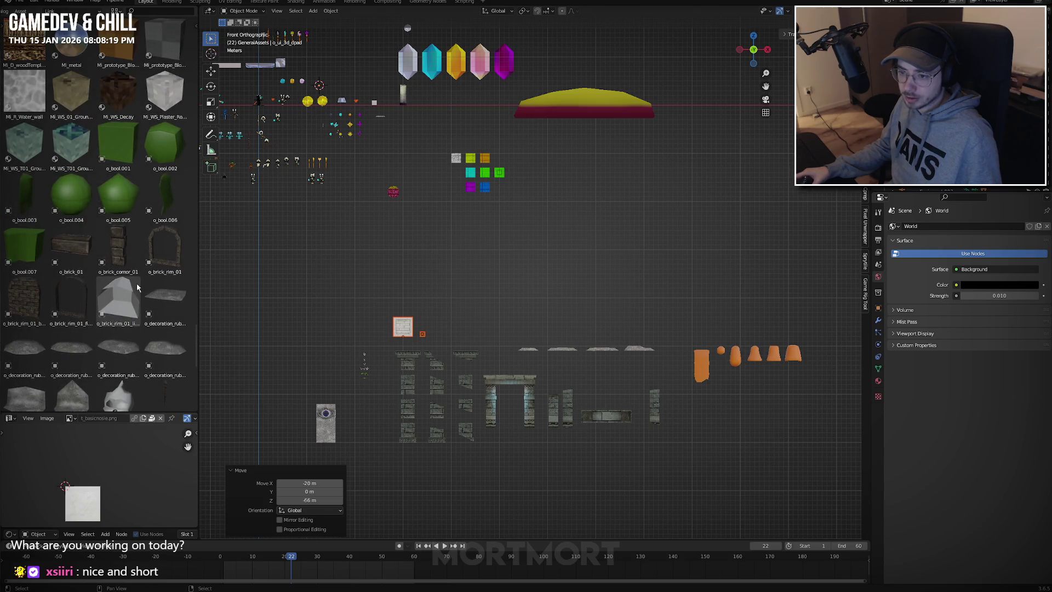
scroll(87, 257, down, 10)
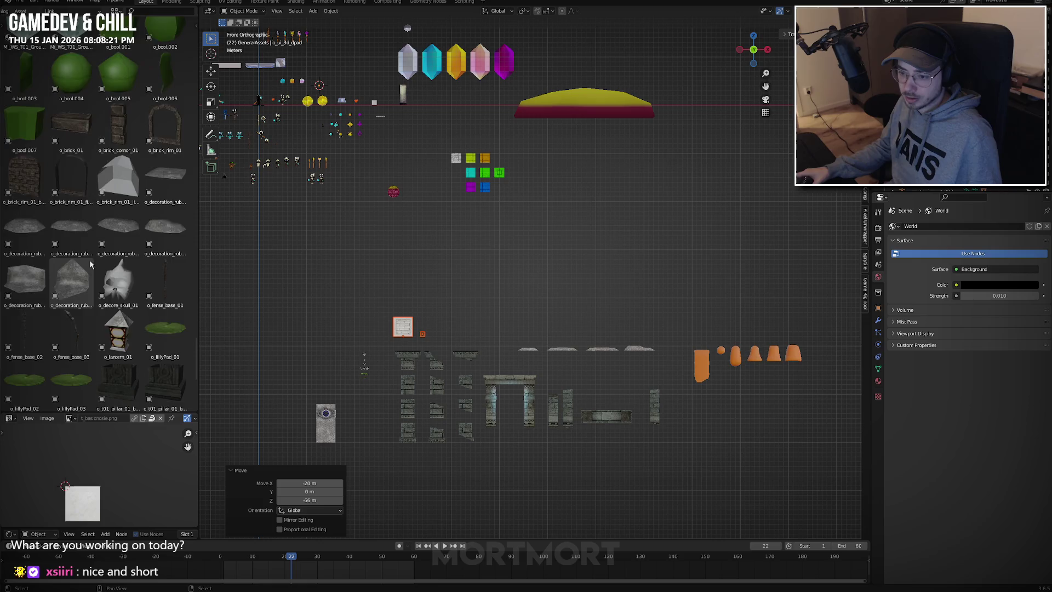
mouse_move(430, 216)
shift+middle_down()
mouse_move(685, 378)
mouse_move(648, 424)
shift+middle_up()
scroll(563, 314, up, 6)
mouse_move(624, 324)
shift+middle_down()
mouse_move(423, 324)
mouse_move(493, 314)
mouse_move(757, 201)
shift+middle_up()
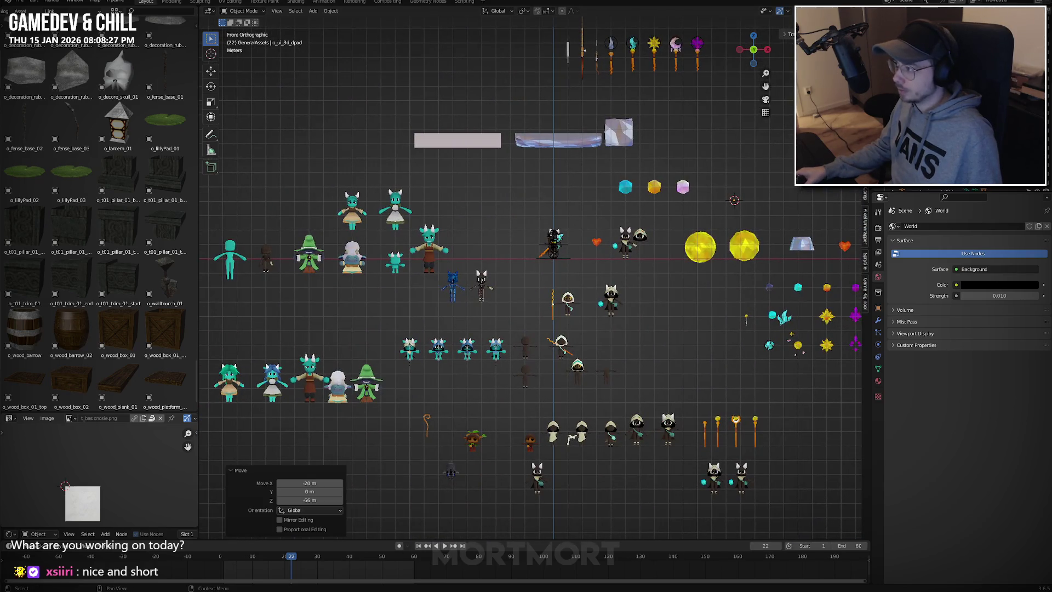
Step: Switch to the Player scene, frame and select rig_Traveler, and enter the Animation workspace
middle_drag(614, 270, 628, 281)
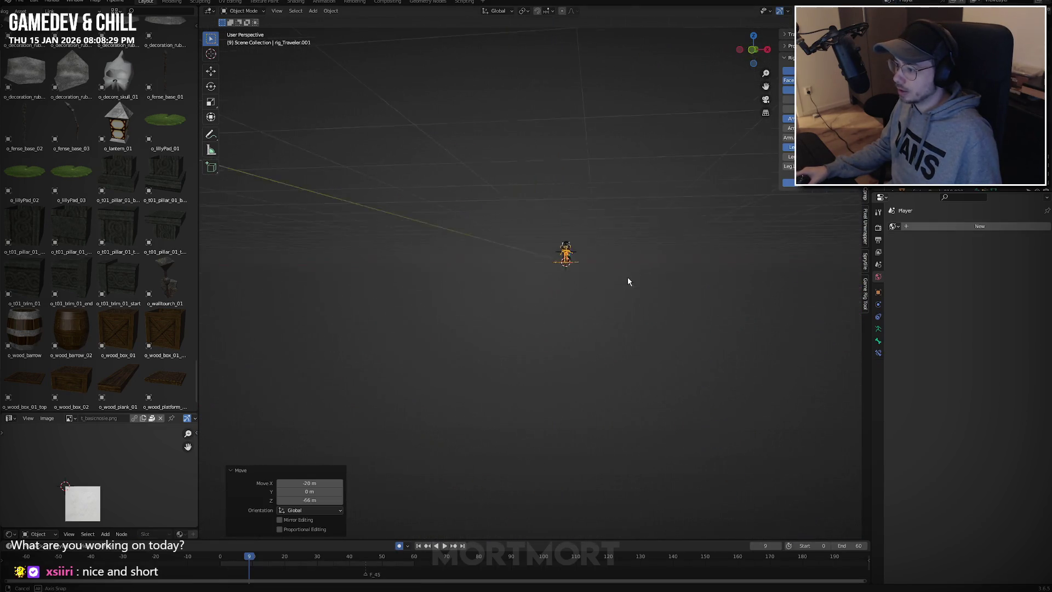
key(KP_Decimal)
scroll(625, 340, down, 2)
middle_drag(624, 340, 603, 335)
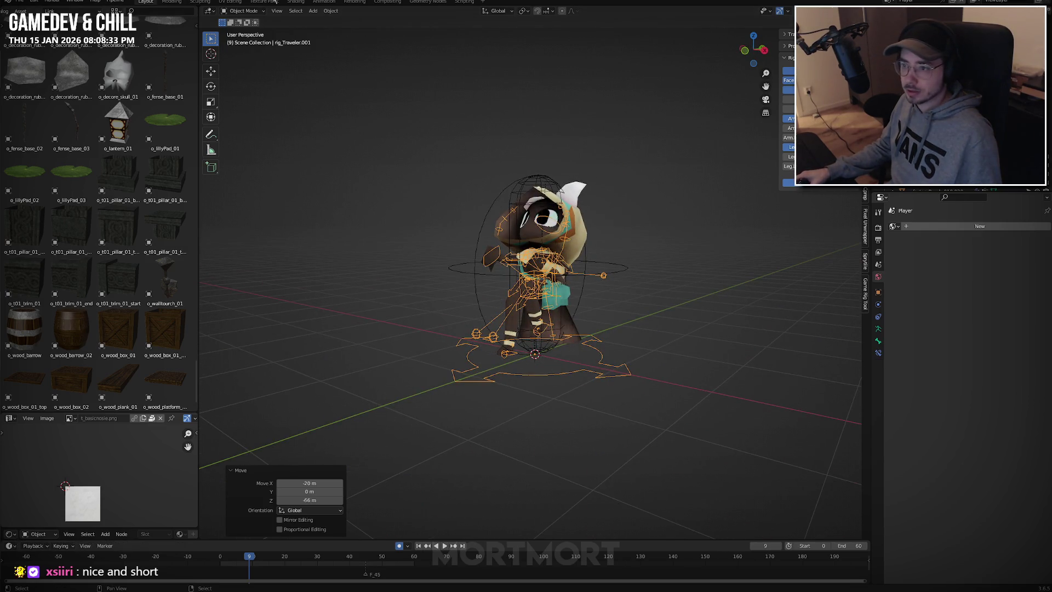
middle_drag(548, 307, 572, 321)
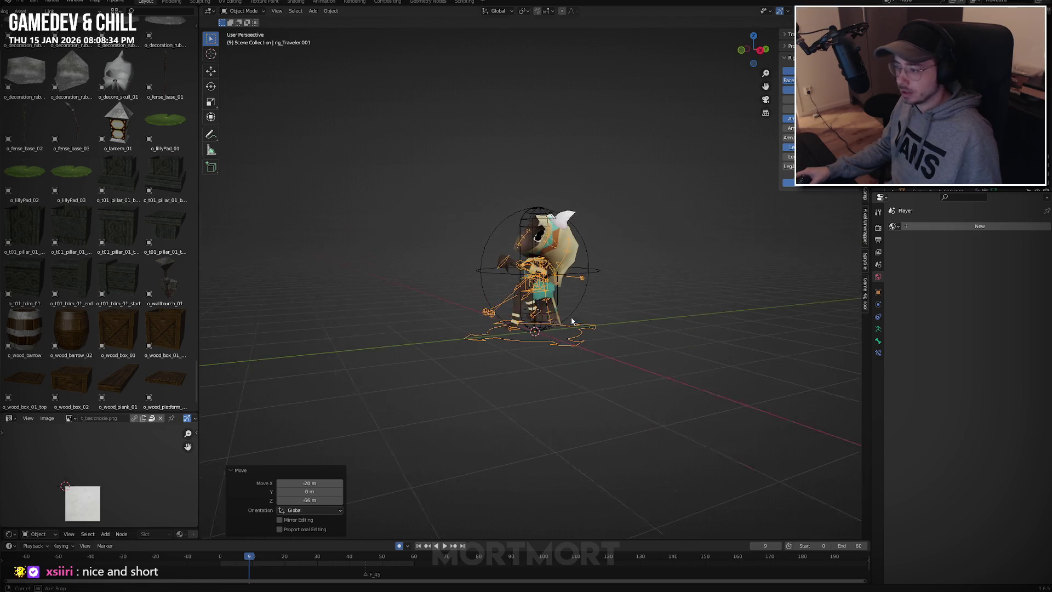
click(556, 364)
click(572, 346)
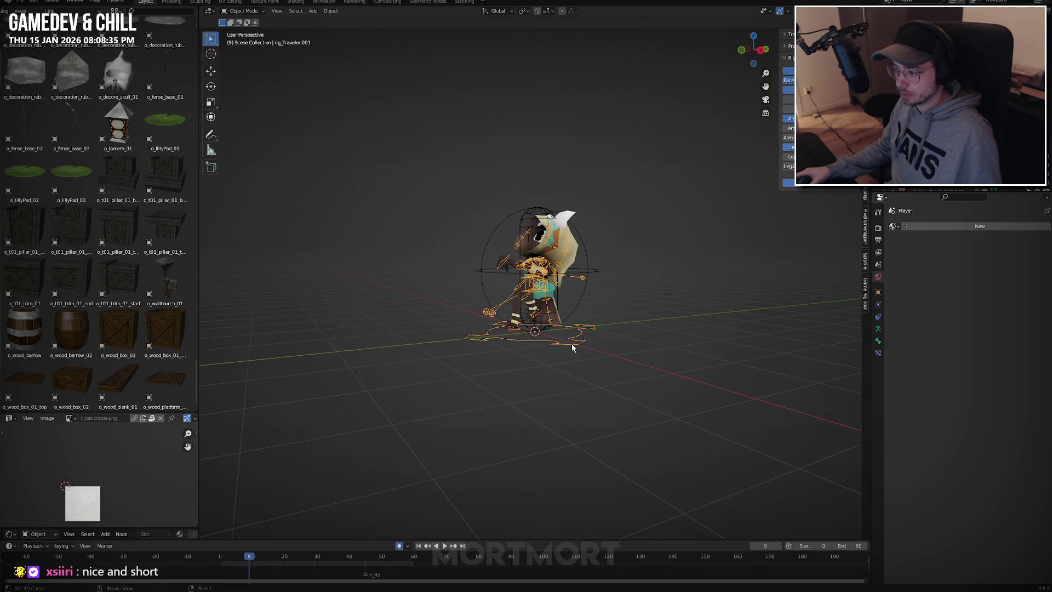
click(324, 2)
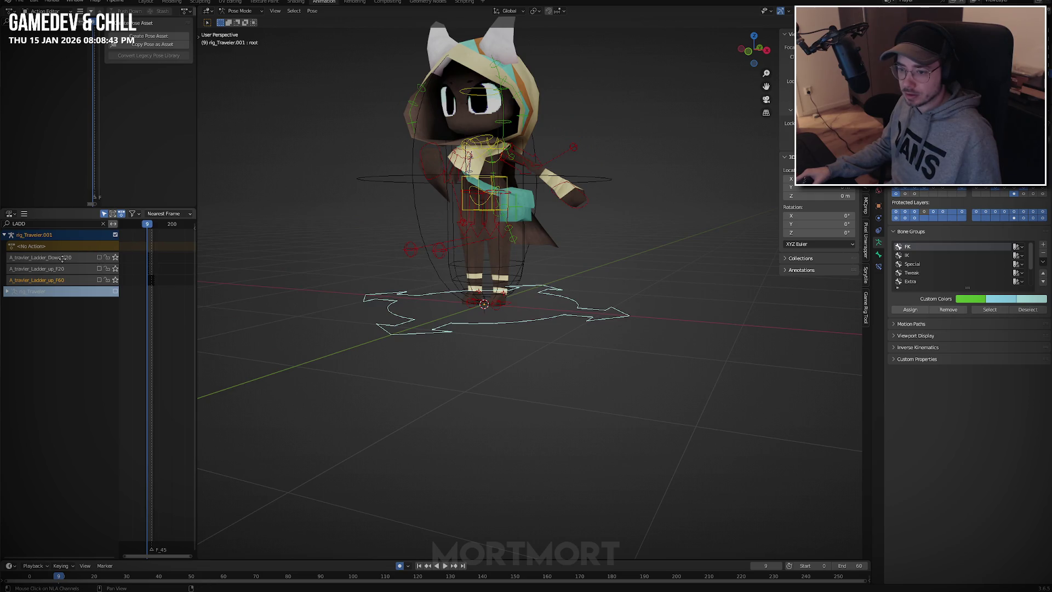
Step: Pose the traveler rig in A_traveler_TPose, save journey3D.blend, and return to Layout front view
click(103, 225)
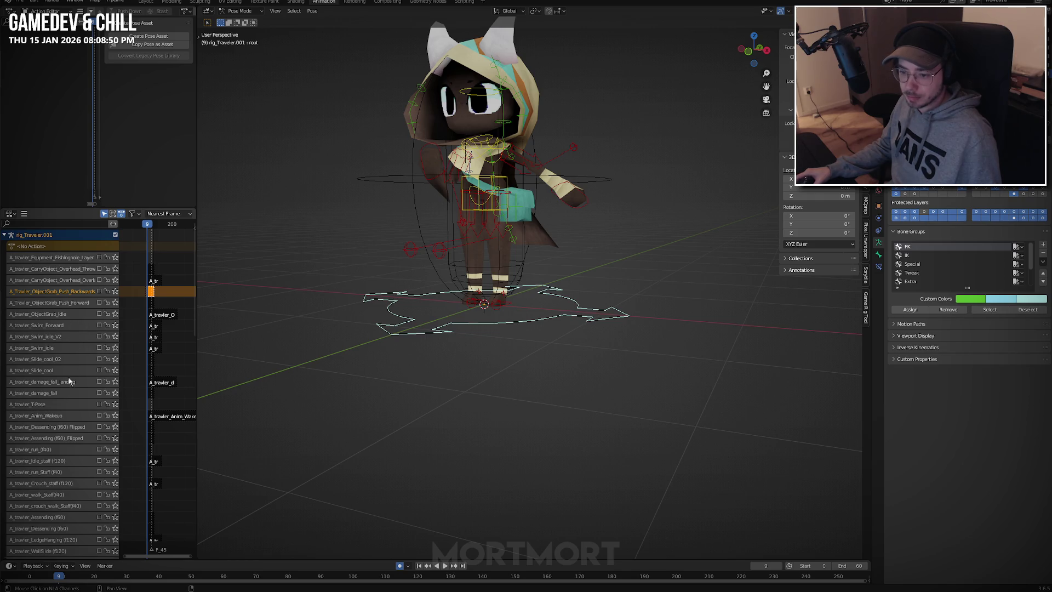
click(115, 405)
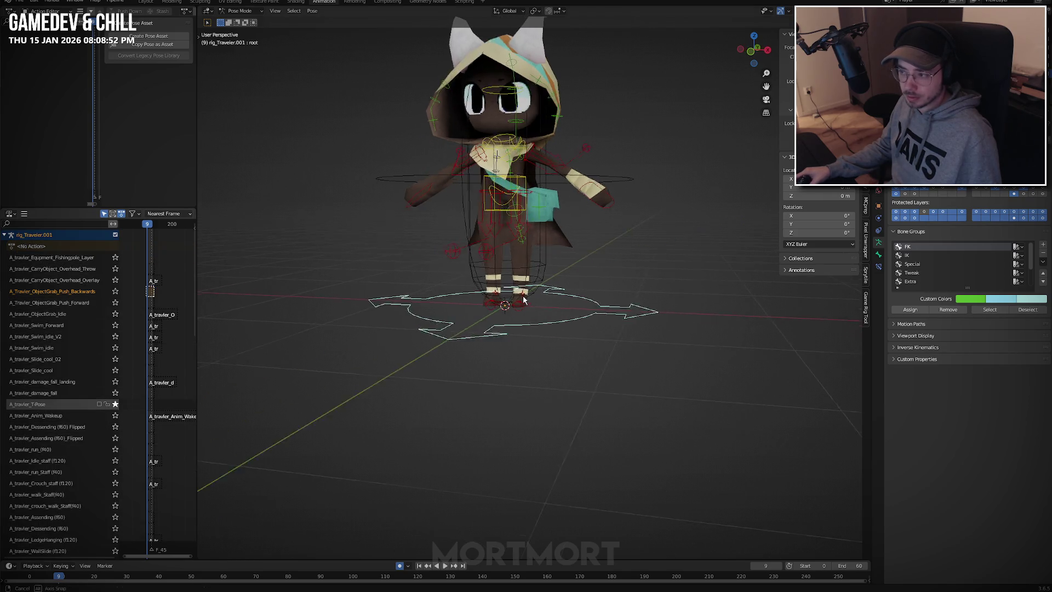
key(ctrl+s)
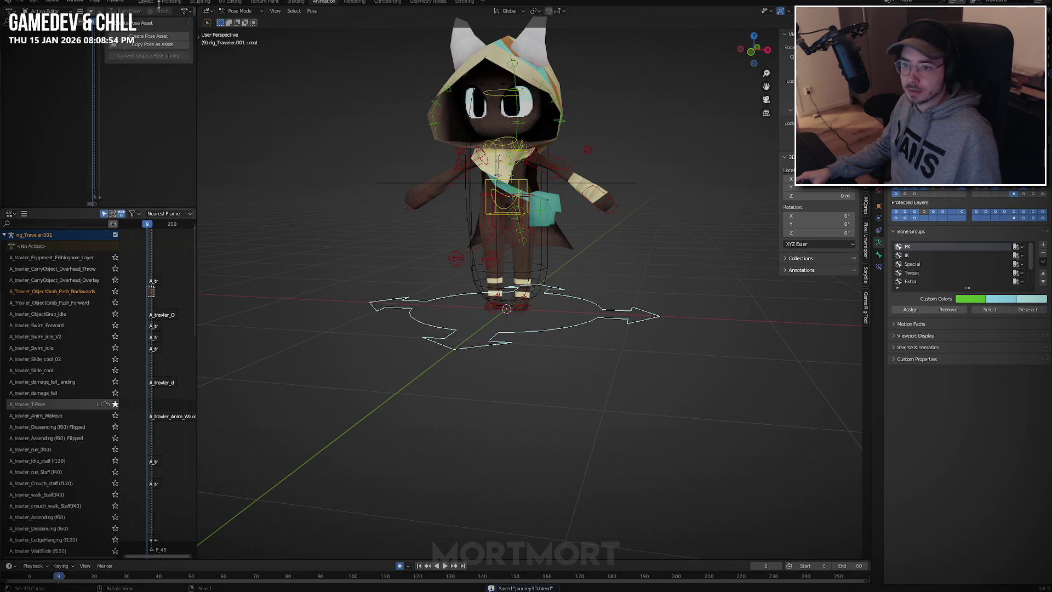
click(146, 2)
key(KP_1)
Step: Add a 2 m cube at the origin overlapping the T-posed rig, then switch to Unreal
key(KP_Decimal)
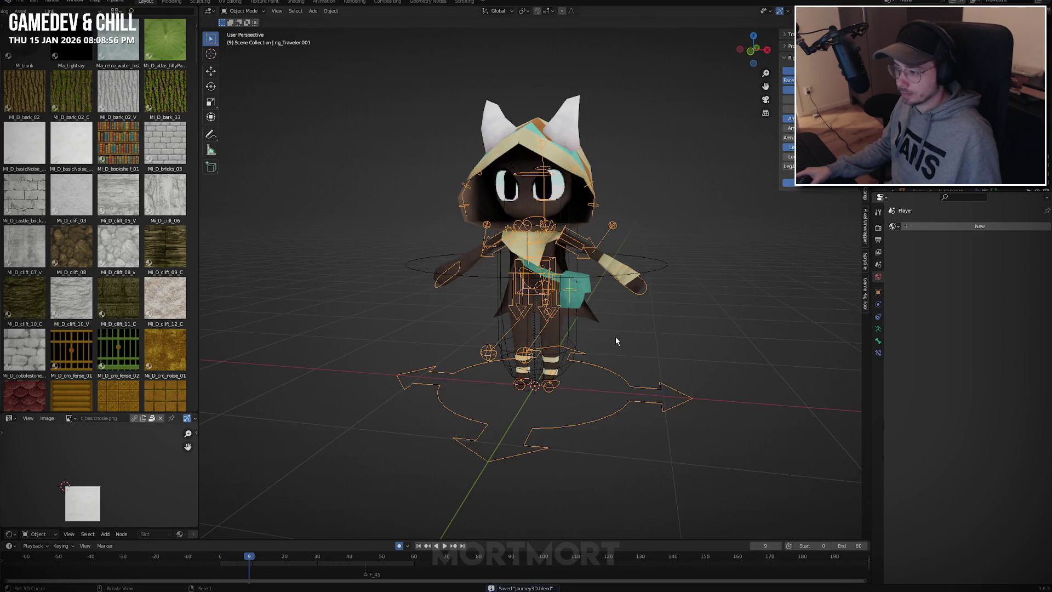
key(shift+a)
key(Escape)
scroll(686, 354, down, 8)
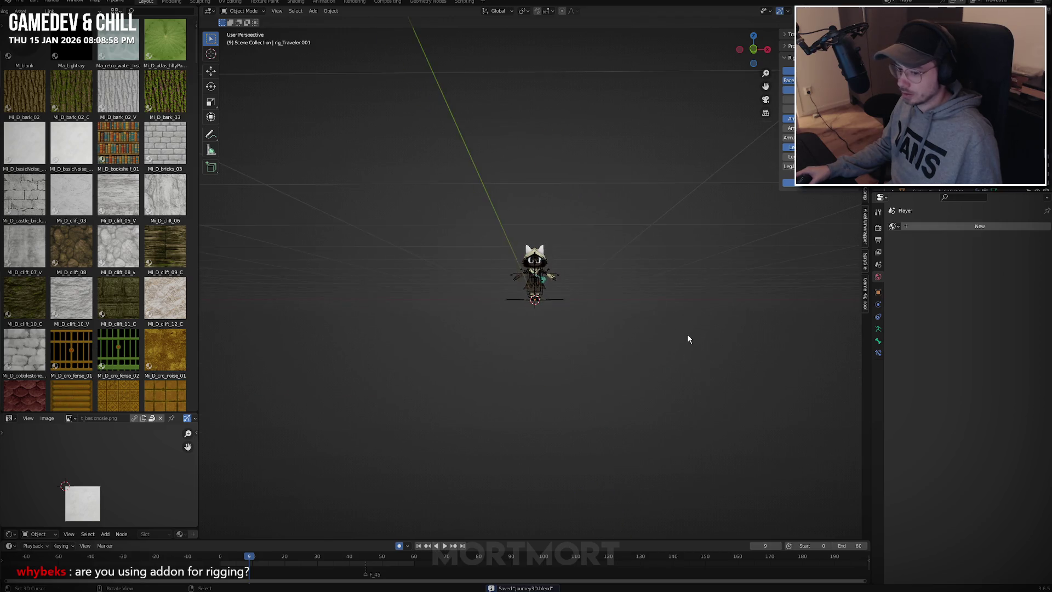
middle_drag(688, 339, 600, 324)
scroll(599, 325, up, 10)
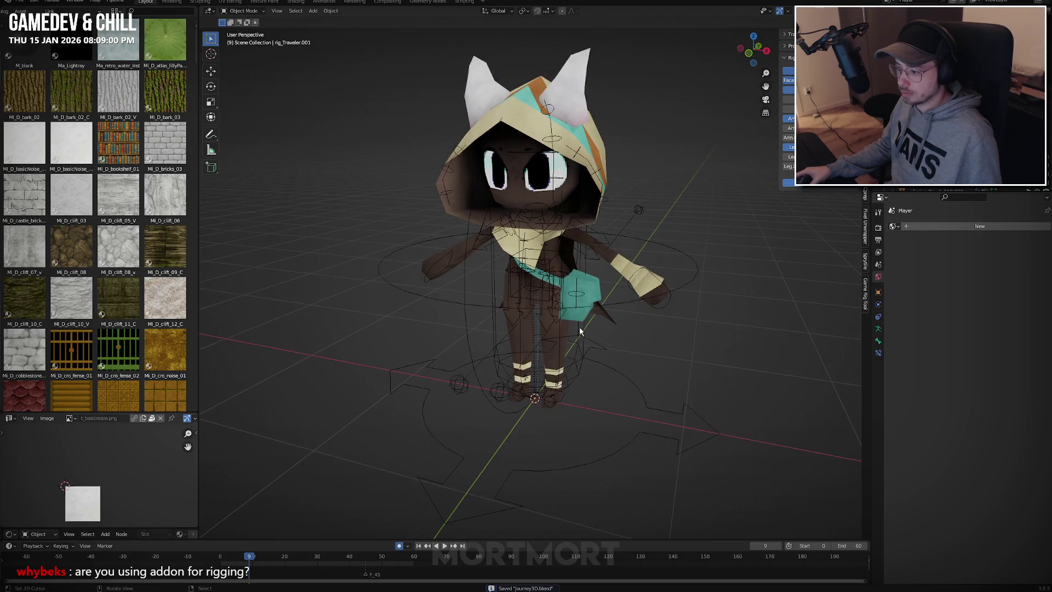
key(shift+a)
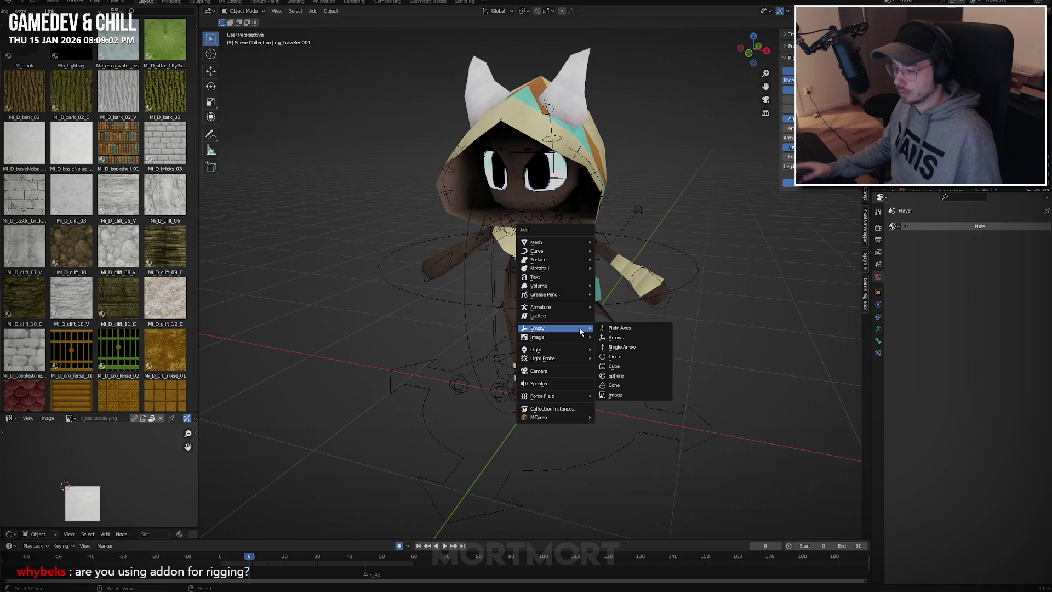
mouse_move(578, 242)
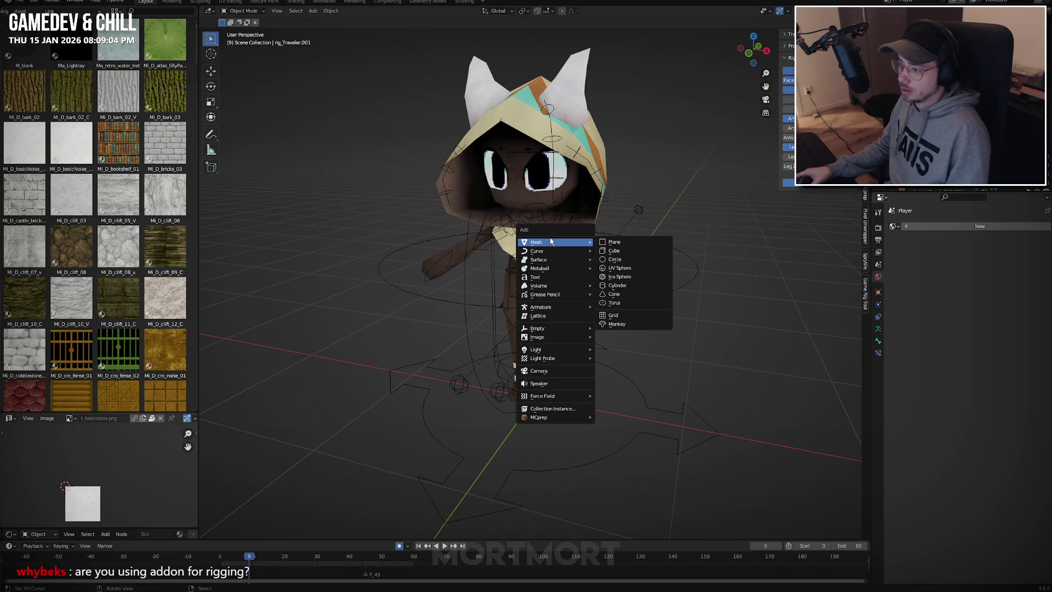
click(626, 253)
mouse_move(626, 253)
middle_down()
mouse_move(641, 298)
mouse_move(459, 409)
middle_up()
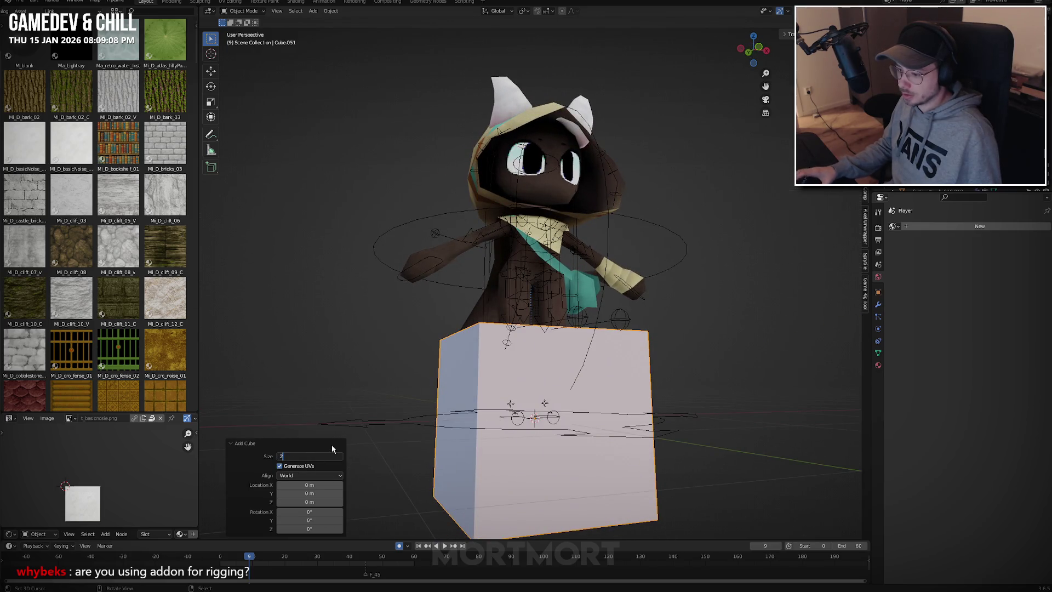
key(Return)
middle_drag(332, 448, 528, 438)
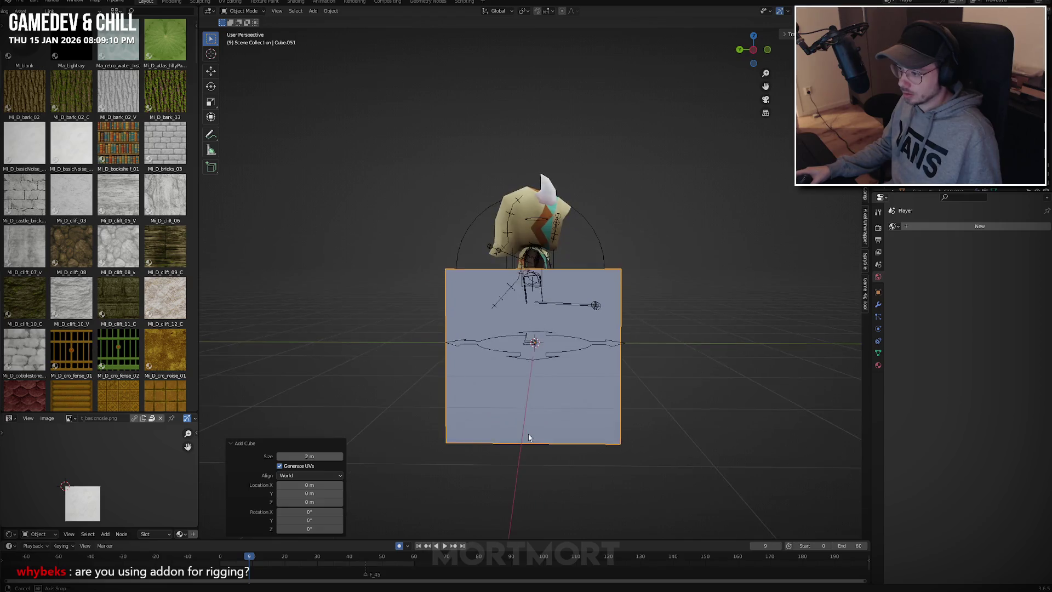
key(alt+Tab)
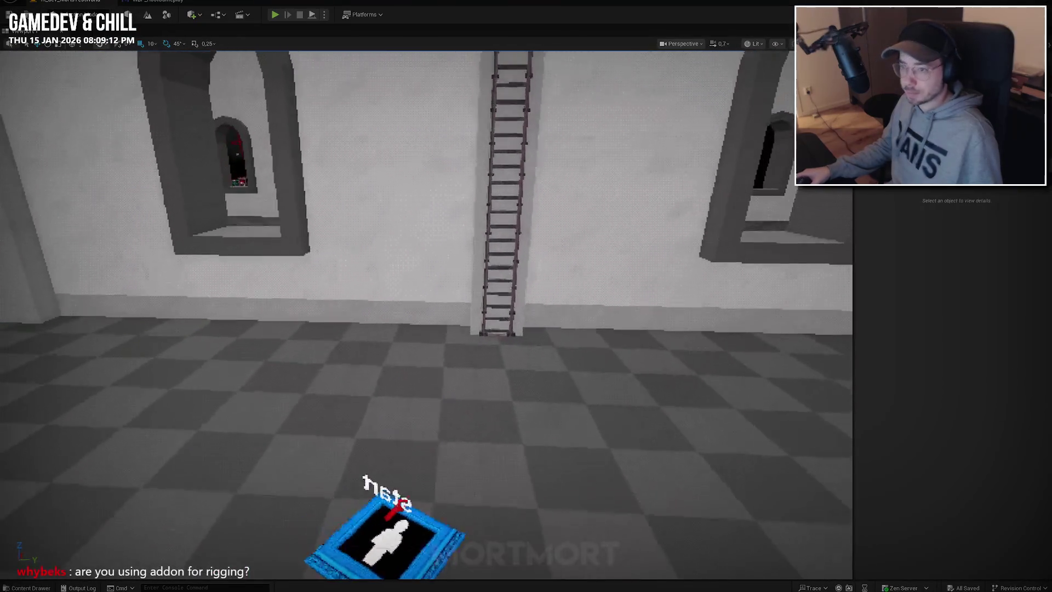
Step: Place o_ladder_01_bottom from Quick Add, then drop a Shapes Cube beside the ladder base
click(191, 15)
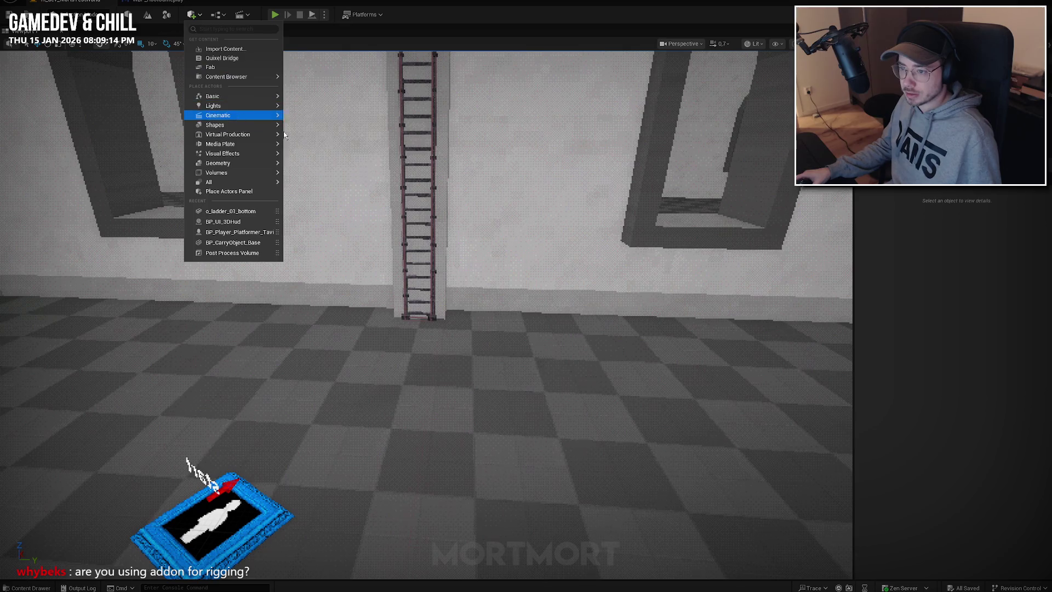
click(230, 210)
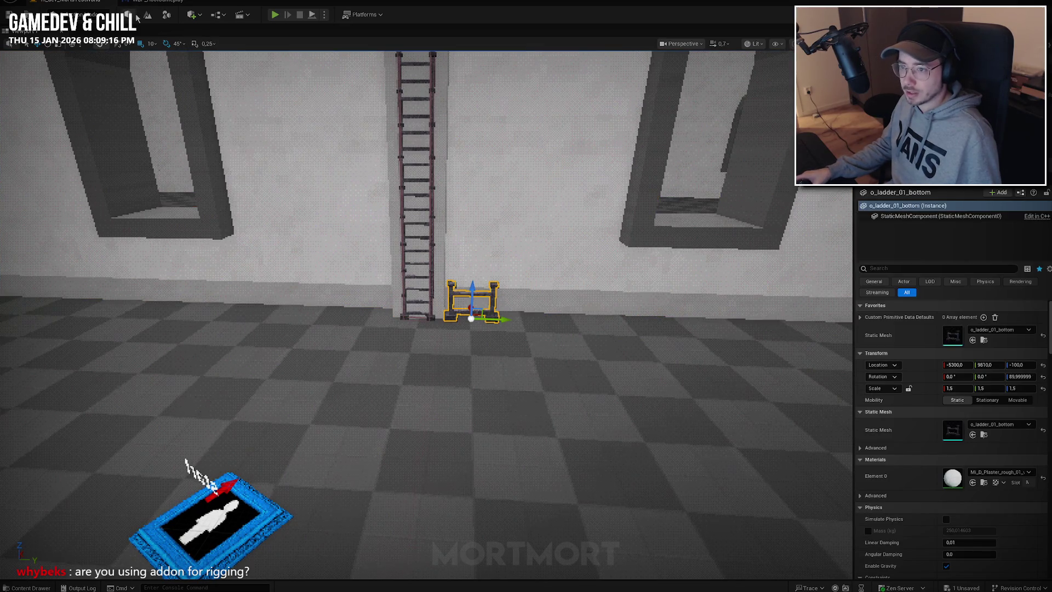
click(188, 17)
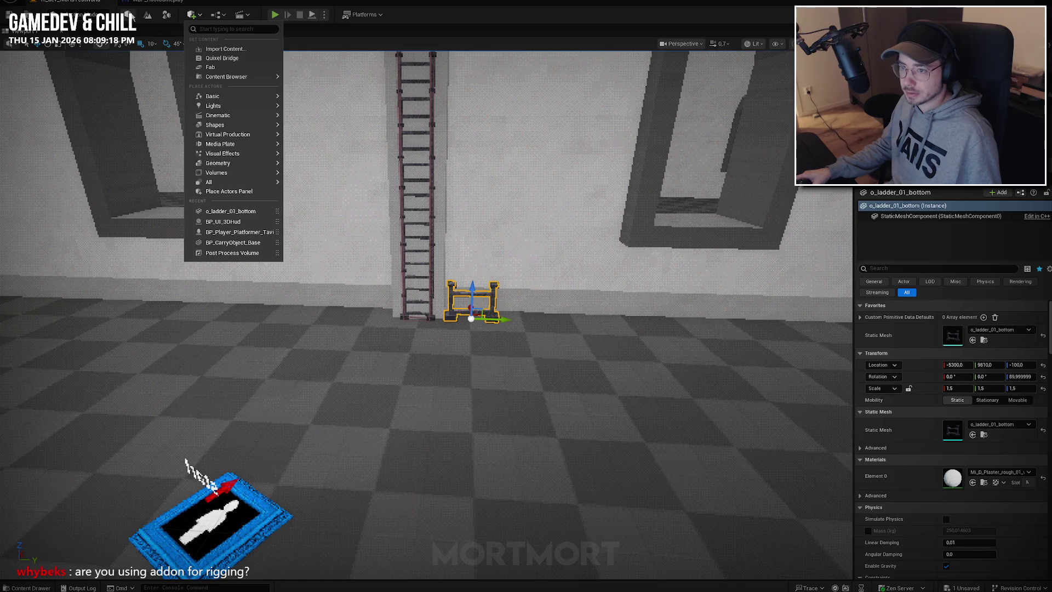
mouse_move(254, 99)
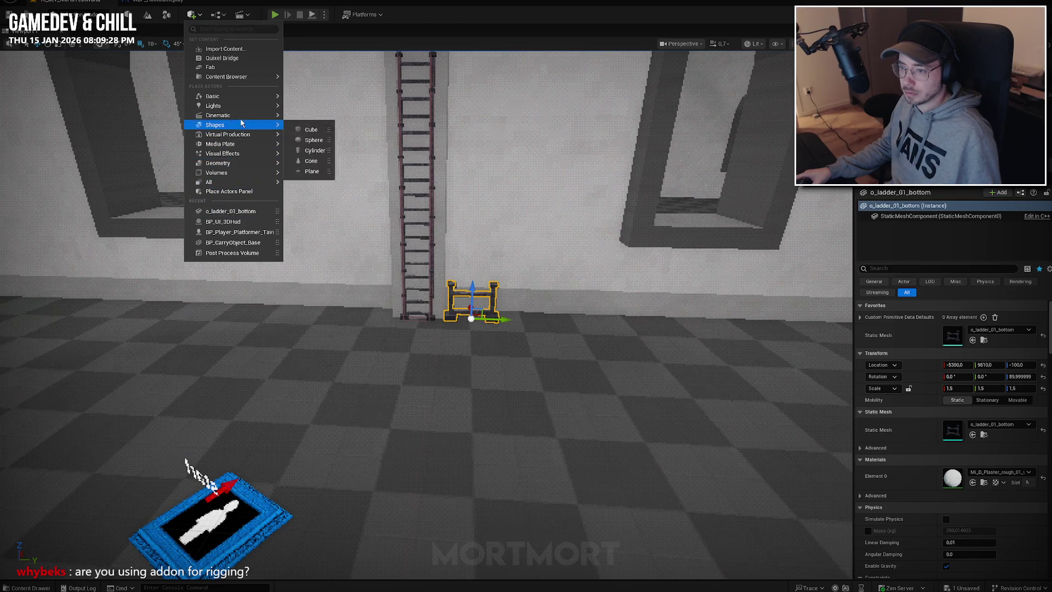
mouse_move(274, 125)
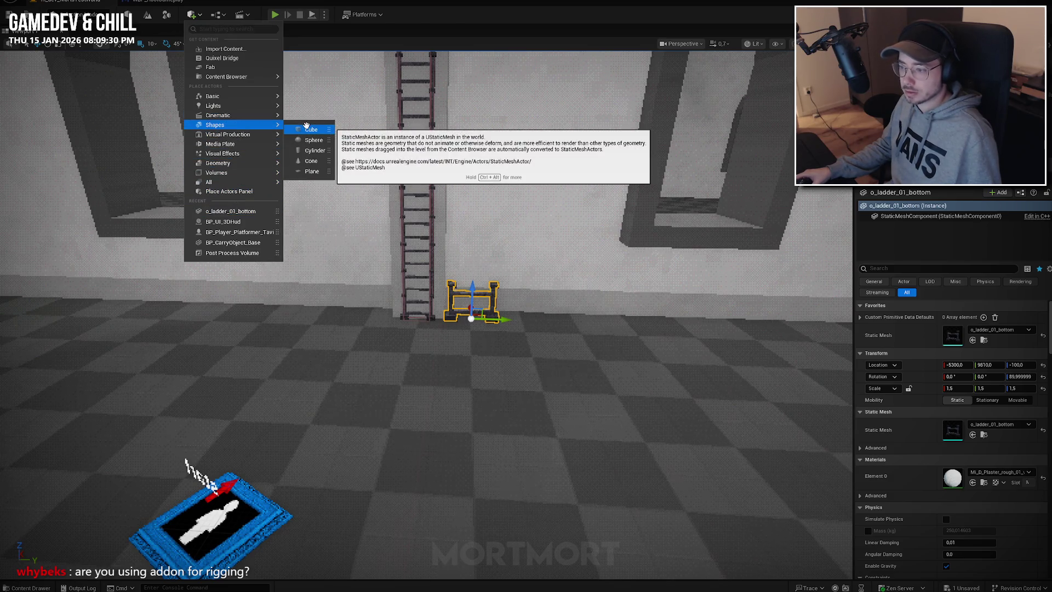
drag(306, 127, 536, 292)
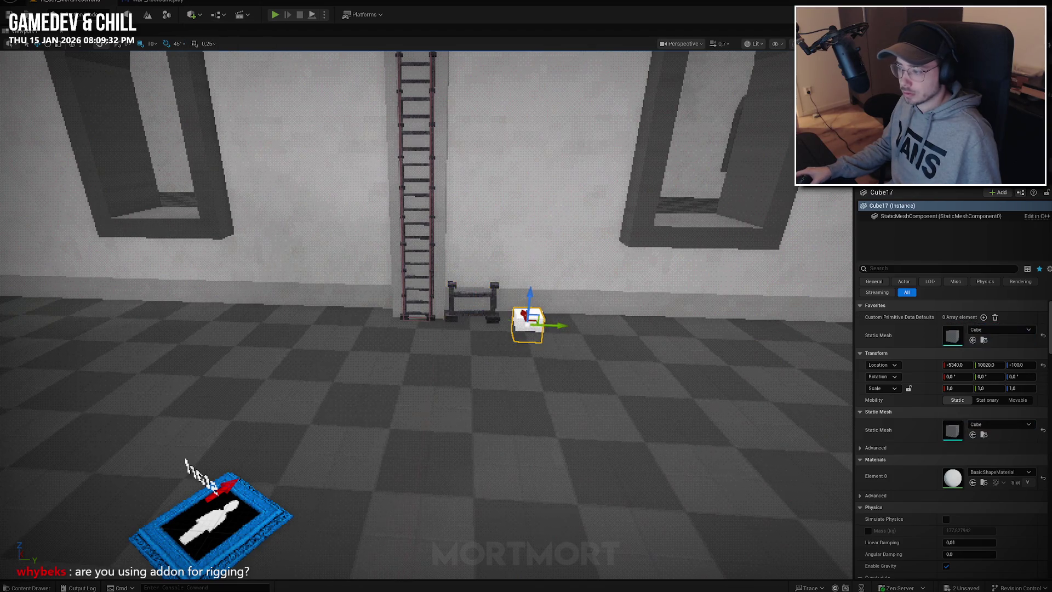
Step: Raise Cube17 to Location Z -50 in front of the ladder-bottom piece
scroll(529, 312, up, 5)
mouse_move(602, 340)
mouse_down()
mouse_move(613, 333)
mouse_move(465, 339)
mouse_move(489, 339)
mouse_up()
mouse_move(489, 338)
right_down()
mouse_move(482, 329)
mouse_move(477, 351)
mouse_move(479, 341)
right_up()
Step: Set Cube17's scale to 0.25, 2.0, 1.5 and raise the slab to Location Z -20
text(2)
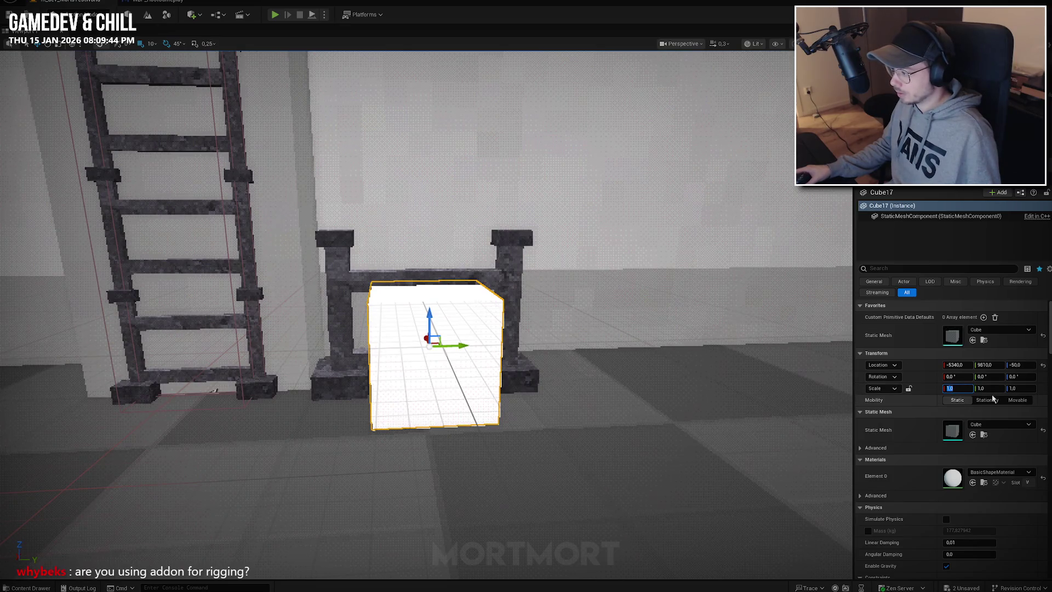
key(Tab)
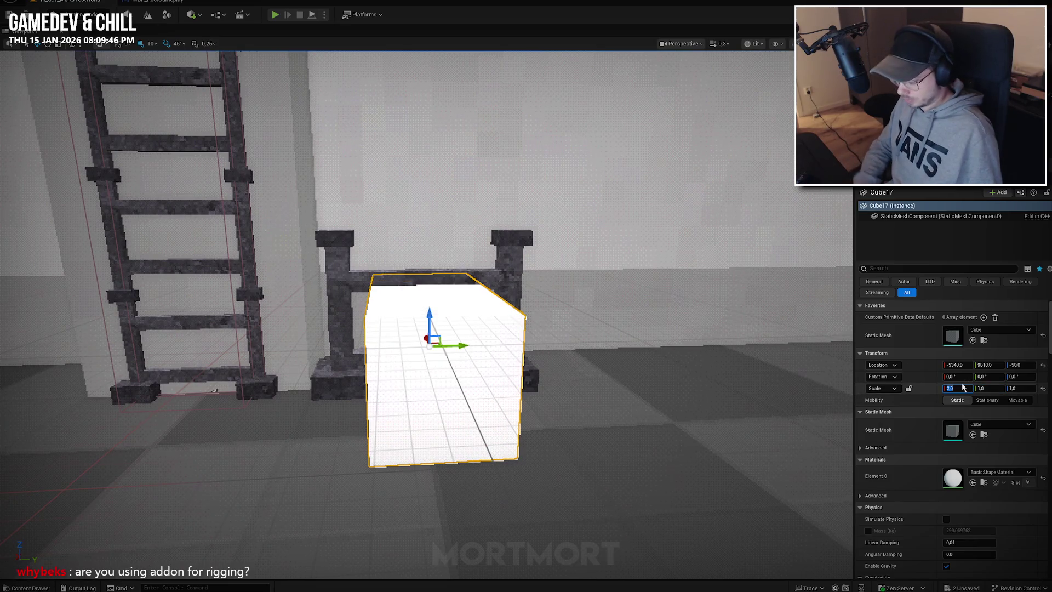
text(5)
key(Tab)
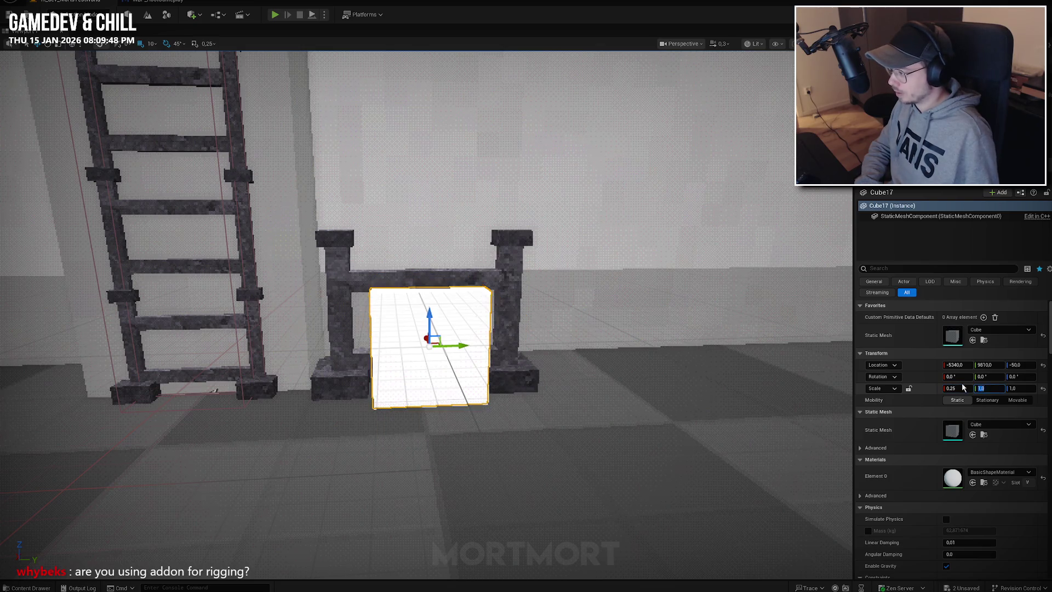
text(2)
key(Tab)
text(2)
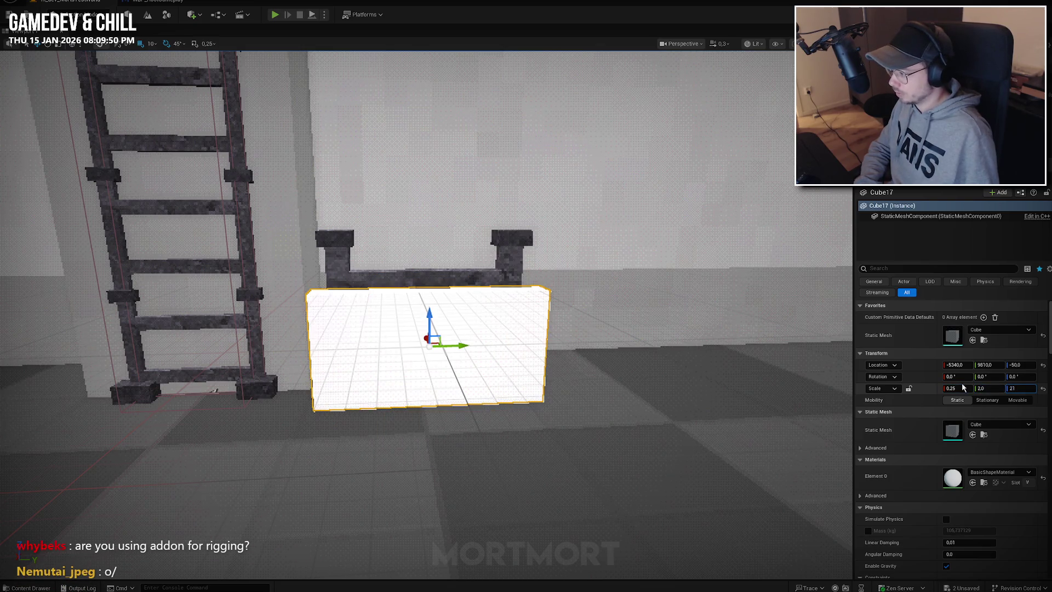
key(BackSpace)
key(BackSpace)
text(1.5)
key(Return)
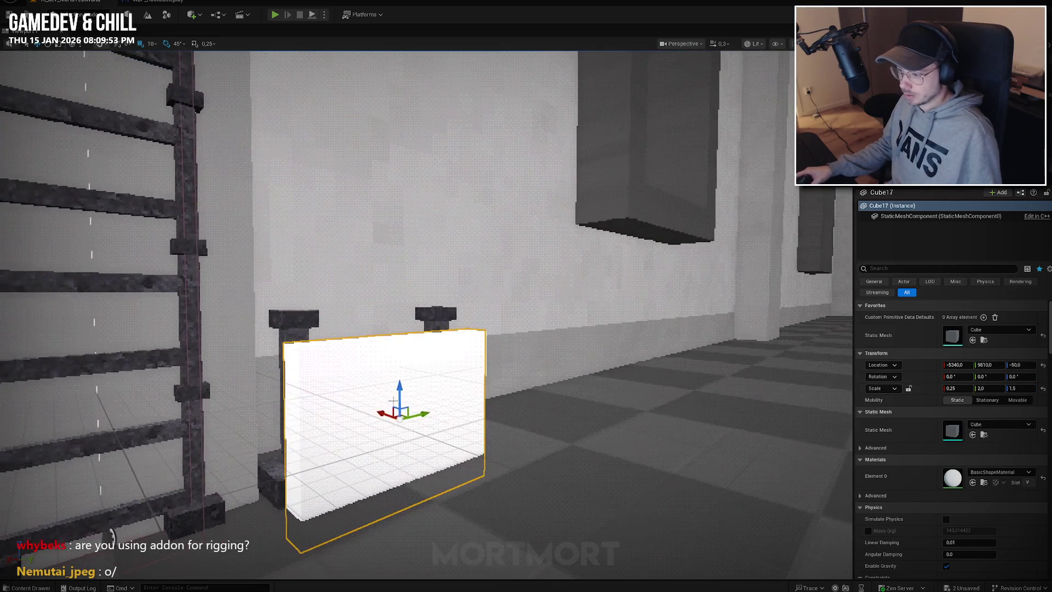
mouse_move(412, 383)
mouse_down()
mouse_move(412, 353)
mouse_move(416, 360)
mouse_move(383, 373)
mouse_move(383, 382)
mouse_up()
mouse_move(384, 382)
right_down()
mouse_move(285, 375)
mouse_move(362, 384)
right_up()
Step: Back in Blender, confirm the new 1 m cube beside the traveler rig
key(alt+Tab)
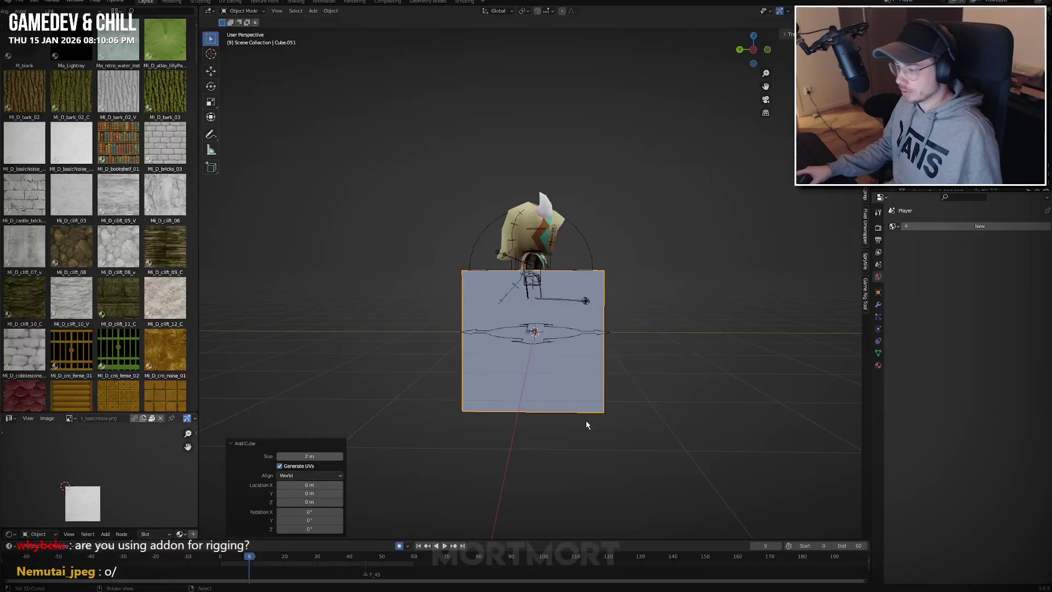
mouse_move(368, 474)
middle_down()
mouse_move(528, 400)
mouse_move(563, 402)
middle_up()
text(1)
key(Return)
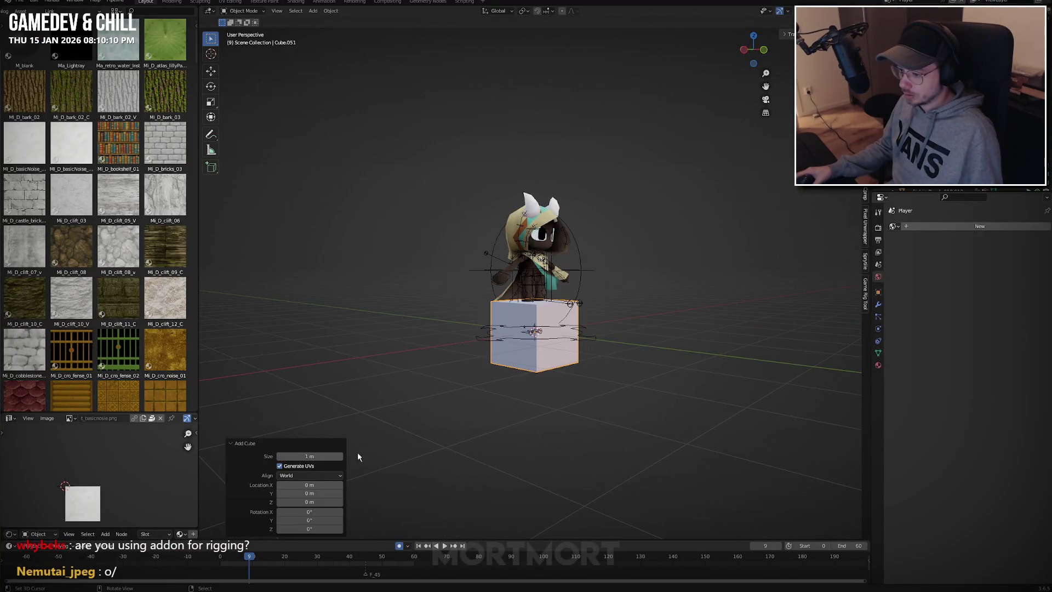
scroll(586, 406, up, 3)
key(Tab)
middle_drag(592, 402, 613, 396)
key(Tab)
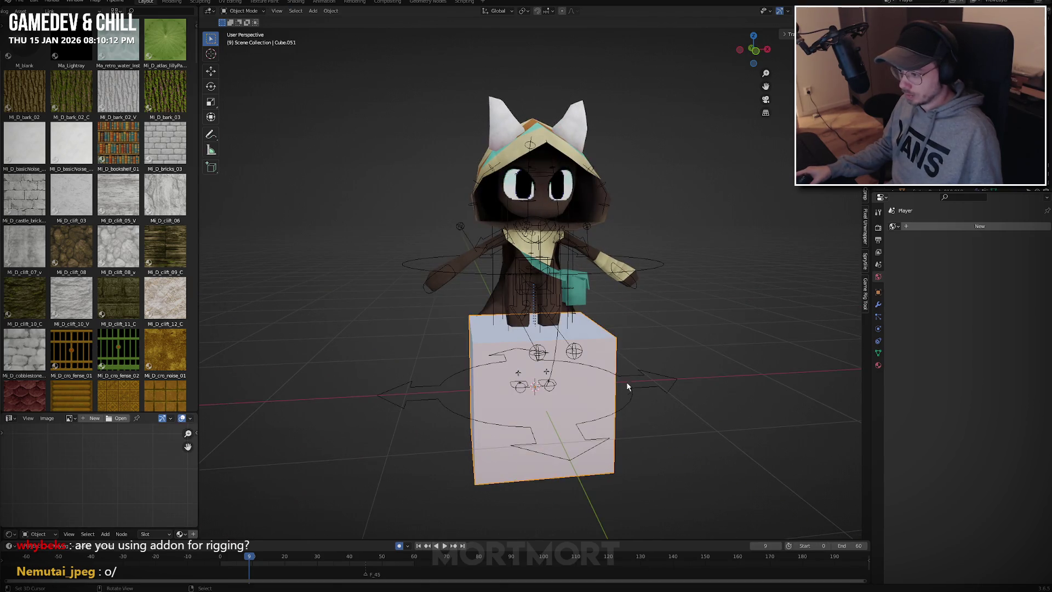
Step: Scale the cube to 2 wide, 1.5 tall and 0.25 deep, then apply its scale
key(s)
text(zx)
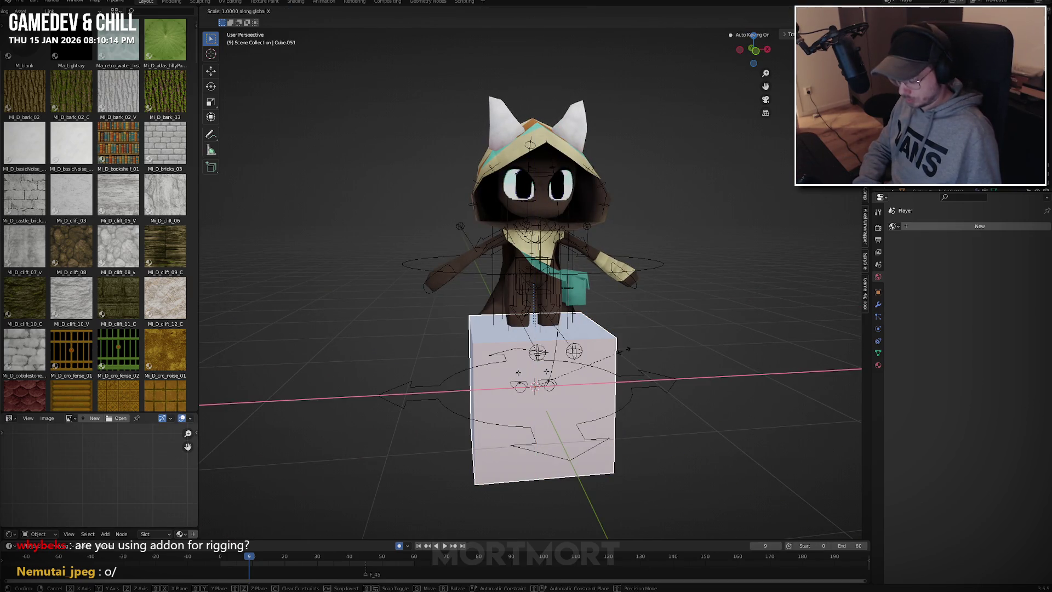
text(2)
key(Return)
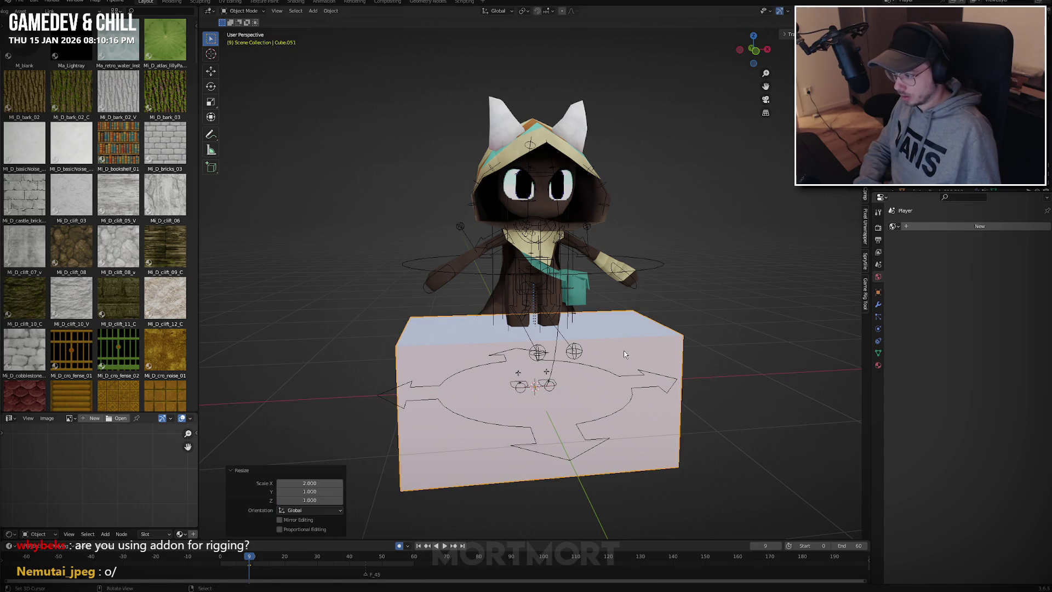
text(sz)
text(.5)
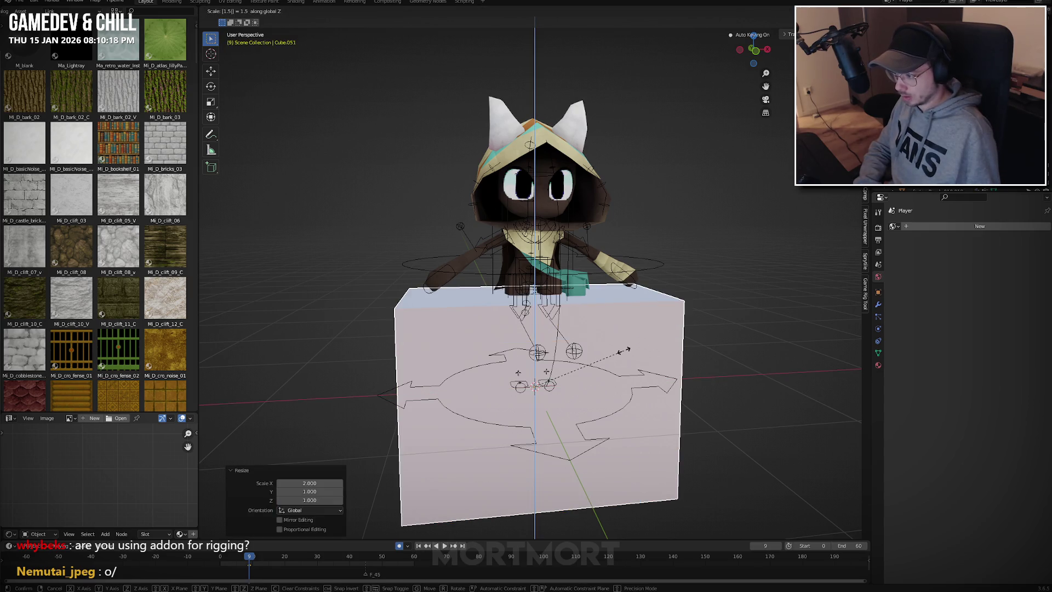
key(Return)
key(s)
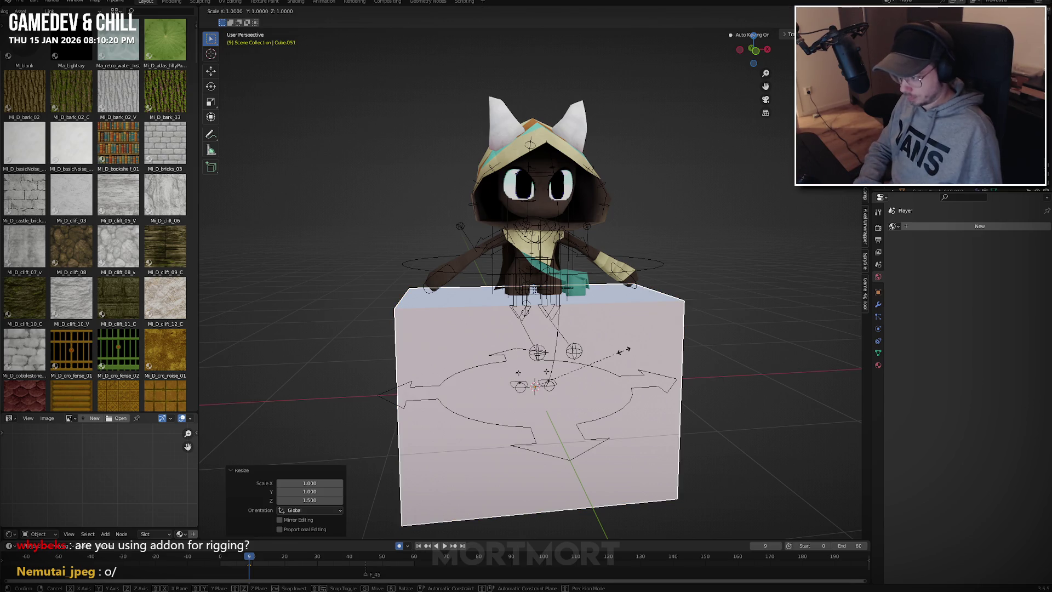
key(y)
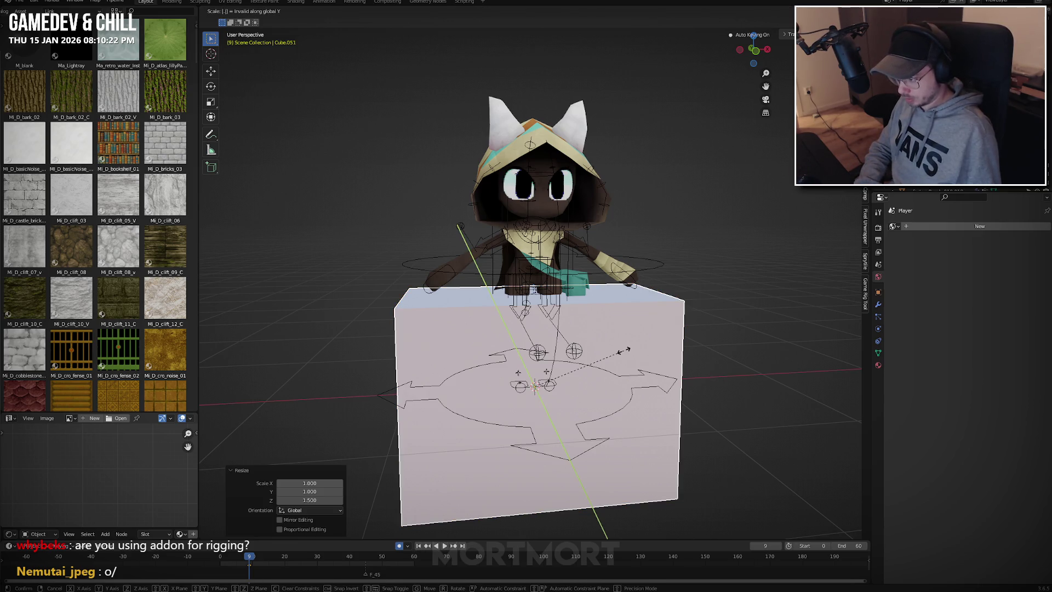
text(25)
key(Return)
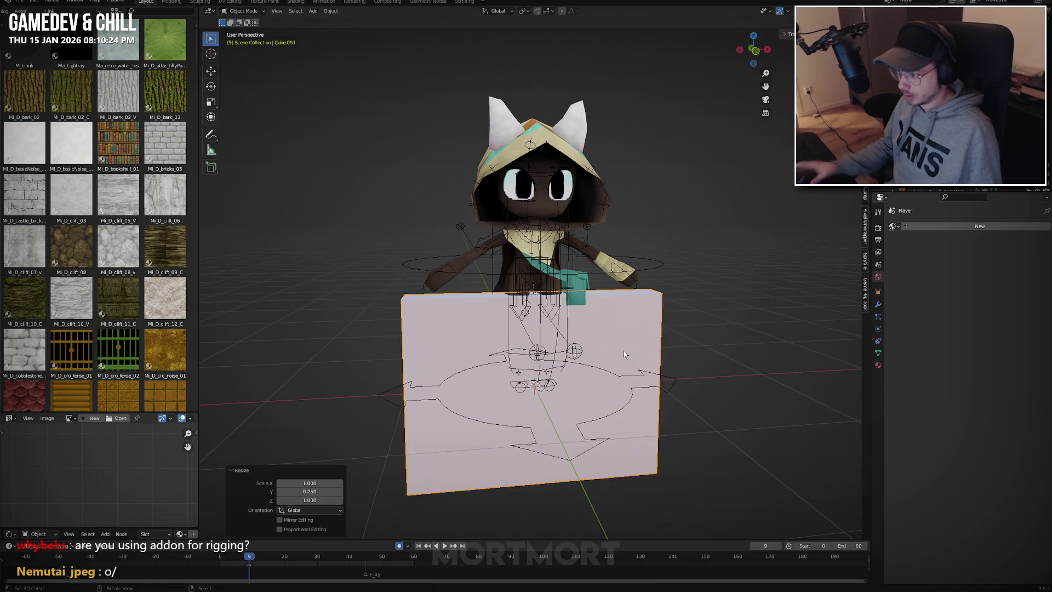
mouse_move(624, 354)
middle_down()
mouse_move(659, 360)
mouse_move(657, 334)
middle_up()
key(ctrl+a)
click(659, 357)
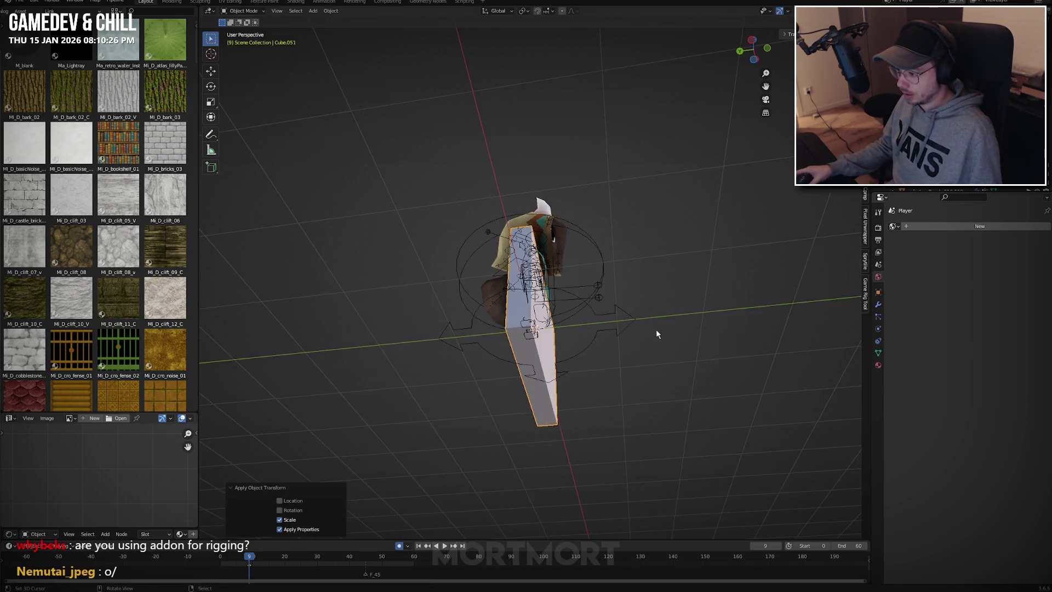
Step: Reset the slab's location and move it -0.59 m along Y beside the rig
key(Tab)
click(529, 379)
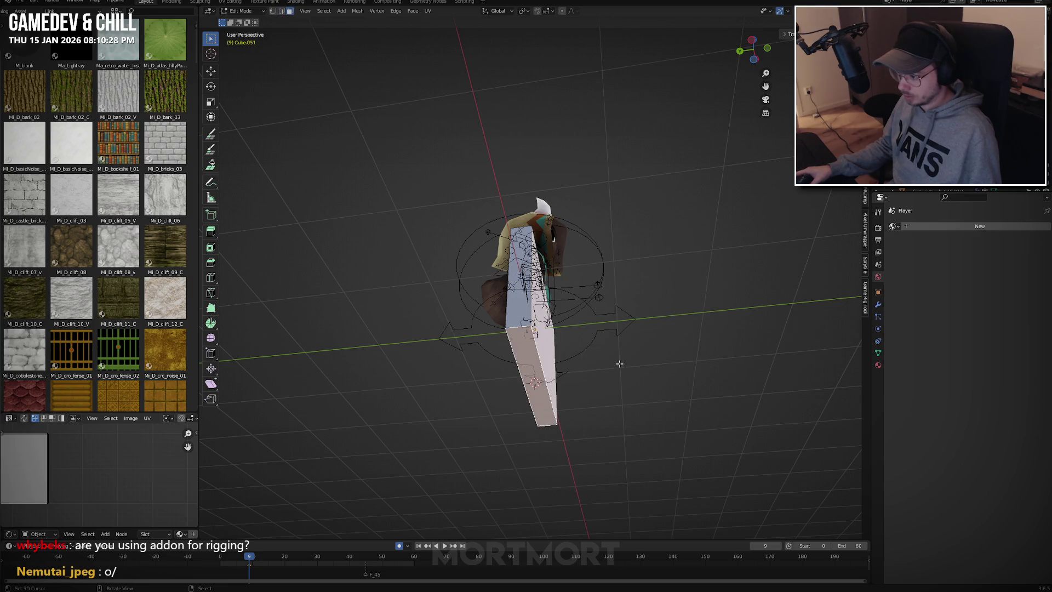
key(Tab)
key(alt+g)
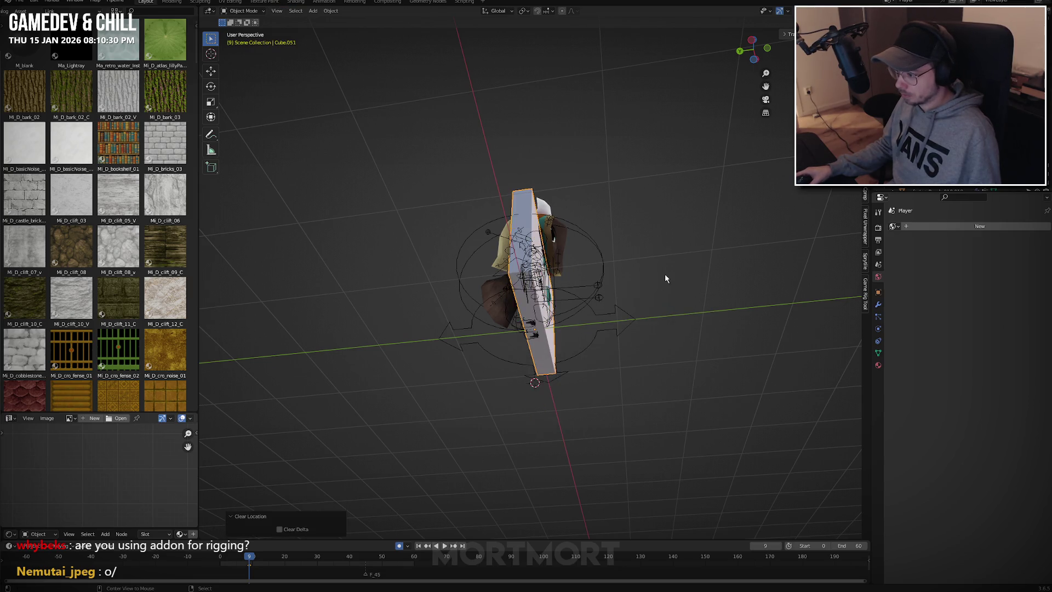
middle_drag(665, 274, 642, 310)
key(KP_3)
scroll(638, 311, up, 3)
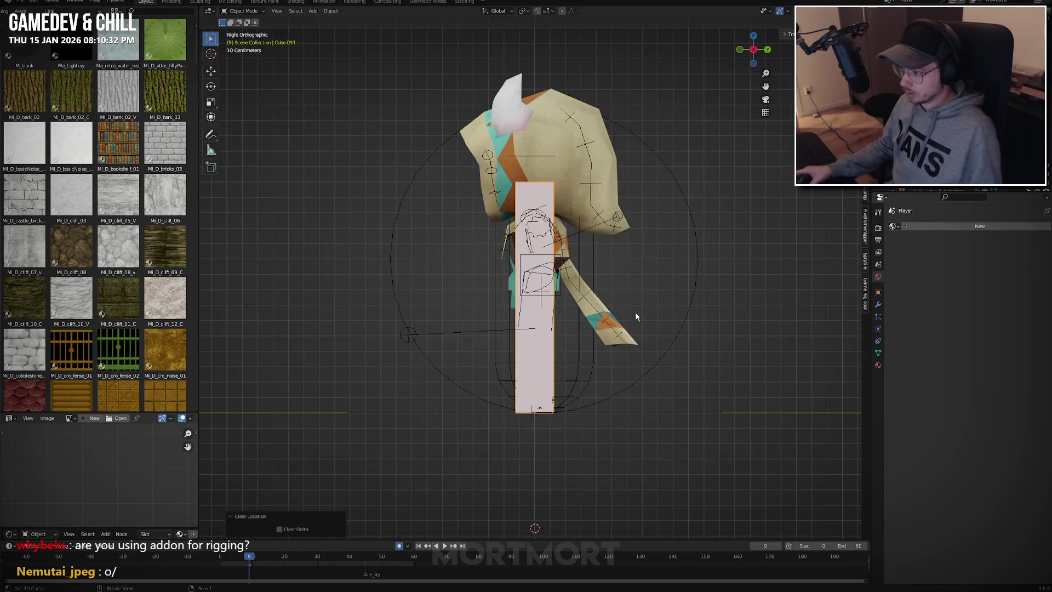
key(g)
key(y)
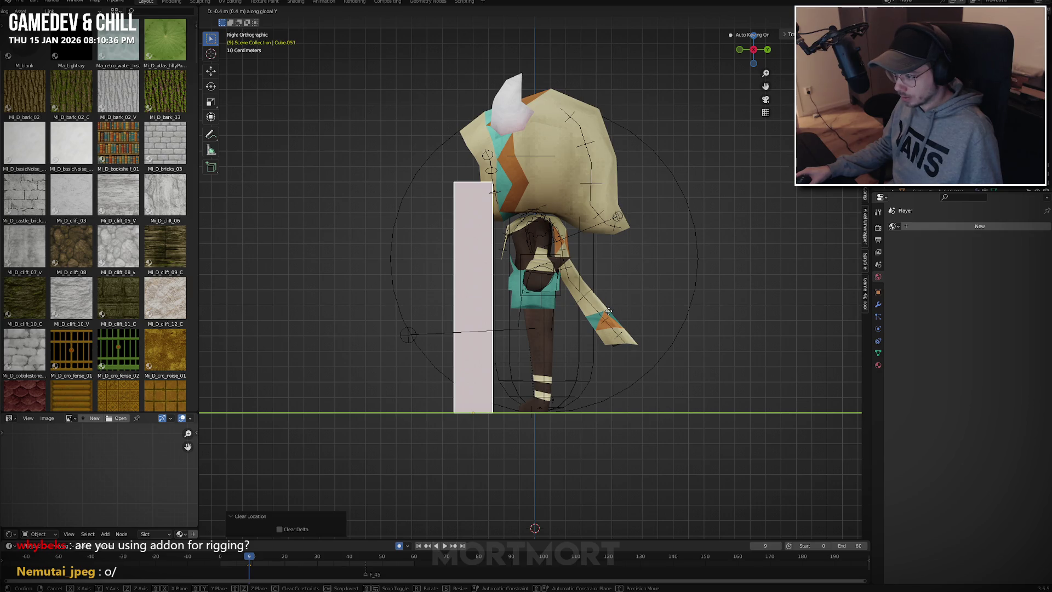
click(612, 311)
mouse_move(608, 311)
middle_down()
mouse_move(423, 326)
mouse_move(519, 361)
middle_up()
Step: Duplicate the slab twice, each copy offset 4 m along X
key(shift+d)
key(x)
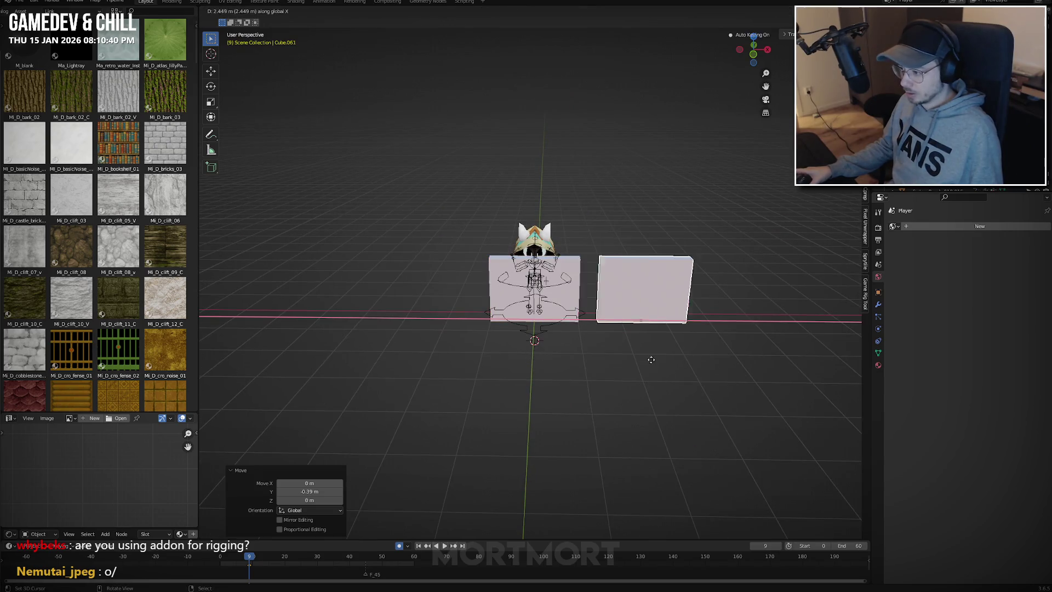
key(Return)
key(KP_Decimal)
scroll(659, 340, down, 5)
middle_drag(660, 340, 504, 332)
key(shift+d)
text(x4)
key(Return)
Step: Narrow the last copy, Cube.062, to 0.25 along X into a thin post
scroll(658, 337, up, 4)
key(Tab)
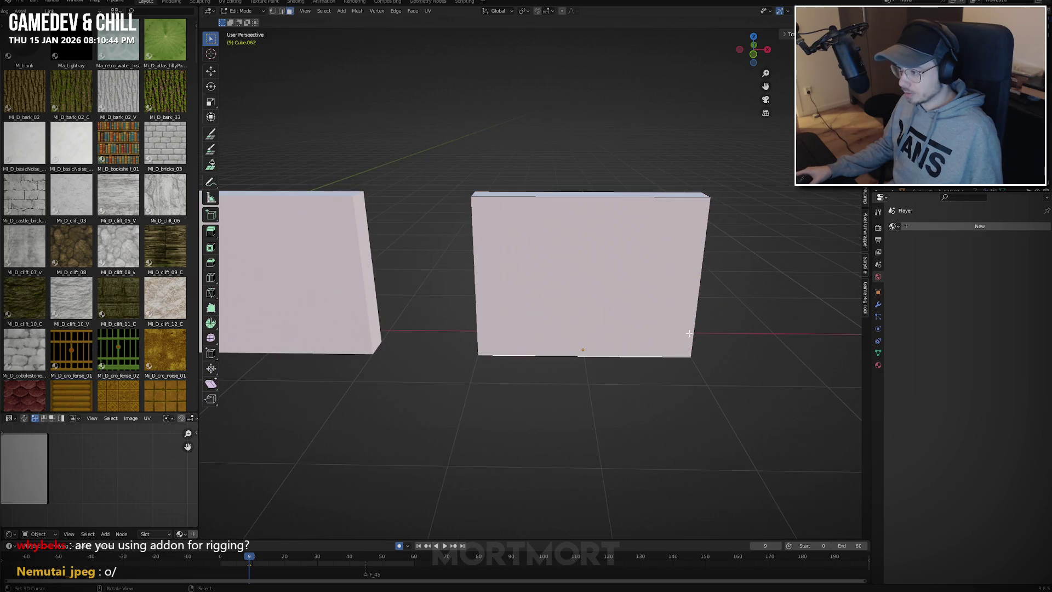
key(Tab)
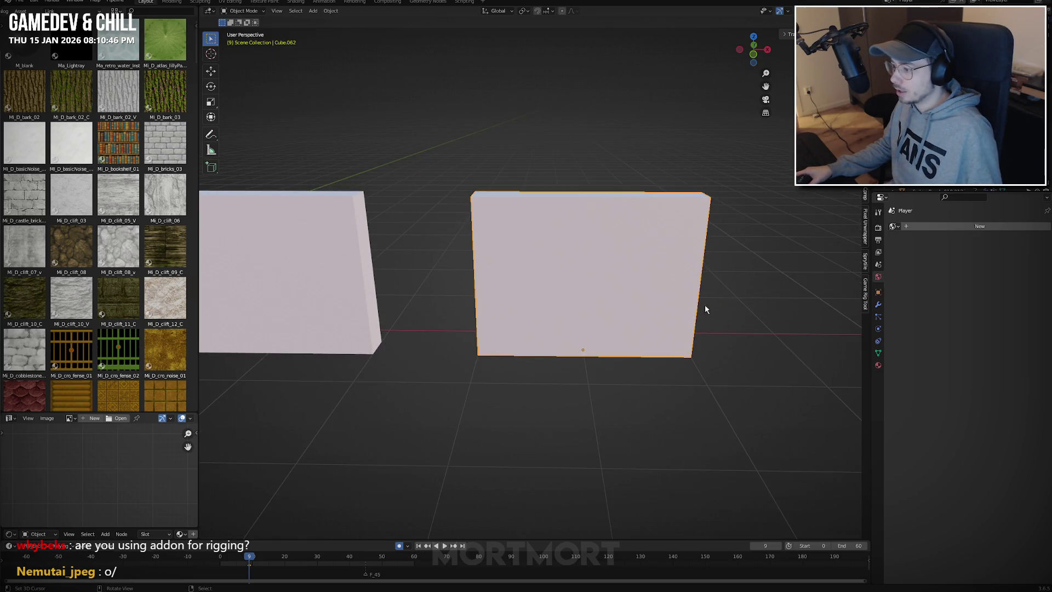
key(Tab)
key(a)
key(s)
key(x)
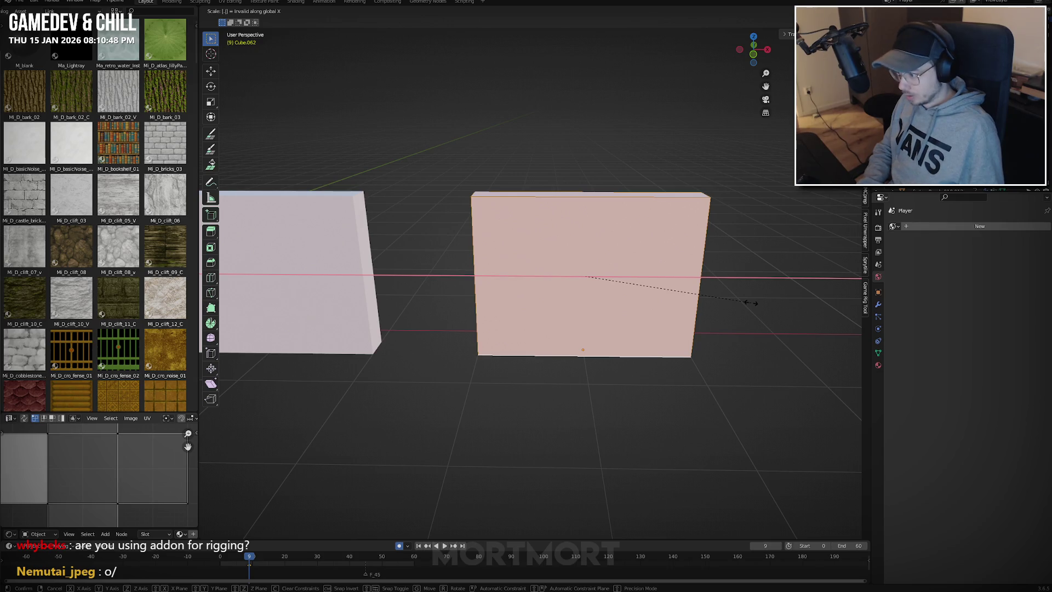
text(5)
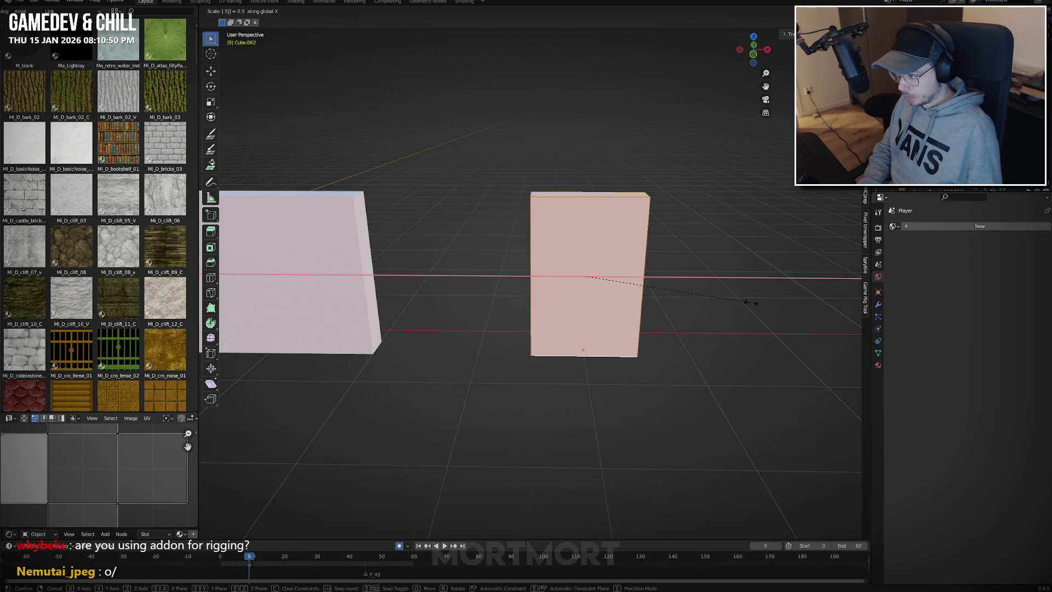
key(Return)
text(s.2)
key(BackSpace)
key(BackSpace)
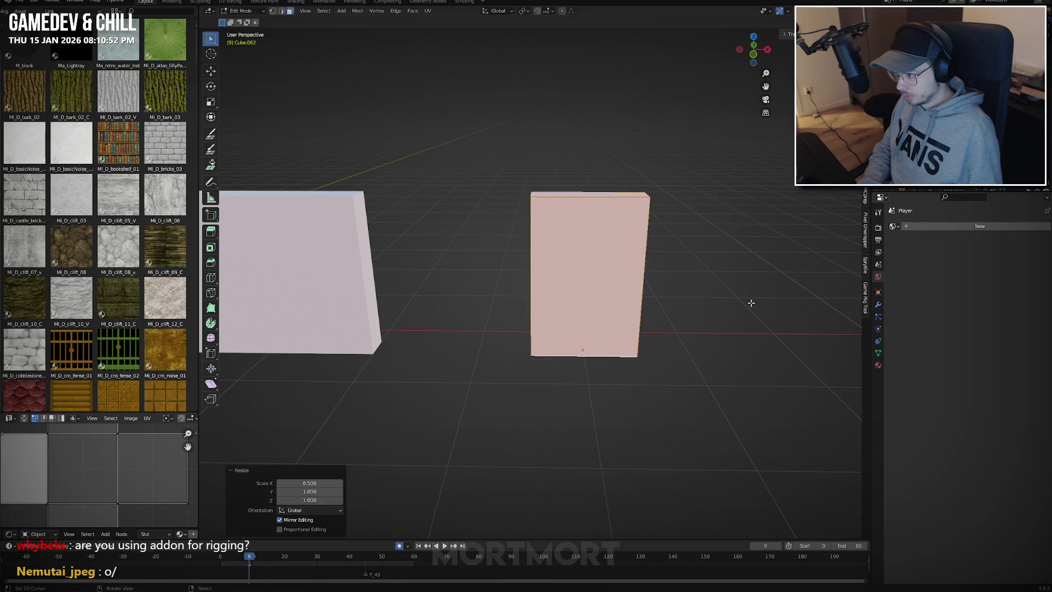
text(x)
text(25)
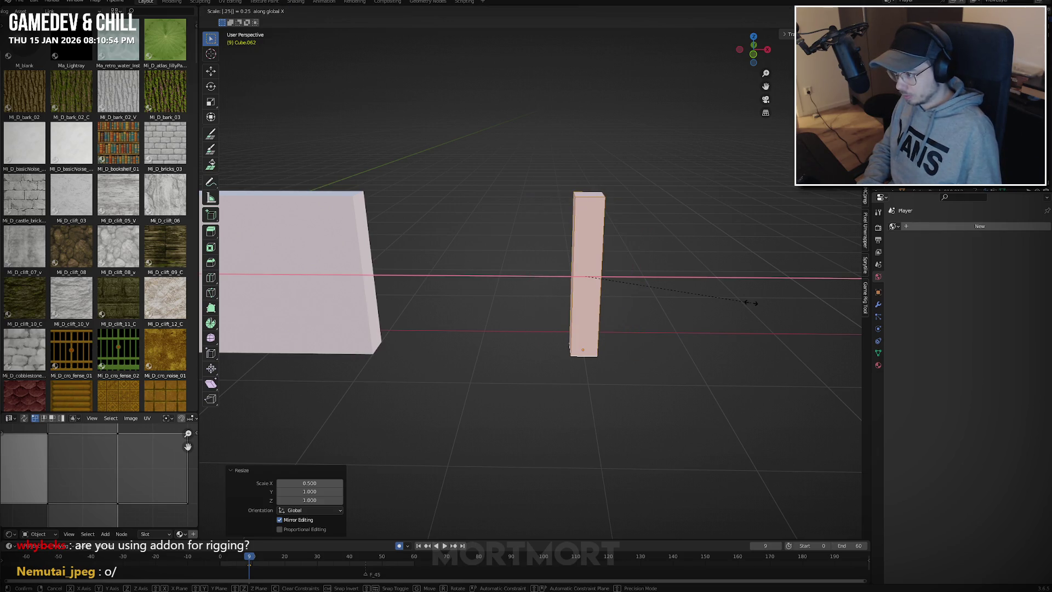
key(Return)
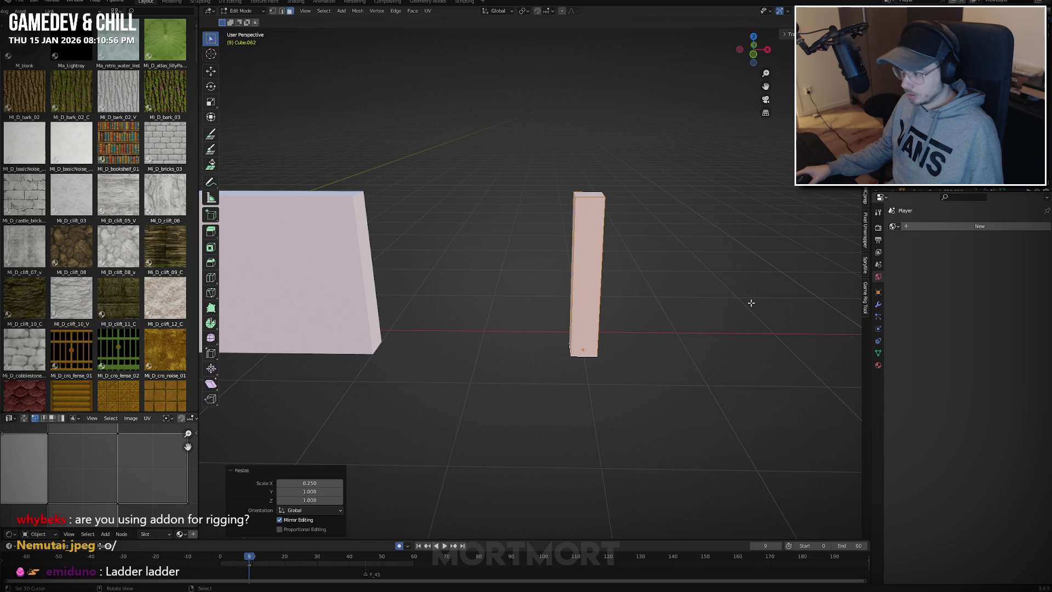
key(Tab)
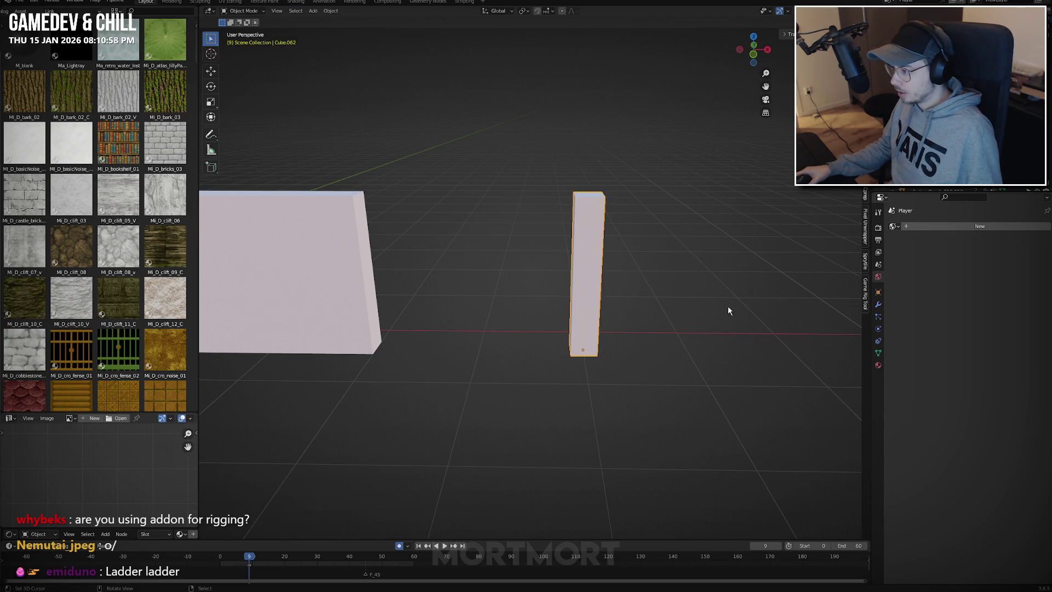
Step: Show the post's modifier properties and bring up the Add Modifier list
mouse_move(646, 324)
middle_down()
mouse_move(551, 356)
mouse_move(732, 401)
middle_up()
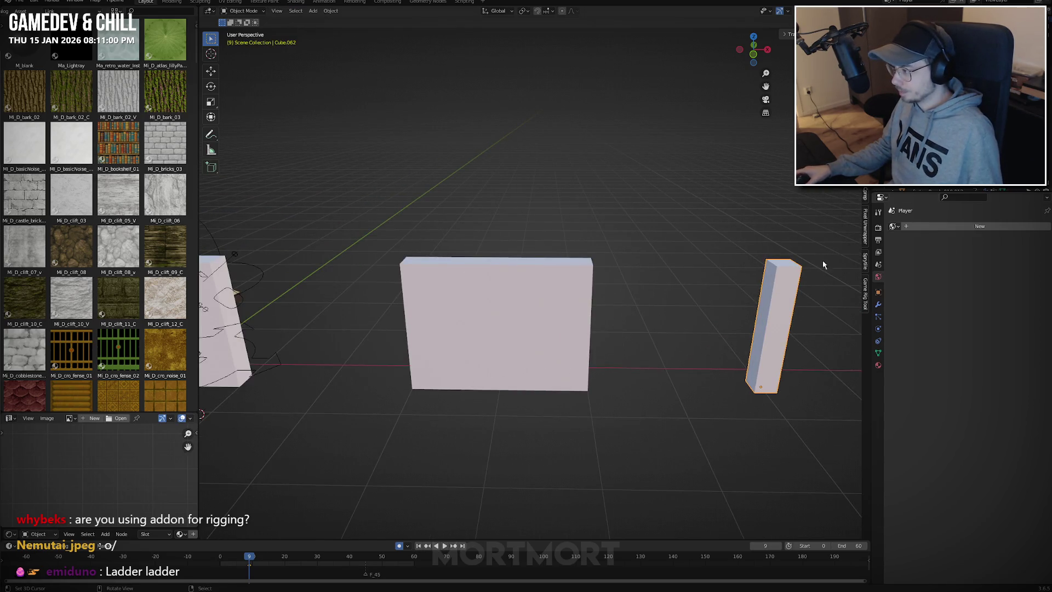
click(930, 228)
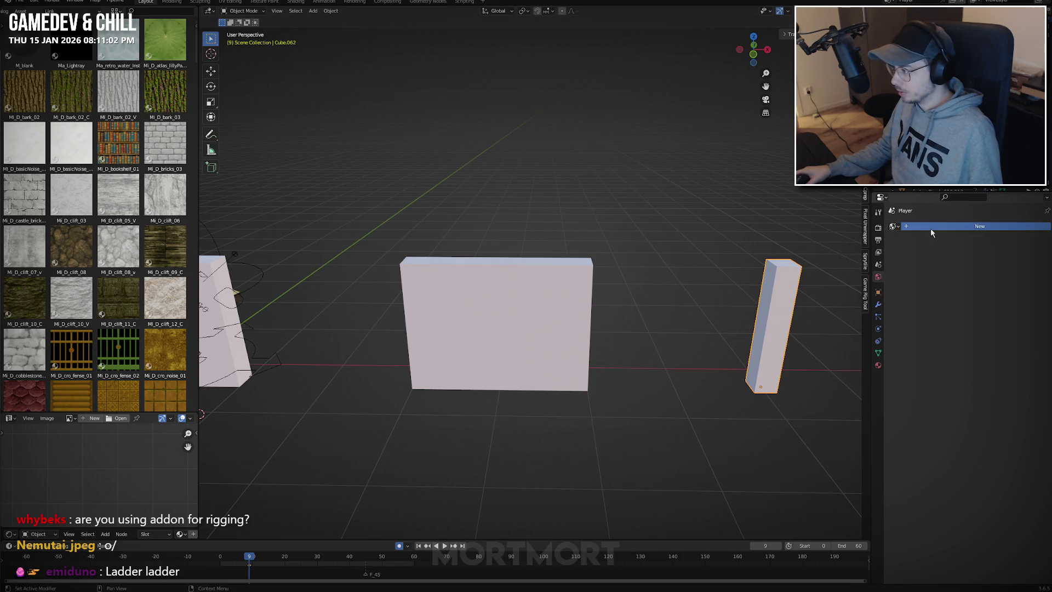
key(ctrl+z)
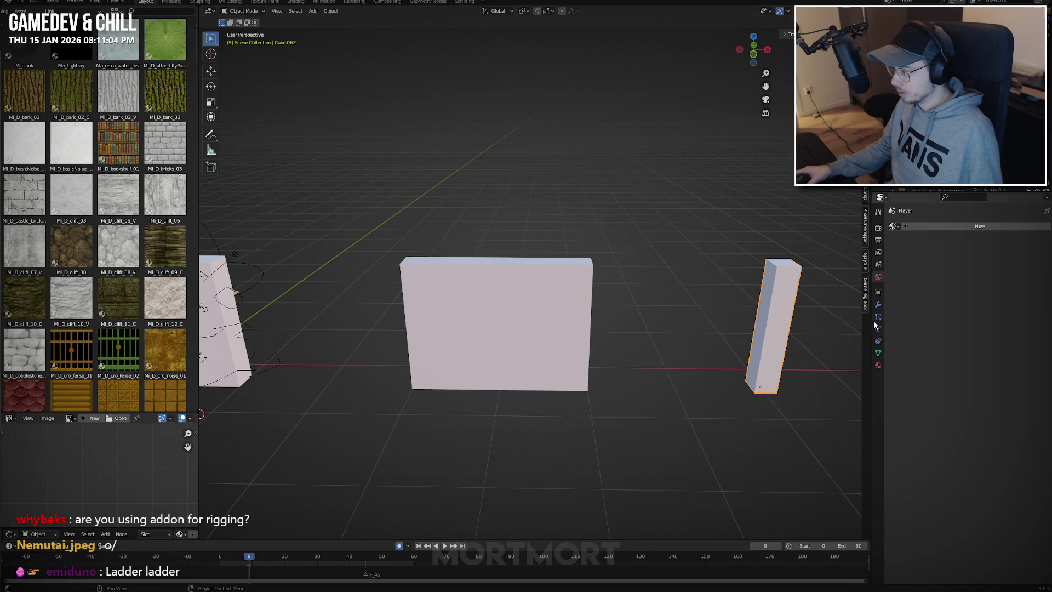
click(879, 304)
click(912, 226)
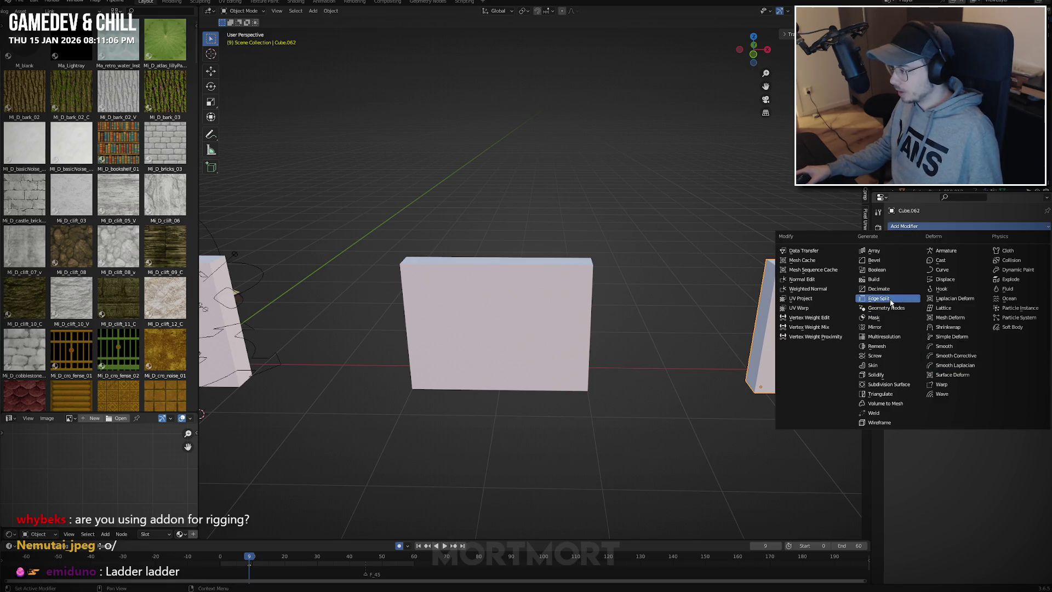
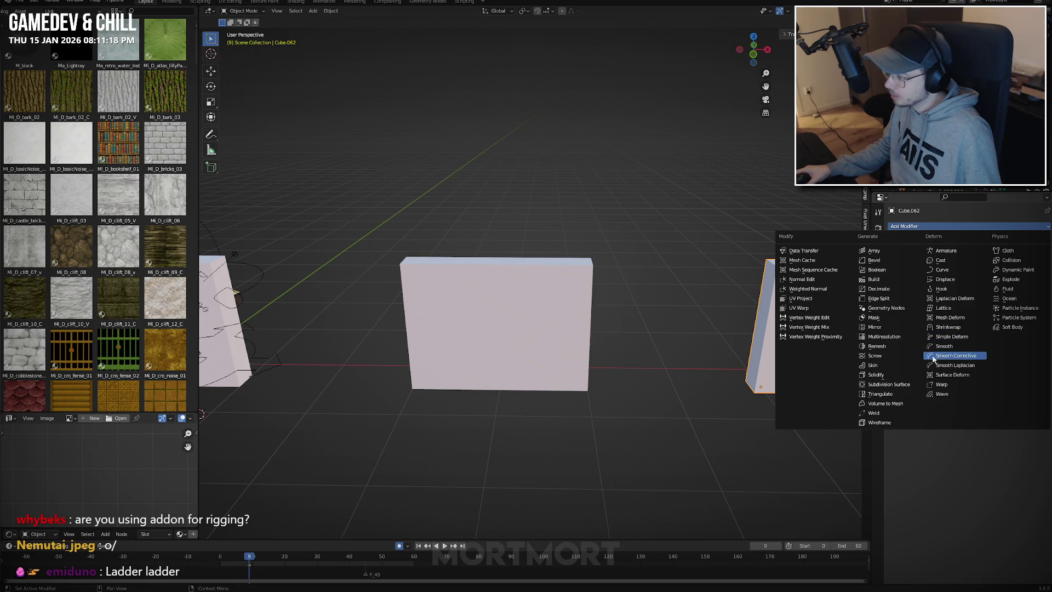
Step: Add a Mirror modifier to the narrow post, mirrored across the first block
click(891, 327)
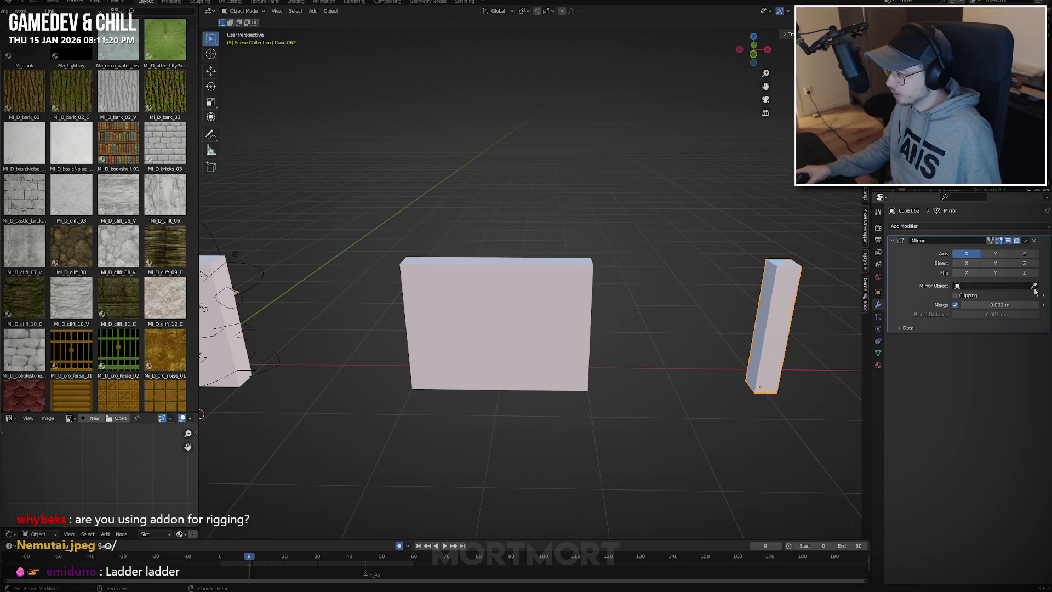
click(481, 324)
scroll(770, 332, down, 2)
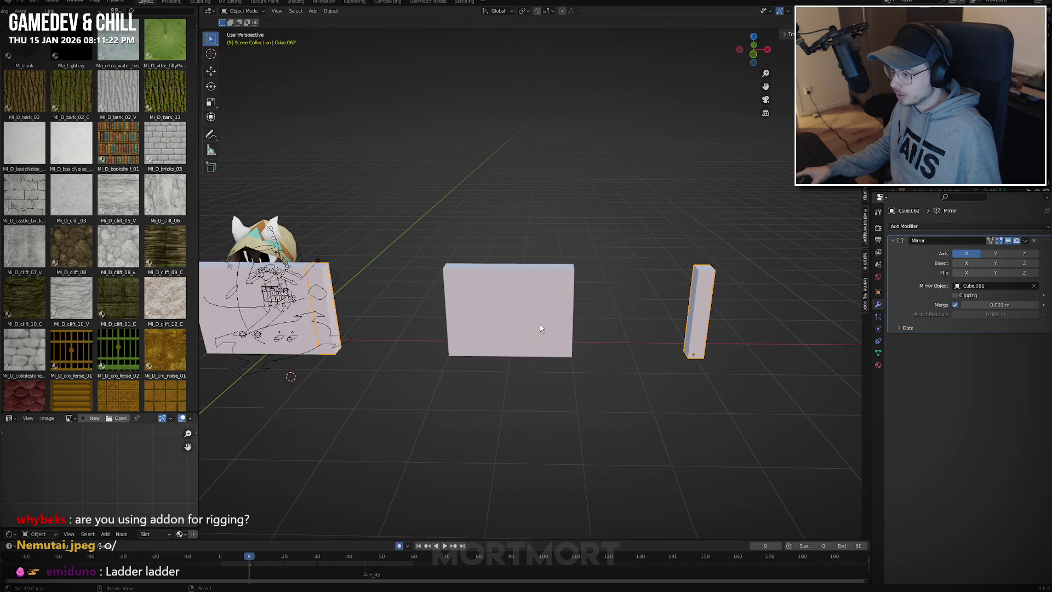
Step: Duplicate the wide block 3 m along X
key(ctrl+z)
key(shift+d)
key(x)
key(3)
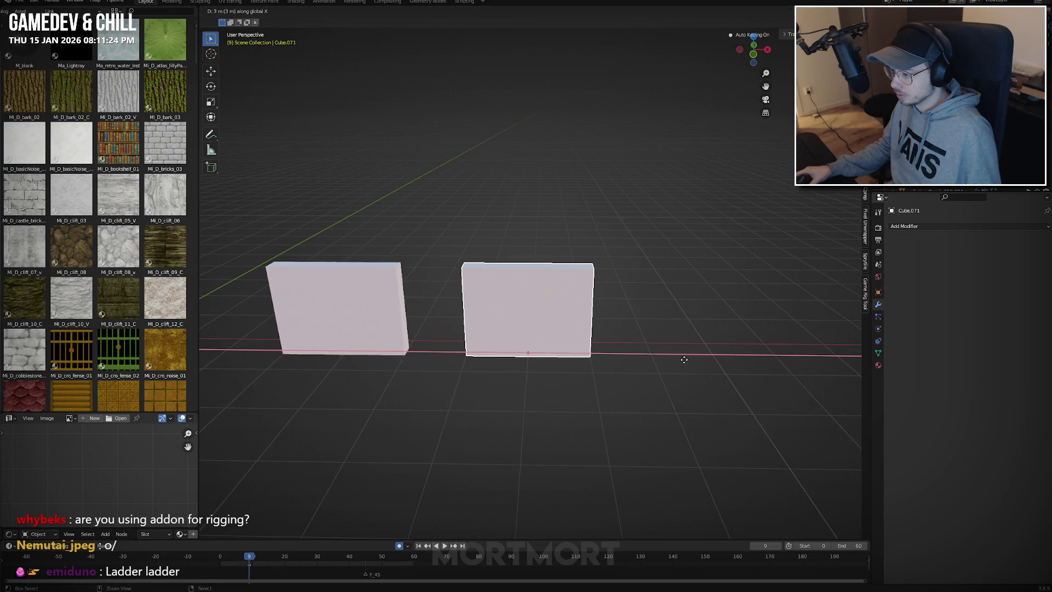
key(Return)
Step: Set the block copy Cube.071 as the post's mirror object and slide the post along X
click(531, 325)
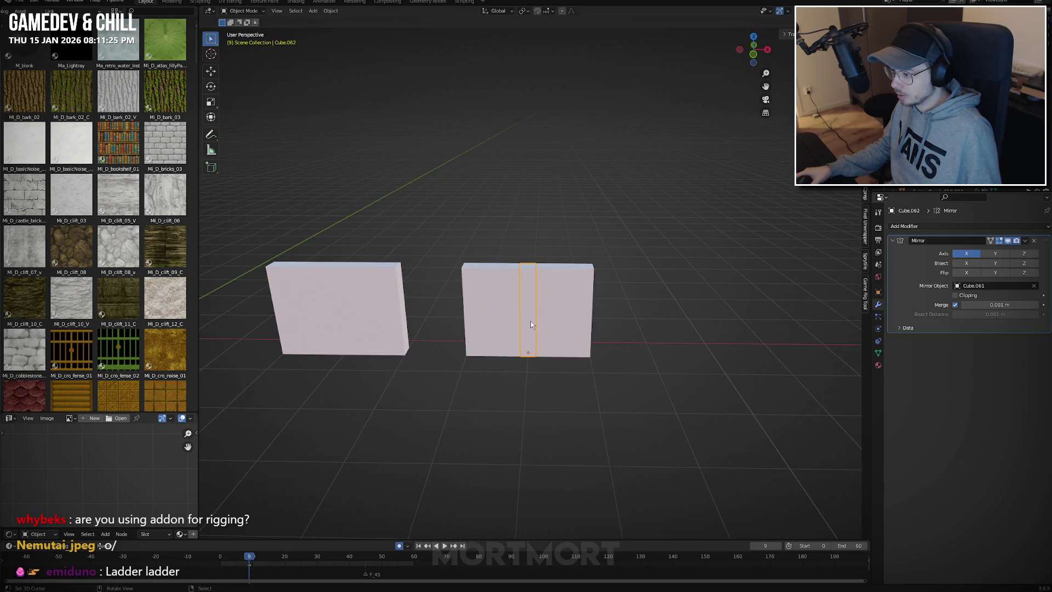
click(1035, 286)
click(563, 298)
scroll(630, 322, up, 3)
key(g)
key(x)
key(1)
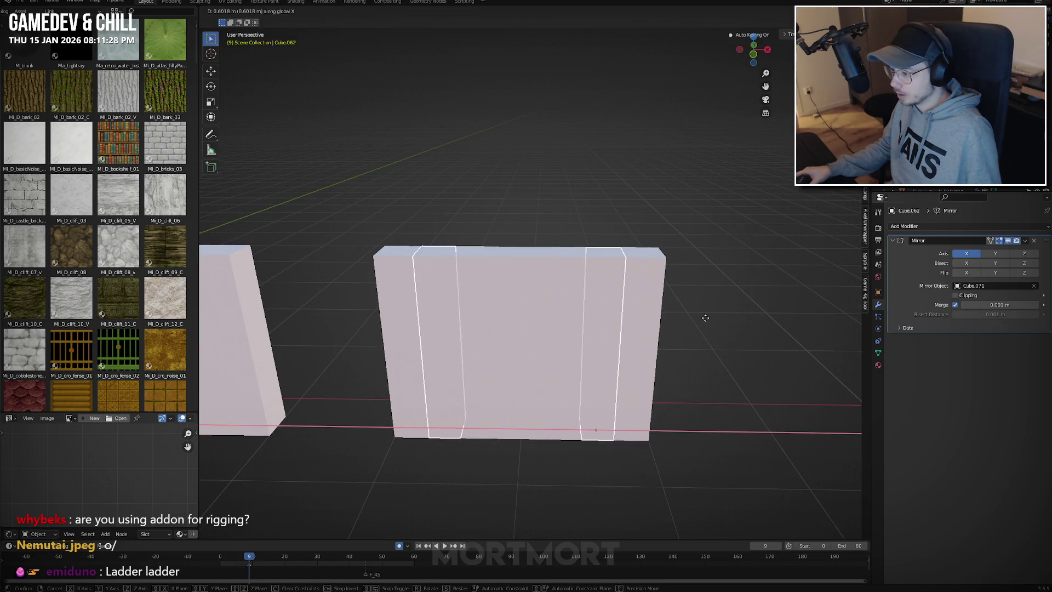
key(BackSpace)
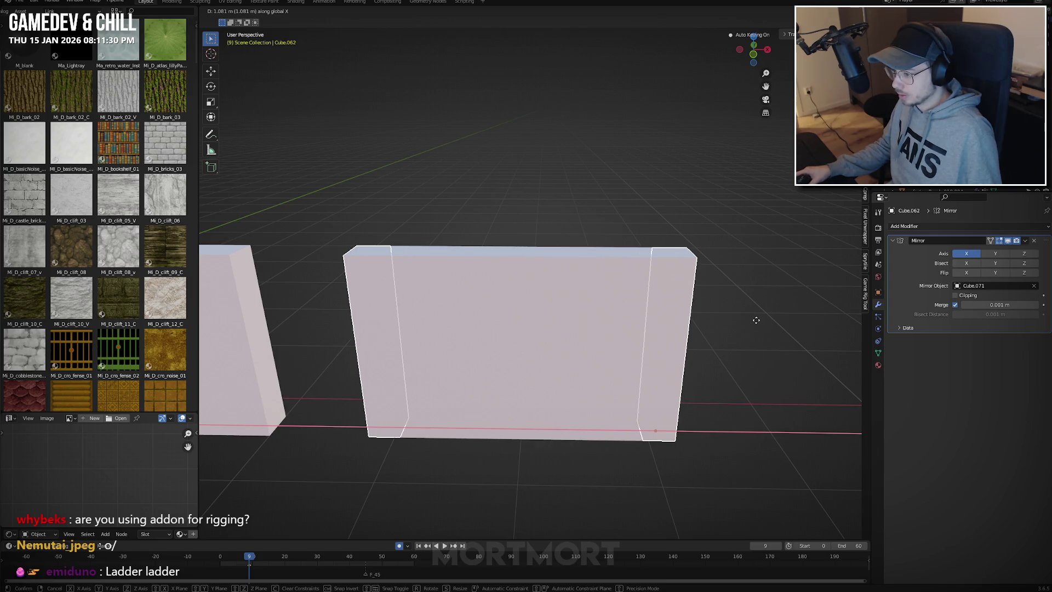
click(547, 322)
Step: Select the middle block and enter Edit Mode on its geometry
click(547, 322)
key(Tab)
key(a)
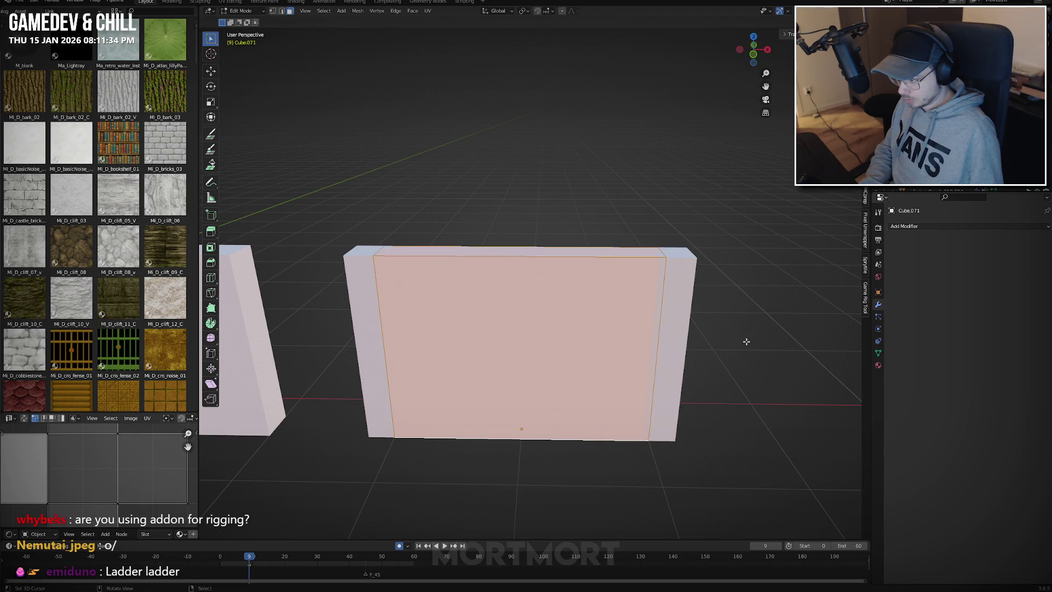
Step: Widen the block's front face along X so it spans between the posts
key(s)
key(Escape)
key(Tab)
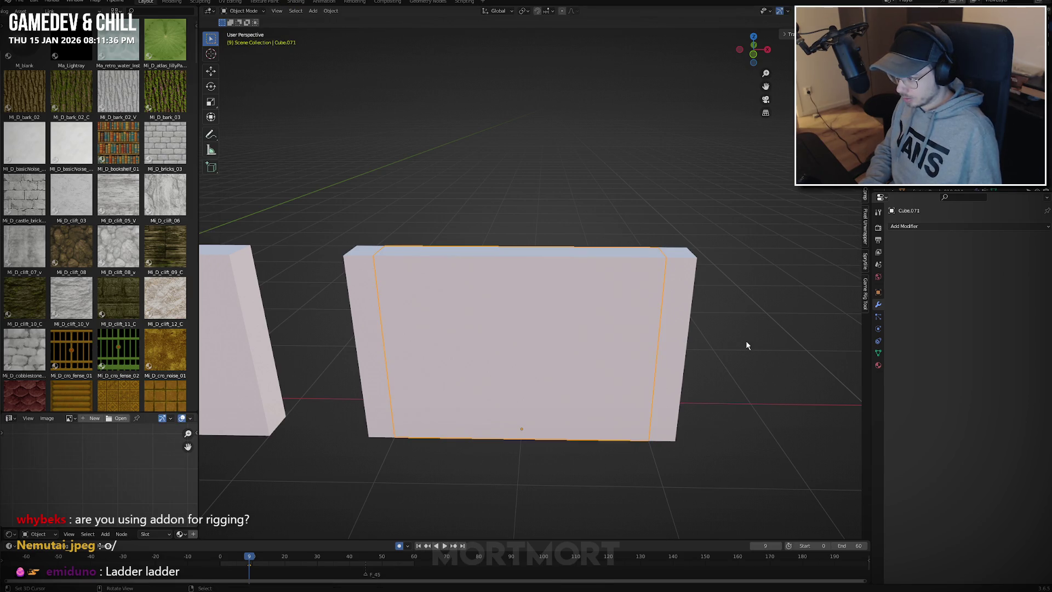
key(r)
key(x)
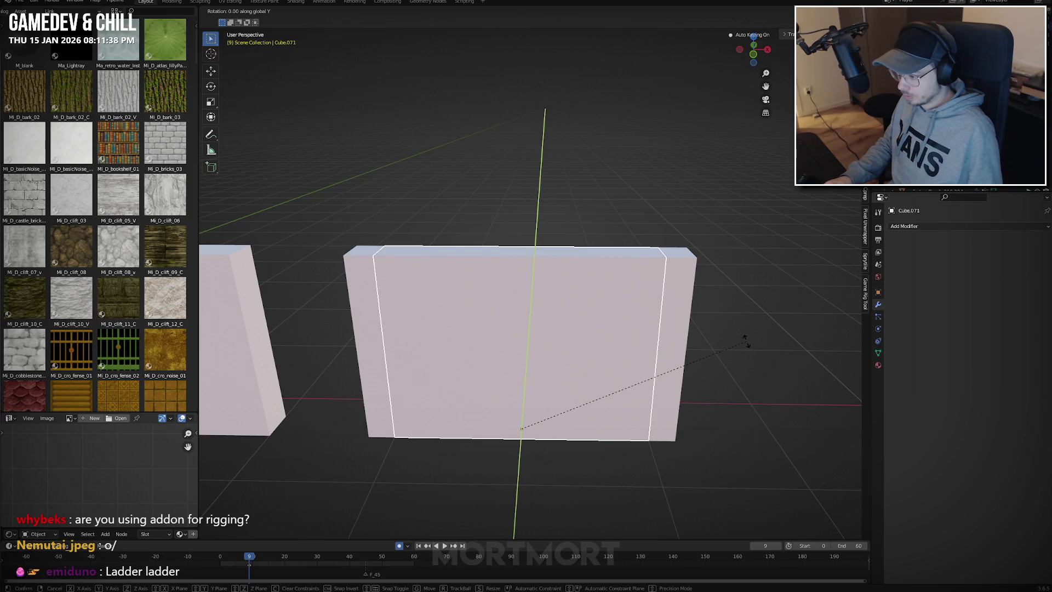
key(Escape)
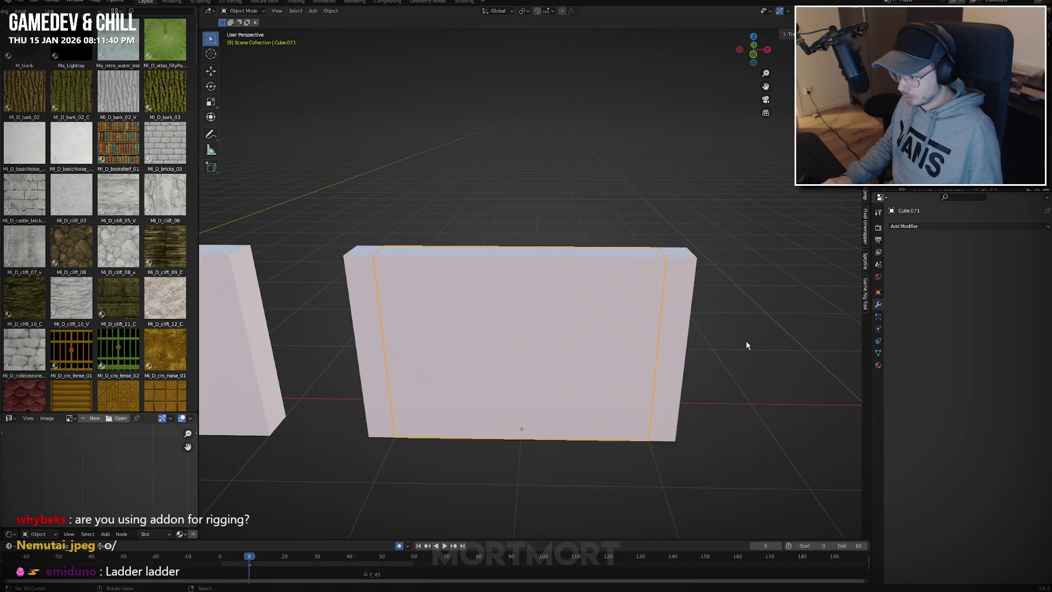
key(Tab)
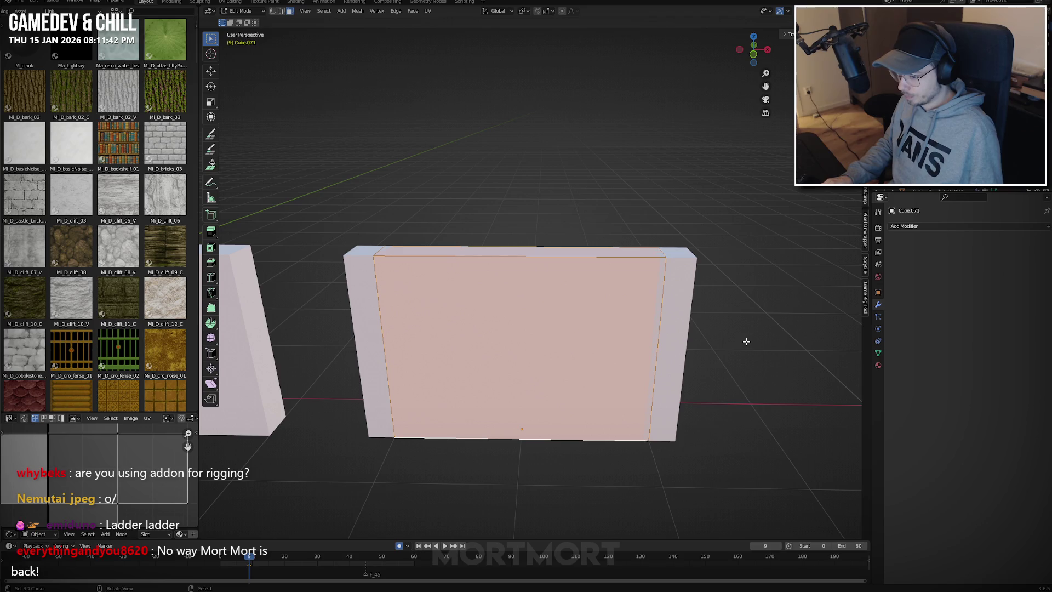
key(s)
key(x)
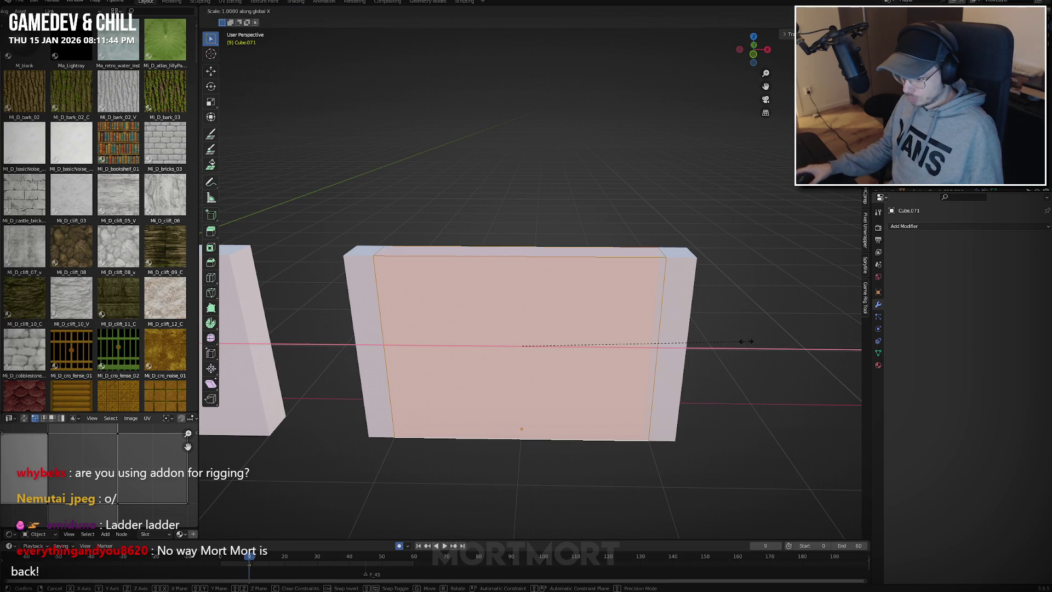
click(583, 370)
Step: Squash the face along Z into a thin rung and view the frame from the front
key(Tab)
scroll(610, 370, down, 4)
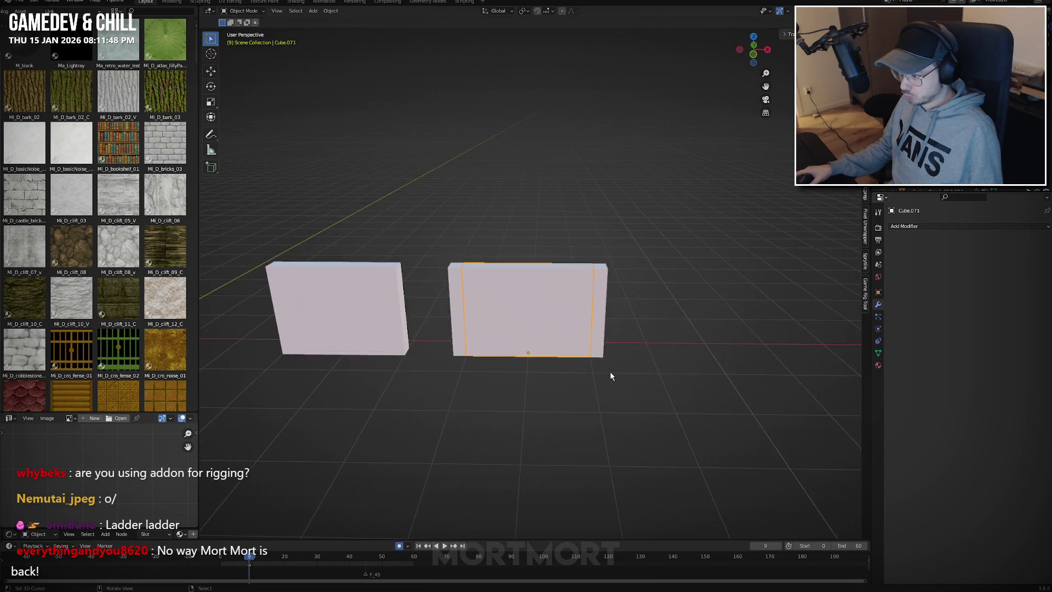
scroll(593, 353, up, 4)
key(Tab)
key(s)
key(z)
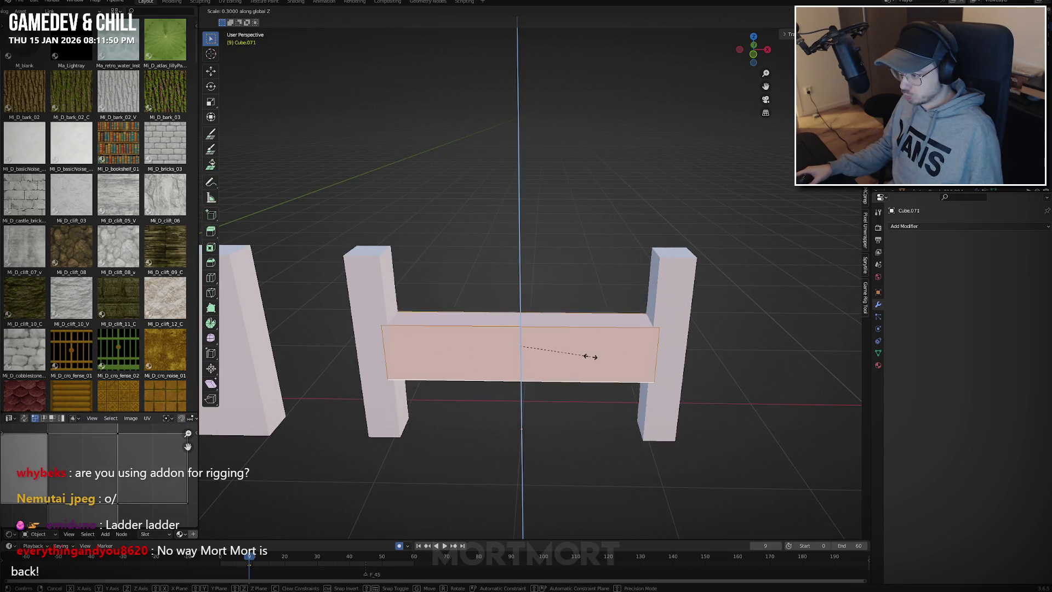
click(542, 341)
mouse_move(543, 341)
middle_down()
mouse_move(697, 323)
mouse_move(603, 326)
mouse_move(657, 329)
mouse_move(620, 328)
middle_up()
key(Tab)
key(KP_1)
Step: Move the rung near the bottom of the posts and duplicate a second rung higher up
key(Tab)
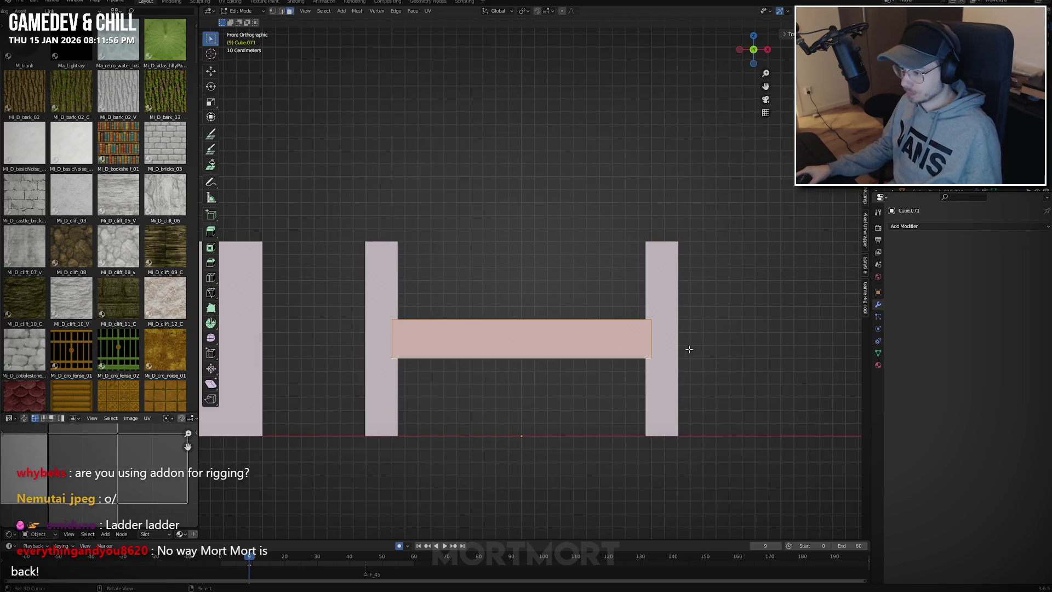
key(g)
key(z)
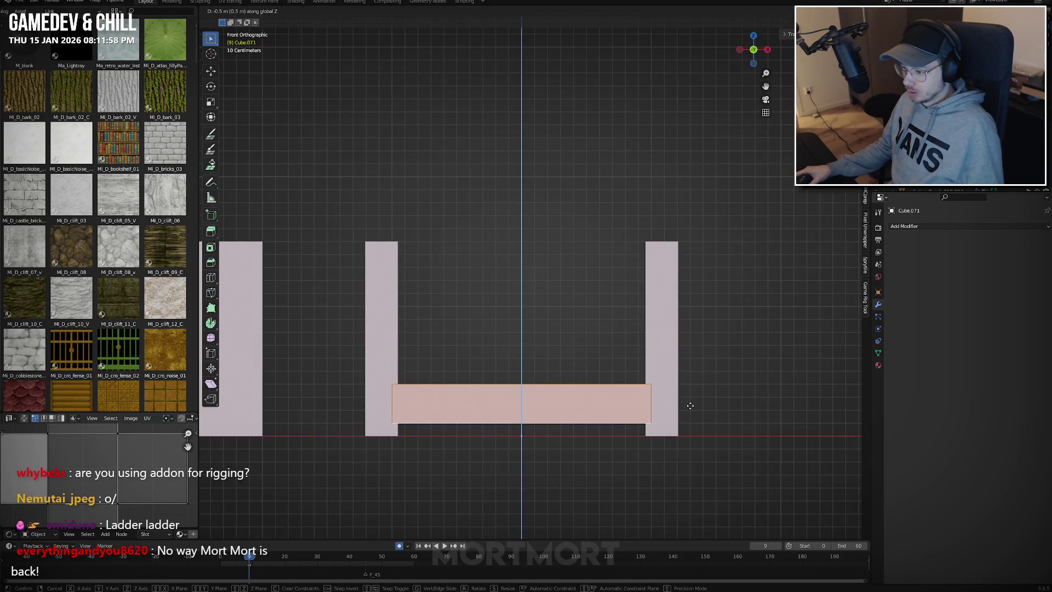
click(691, 406)
key(shift+d)
key(z)
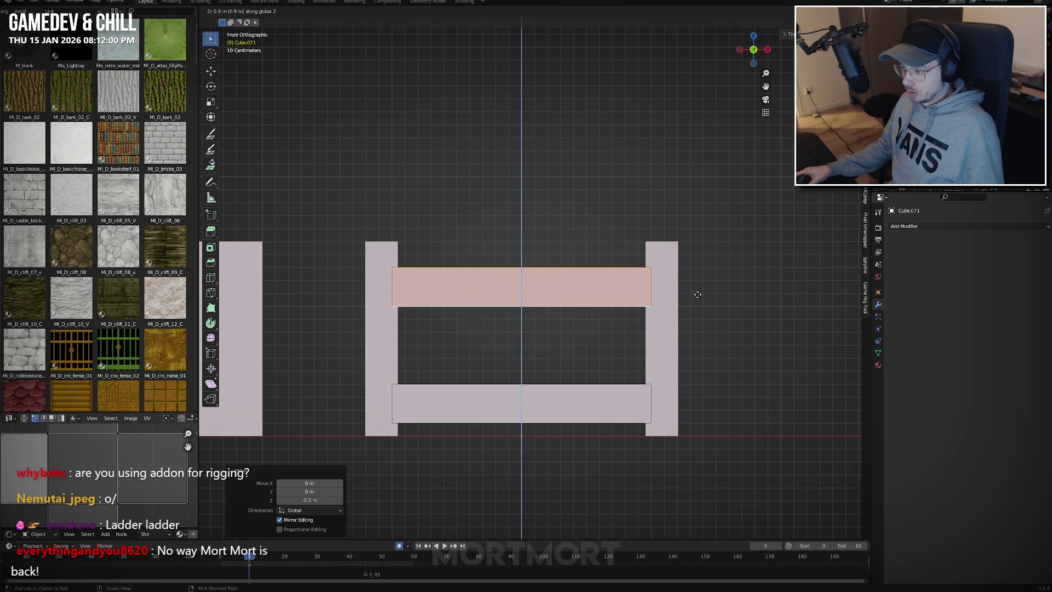
click(696, 306)
key(Tab)
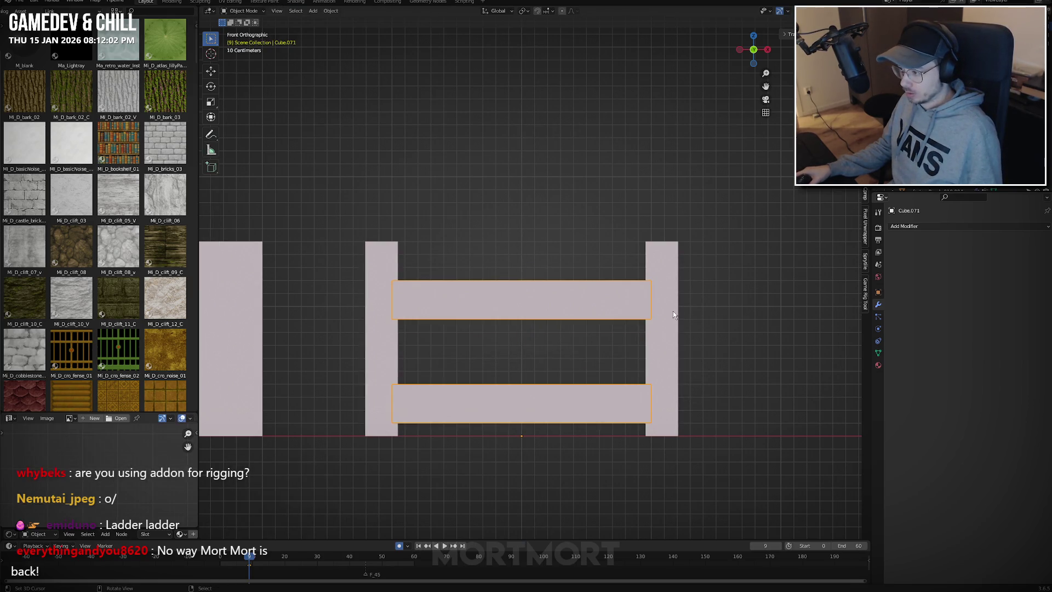
Step: Delete the rungs and middle post, leaving the right post selected
click(674, 314)
click(600, 300)
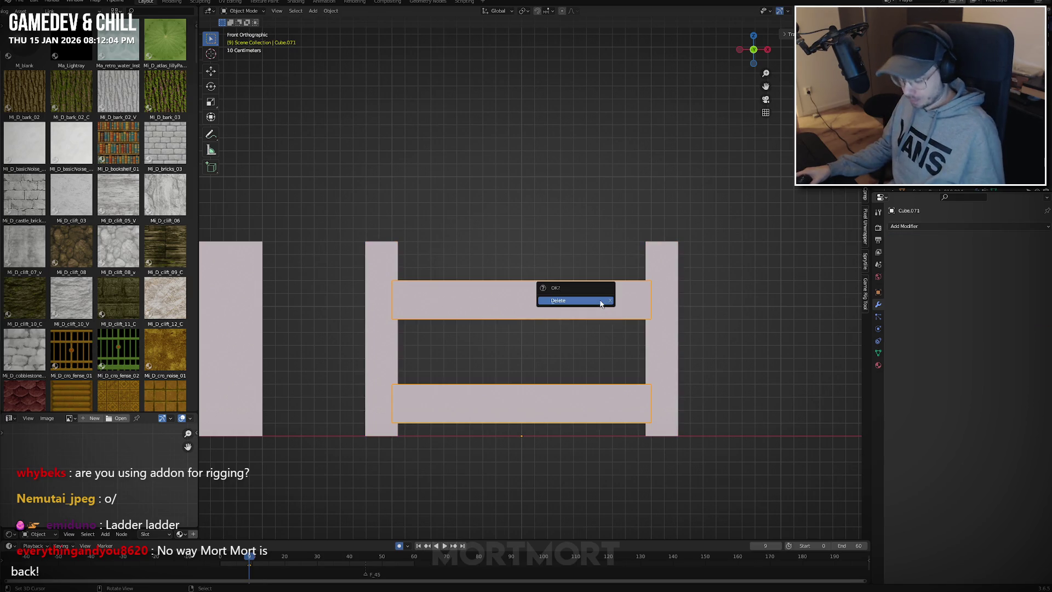
key(x)
click(600, 300)
click(647, 304)
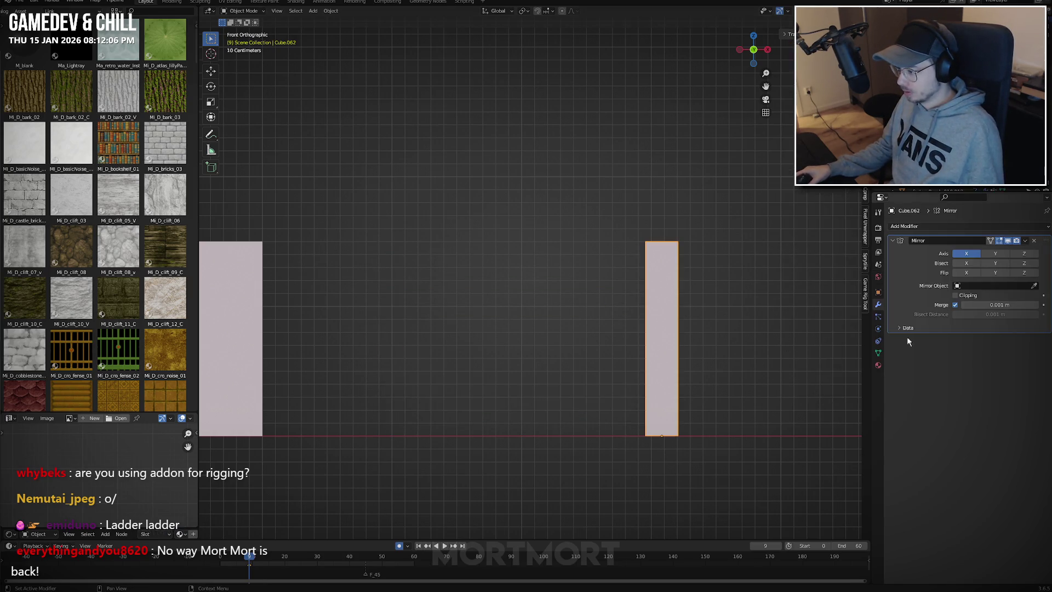
Step: Place the post on the large block and spread the mirrored halves apart along X
scroll(647, 340, down, 5)
key(g)
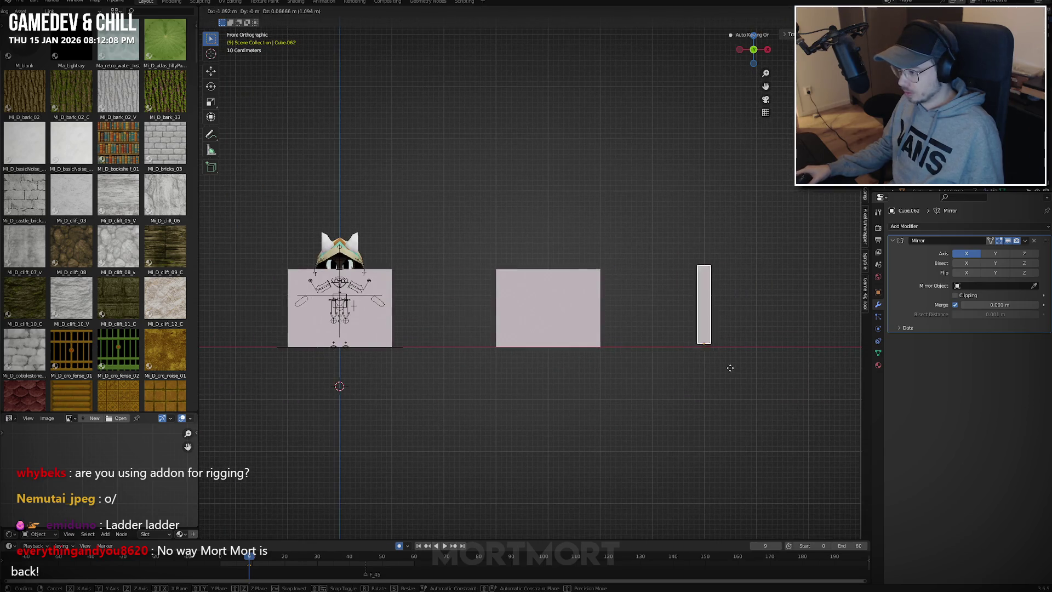
click(594, 286)
scroll(618, 267, up, 3)
key(Tab)
key(a)
key(g)
key(x)
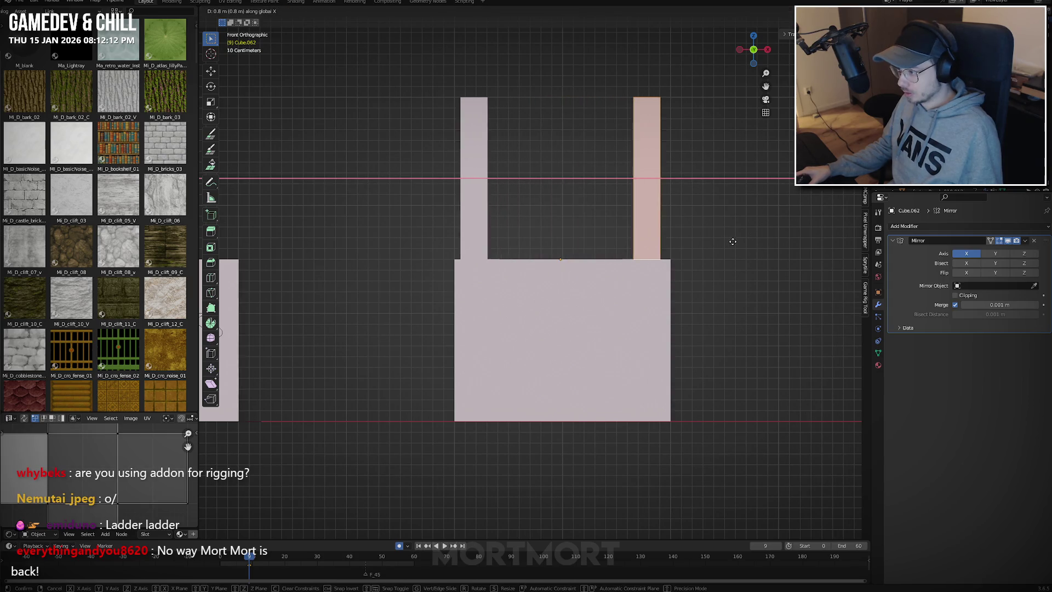
click(738, 241)
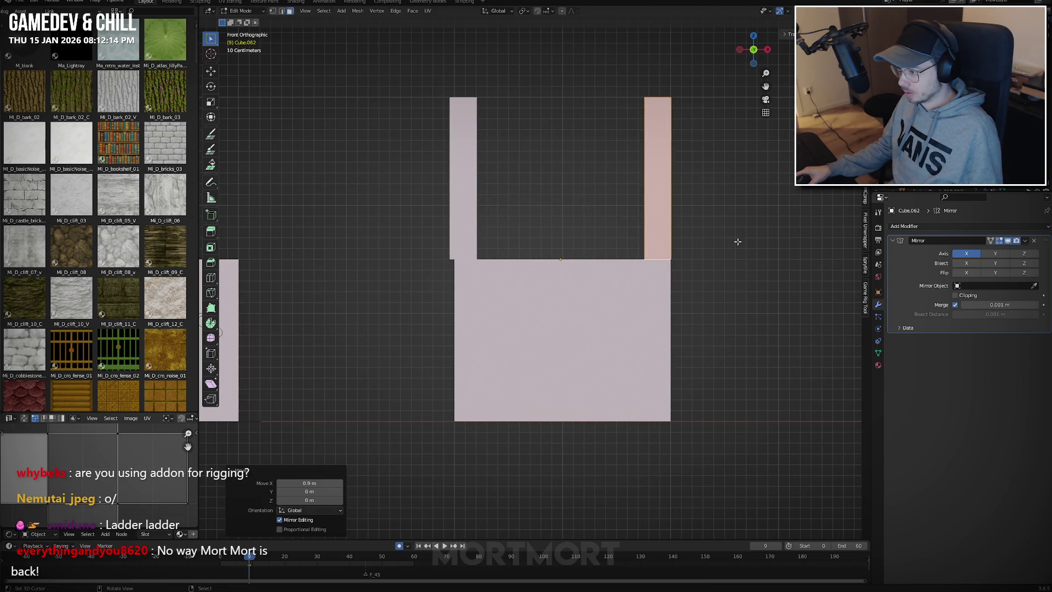
key(Tab)
Step: Reselect the posts and snap them to the 3D cursor
click(610, 305)
click(666, 265)
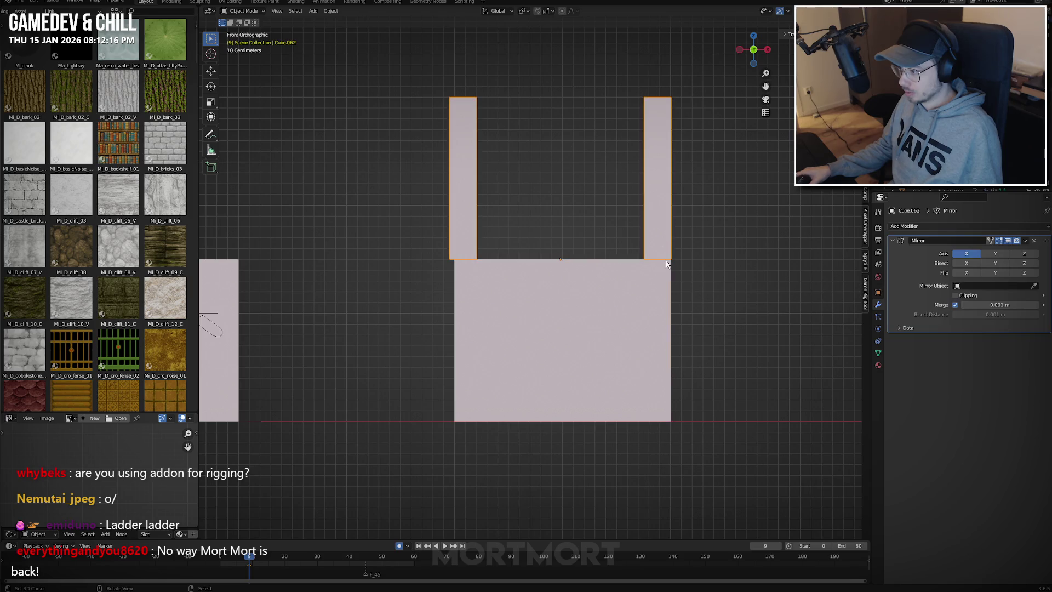
click(611, 301)
click(653, 192)
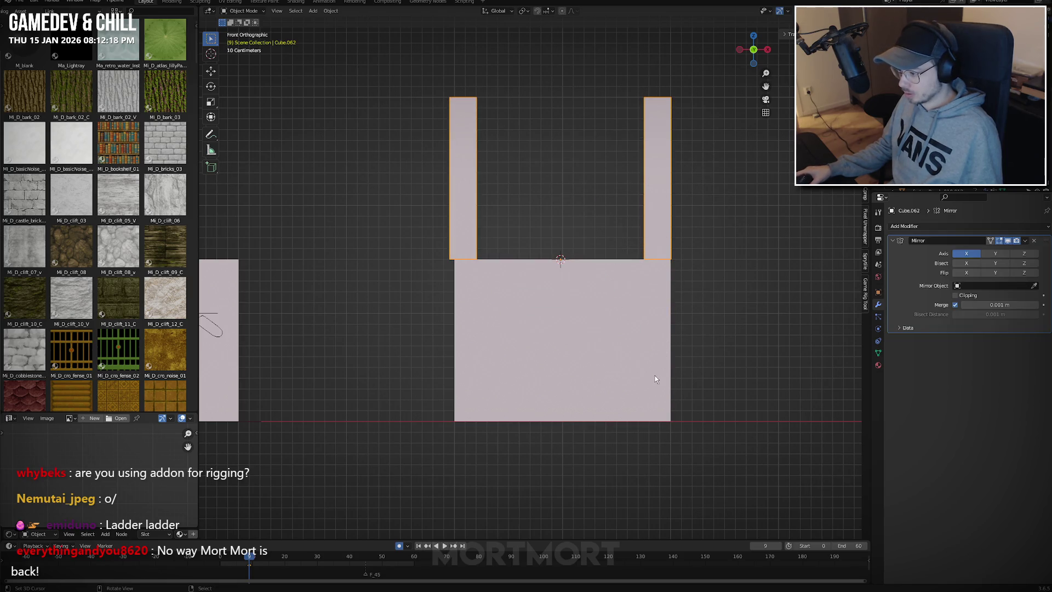
key(ctrl+a)
click(656, 327)
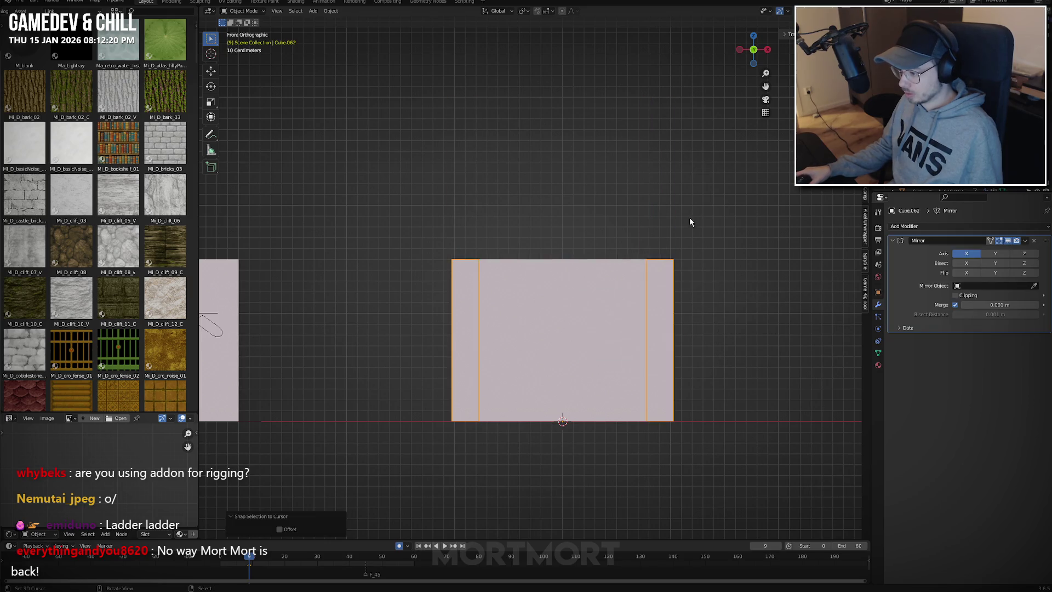
Step: Raise the posts 1.5 m above the base block and review the frame from the front
key(Tab)
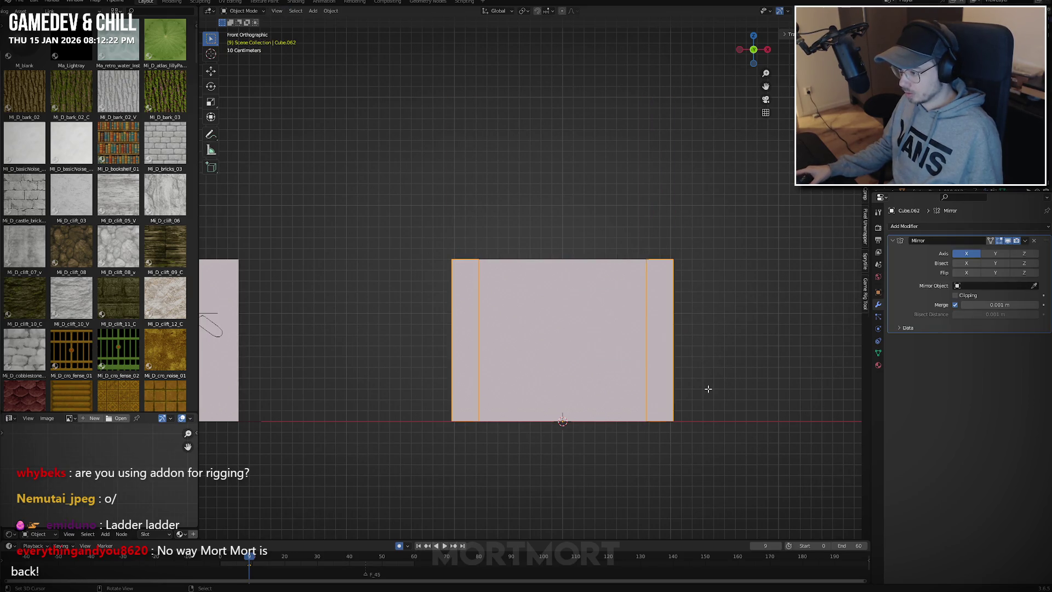
key(Tab)
click(669, 342)
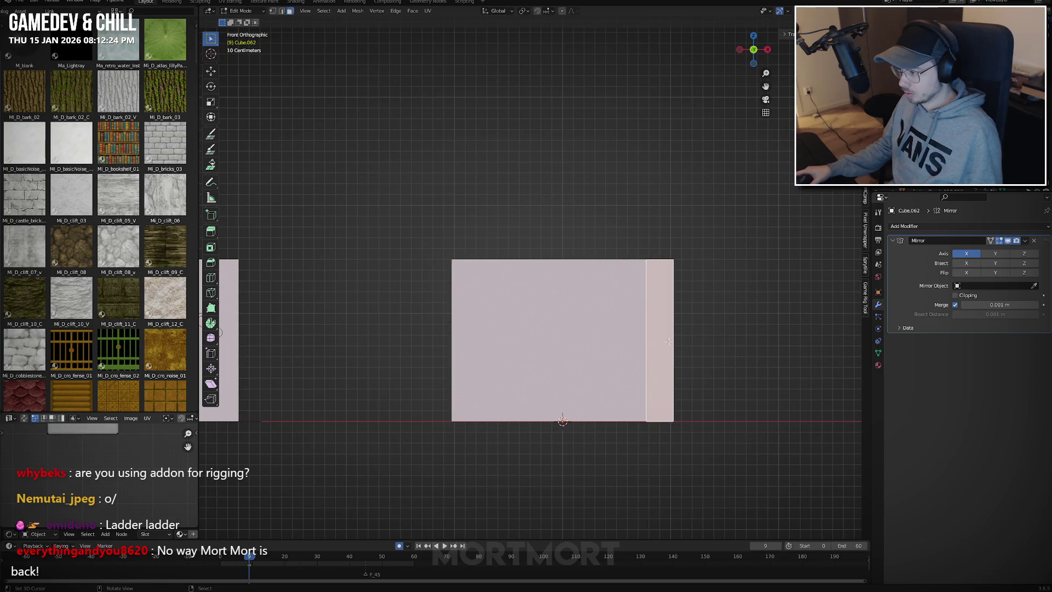
key(Tab)
key(g)
key(z)
click(670, 216)
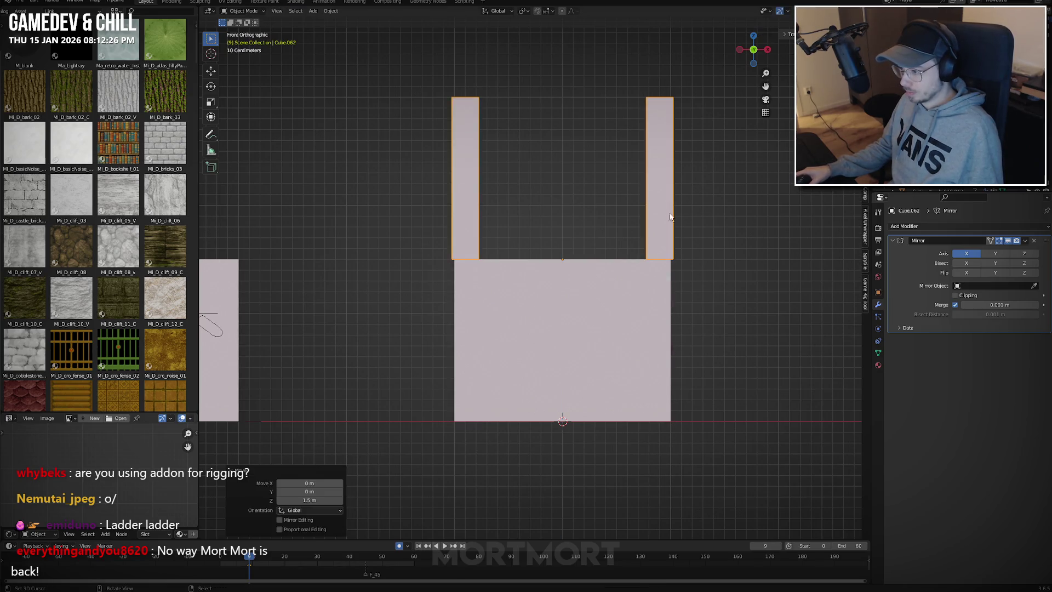
shift+middle_drag(733, 303, 716, 324)
key(Tab)
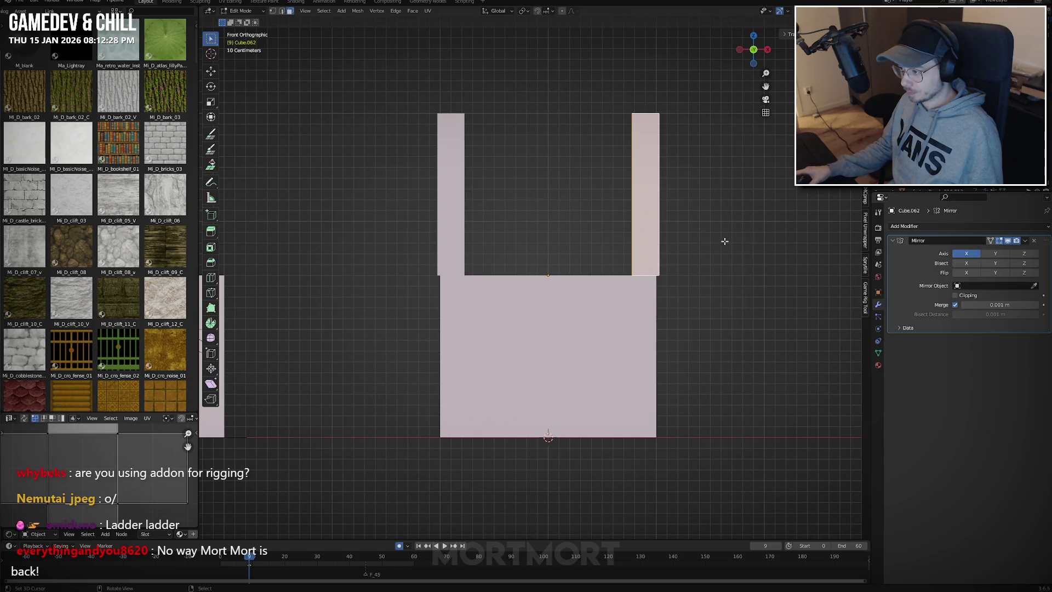
key(ctrl+z)
key(Tab)
mouse_move(769, 236)
middle_down()
mouse_move(651, 263)
mouse_move(630, 255)
mouse_move(658, 253)
mouse_move(688, 272)
middle_up()
key(KP_1)
key(KP_1)
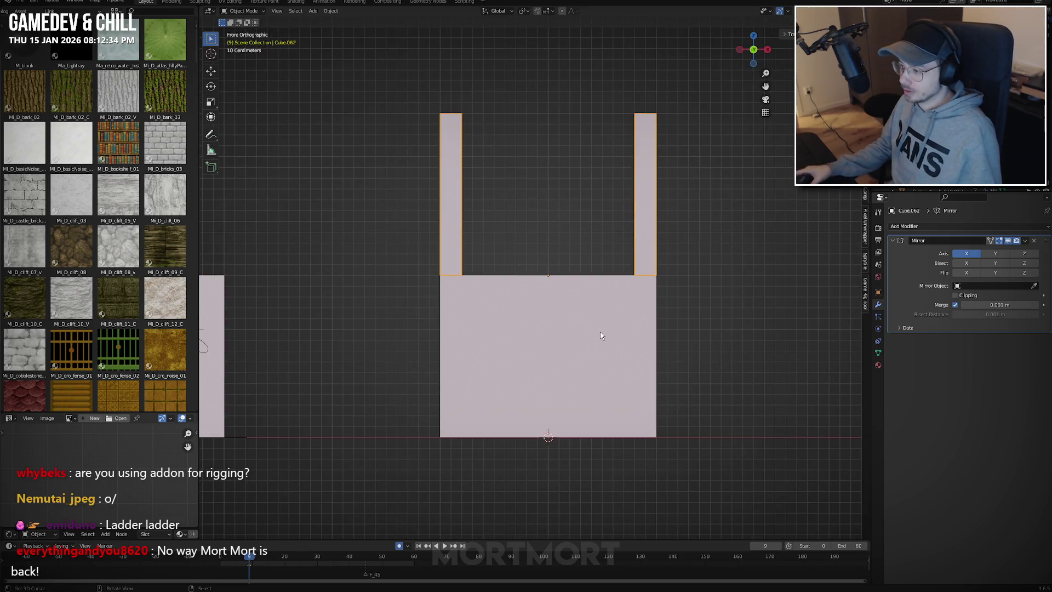
Step: Duplicate the rails 1.4 m higher, then delete the unwanted copy
key(shift+d)
key(z)
click(605, 192)
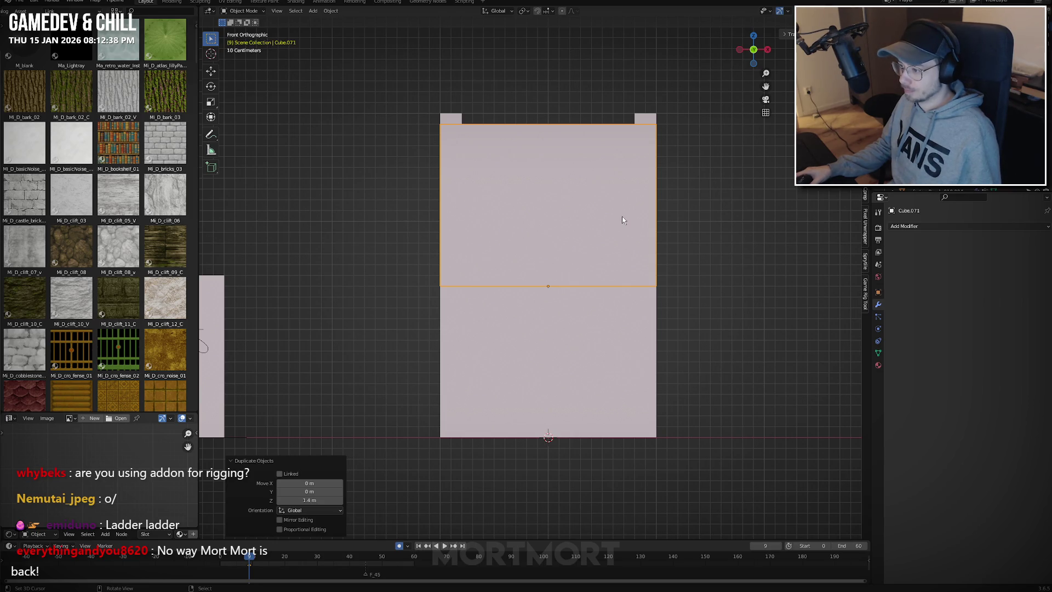
key(x)
click(657, 265)
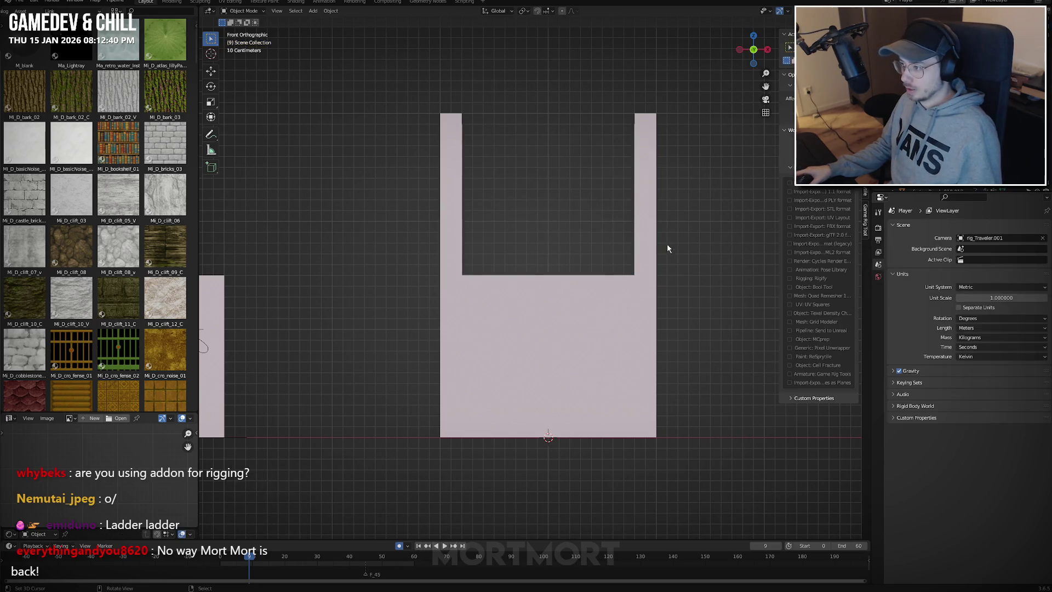
Step: Move the ladder rails to the right of the large block and snap the 3D cursor to them
mouse_move(642, 228)
shift+middle_down()
mouse_move(586, 274)
mouse_move(602, 360)
shift+middle_up()
click(586, 274)
scroll(591, 287, down, 1)
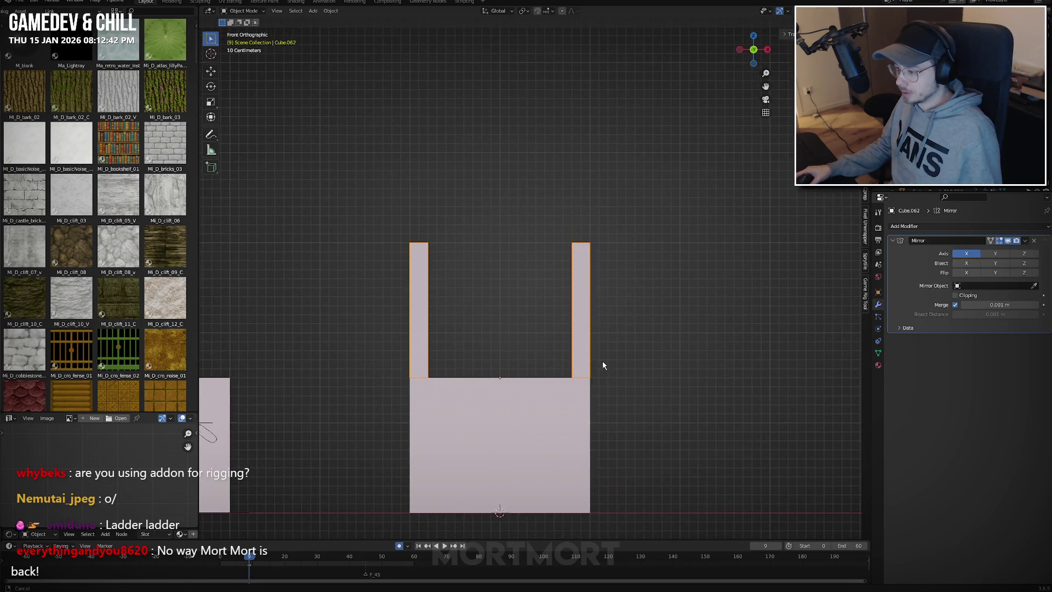
shift+middle_drag(631, 446, 514, 338)
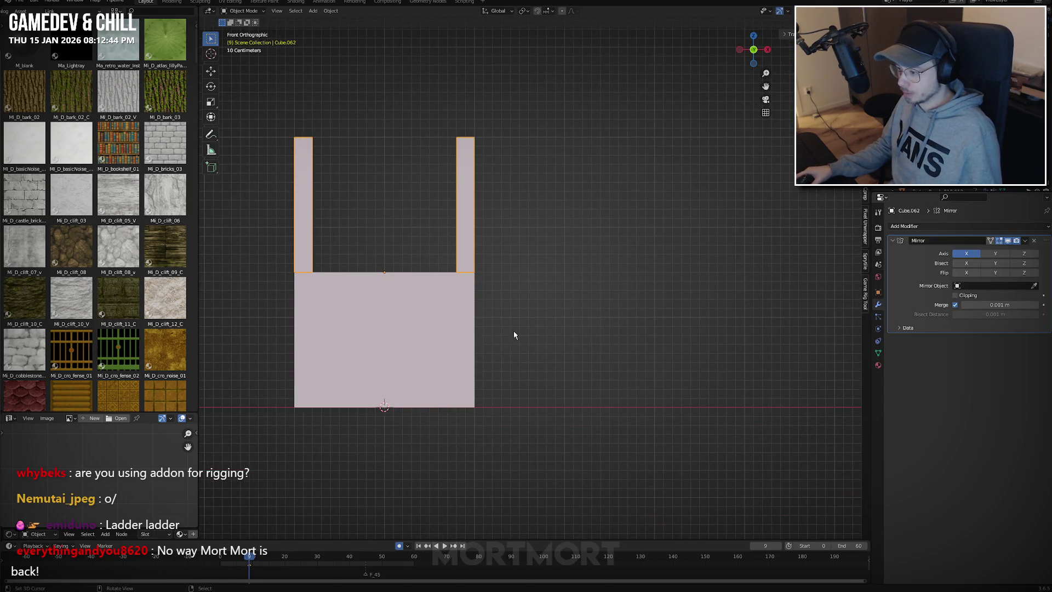
key(g)
click(825, 488)
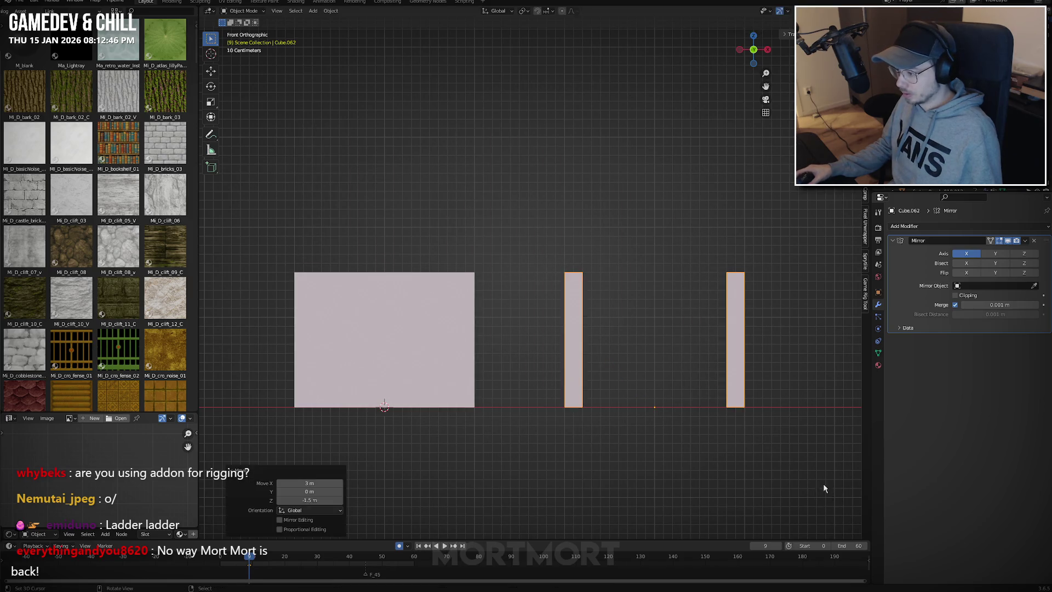
shift+middle_drag(824, 488, 791, 469)
key(shift+s)
click(616, 370)
Step: Add a cube of size 0.25 at the rails' origin
key(shift+a)
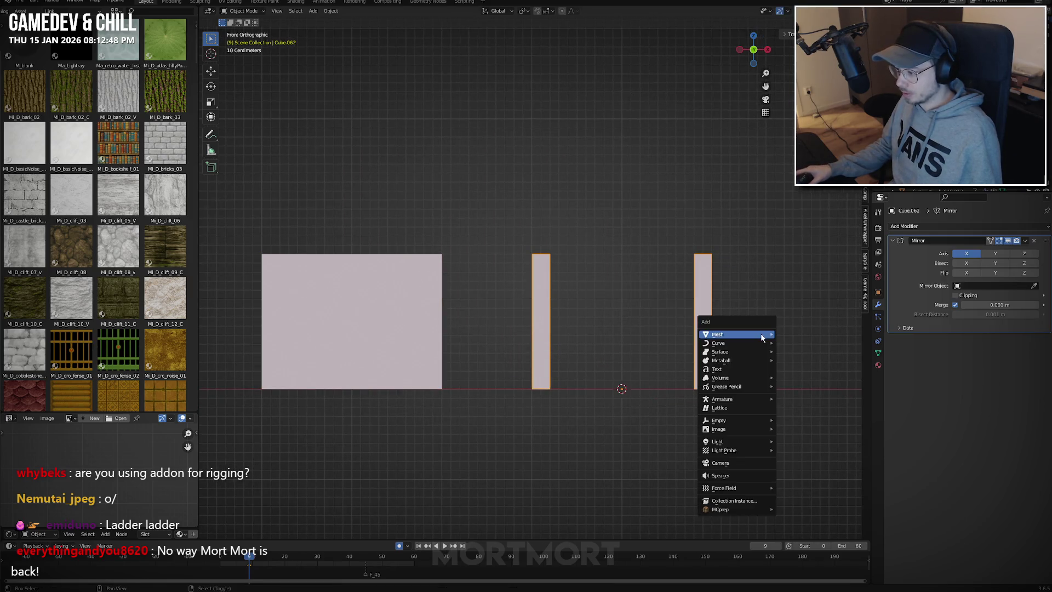
click(779, 340)
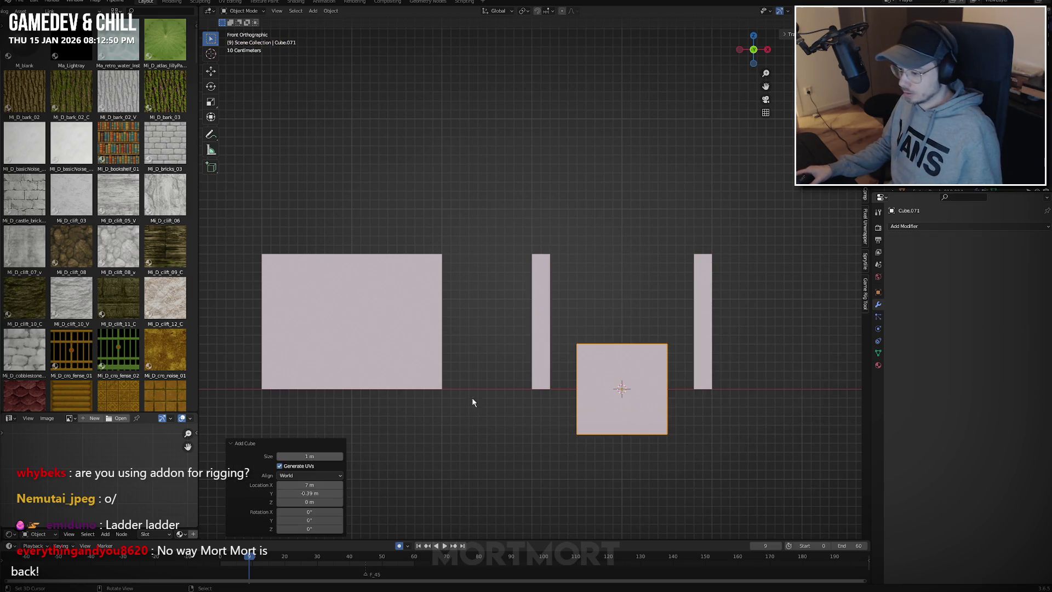
click(309, 455)
text(25)
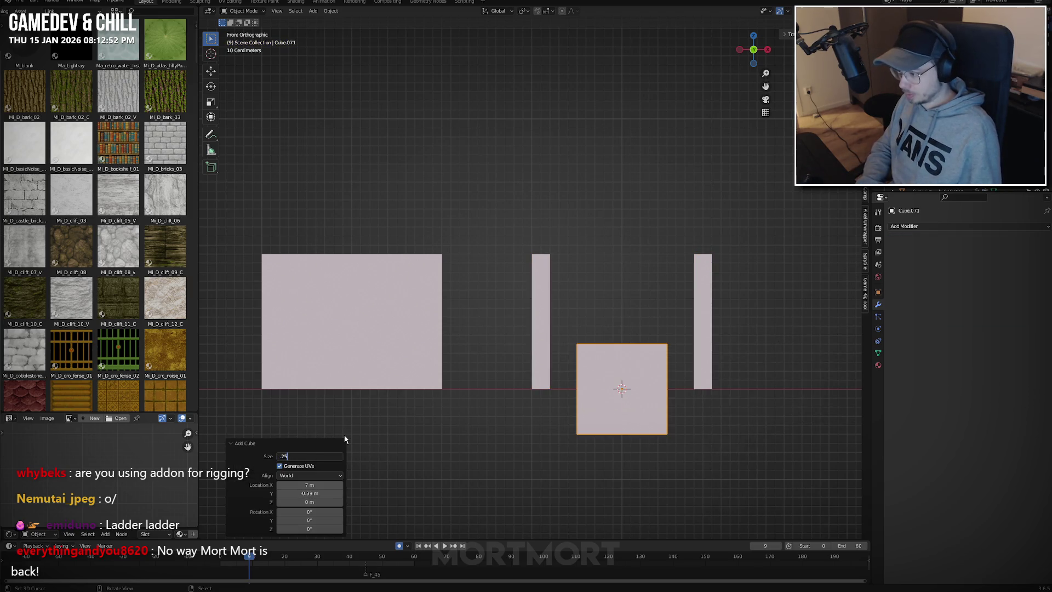
key(Return)
key(Tab)
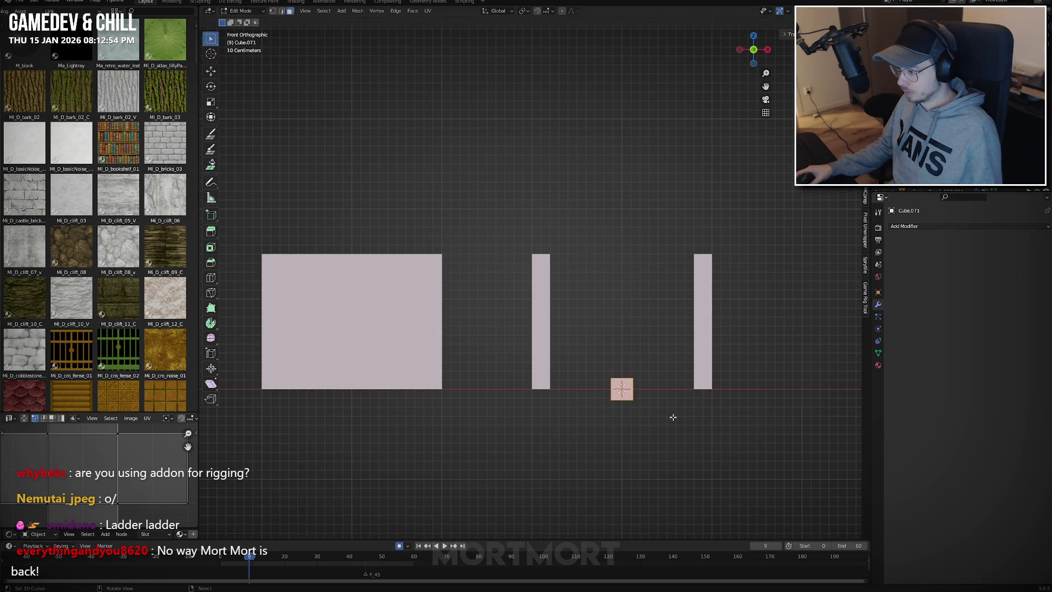
key(Tab)
Step: Raise the cube 0.3 m with gz0.3 and stretch it 8.6 times along X
text(gz0.3)
key(Return)
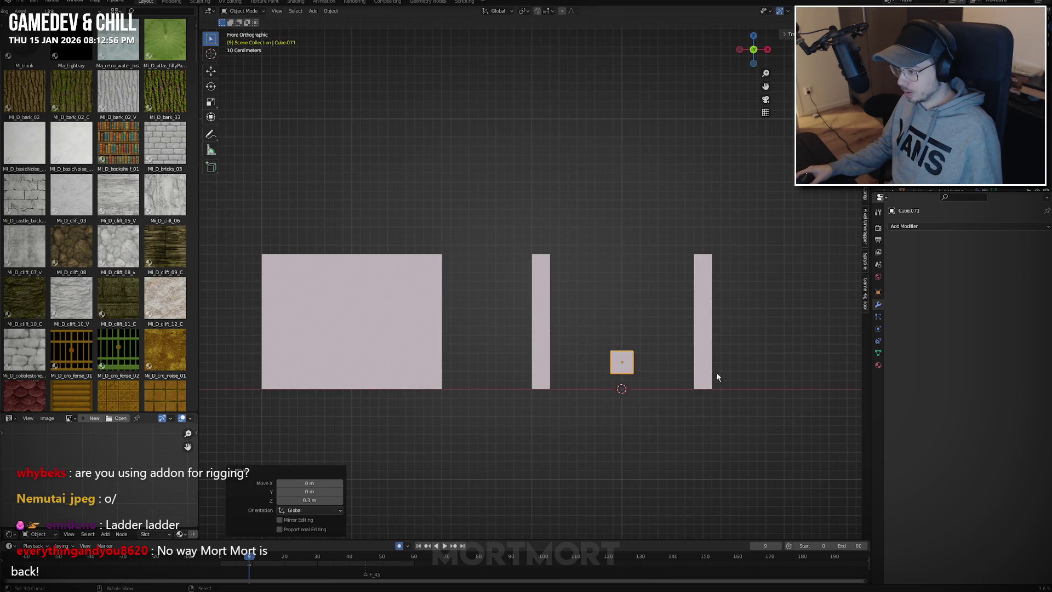
key(s)
key(x)
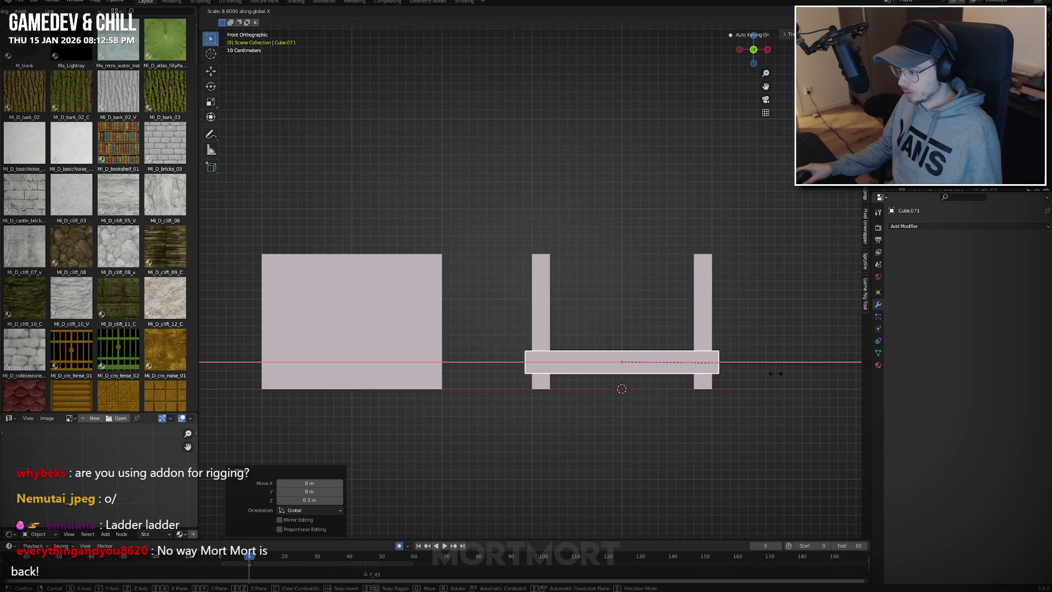
click(776, 373)
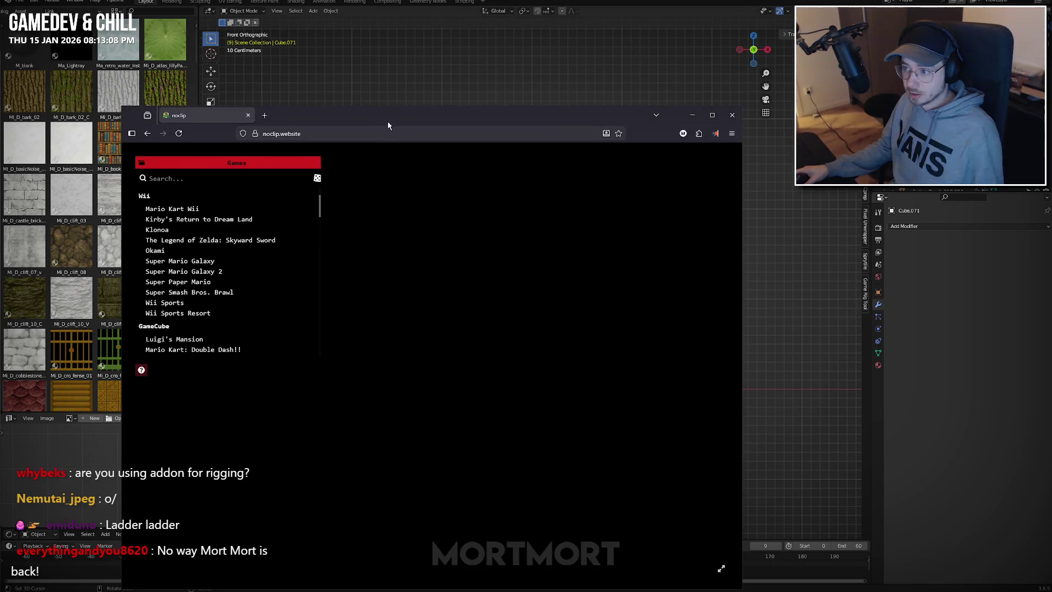
Step: Pick The Legend of Zelda: The Wind Waker and load Forsaken Fortress Exterior (First Visit)
drag(387, 121, 524, 54)
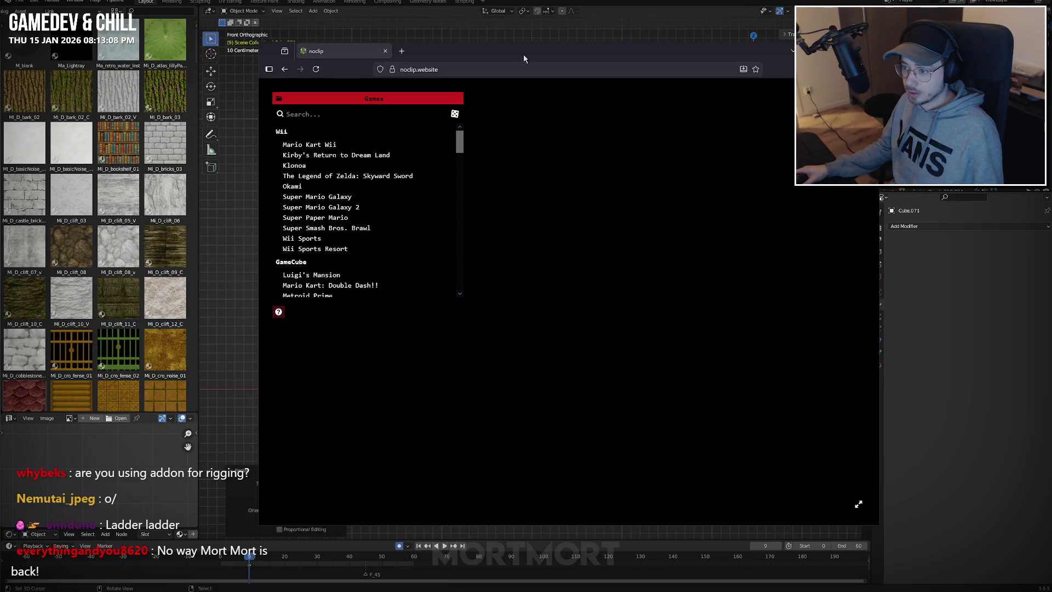
scroll(361, 225, down, 3)
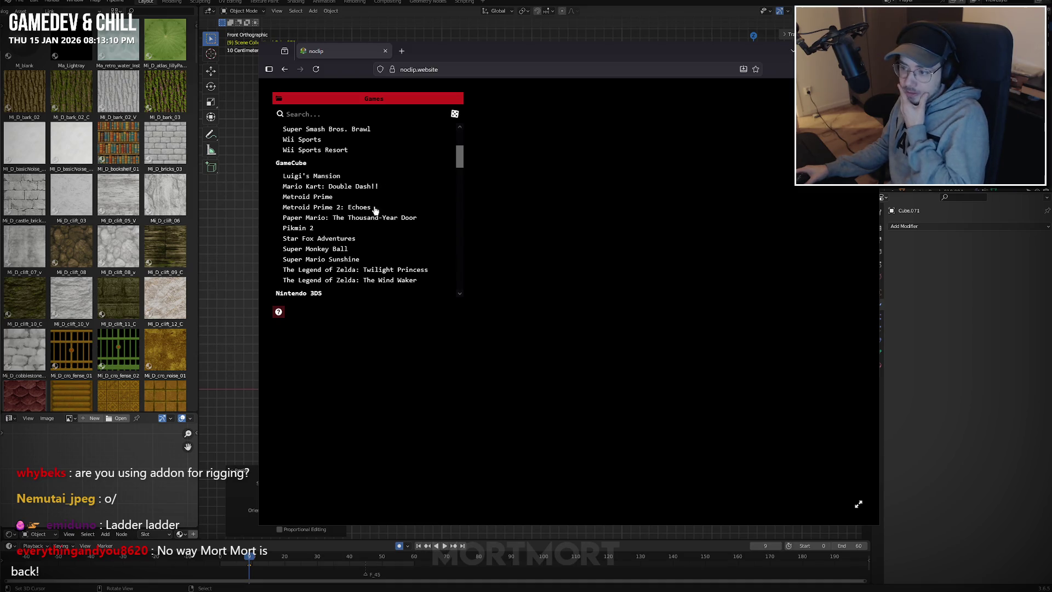
scroll(384, 241, down, 2)
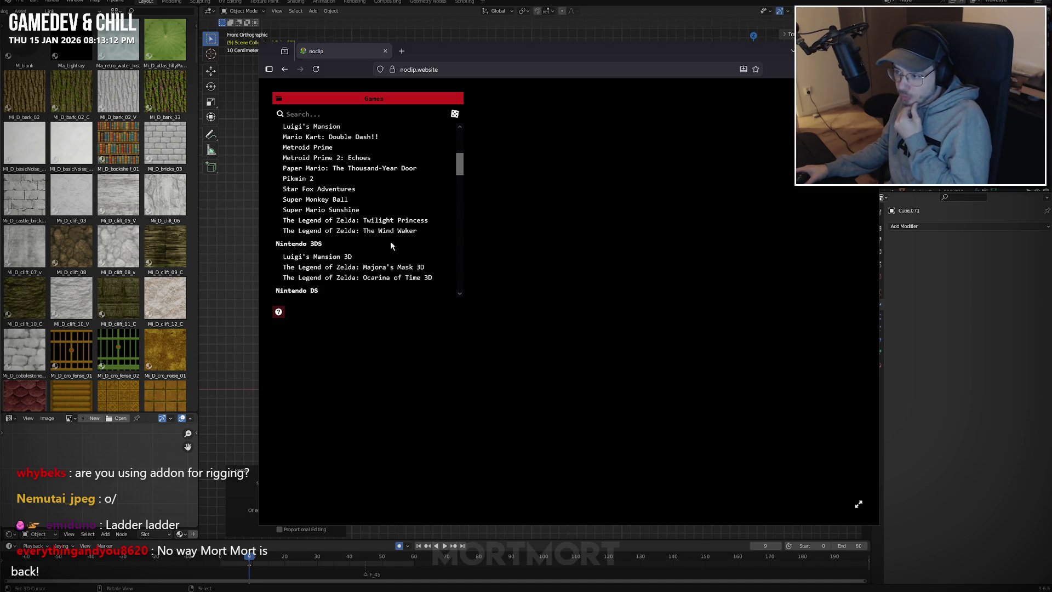
click(395, 230)
scroll(558, 233, down, 3)
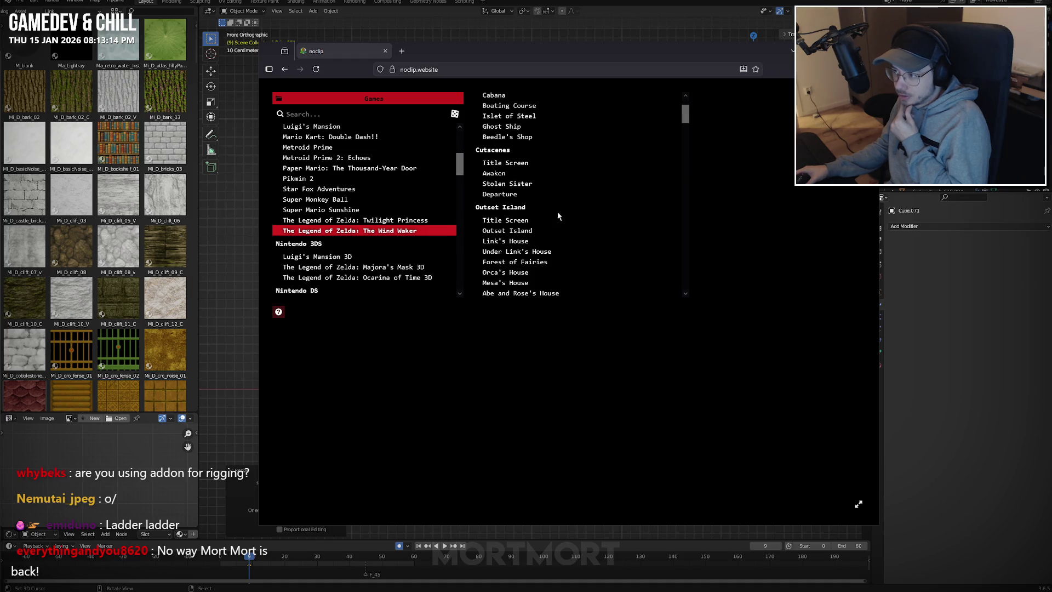
scroll(557, 212, up, 3)
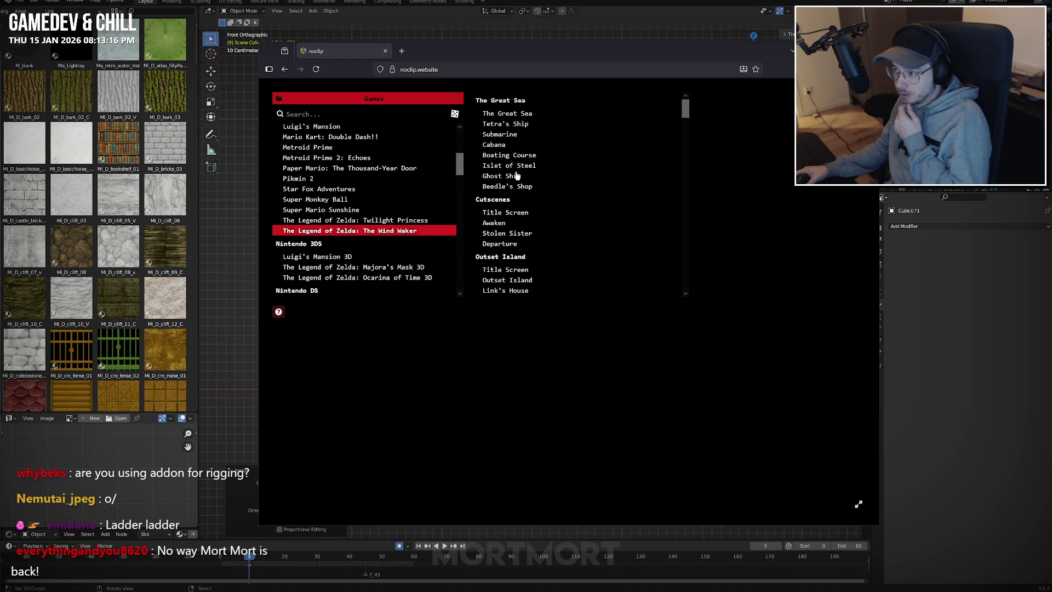
scroll(537, 216, down, 2)
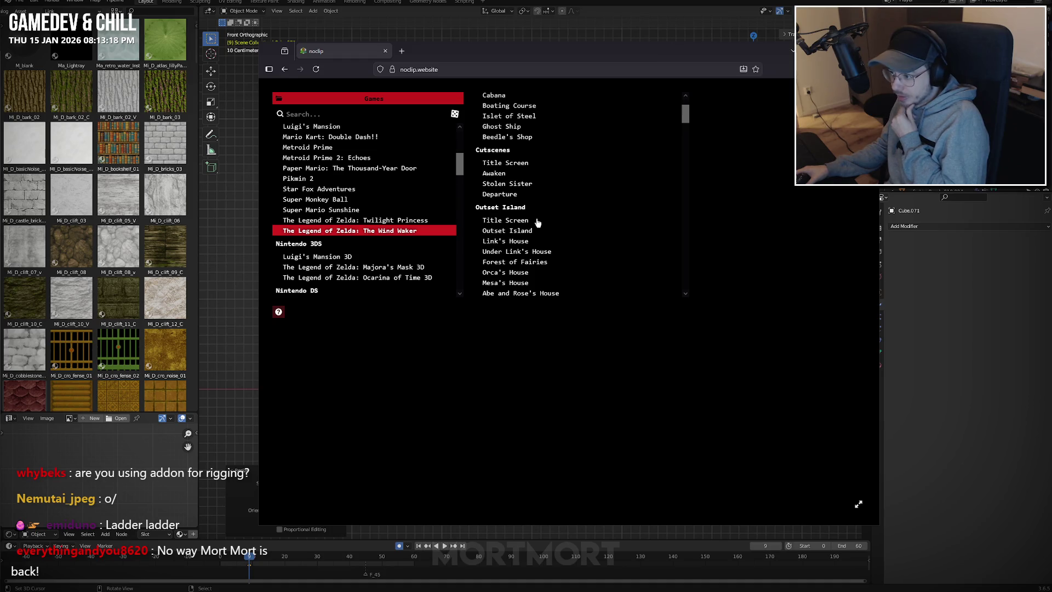
scroll(539, 234, down, 6)
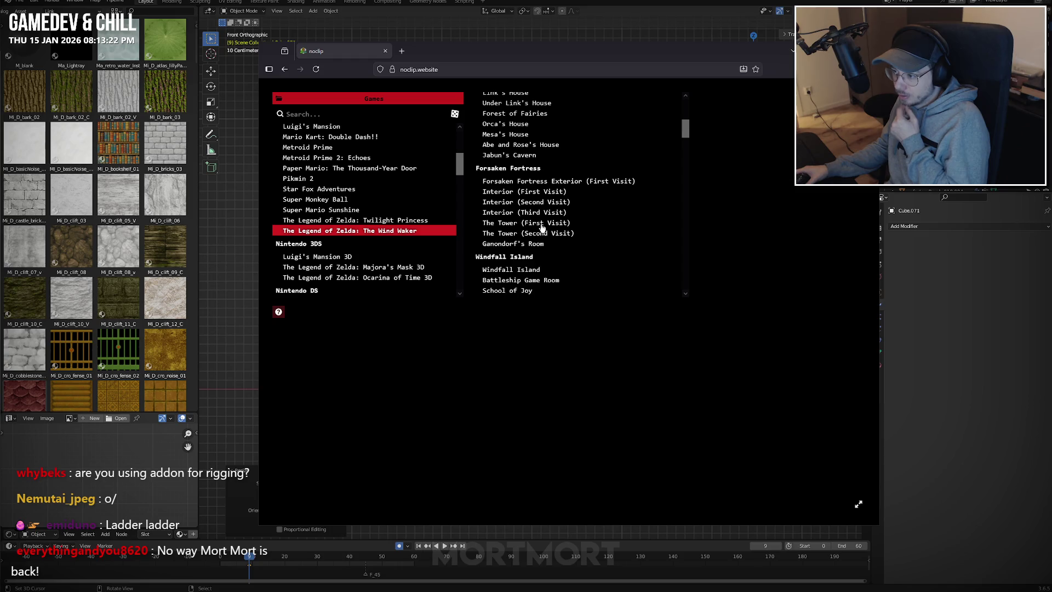
click(527, 182)
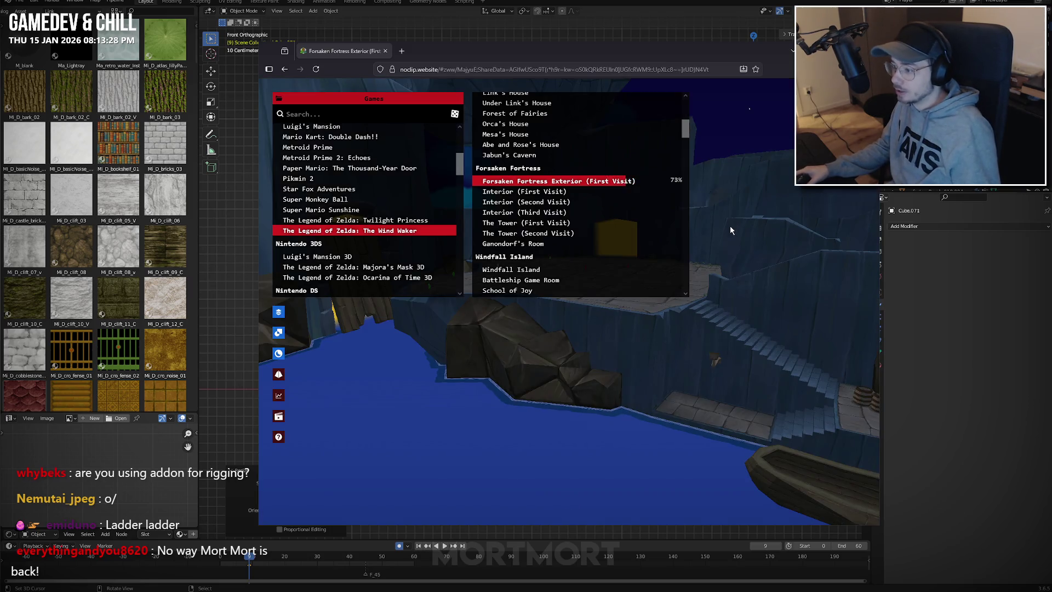
Step: Fly the camera with WASD to the cliff ladder to inspect its rails and rungs, then return to Blender
click(730, 225)
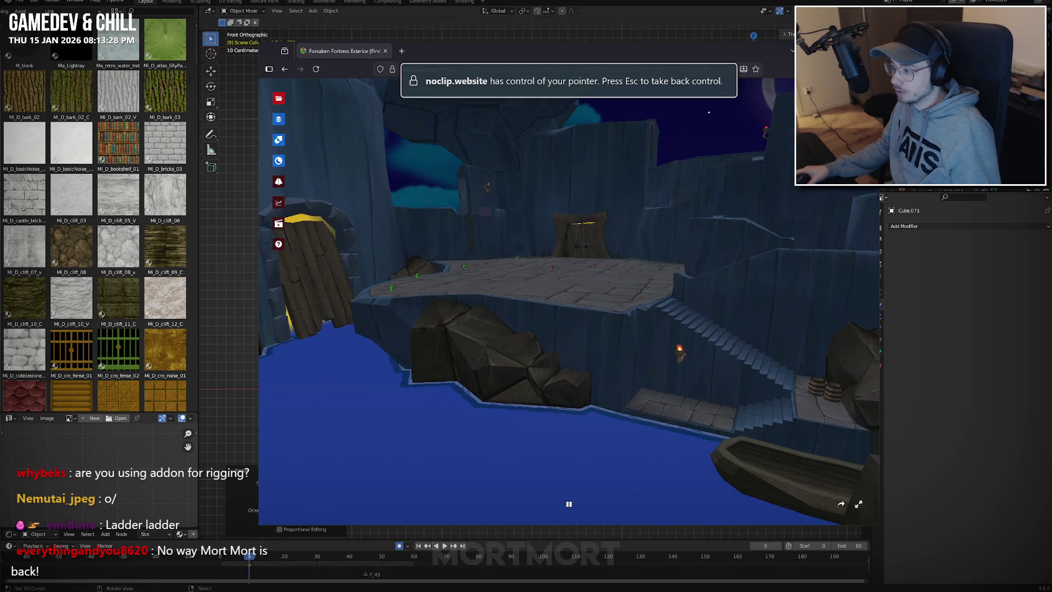
key(w)
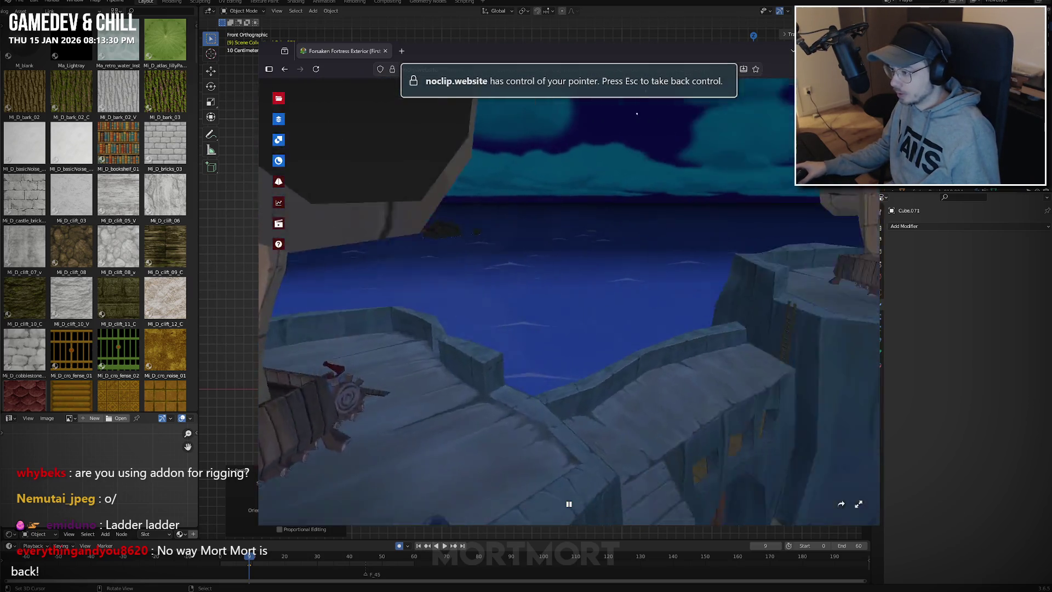
scroll(568, 301, down, 2)
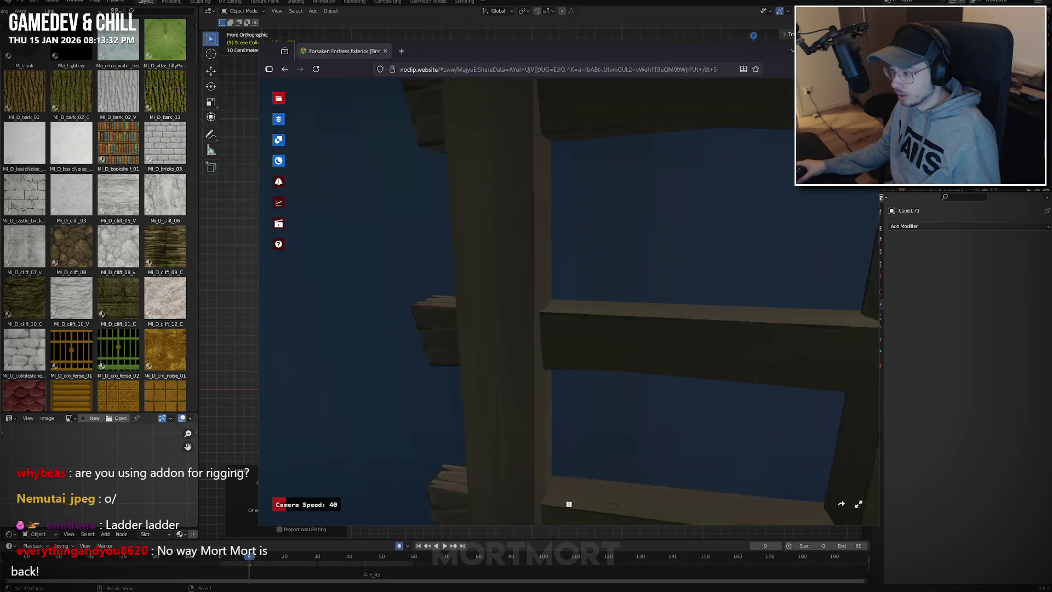
scroll(569, 301, down, 3)
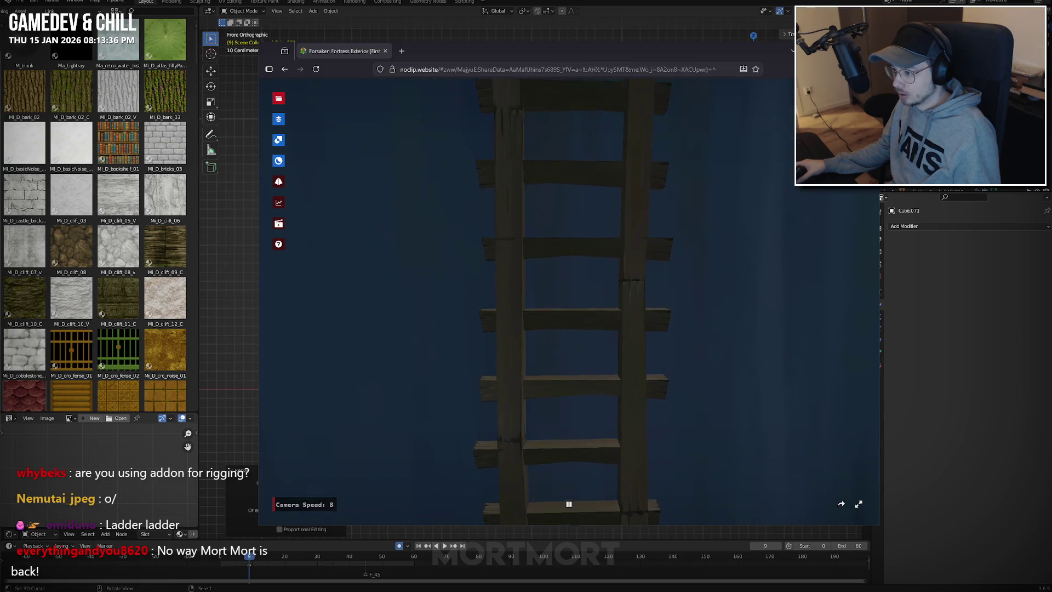
key(w)
key(a)
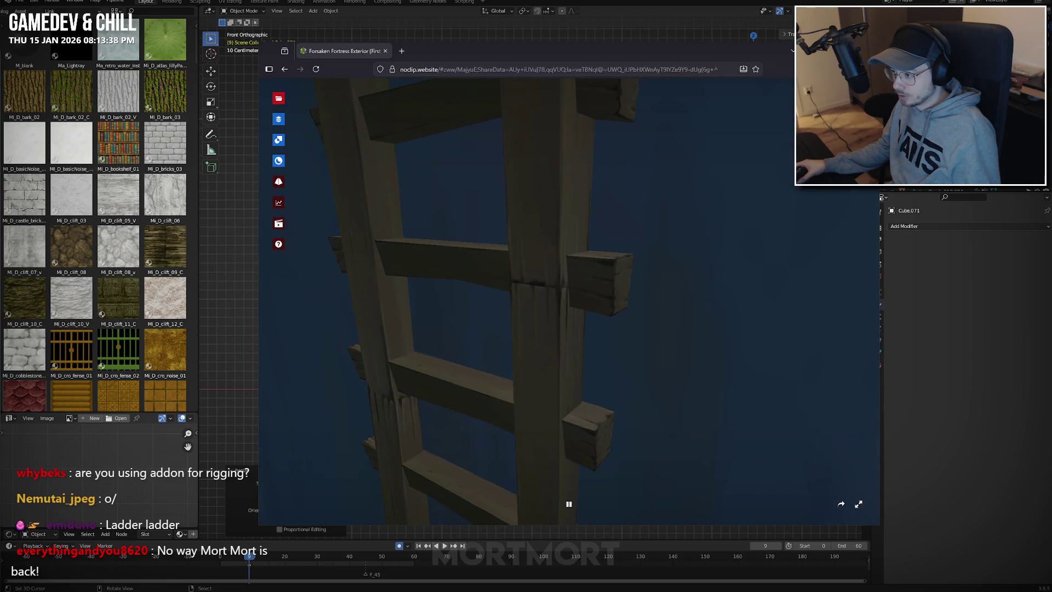
key(s)
click(278, 98)
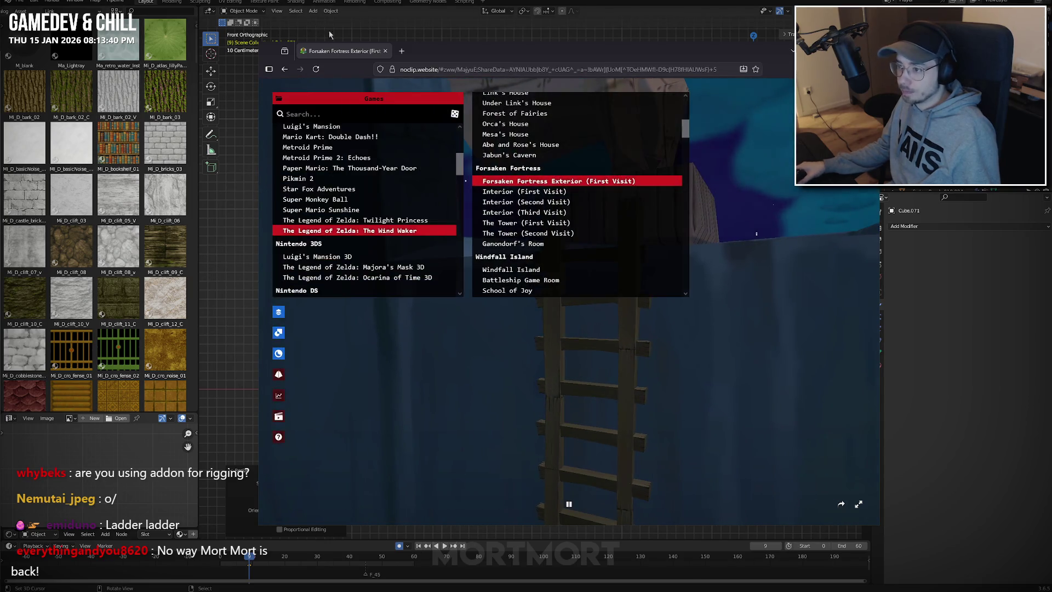
mouse_move(329, 34)
middle_down()
mouse_move(568, 270)
mouse_move(633, 371)
mouse_move(555, 343)
middle_up()
Step: Try stretching the ladder rails taller along Z, then cancel the change
scroll(556, 343, up, 2)
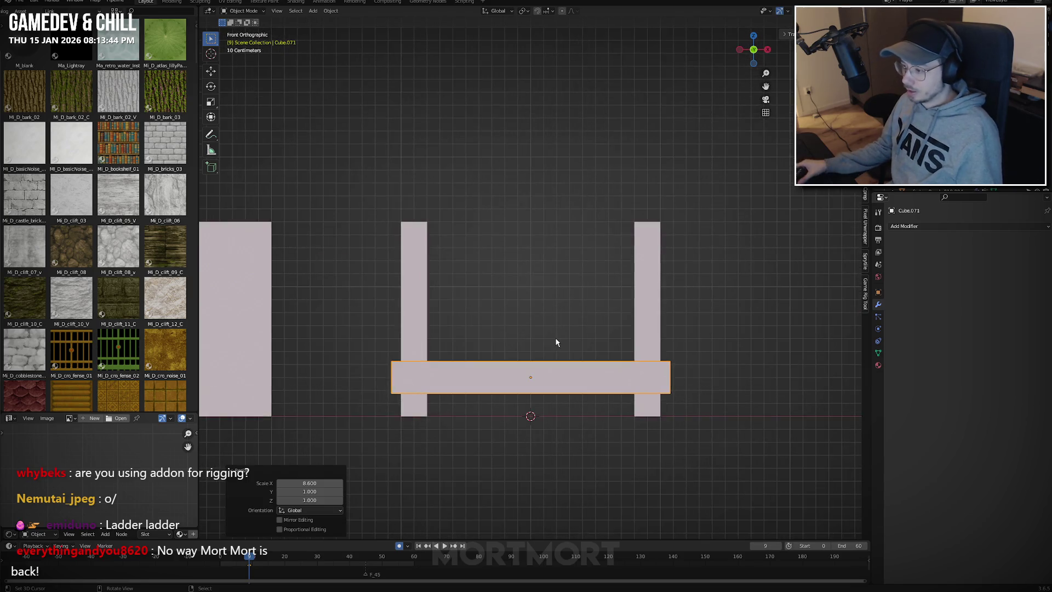
scroll(555, 342, down, 1)
click(638, 291)
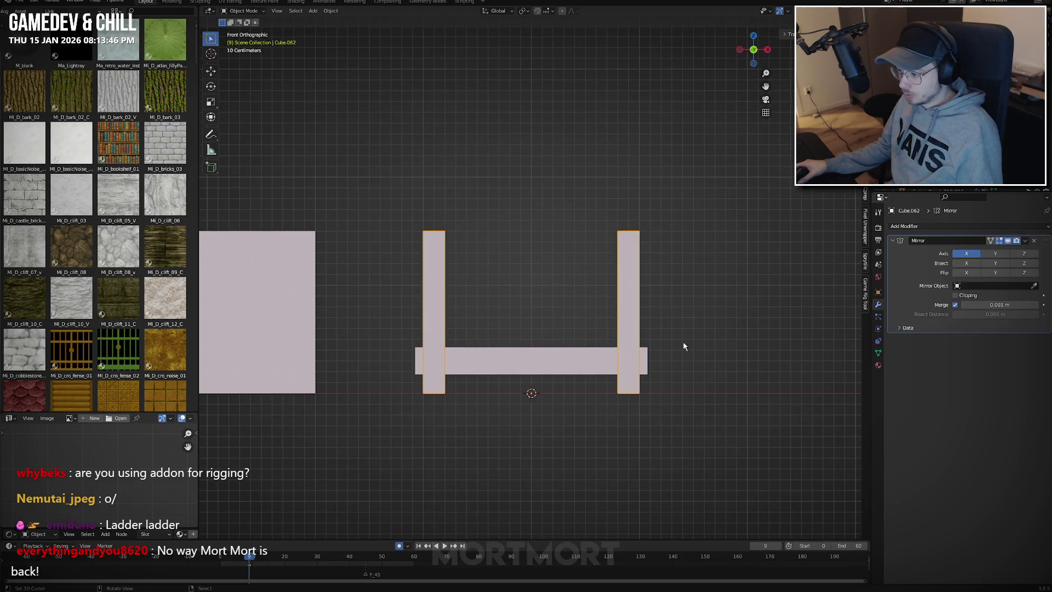
key(s)
key(z)
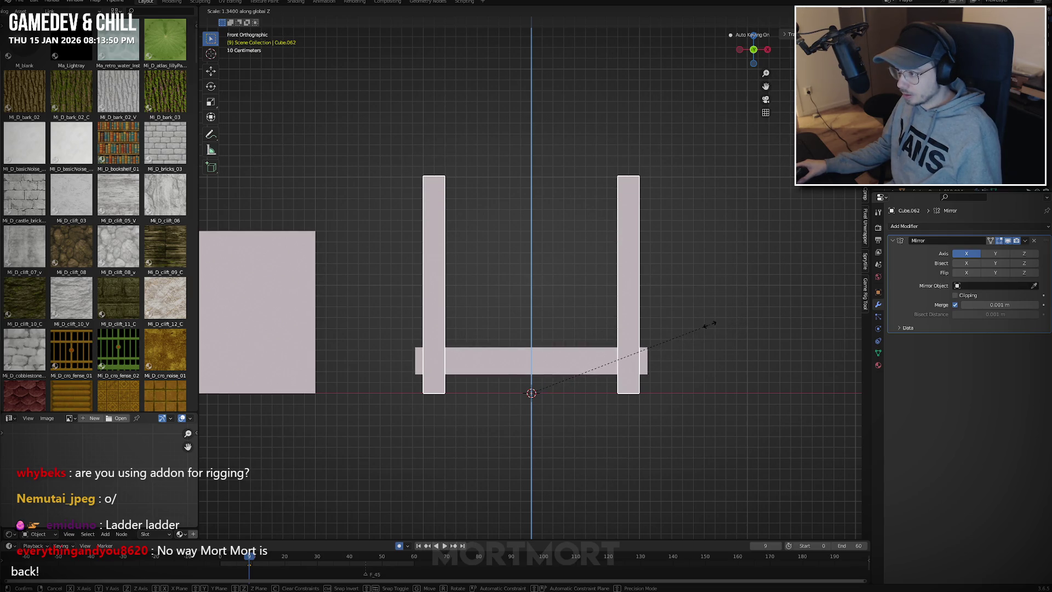
key(Escape)
key(z)
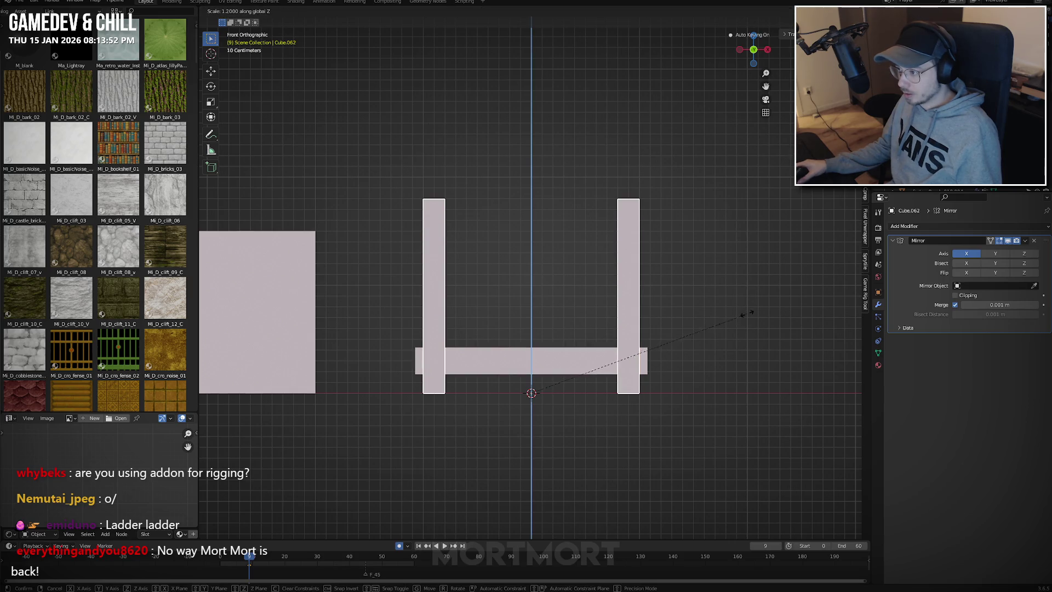
key(Escape)
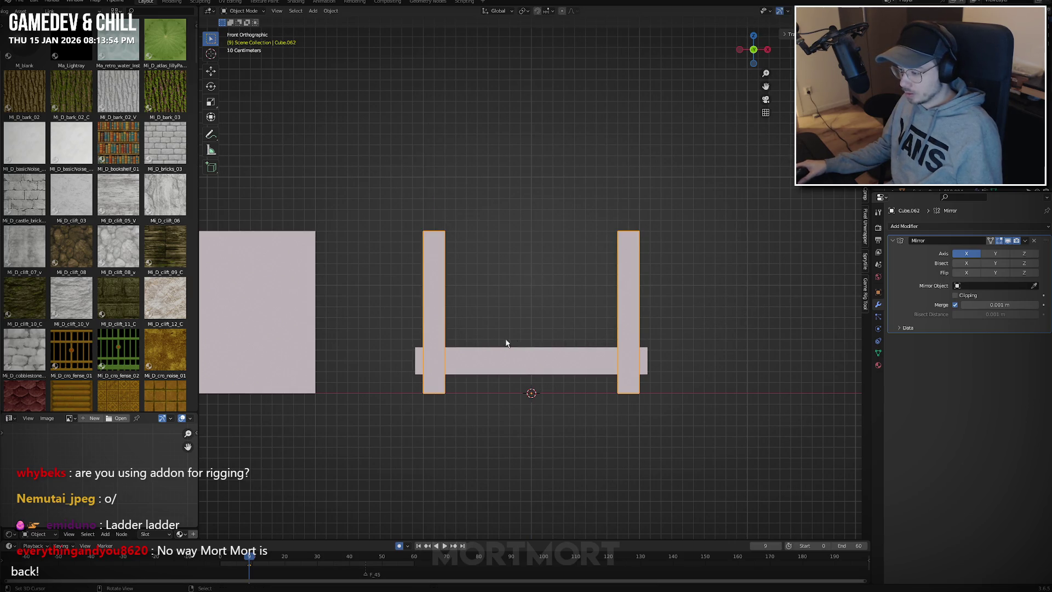
Step: Raise the crossbar vertically to mid-rail height
click(503, 362)
key(g)
key(z)
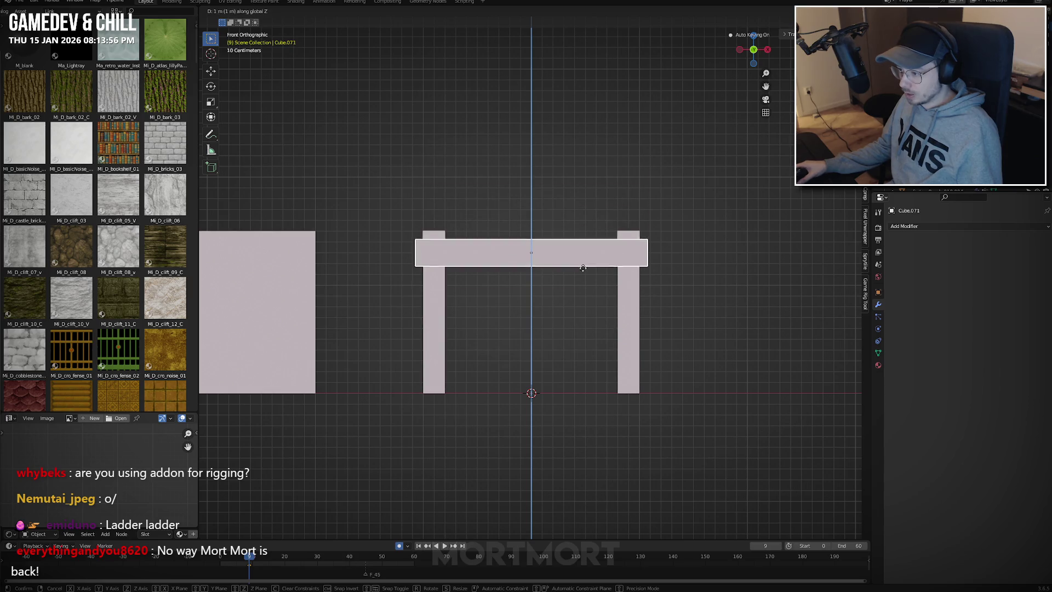
click(600, 311)
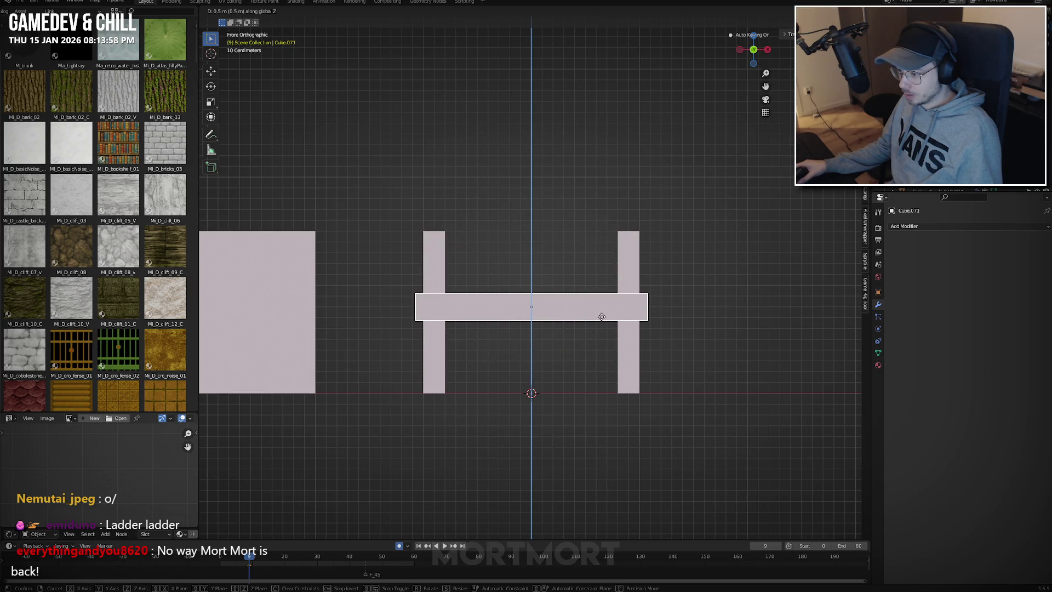
Step: Snap the crossbar to the right rail via the 3D cursor, then slide it along X to centre it
click(629, 327)
key(Tab)
key(Tab)
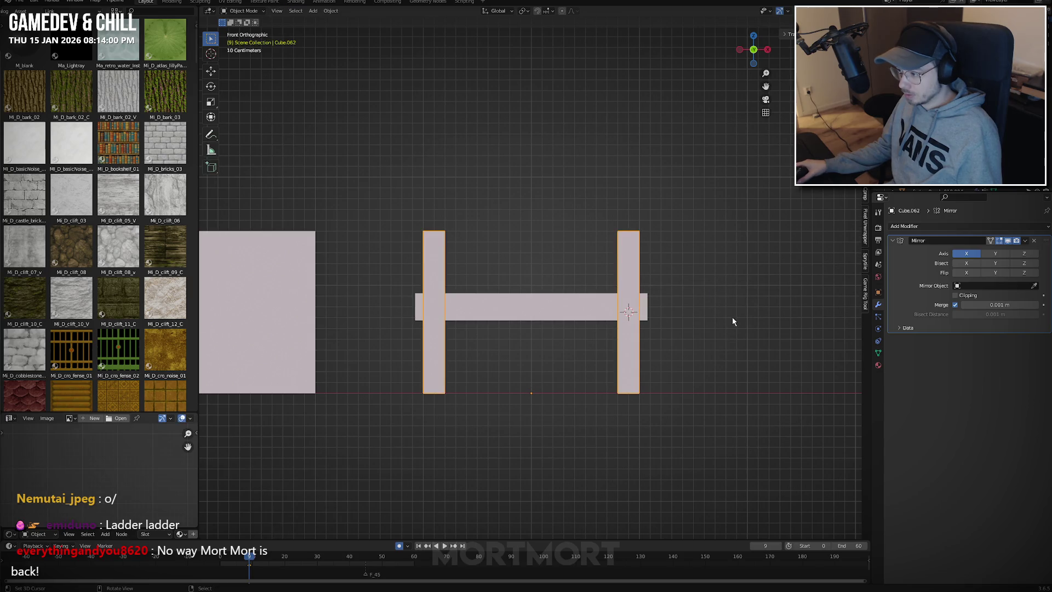
click(580, 312)
shift+right_click(628, 311)
key(shift+s)
key(g)
key(x)
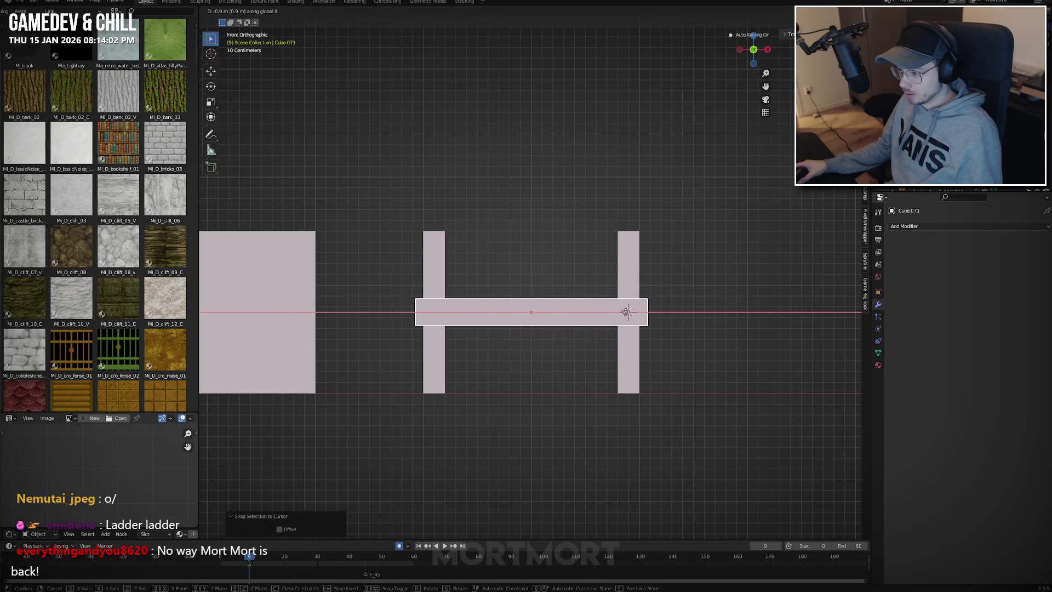
click(628, 311)
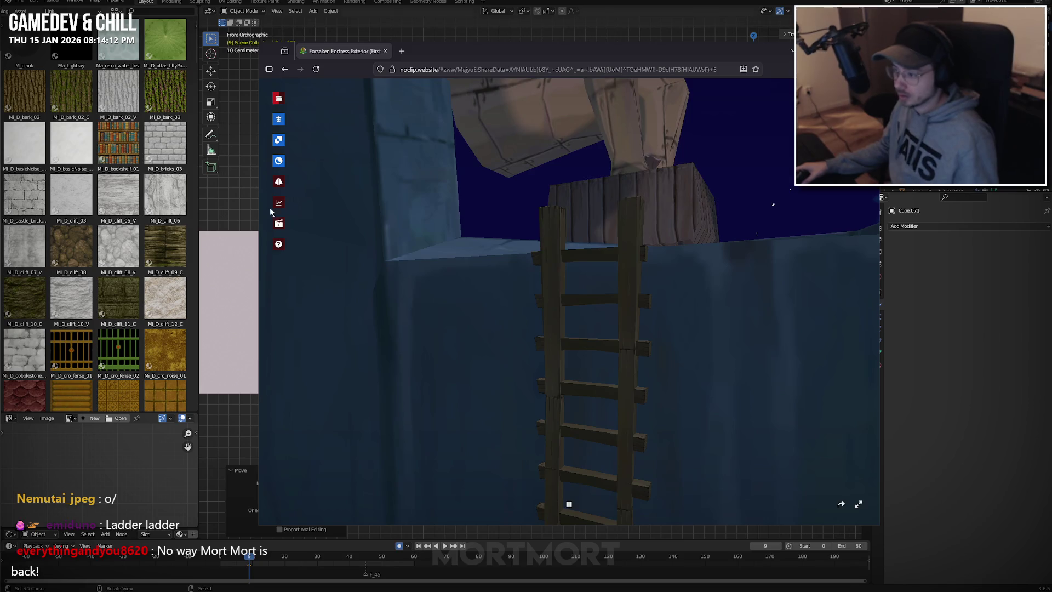
Step: Fly around the Forsaken Fortress studying the wooden ladders up close, then bring up the games list
click(270, 211)
scroll(271, 211, up, 2)
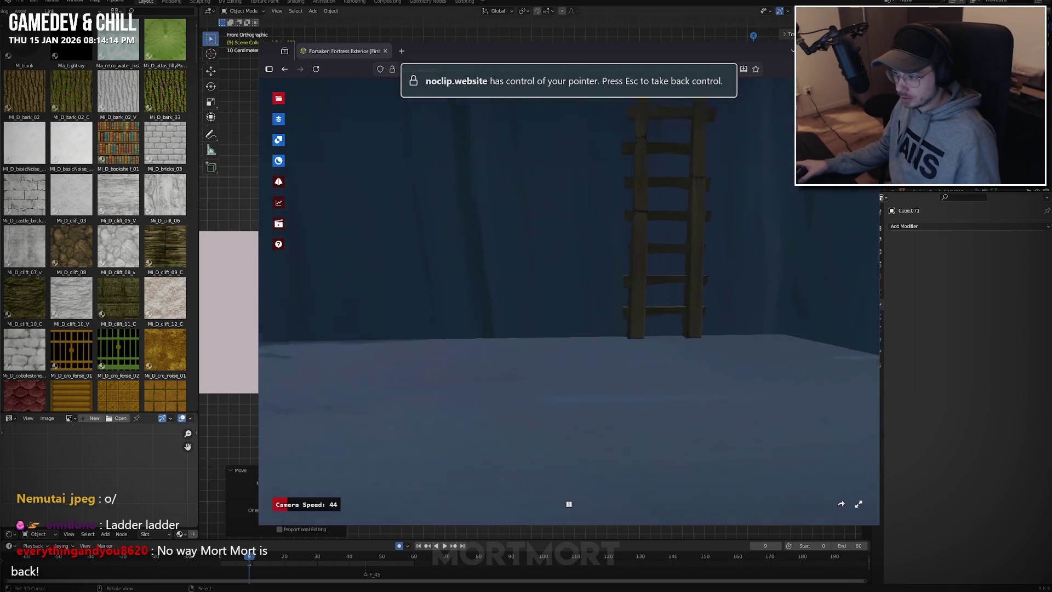
scroll(568, 296, down, 5)
key(w)
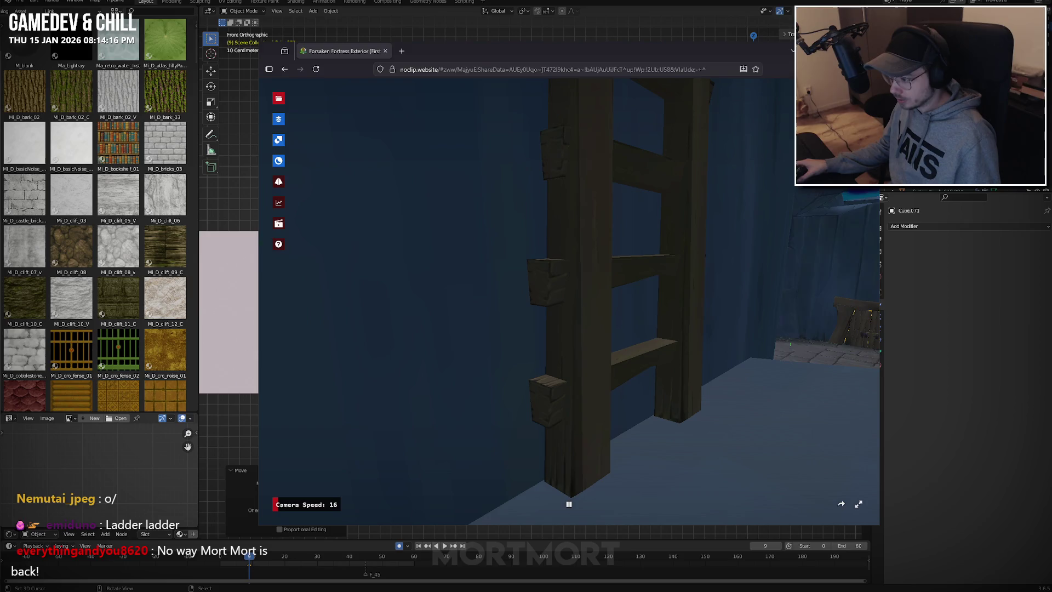
key(s)
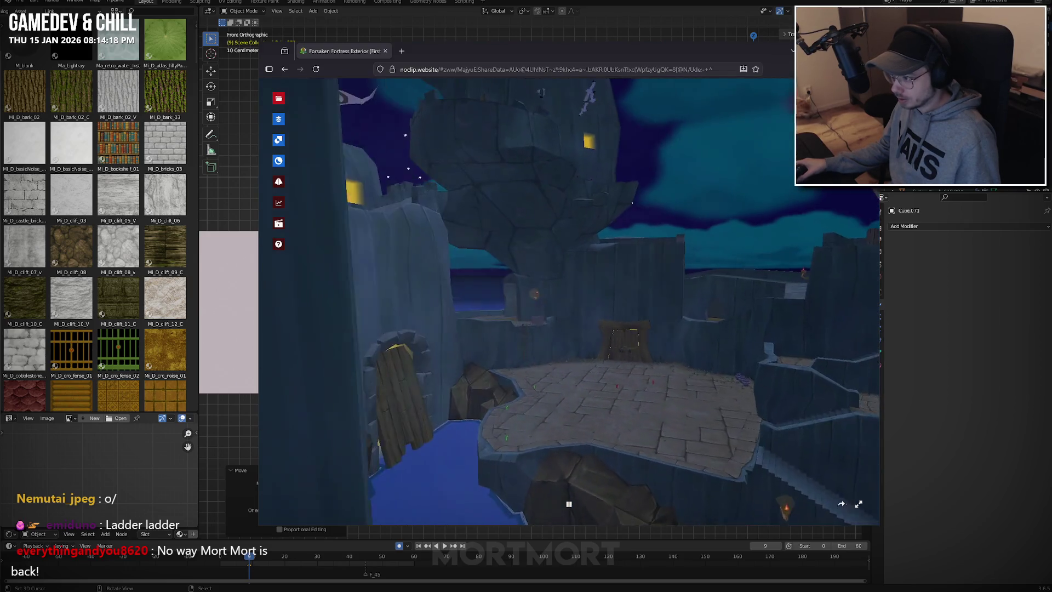
scroll(569, 301, up, 5)
key(w)
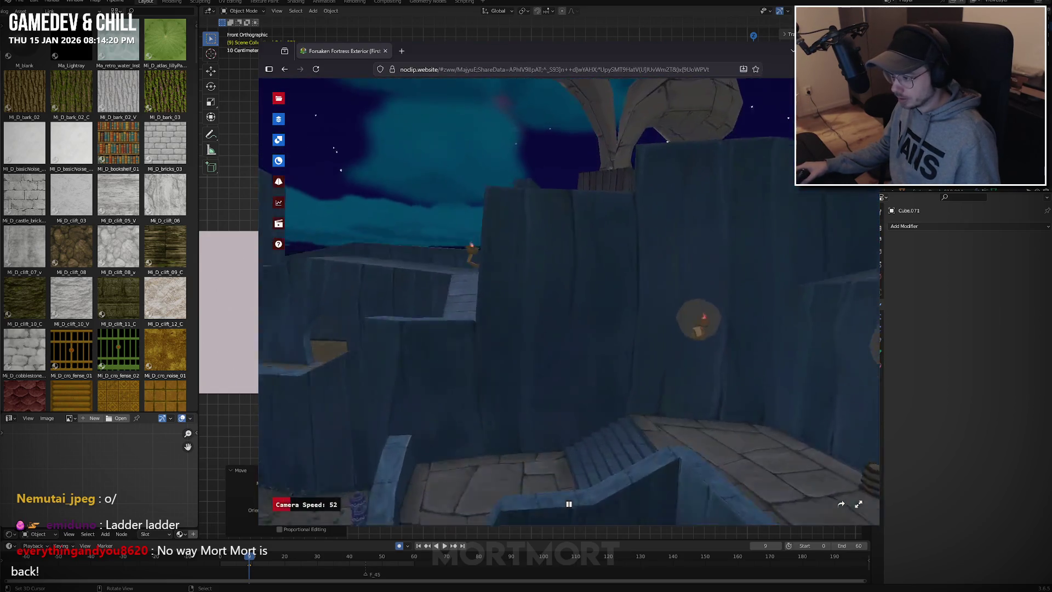
key(w)
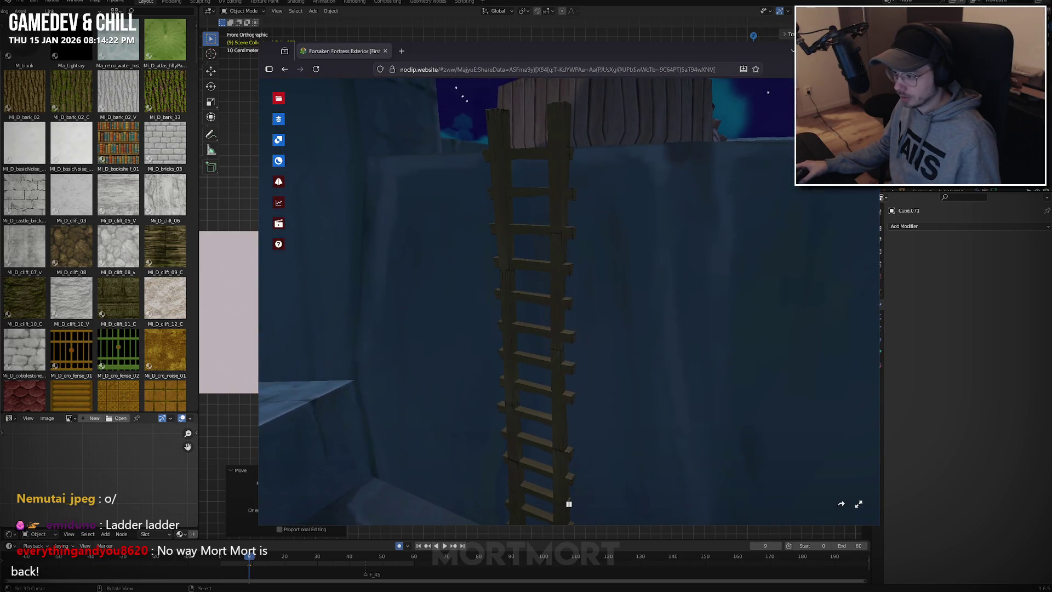
key(s)
scroll(568, 301, down, 2)
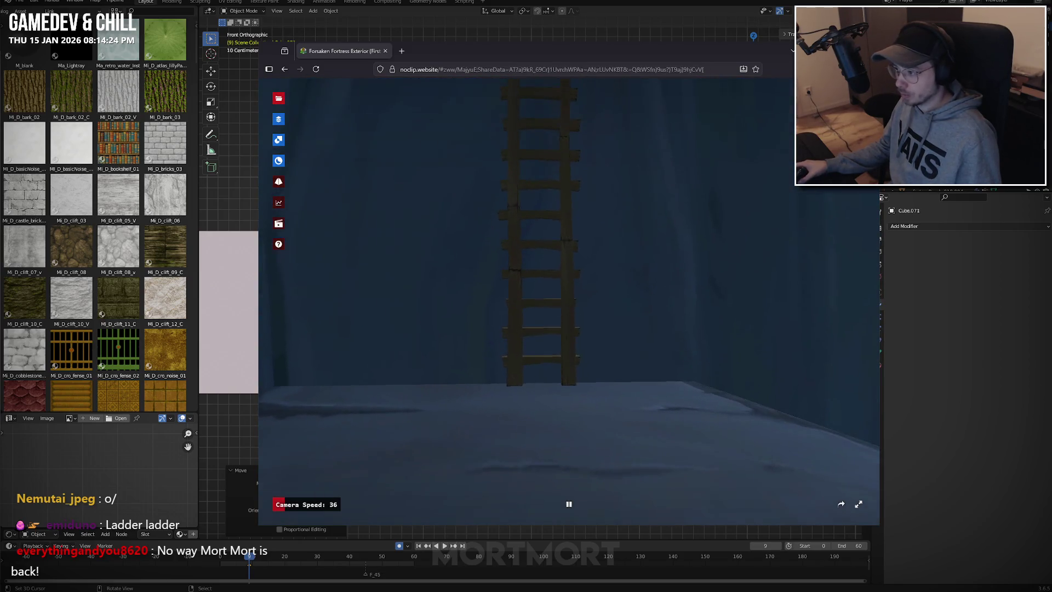
key(w)
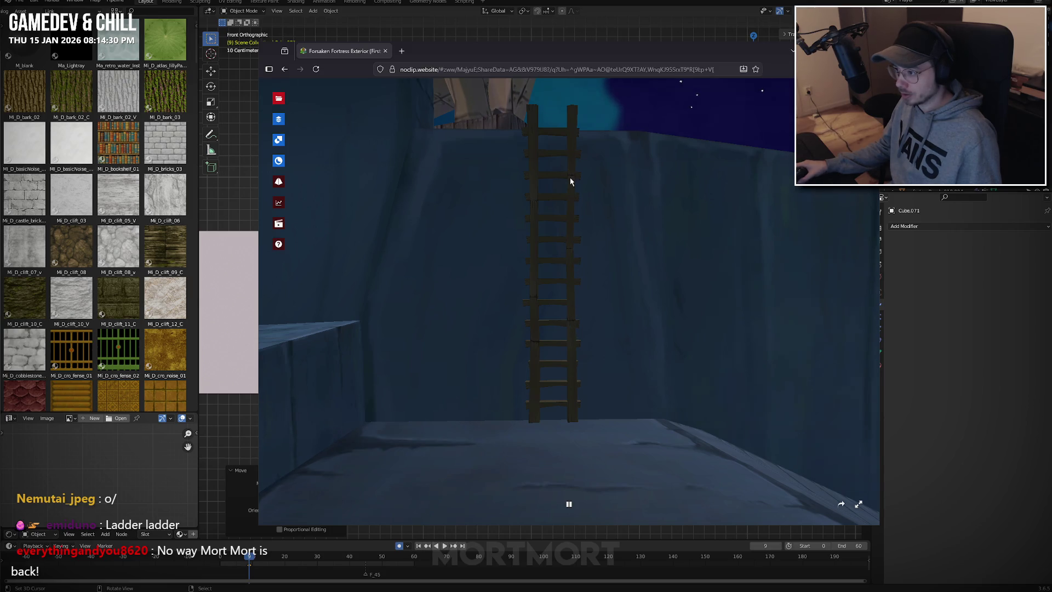
click(668, 370)
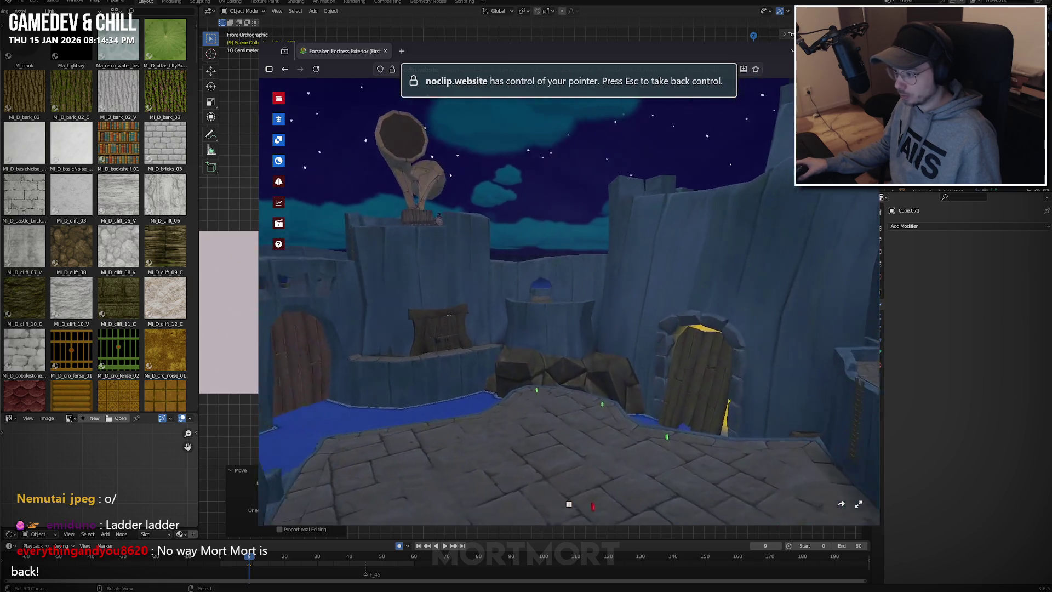
key(t)
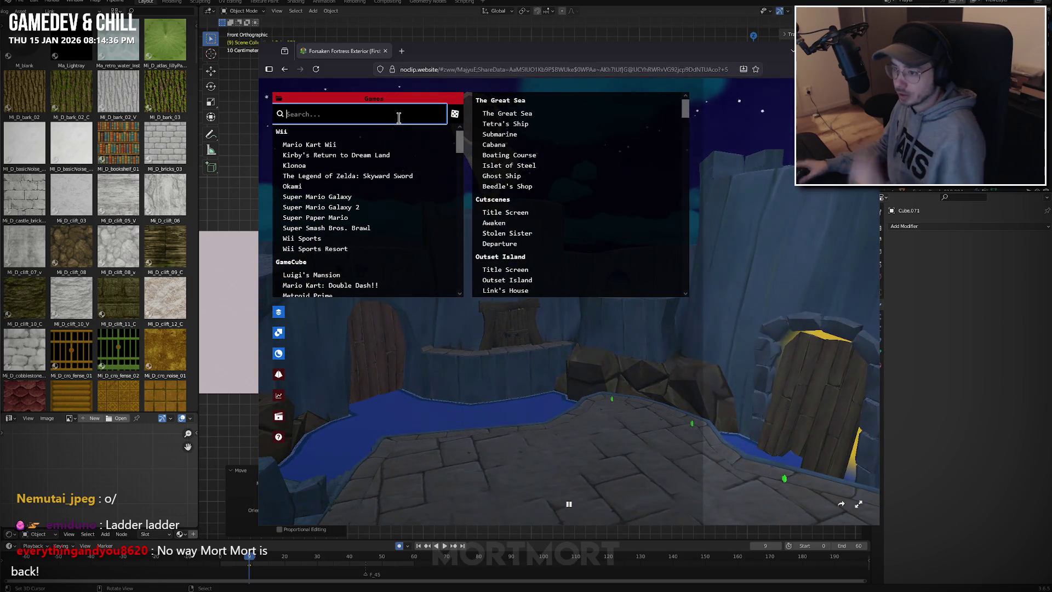
Step: Search 'TEMPLE OF', browse the Twilight Princess scenes, then clear the search field
text(TEMPLE )
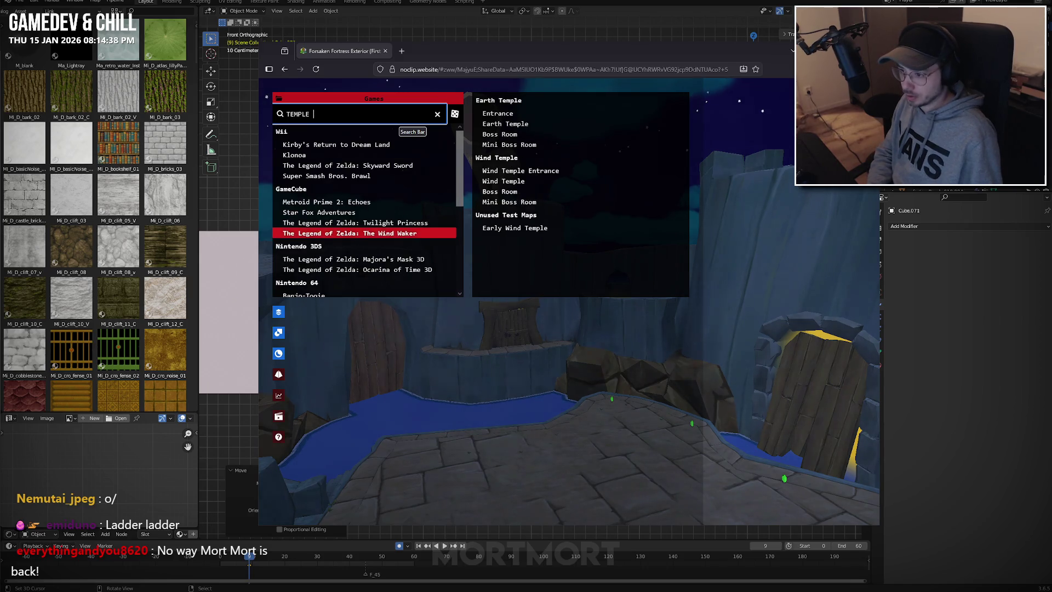
text(OF)
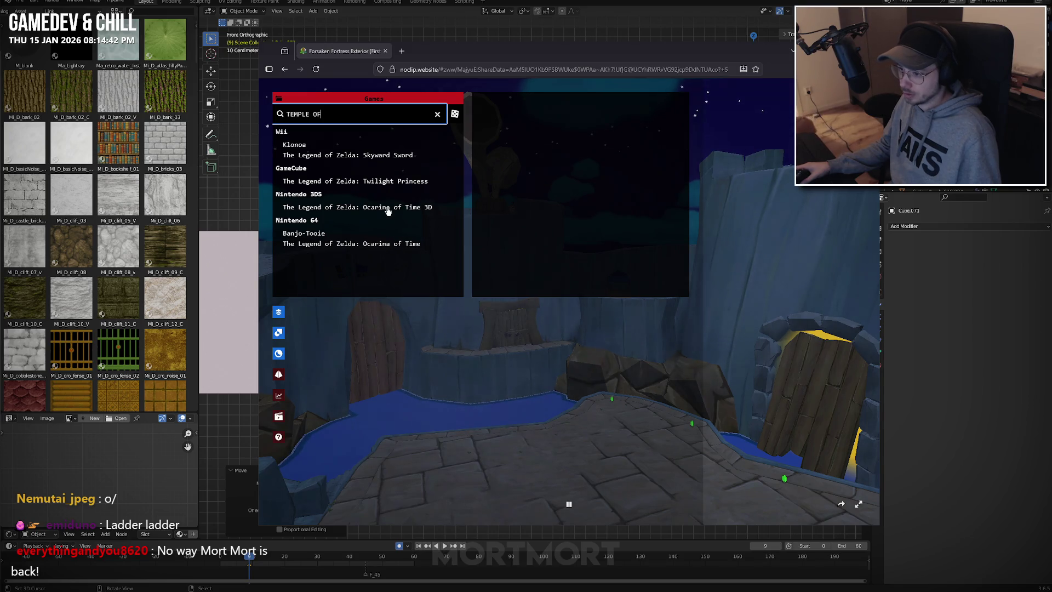
click(348, 182)
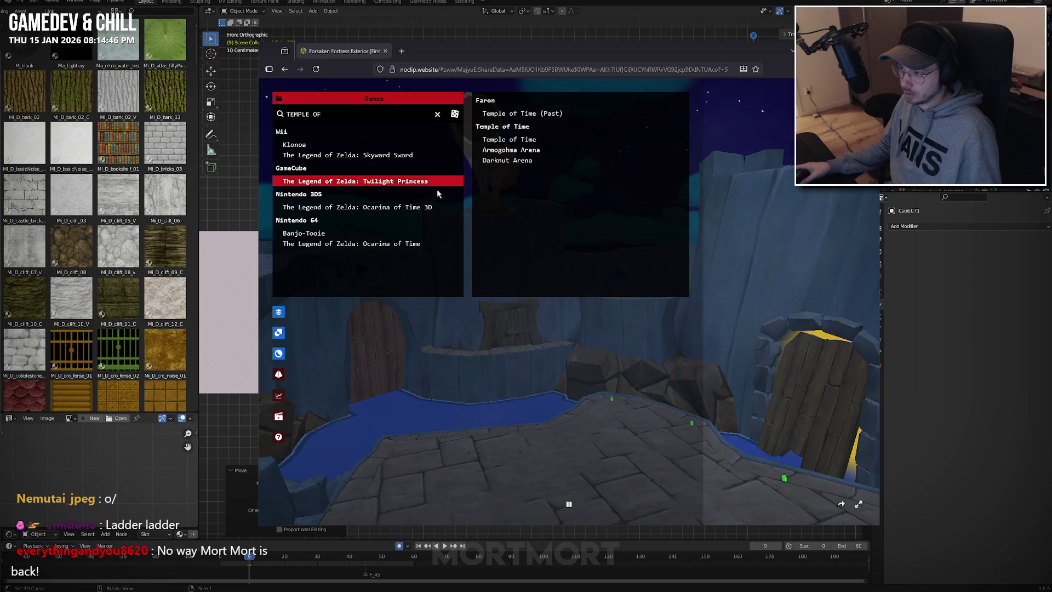
click(342, 115)
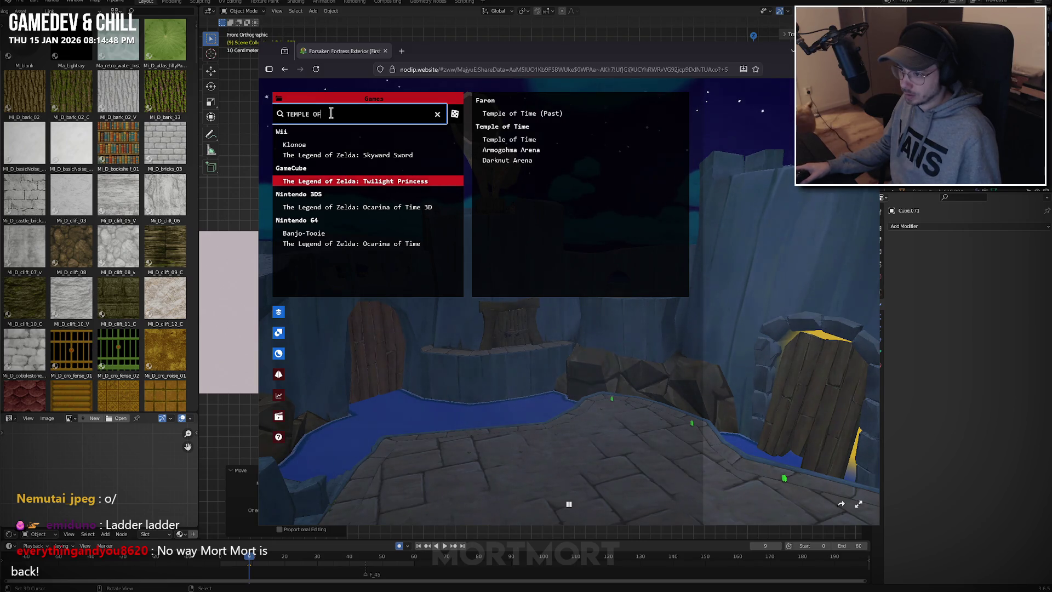
key(ctrl+a)
key(BackSpace)
Step: Search again, pick The Wind Waker and load its Tower of the Gods scene
text(gold)
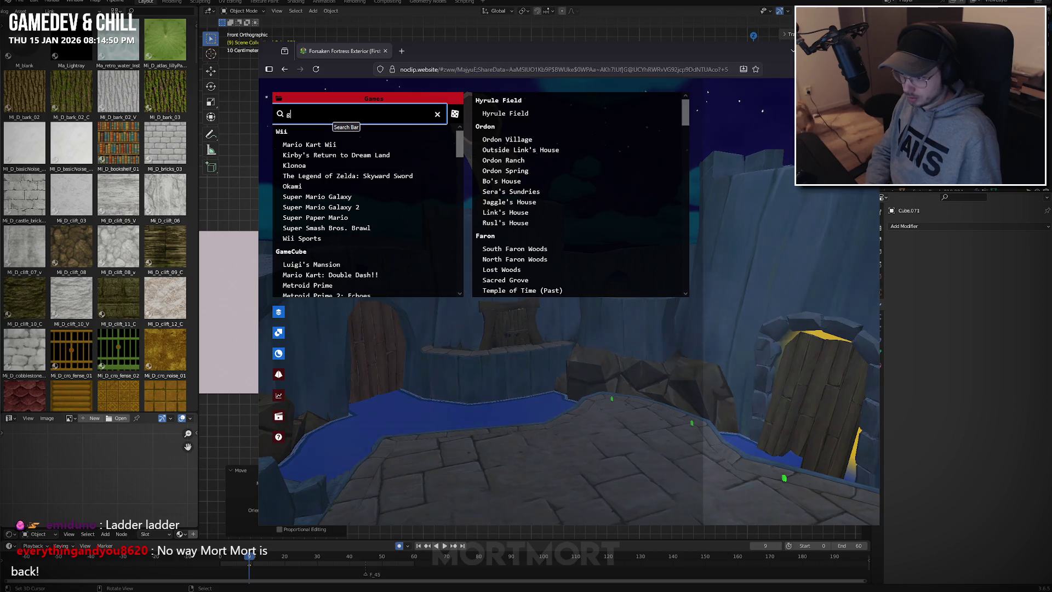
key(BackSpace)
key(BackSpace)
text(d)
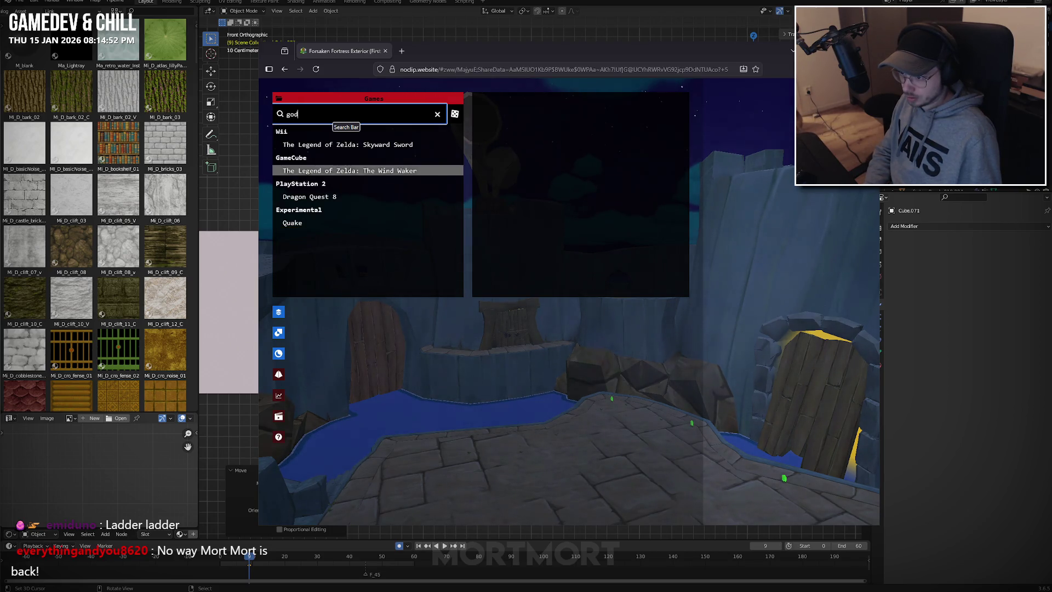
click(349, 173)
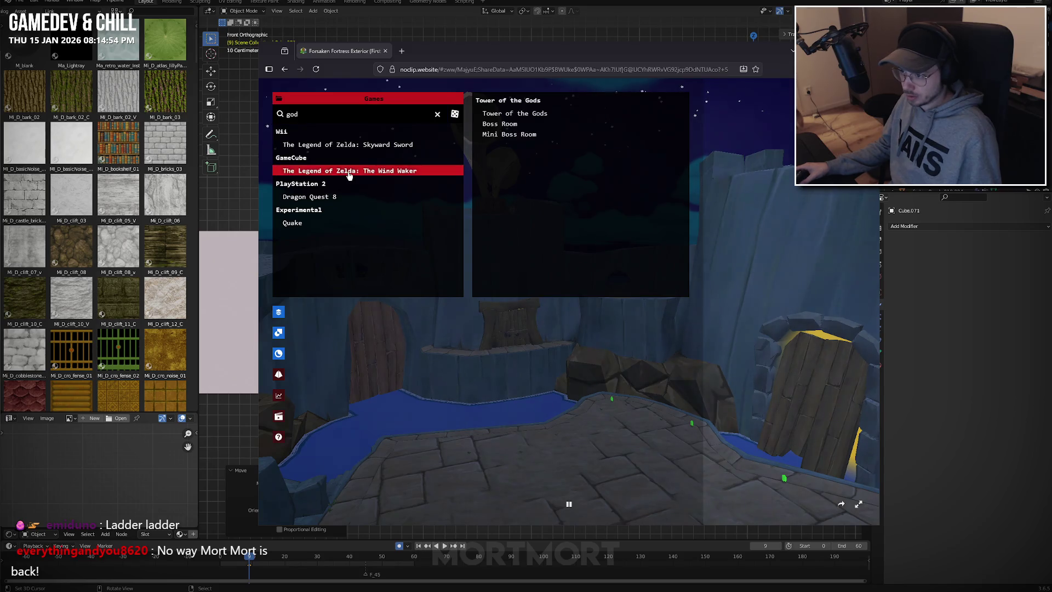
click(536, 115)
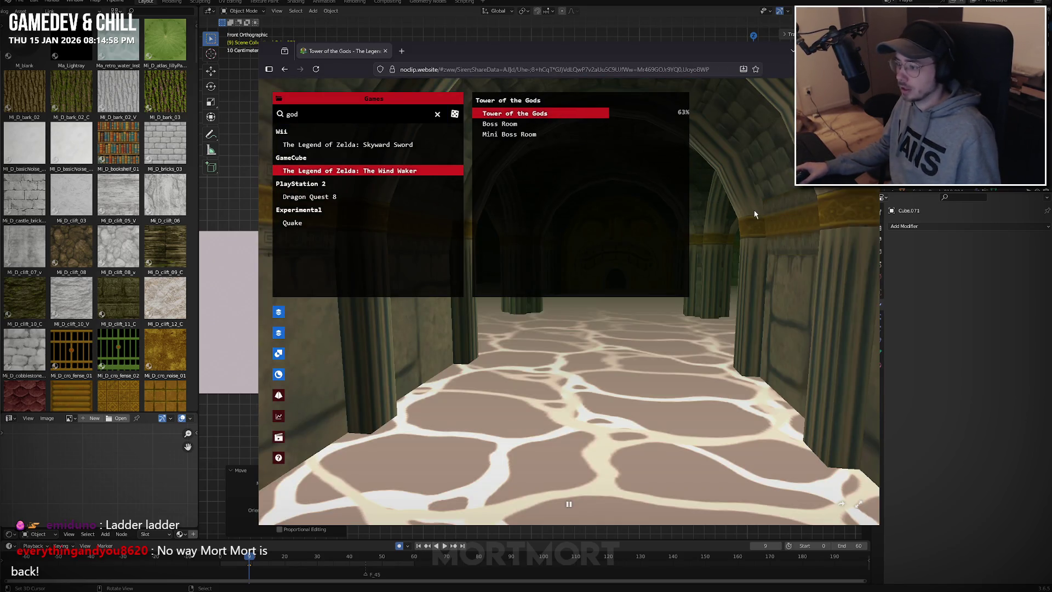
Step: Fly through the Tower of the Gods to a close view of its ladder, then open the games list
click(754, 209)
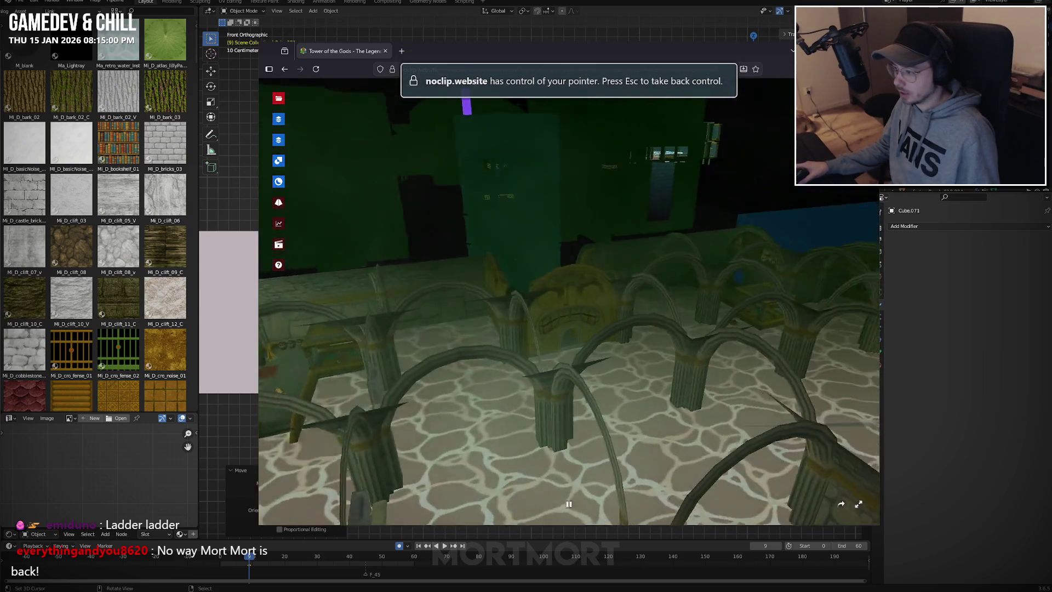
key(w)
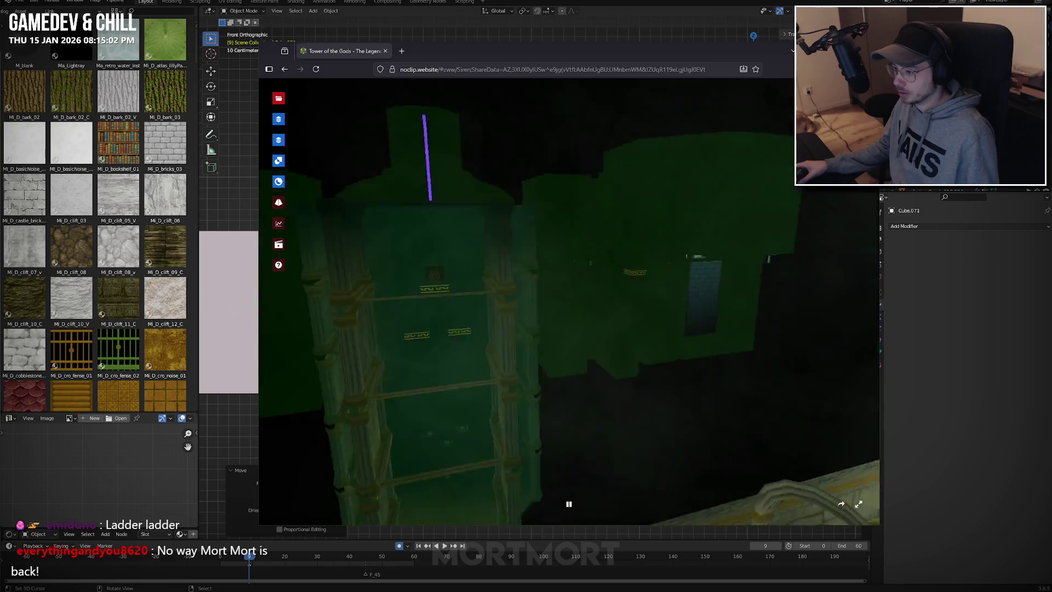
key(w)
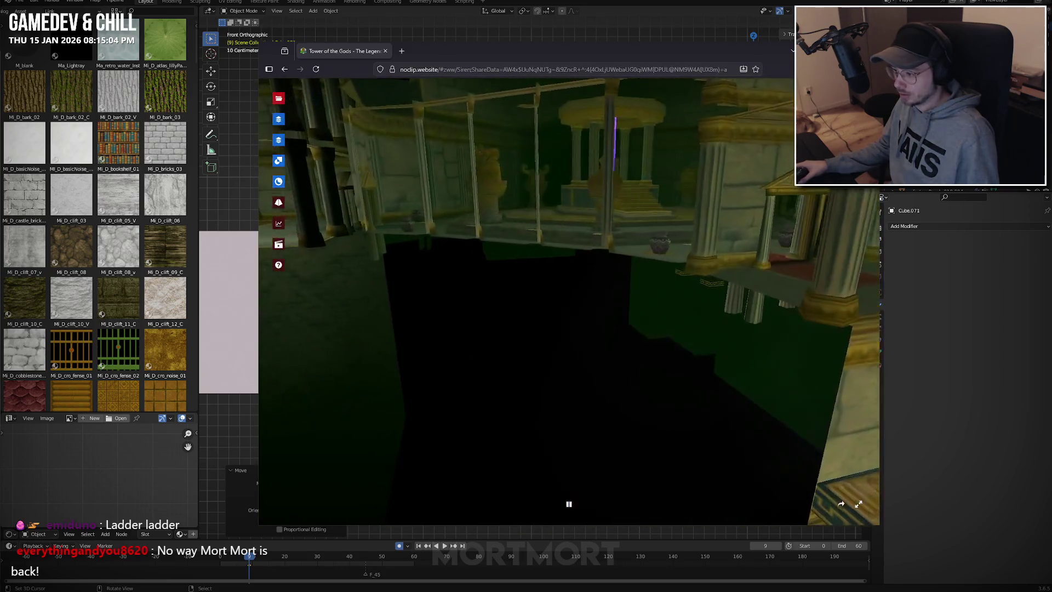
key(w)
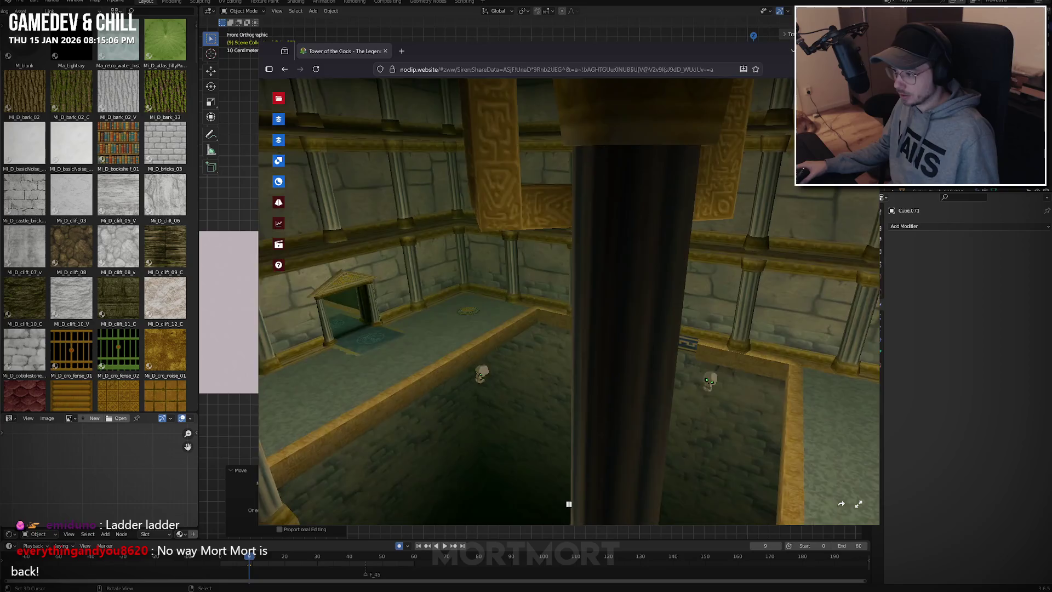
key(w)
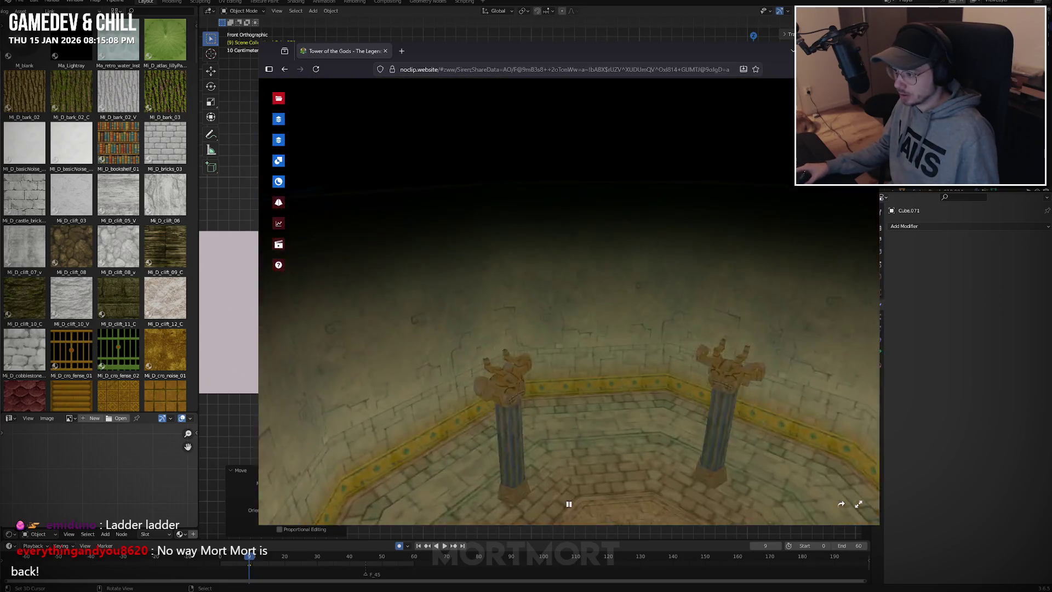
key(w)
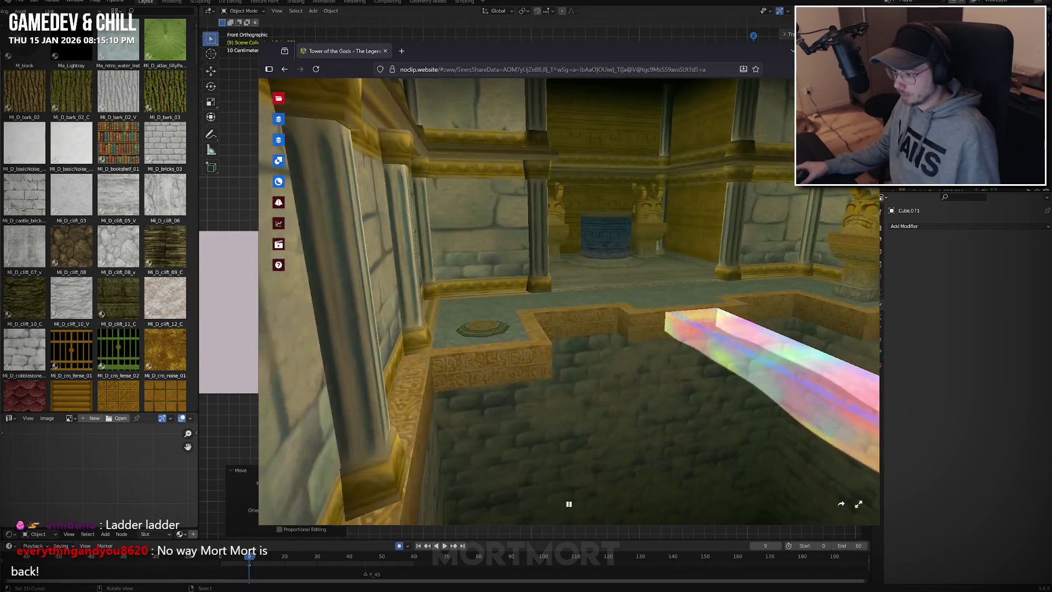
key(w)
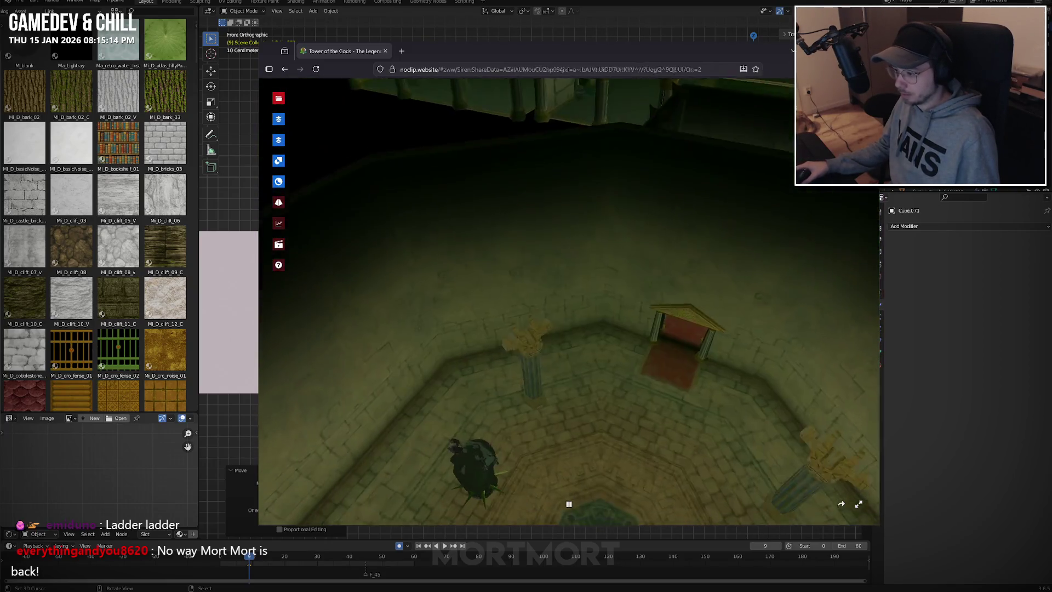
key(w)
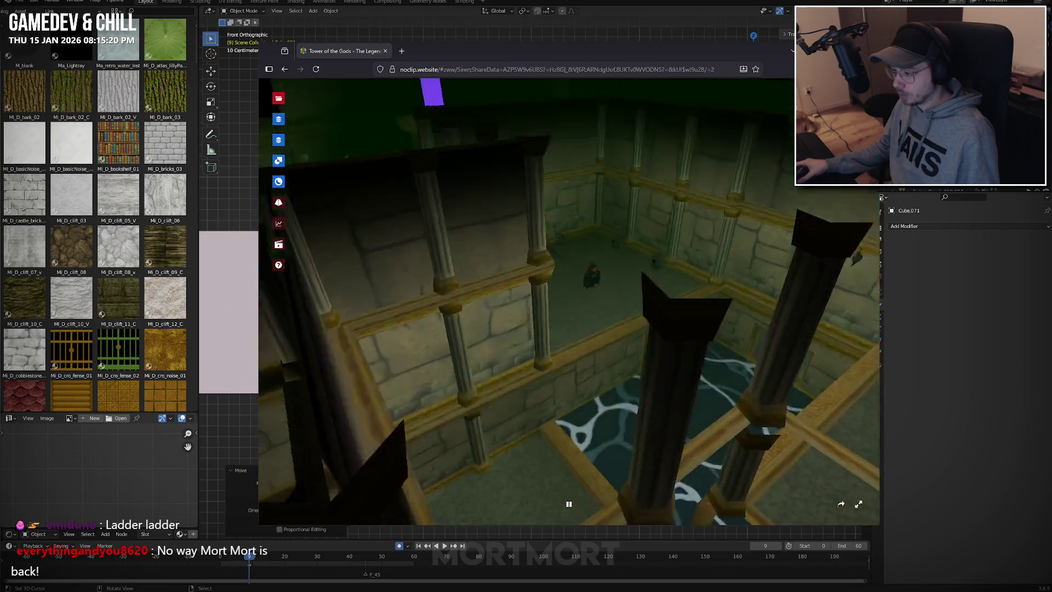
key(w)
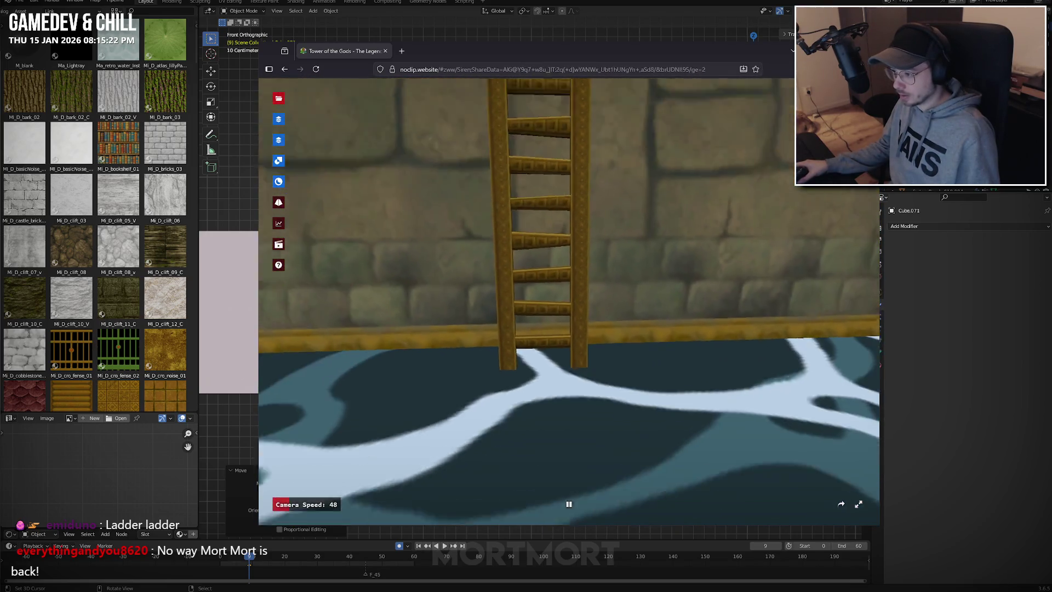
key(w)
scroll(569, 302, down, 2)
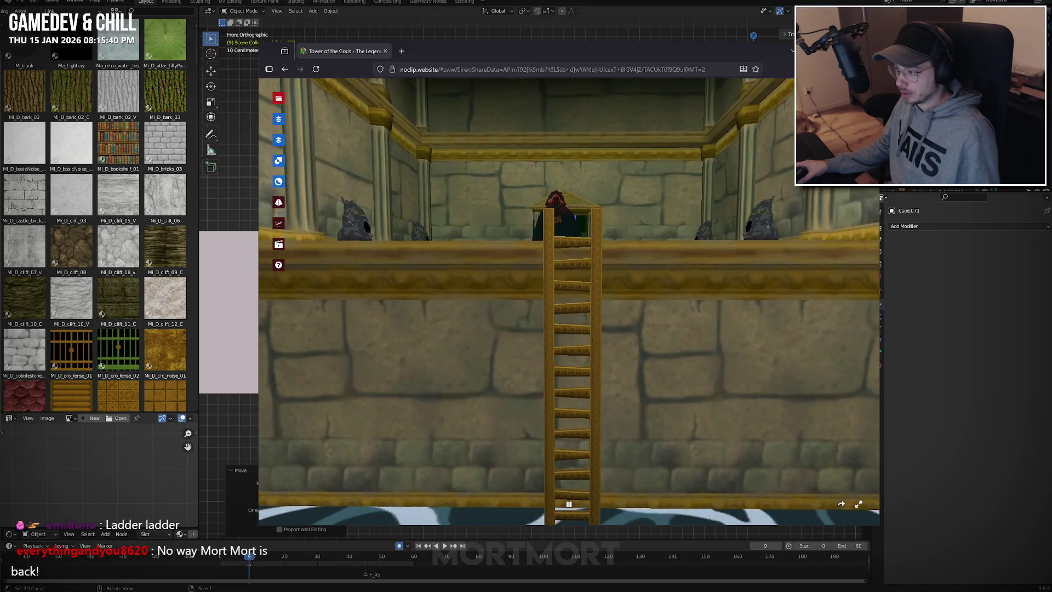
key(w)
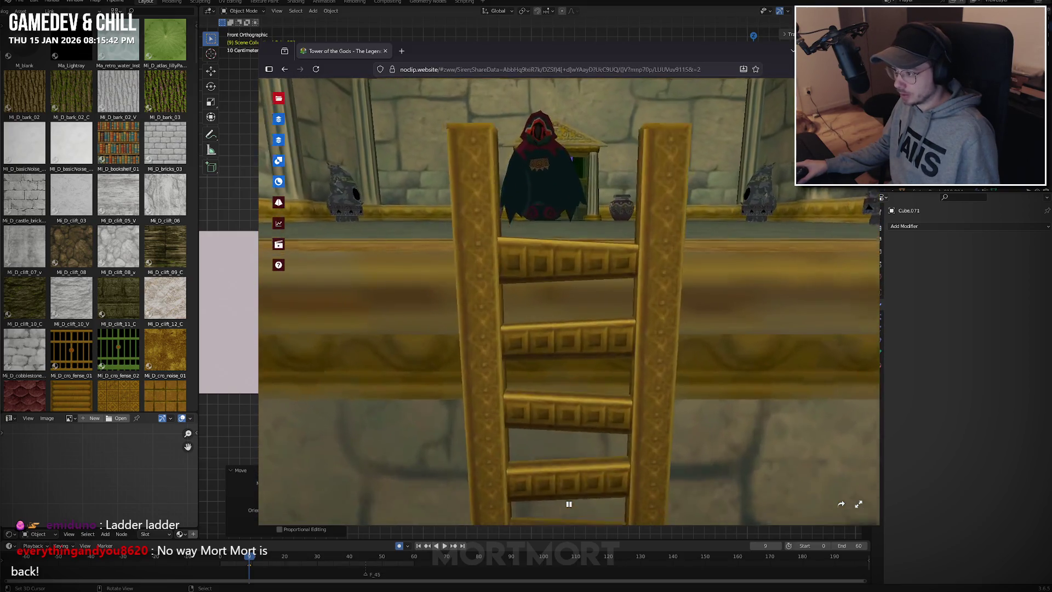
click(278, 98)
Step: Back in Blender, return to front view and test moving the rung vertically, cancelling it
key(alt+Tab)
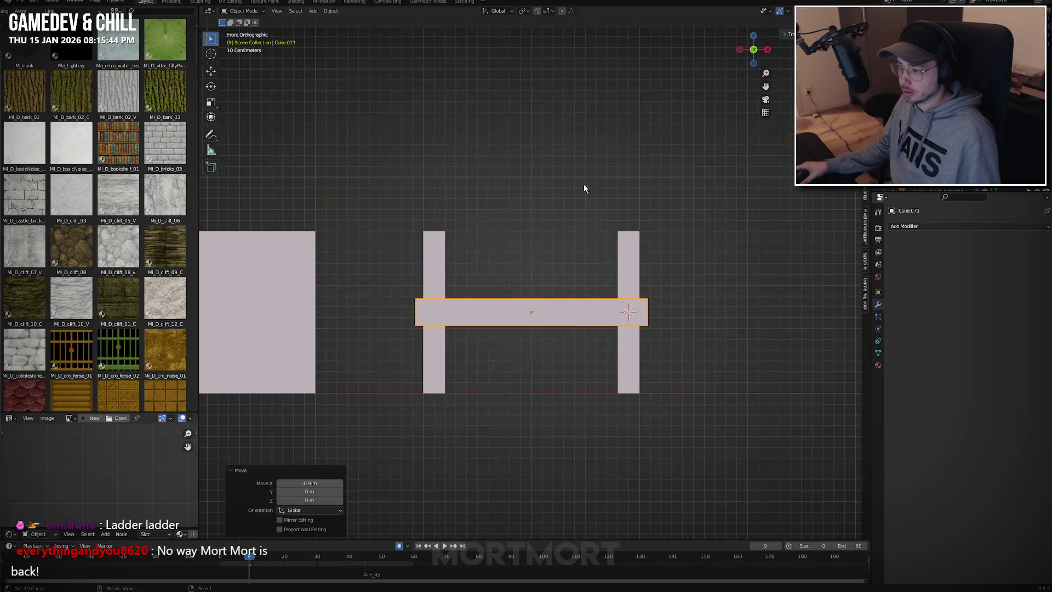
middle_drag(584, 183, 578, 280)
key(KP_1)
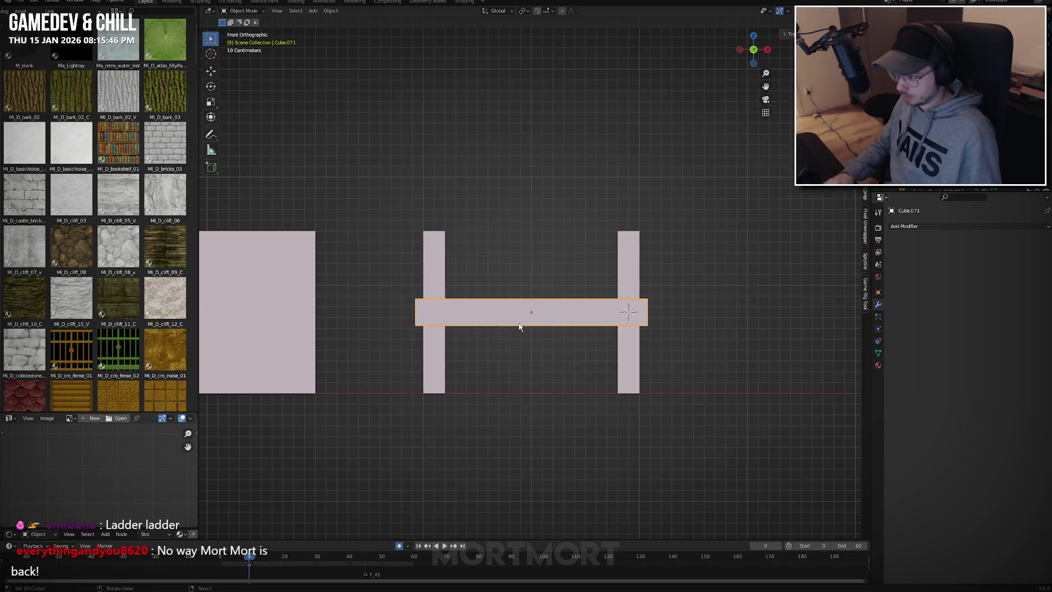
scroll(540, 315, down, 4)
scroll(567, 311, up, 2)
key(g)
key(z)
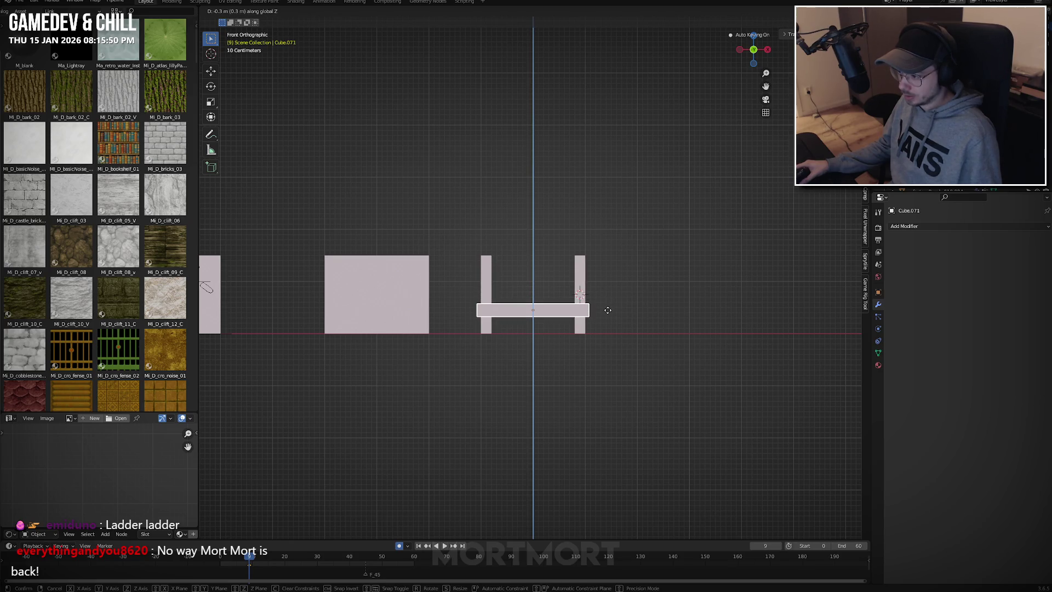
right_click(607, 310)
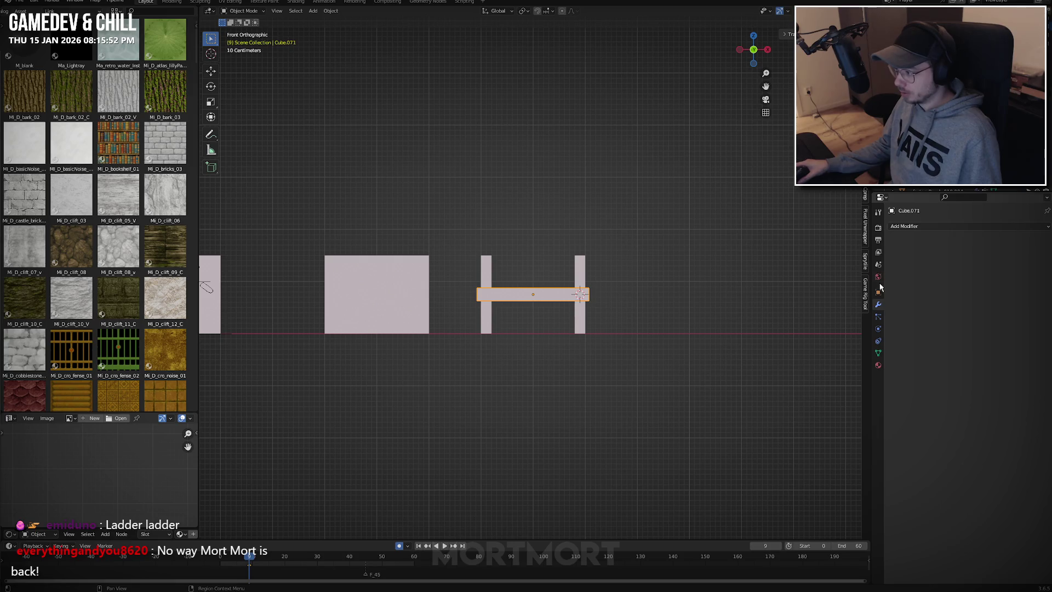
Step: Add a Mirror modifier to the rung, mirroring on Z with no mirror object
click(926, 227)
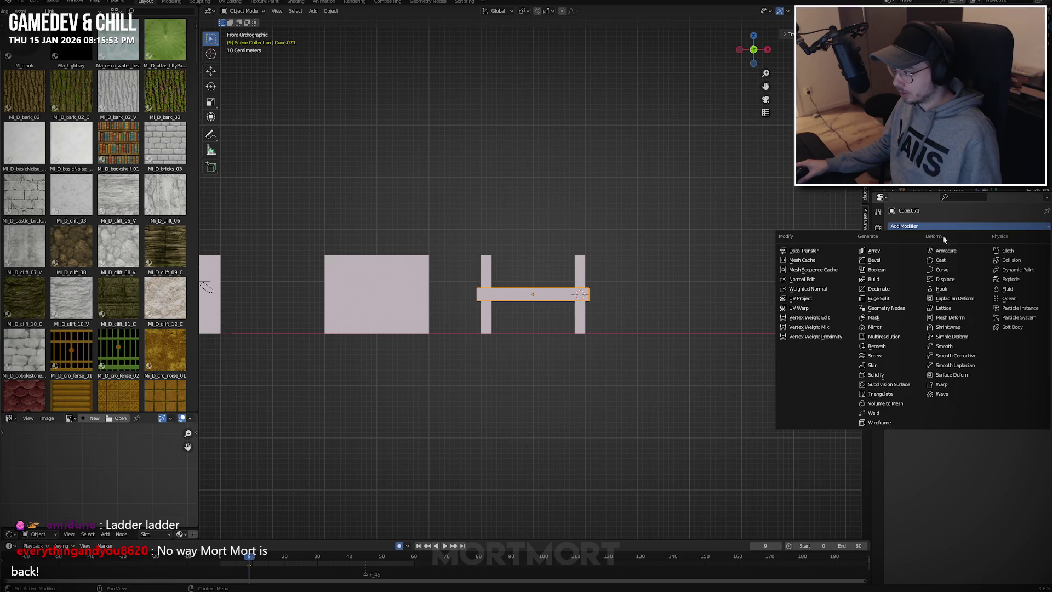
click(884, 327)
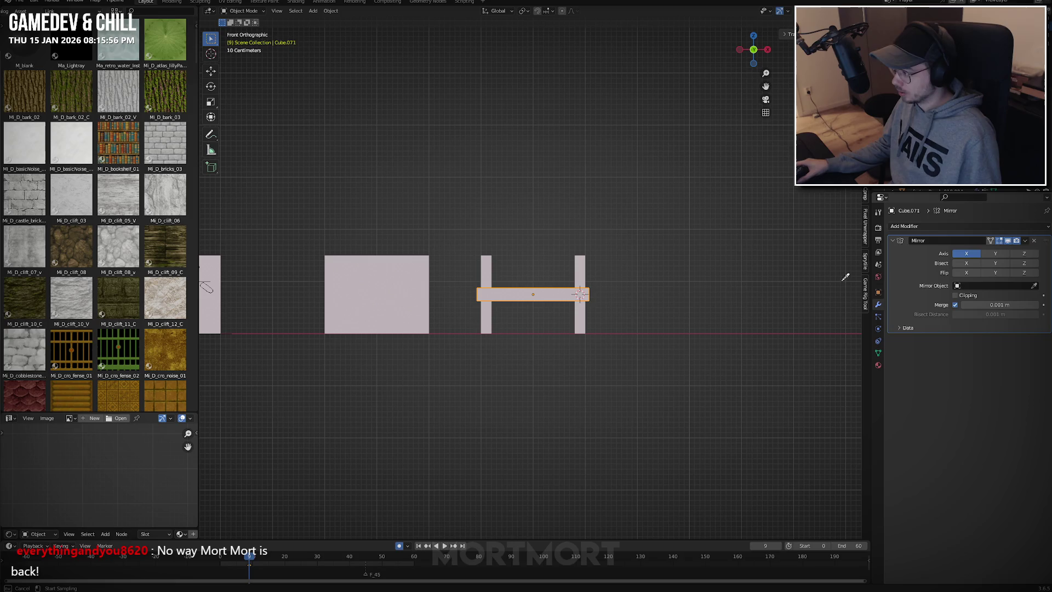
click(579, 274)
key(g)
key(z)
click(736, 306)
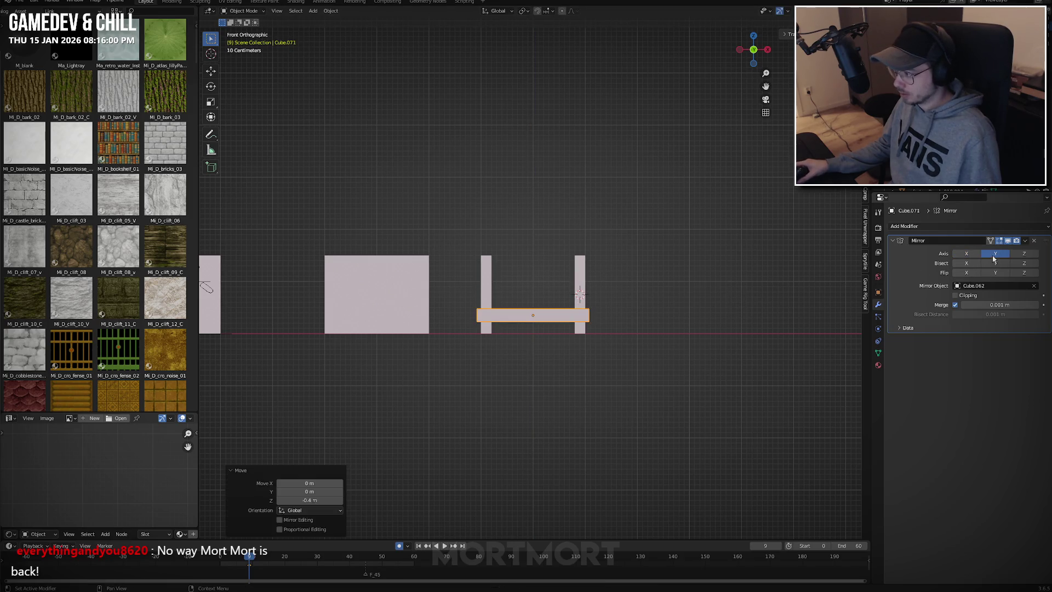
click(1030, 254)
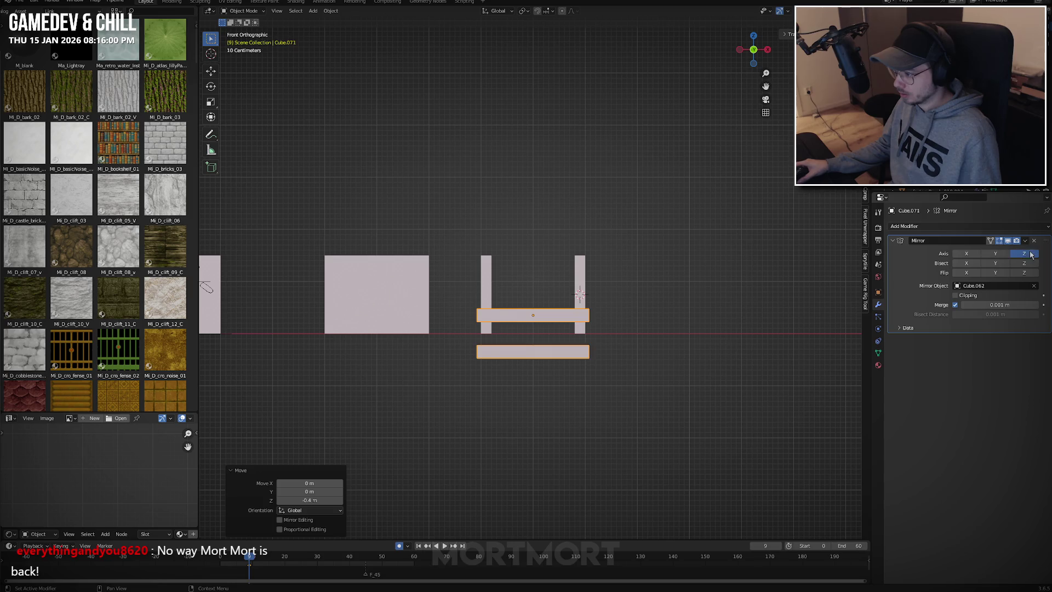
click(1026, 289)
click(1035, 286)
click(1034, 285)
Step: Snap the rung onto the world origin
scroll(642, 308, up, 3)
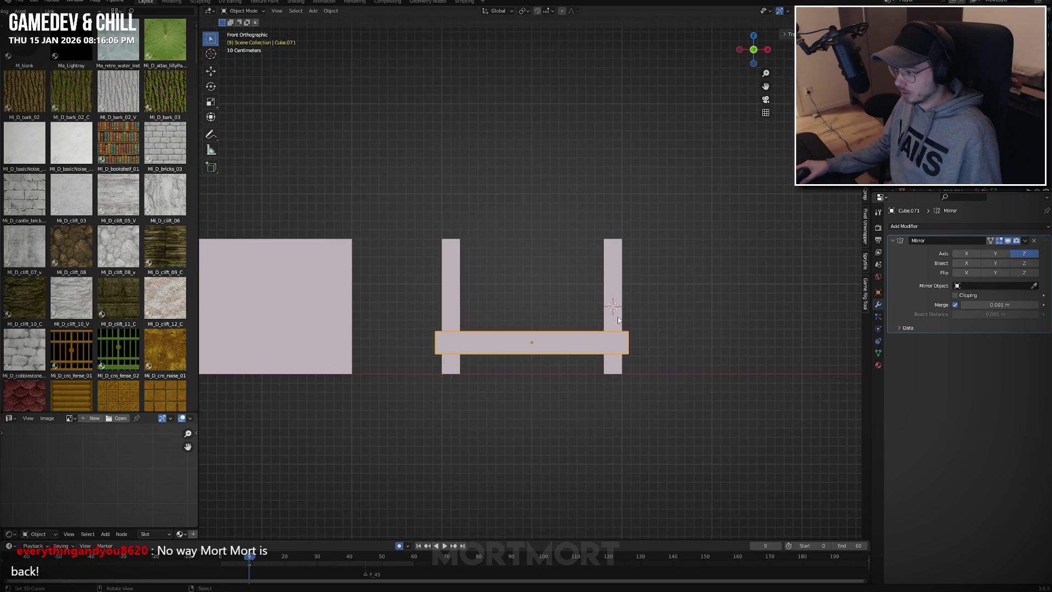
key(g)
key(z)
key(Escape)
key(shift+s)
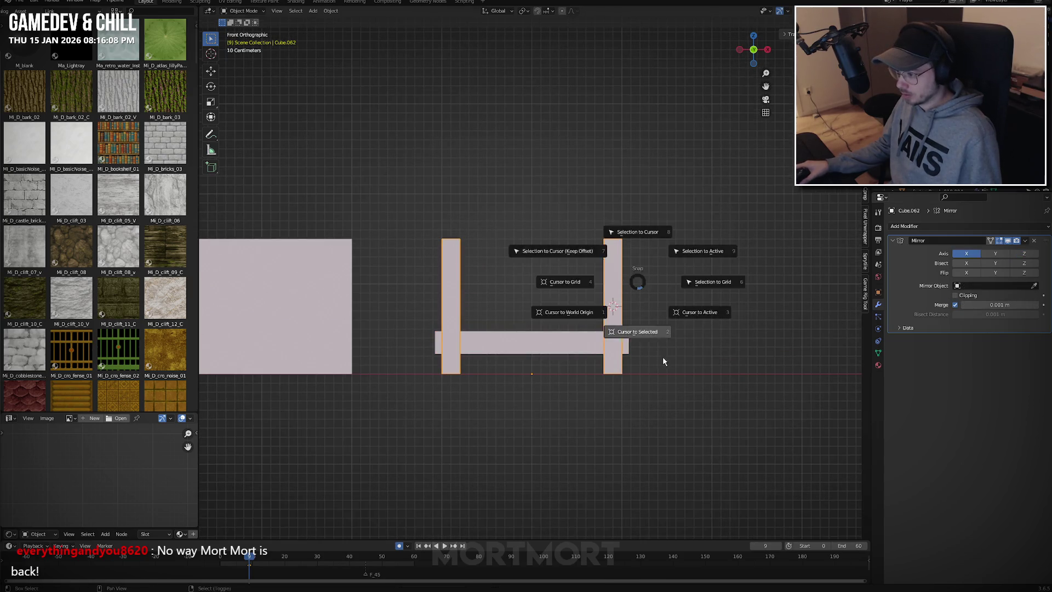
click(662, 356)
key(shift+s)
click(683, 285)
Step: Snap the rung to the right post, then slide it along X to centre it between posts
click(654, 339)
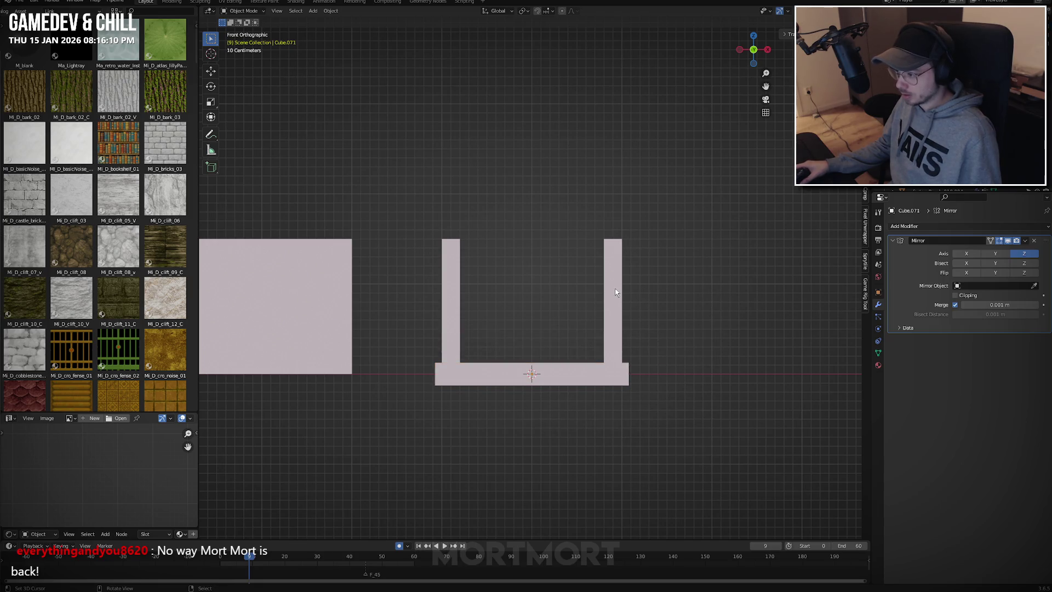
click(613, 307)
key(Tab)
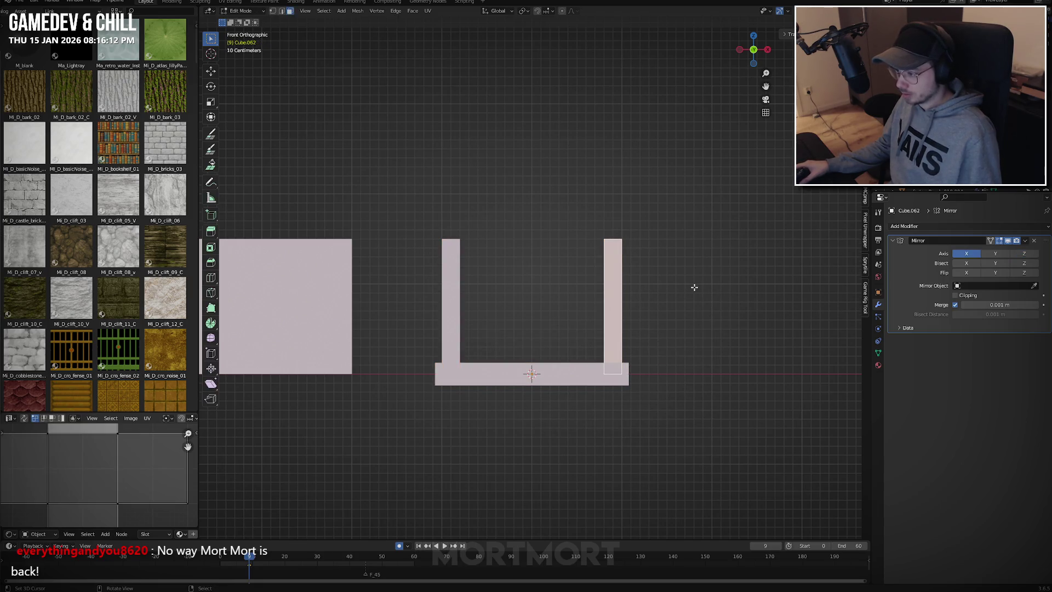
key(Tab)
click(535, 379)
key(shift+s)
click(705, 317)
key(g)
key(x)
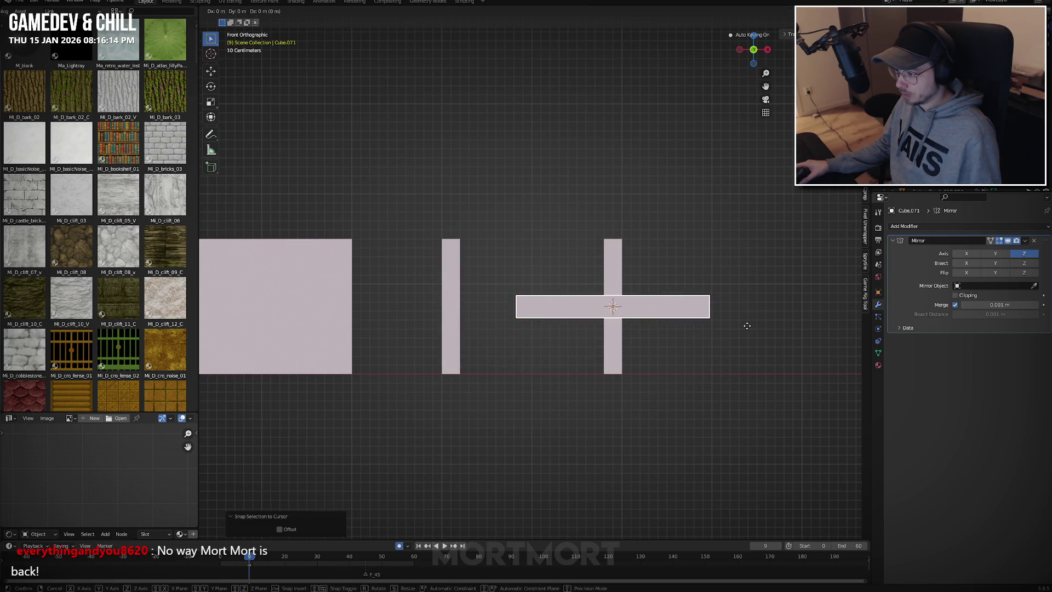
click(660, 326)
Step: In Edit Mode, lower the rung mesh so its mirrored copy forms a second rung above
key(Tab)
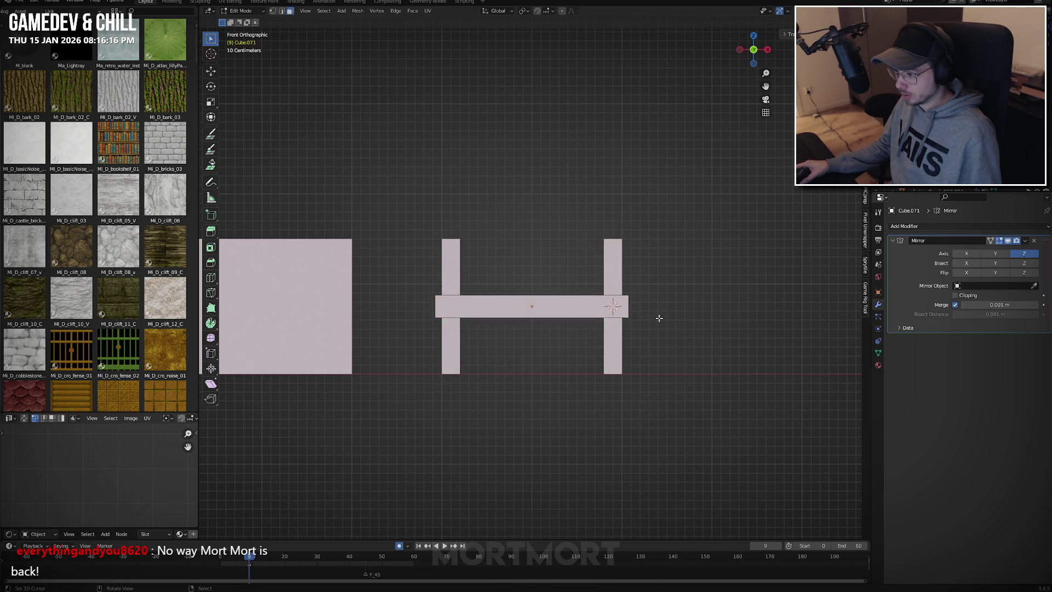
key(g)
key(z)
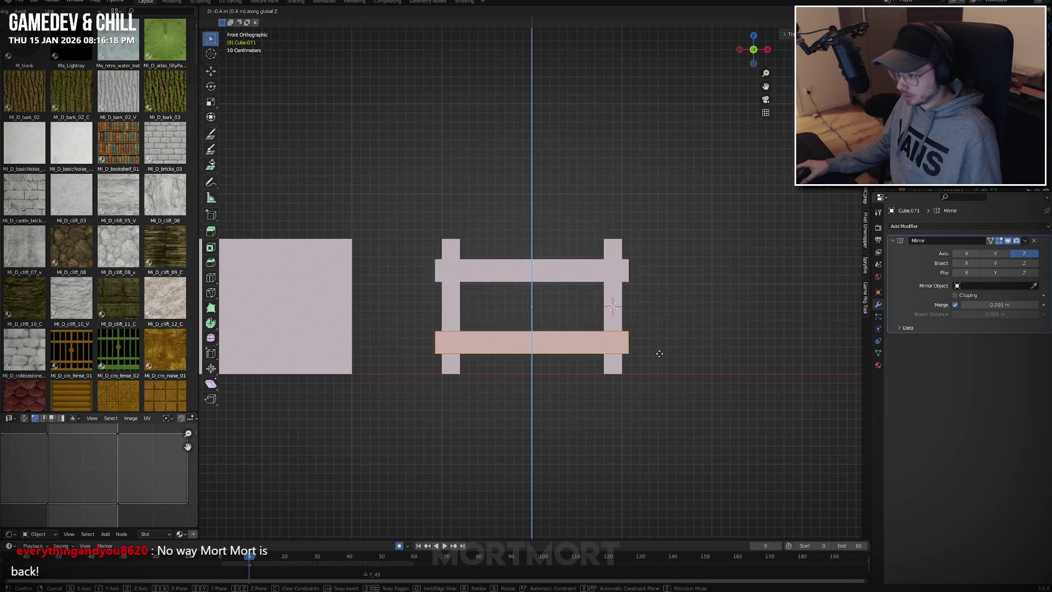
click(660, 353)
key(Tab)
Step: Apply the Mirror modifiers on the posts and rungs, then select both objects
click(625, 305)
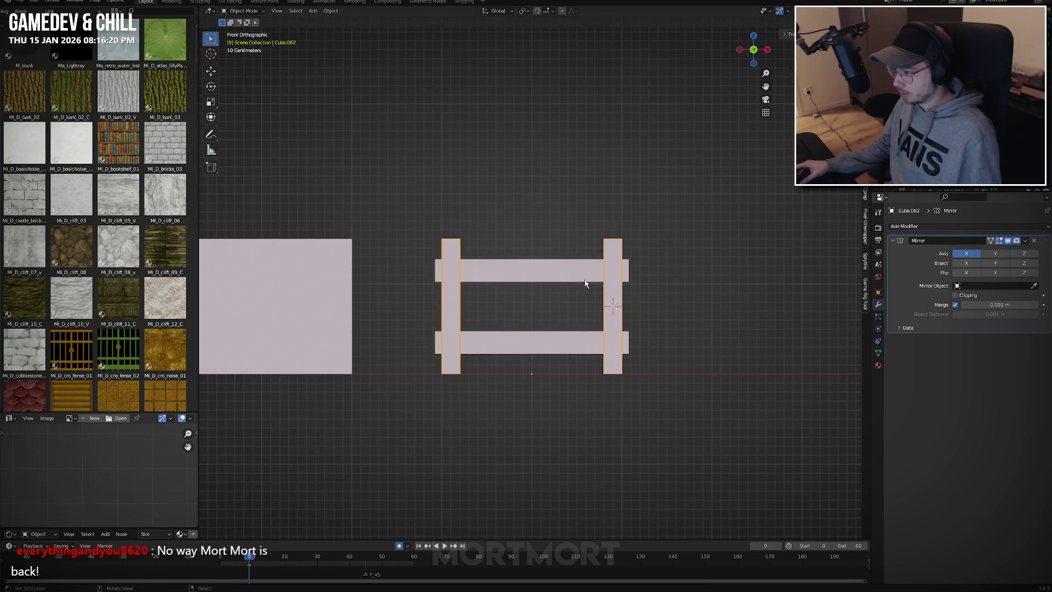
click(585, 283)
click(613, 305)
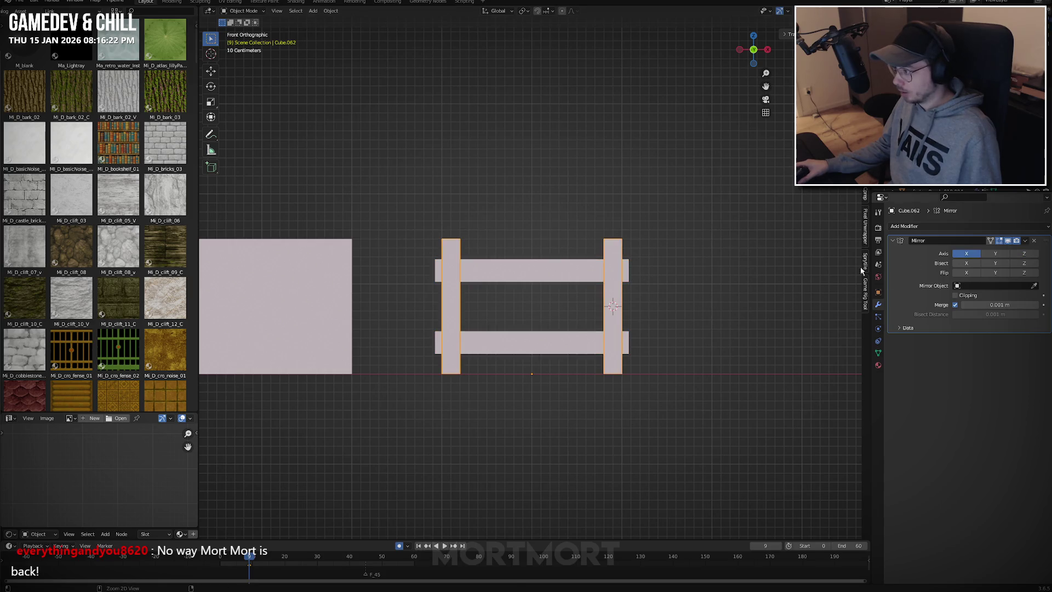
key(ctrl+a)
click(625, 271)
key(ctrl+a)
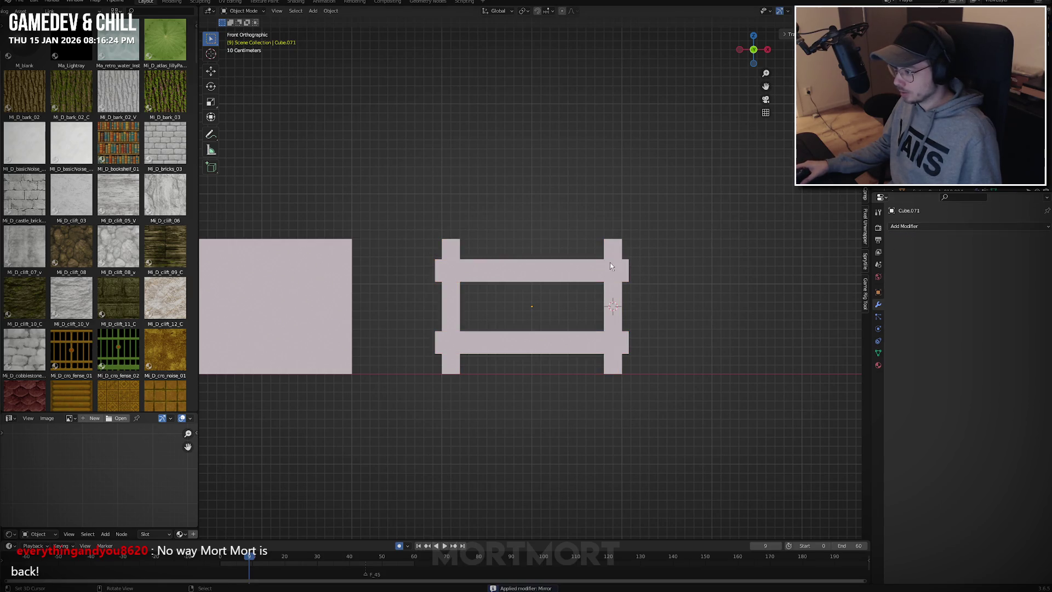
click(611, 265)
click(629, 293)
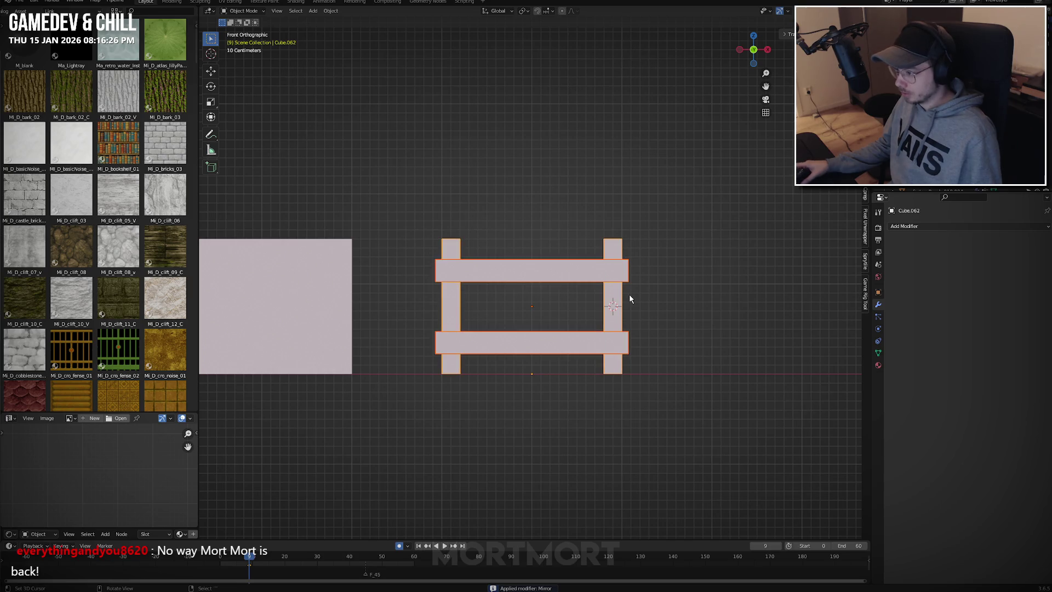
click(604, 263)
shift+click(606, 311)
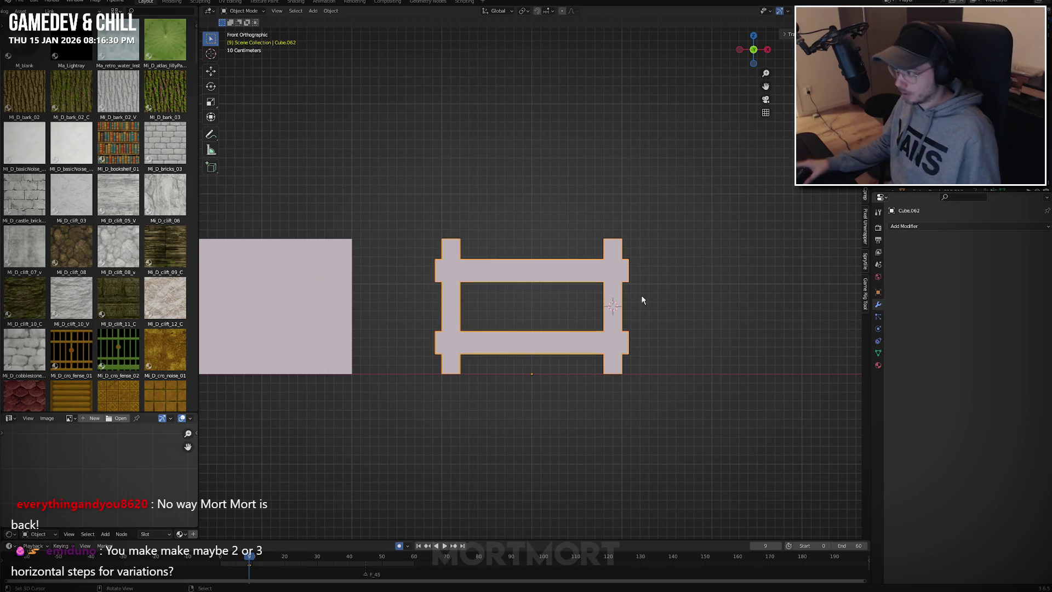
Step: Add an Array modifier with offsets 0 and 1, increasing its count
click(948, 225)
click(946, 227)
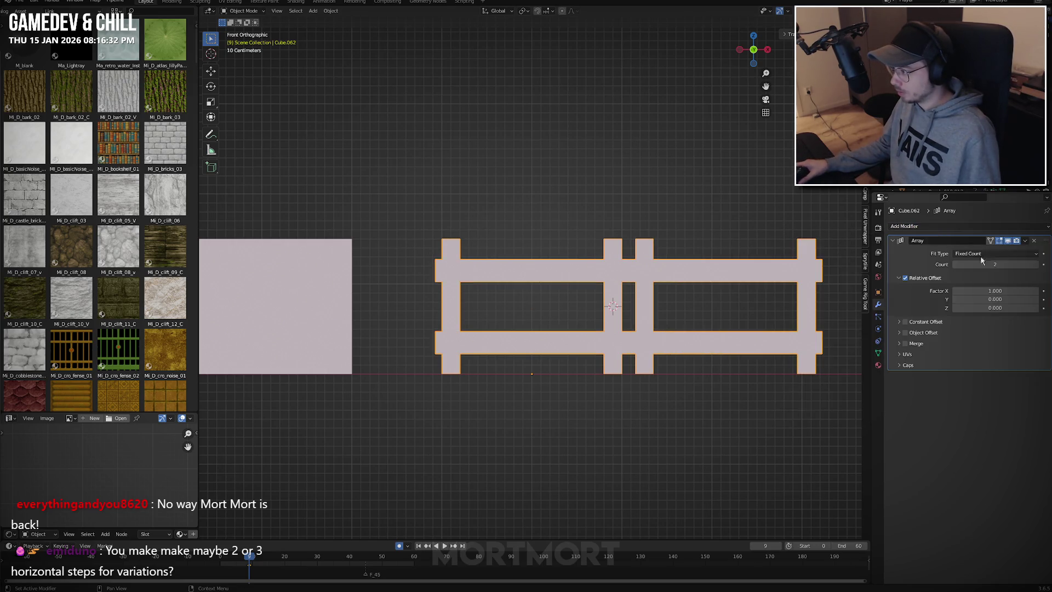
text(0)
key(Tab)
key(Tab)
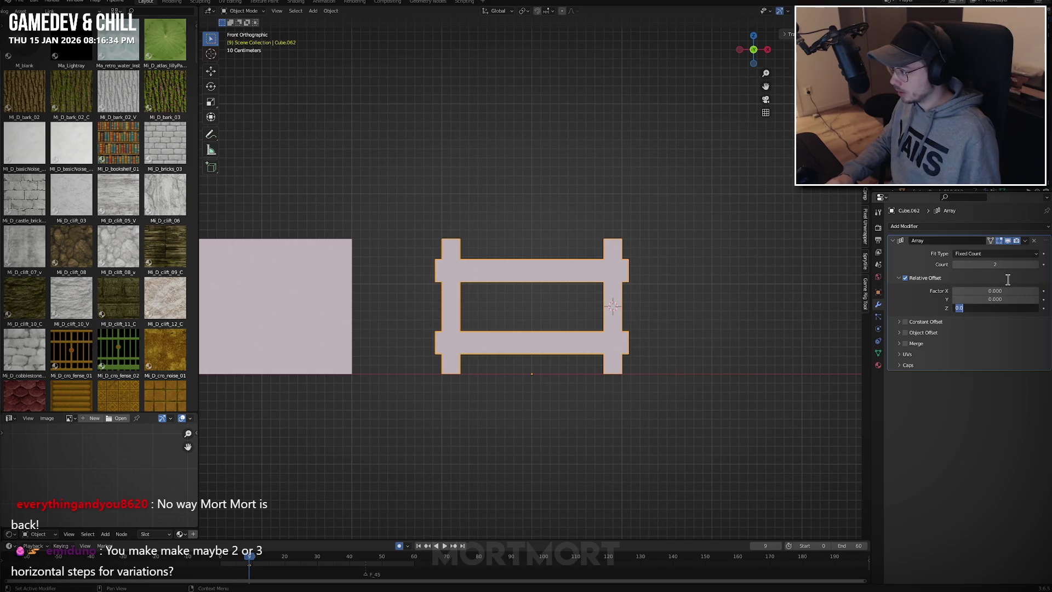
text(1)
key(Return)
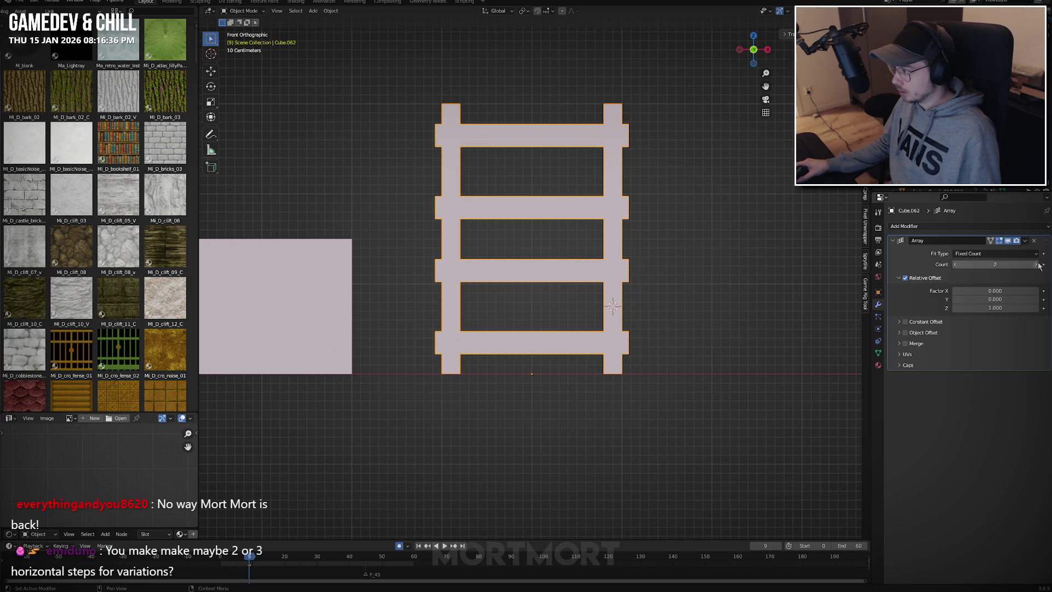
click(1040, 265)
click(1039, 266)
click(1039, 265)
Step: In Edit Mode, select one complete rung and move it vertically
scroll(521, 324, down, 5)
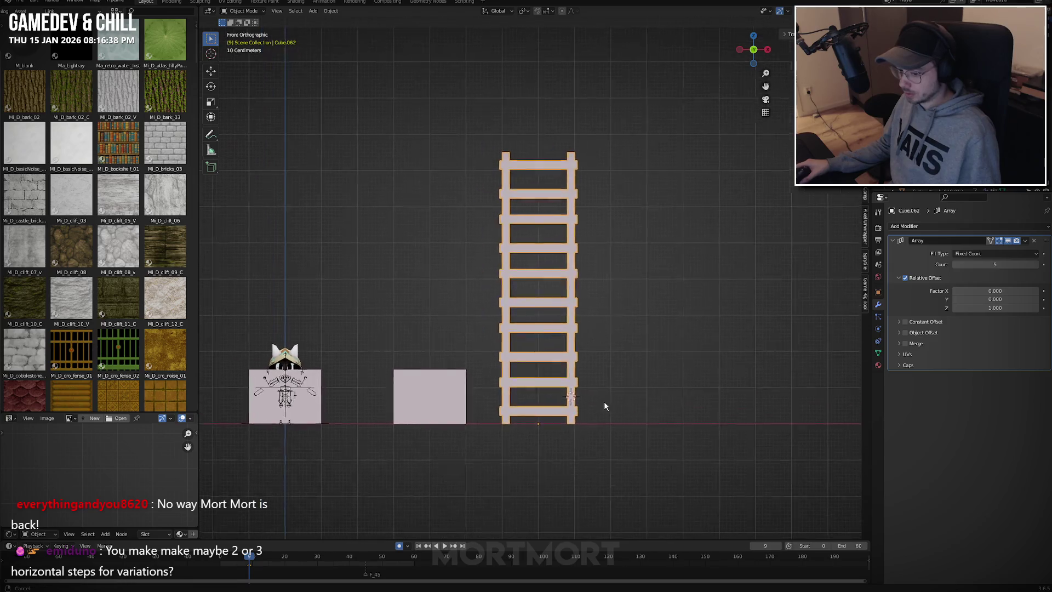
scroll(597, 415, up, 2)
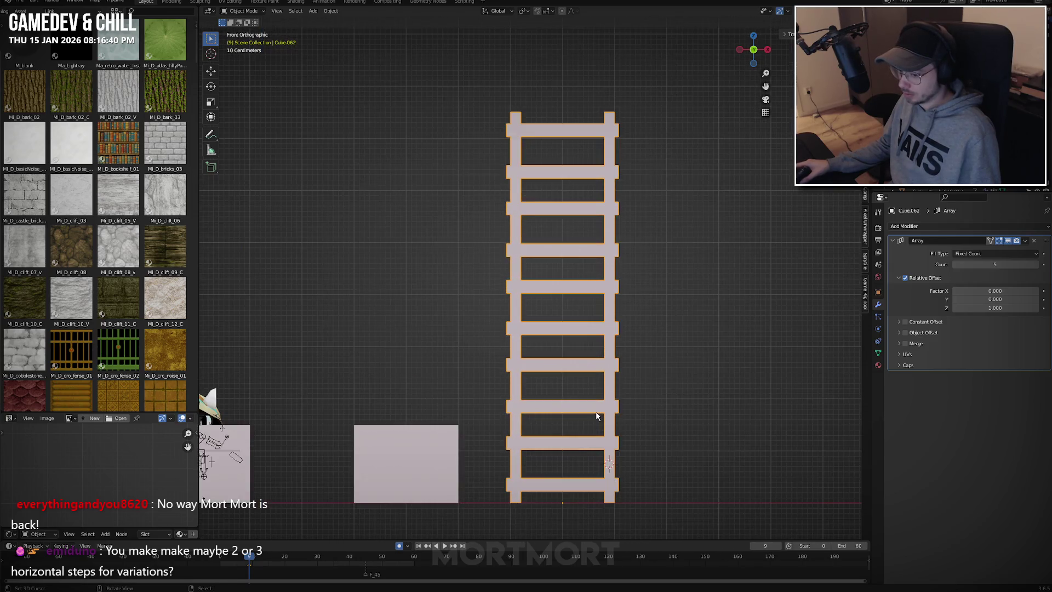
scroll(602, 410, down, 1)
scroll(622, 432, up, 1)
mouse_move(631, 458)
shift+middle_down()
mouse_move(634, 384)
mouse_move(614, 432)
mouse_move(616, 388)
shift+middle_up()
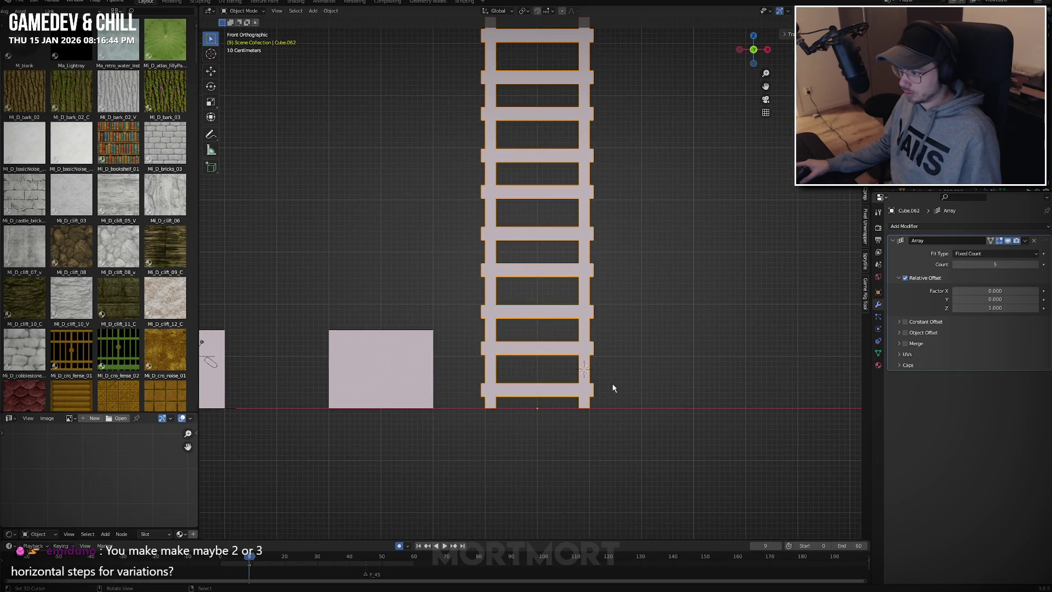
key(Tab)
key(alt+a)
key(l)
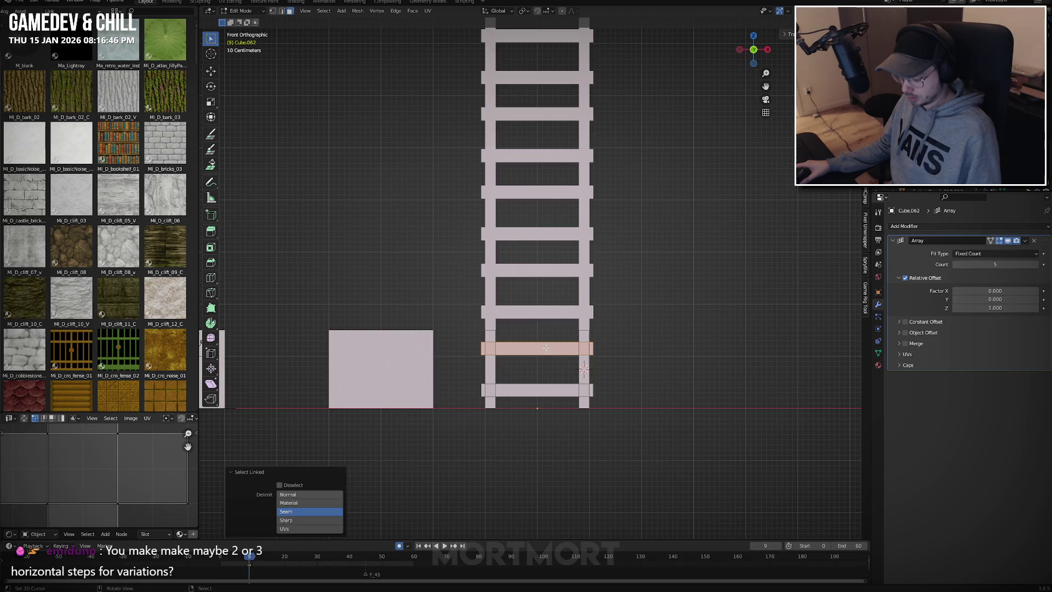
key(g)
key(z)
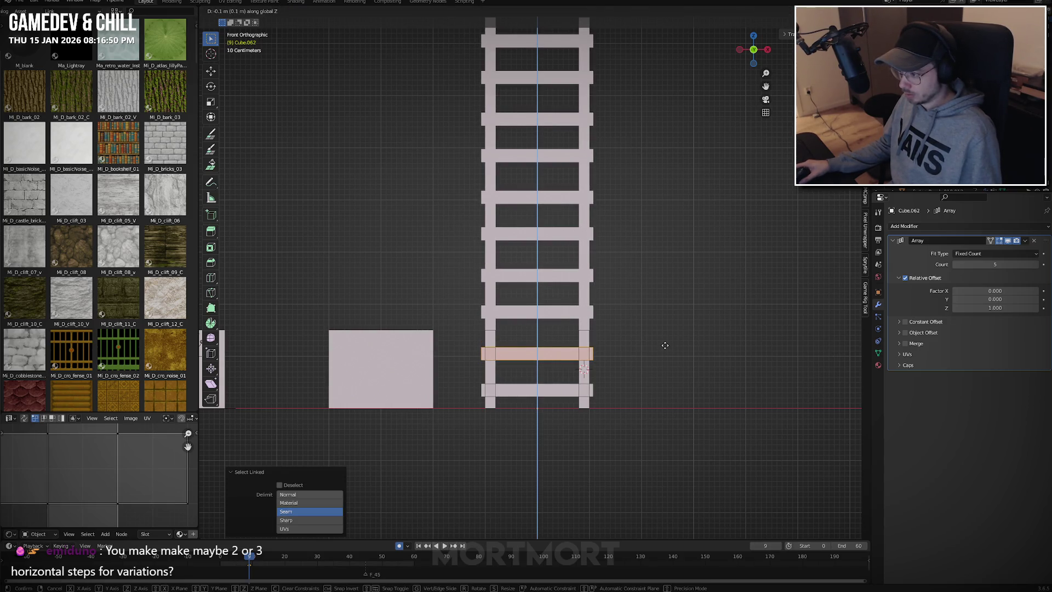
click(665, 336)
Step: Lower that rung by exactly 0.05 m along Z
scroll(666, 336, up, 8)
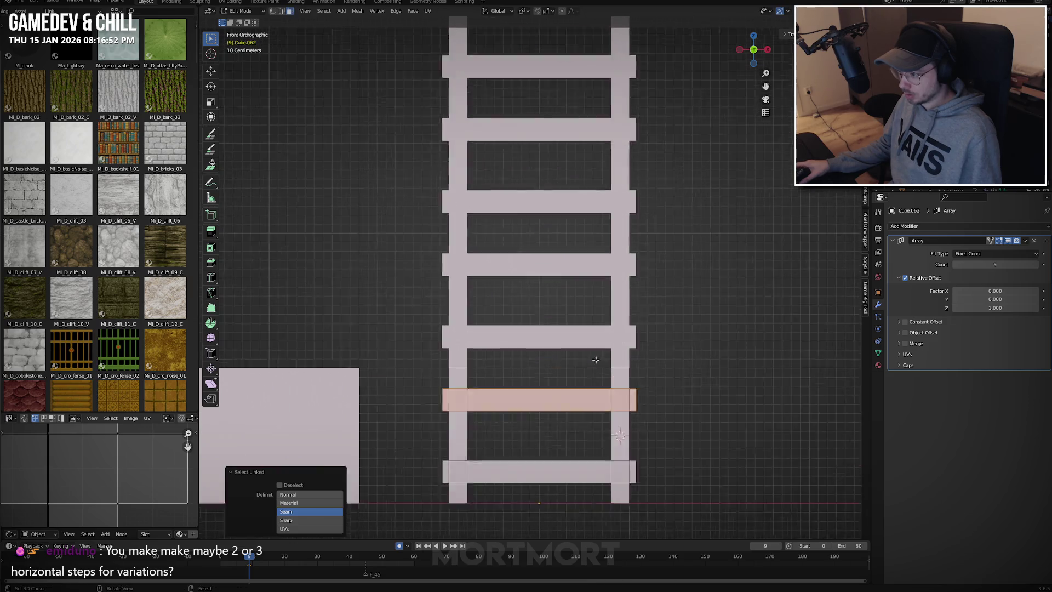
scroll(726, 372, down, 8)
key(g)
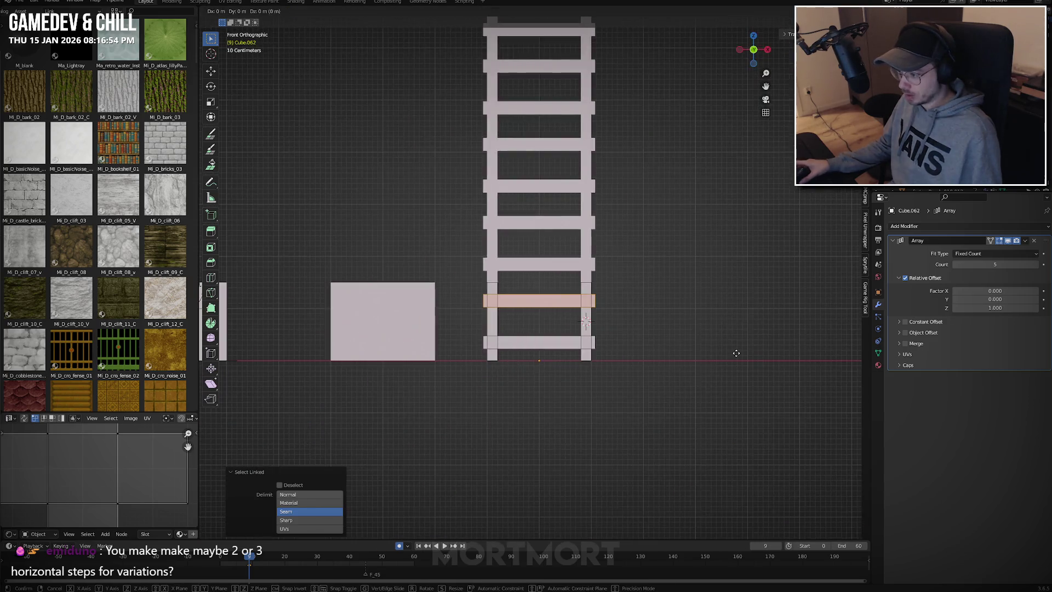
key(z)
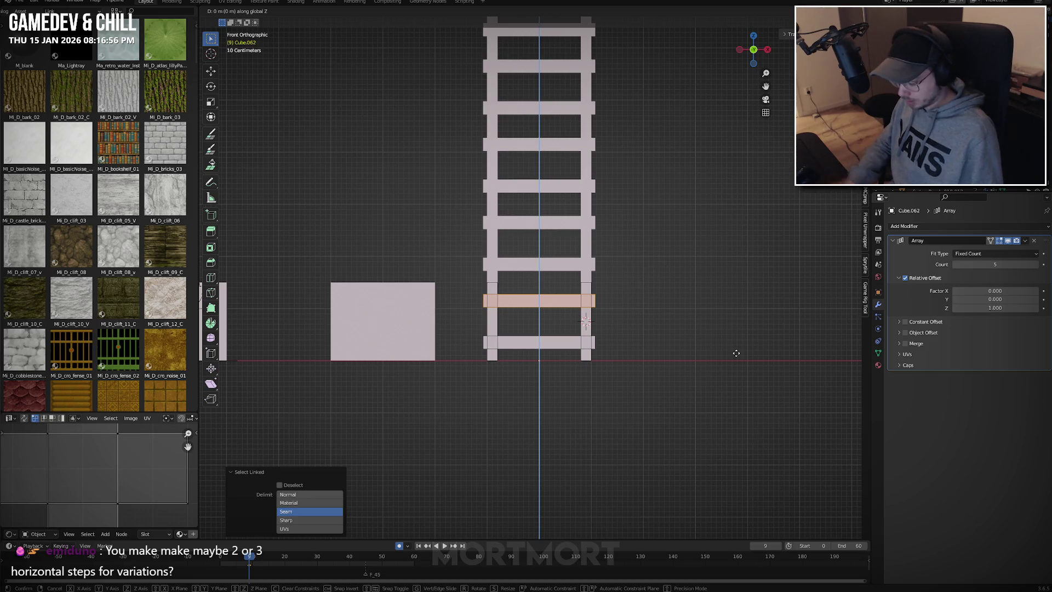
text(-0.5)
key(BackSpace)
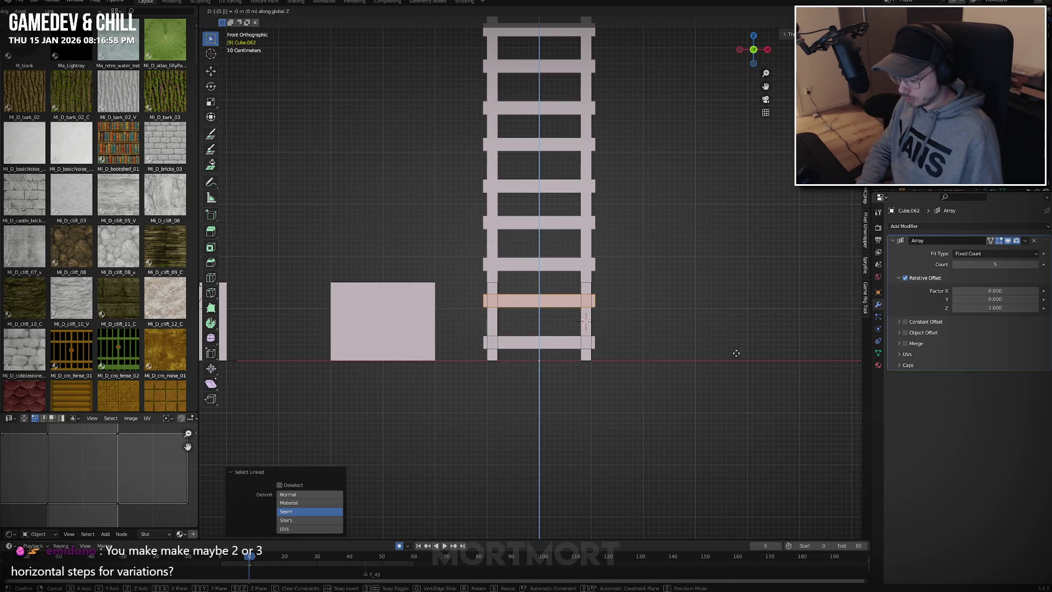
text(05)
key(Return)
Step: Back in Object Mode, set the Array modifier count to 1
key(Tab)
scroll(736, 352, up, 3)
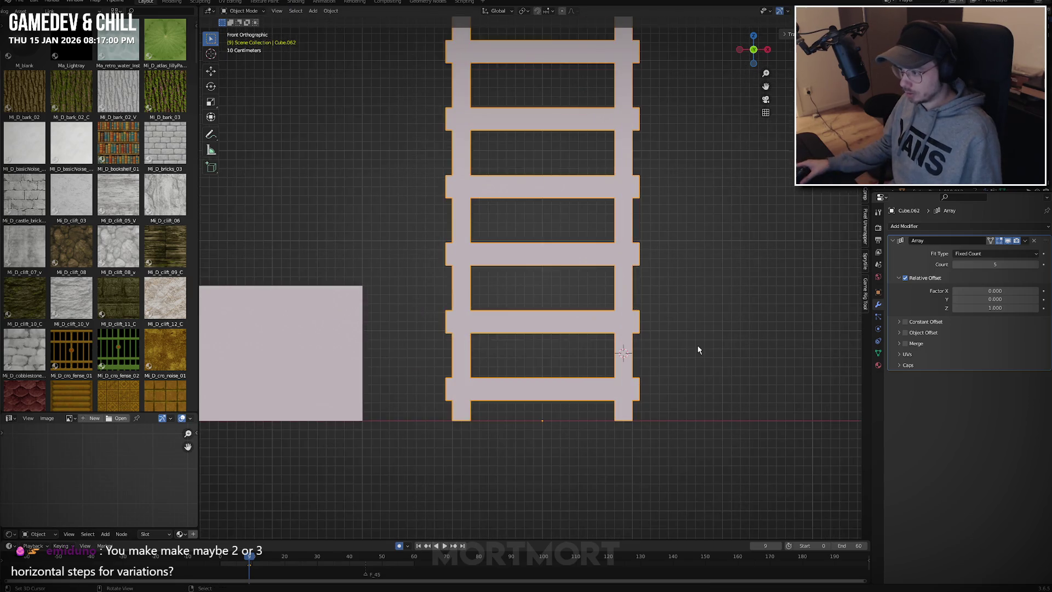
scroll(698, 351, down, 3)
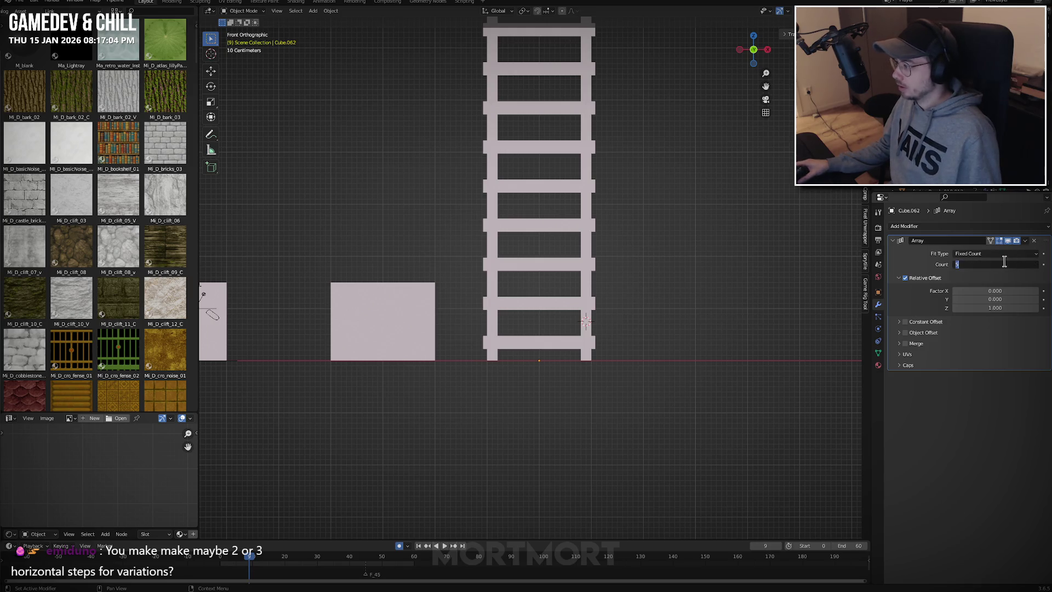
text(1)
key(Return)
Step: Duplicate the fence section and set the copy on top of the block
click(589, 327)
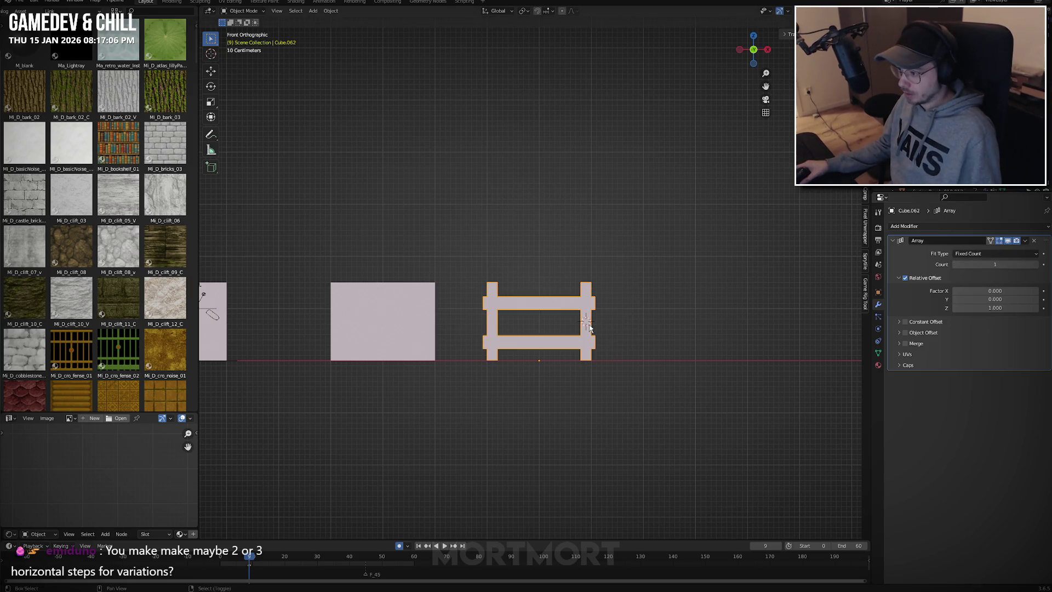
key(shift+d)
key(x)
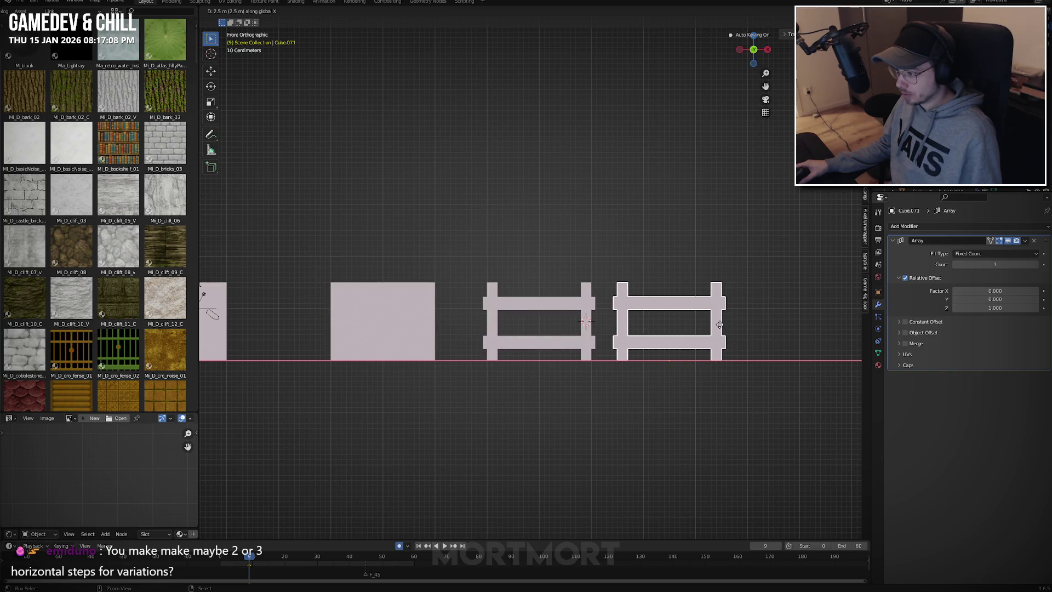
click(560, 335)
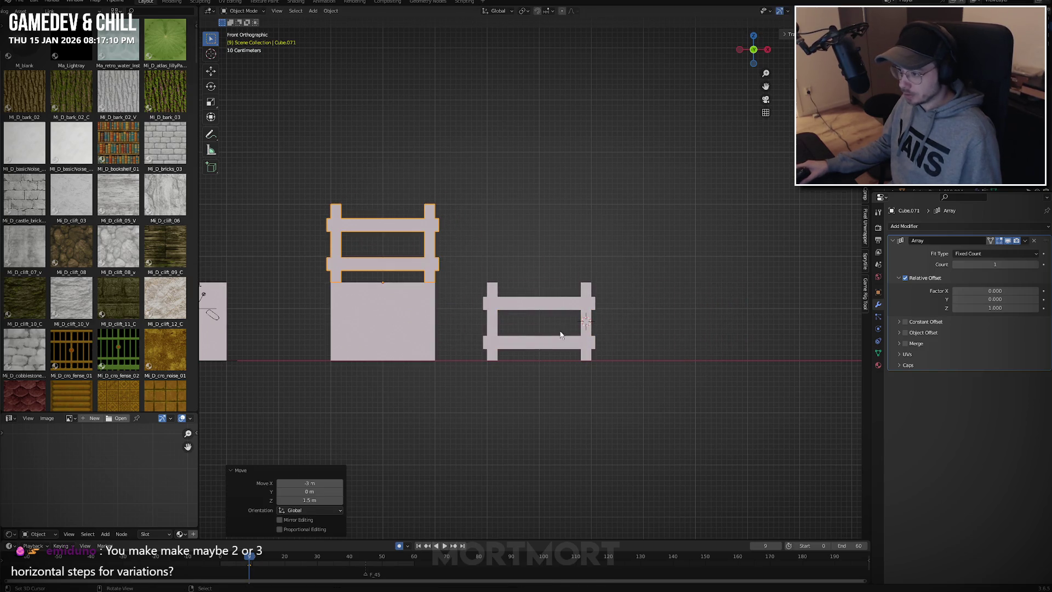
Step: Raise the original fence section's Array count to 4 to form a tall ladder
click(569, 311)
click(1036, 264)
click(1037, 264)
click(1037, 264)
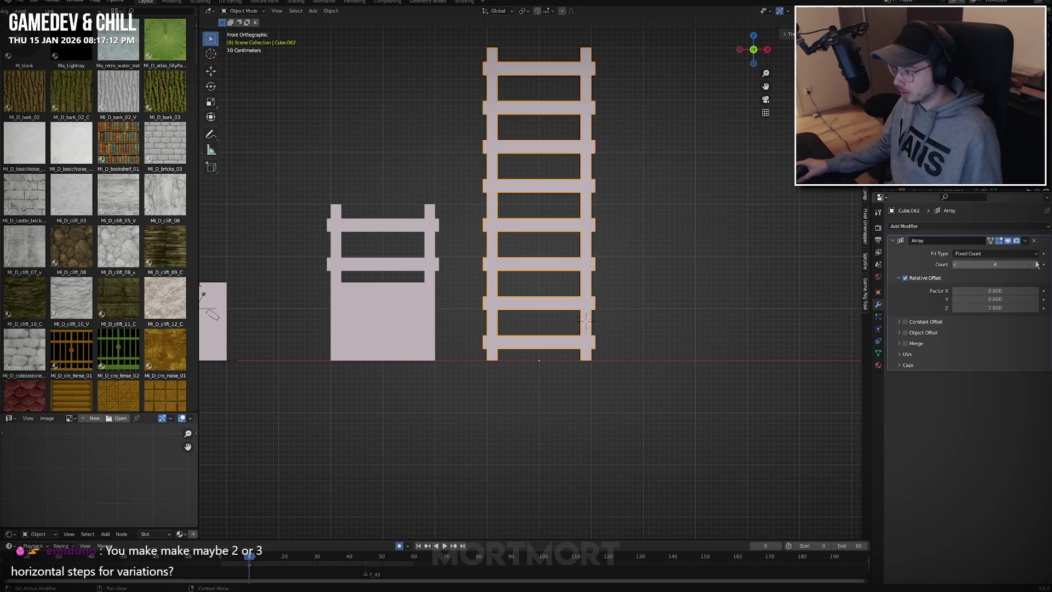
scroll(480, 284, up, 5)
key(Tab)
mouse_move(533, 303)
middle_down()
mouse_move(501, 346)
mouse_move(520, 372)
mouse_move(582, 372)
middle_up()
scroll(582, 372, up, 2)
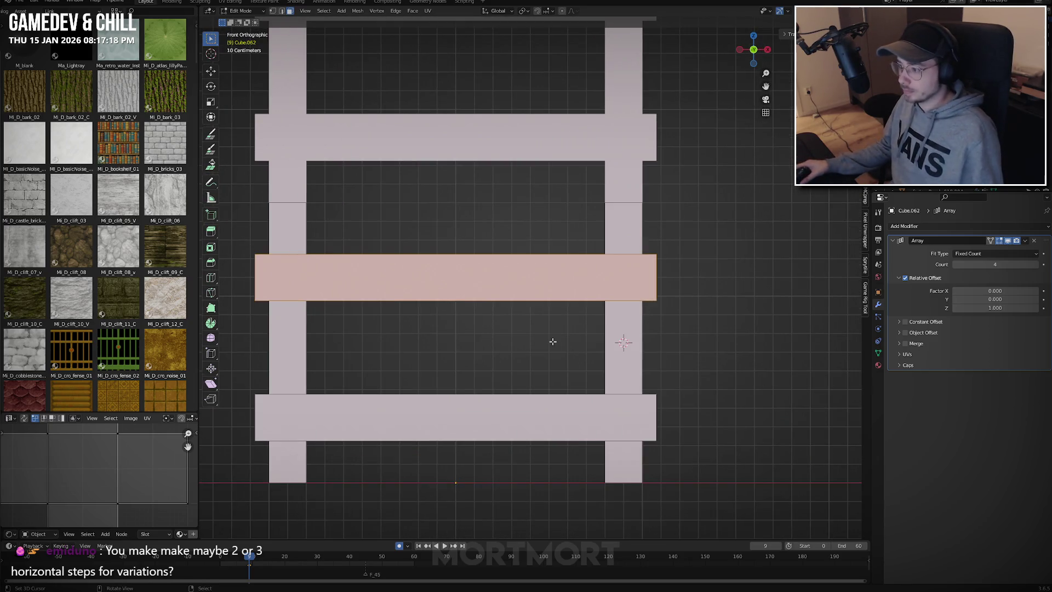
scroll(553, 342, down, 3)
key(Tab)
Step: Slide the tall ladder along X so it stands over the character
scroll(544, 298, down, 6)
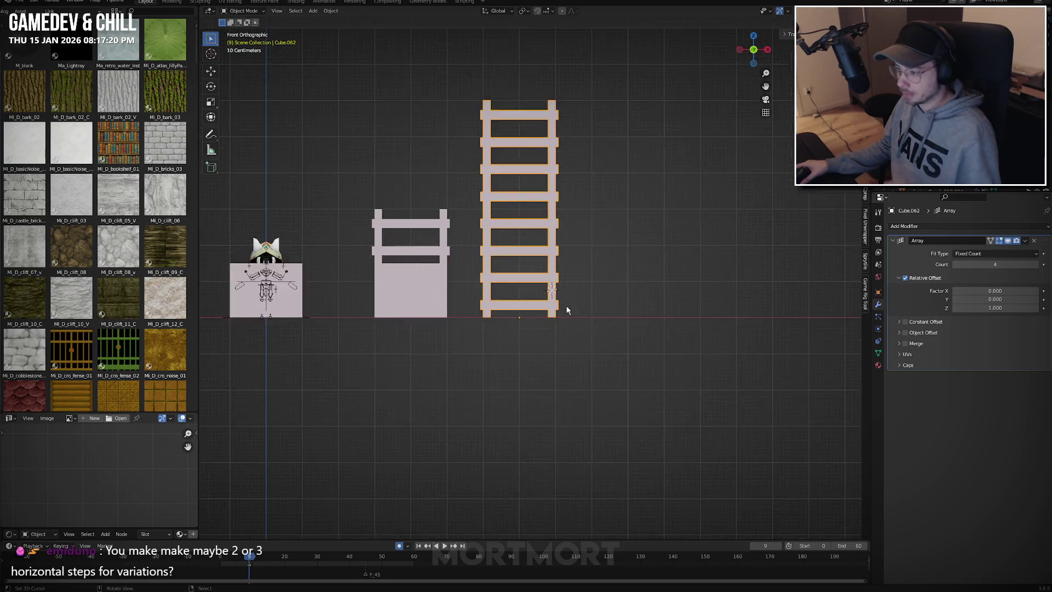
scroll(597, 311, up, 6)
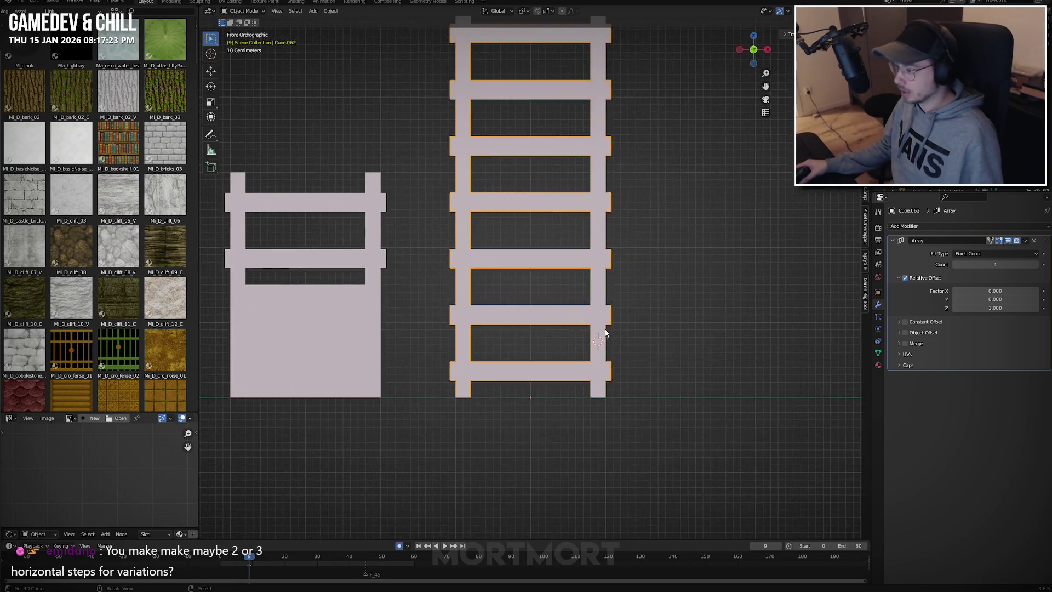
scroll(656, 333, down, 5)
middle_drag(655, 332, 547, 328)
key(g)
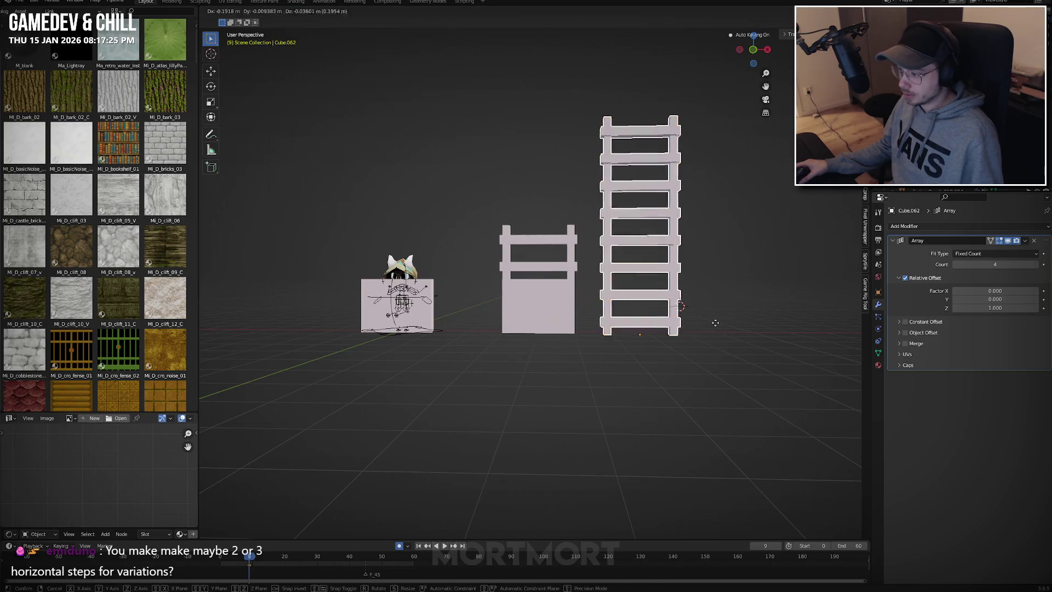
key(x)
click(484, 320)
Step: Delete the box surrounding the character and switch to front view
click(414, 310)
key(x)
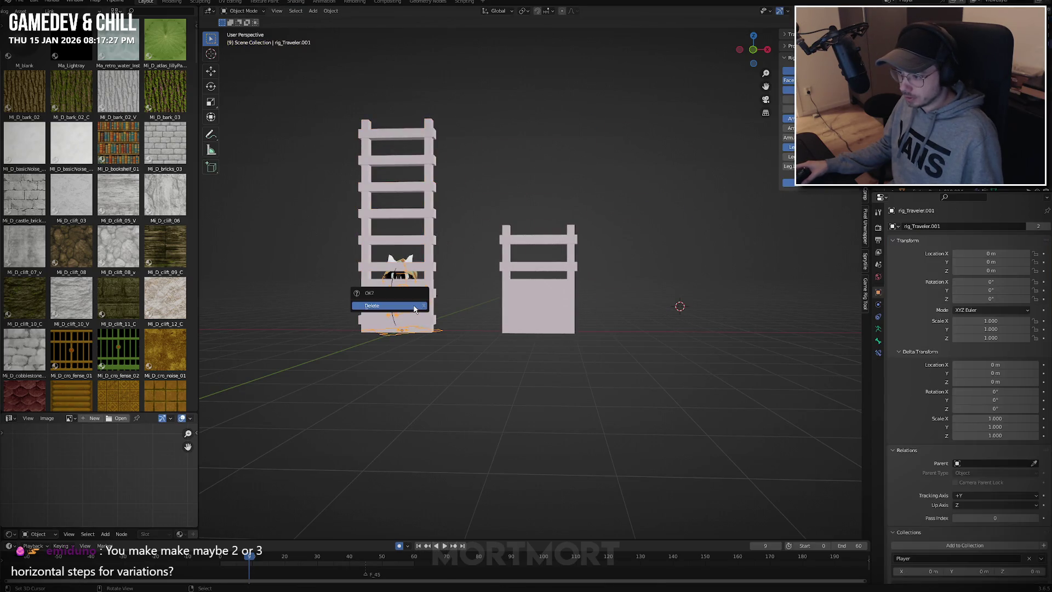
right_click(414, 306)
key(Escape)
click(378, 285)
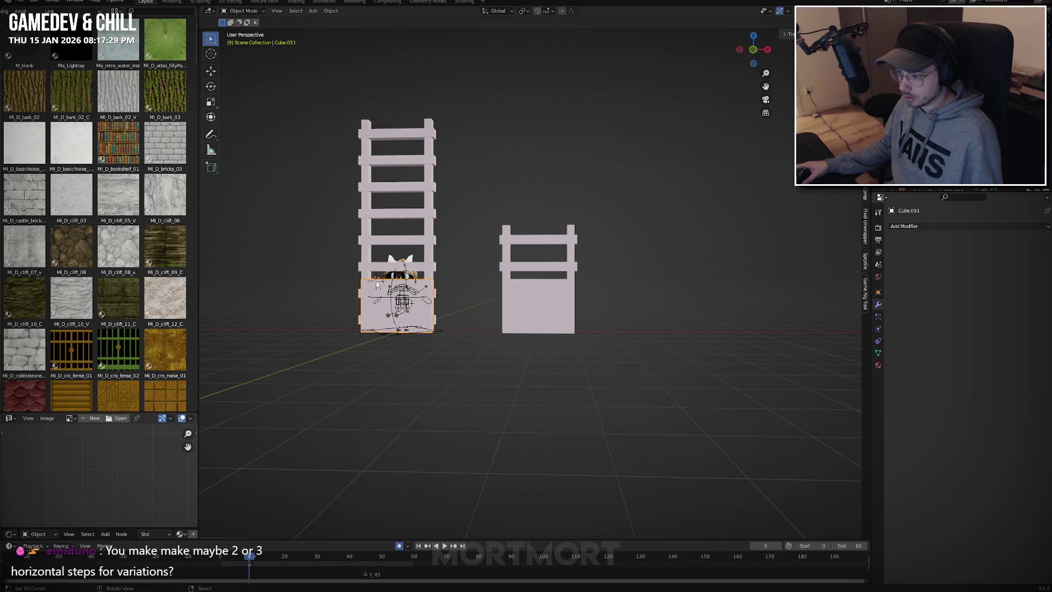
key(x)
click(377, 281)
key(KP_1)
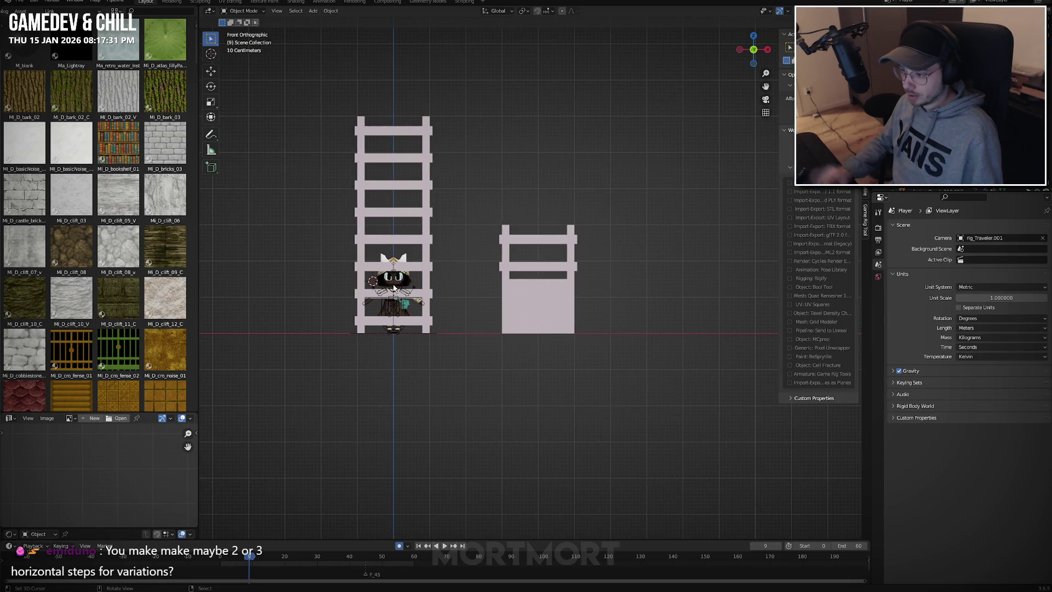
Step: Shrink the ladder to 0.75 and move it 1 m to the left
scroll(393, 288, up, 5)
shift+middle_drag(351, 328, 602, 359)
scroll(630, 354, up, 2)
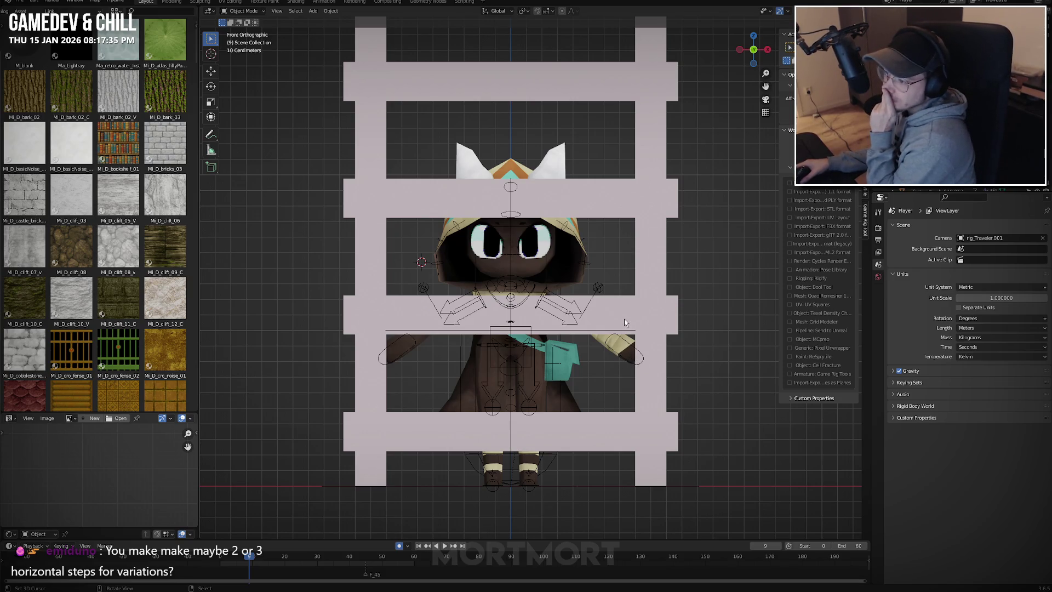
scroll(625, 322, down, 3)
click(613, 382)
key(n)
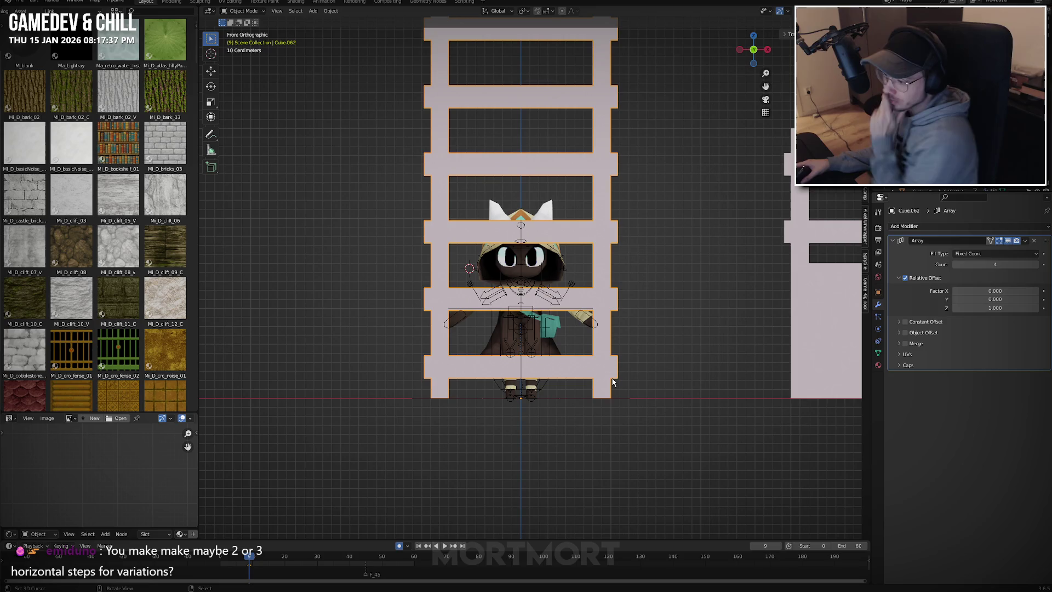
text(s)
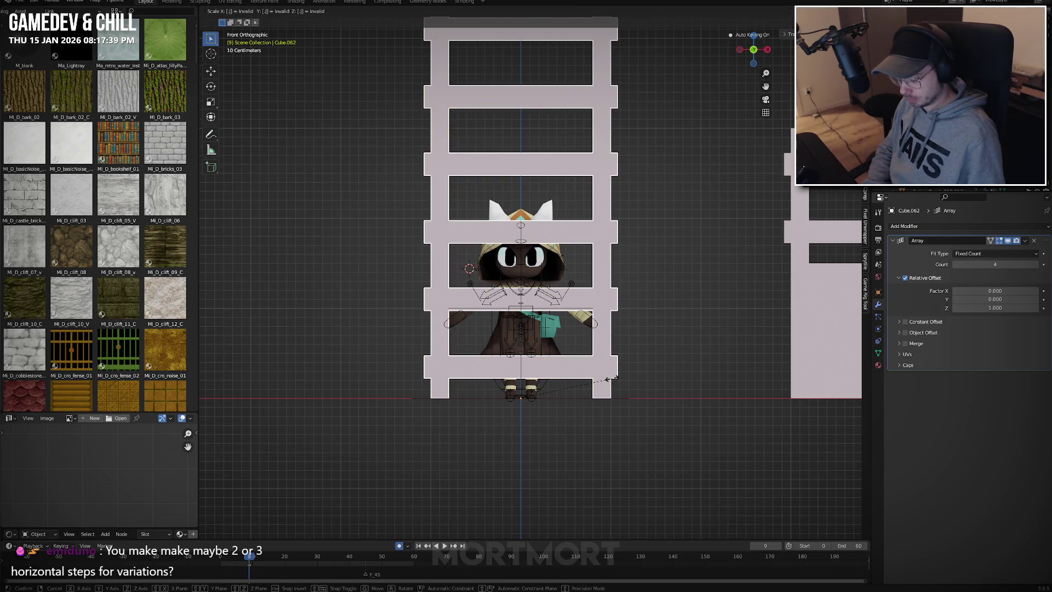
text(75)
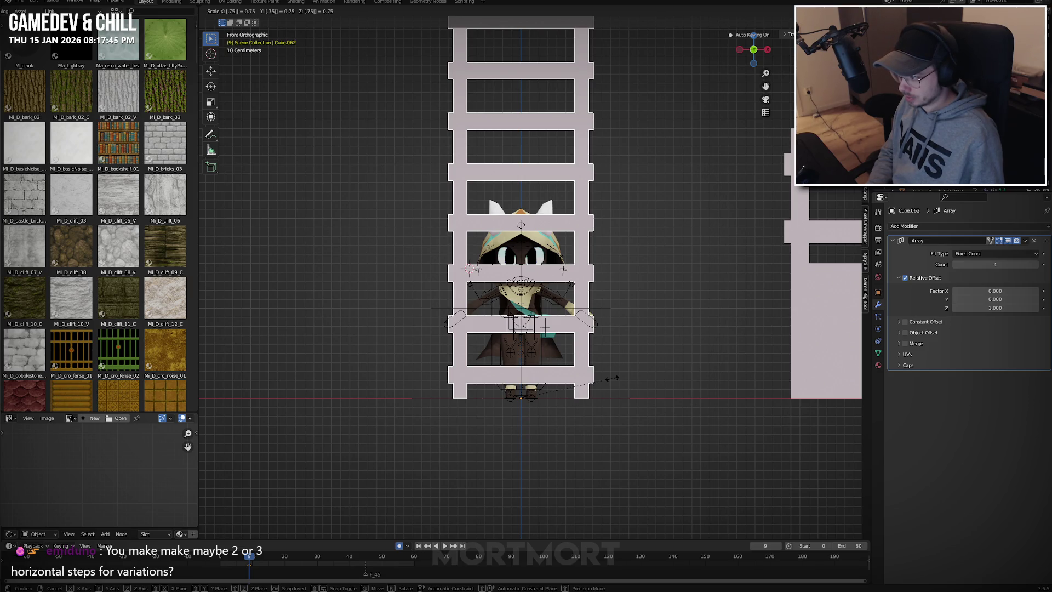
key(Return)
key(g)
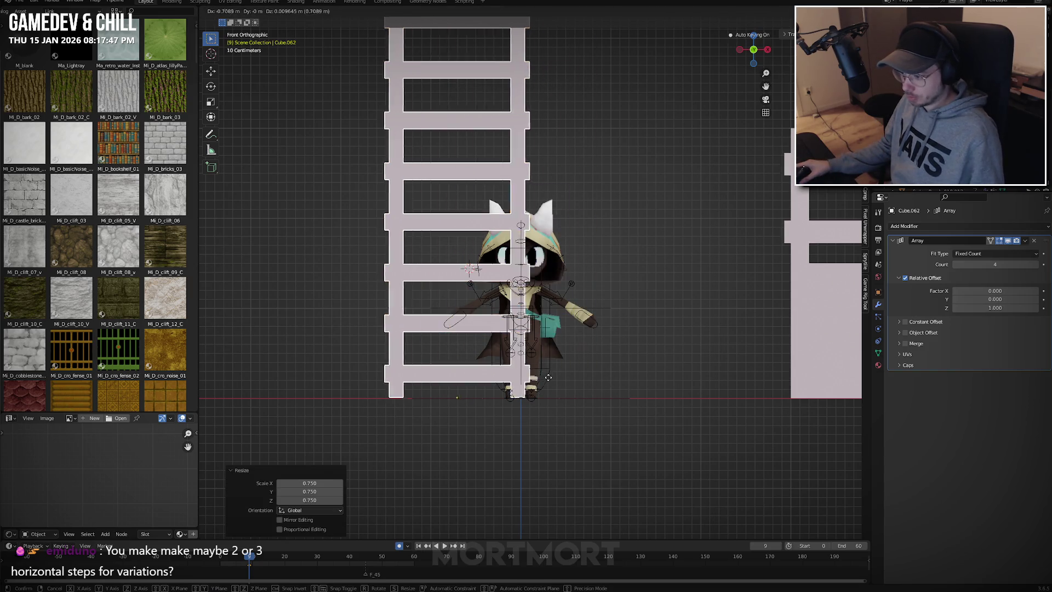
click(525, 382)
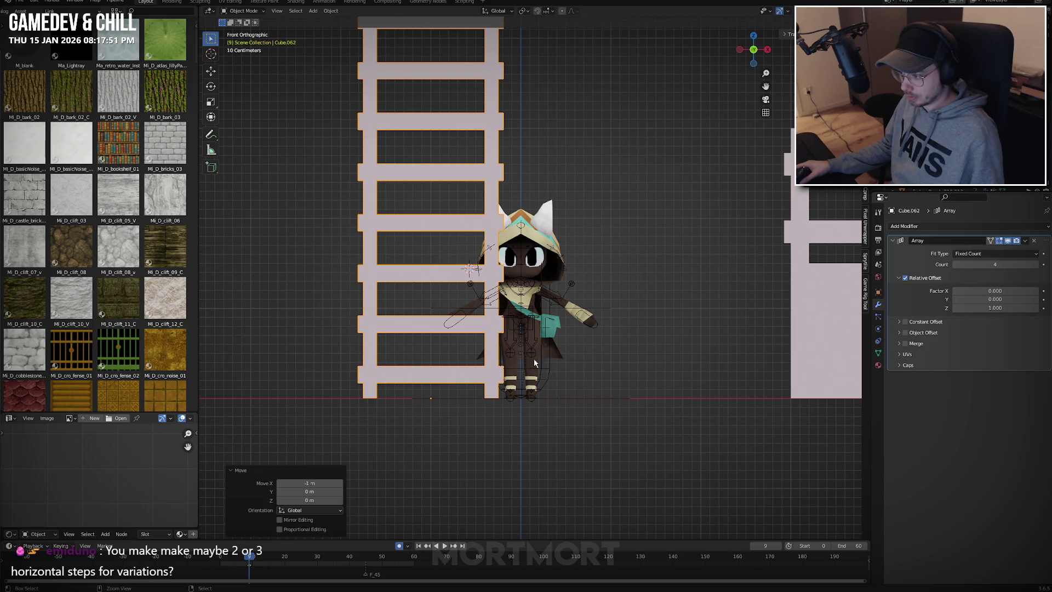
Step: Undo that change and scale the ladder to 0.5 instead
key(ctrl+z)
key(ctrl+z)
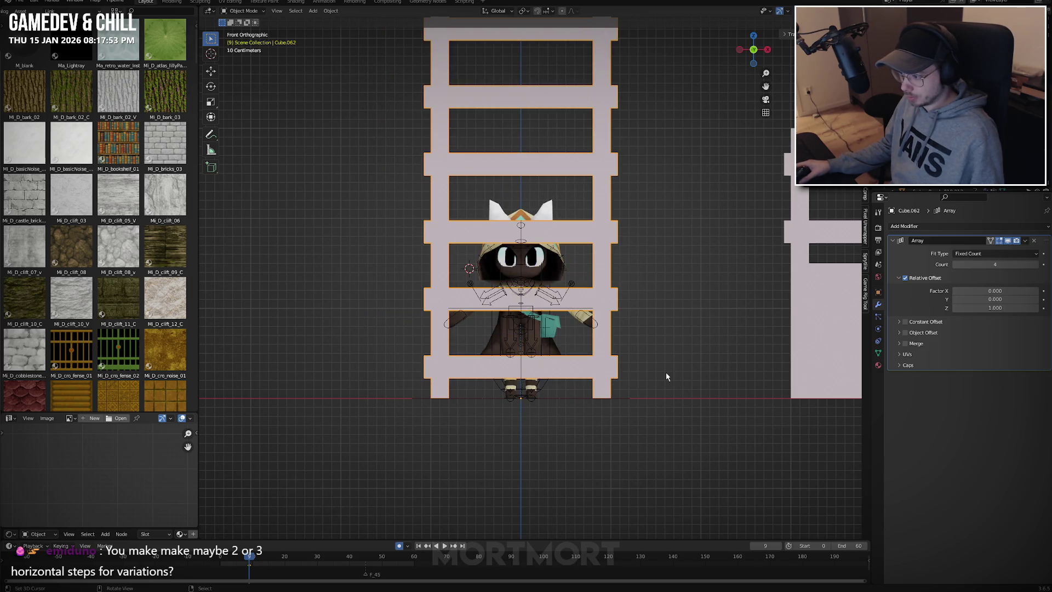
text(s.5)
key(Return)
mouse_move(665, 364)
middle_down()
mouse_move(670, 330)
mouse_move(585, 362)
middle_up()
right_click(580, 400)
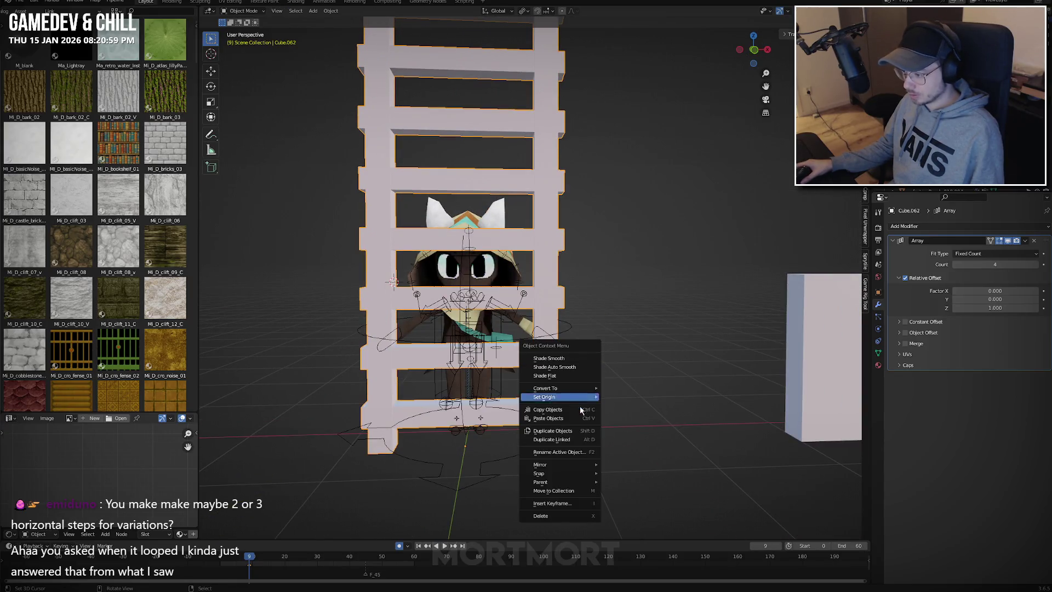
Step: Shade the ladder smooth and add an Edge Split modifier at a 30° angle
click(574, 359)
click(919, 228)
click(929, 240)
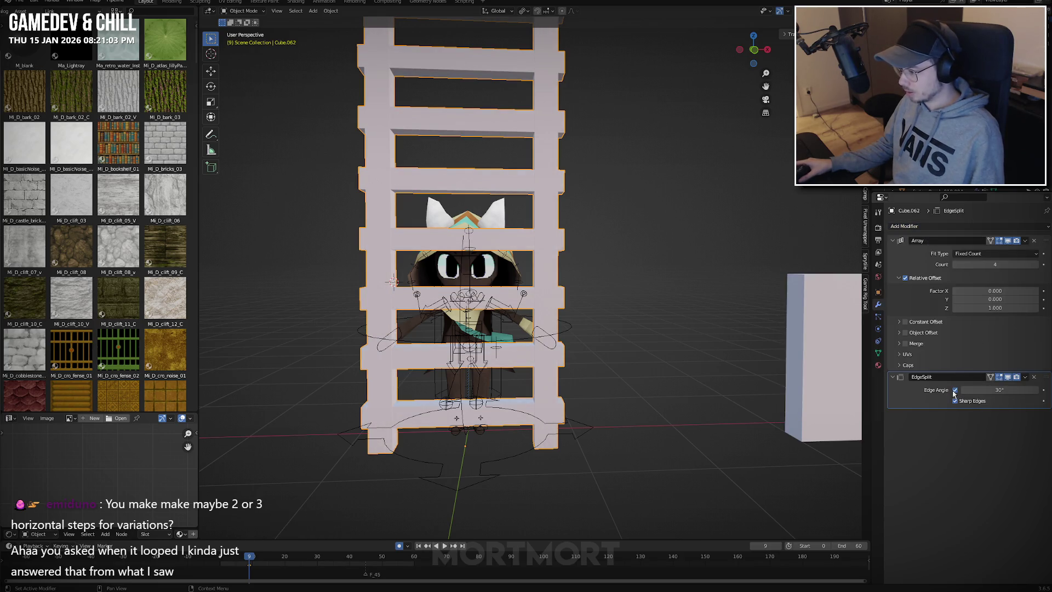
middle_drag(490, 385, 340, 384)
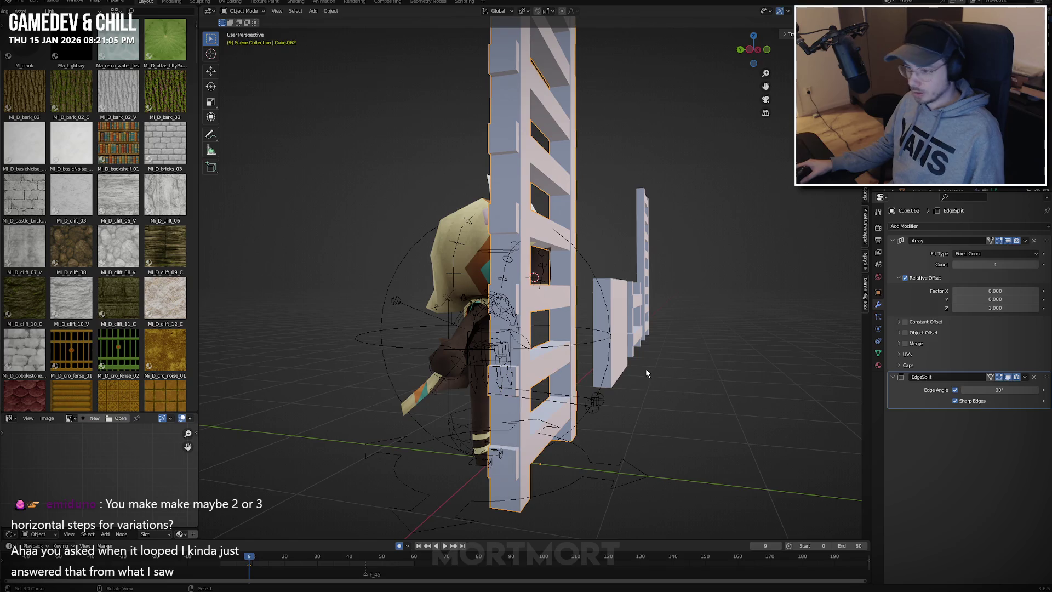
scroll(69, 303, down, 5)
scroll(70, 302, down, 10)
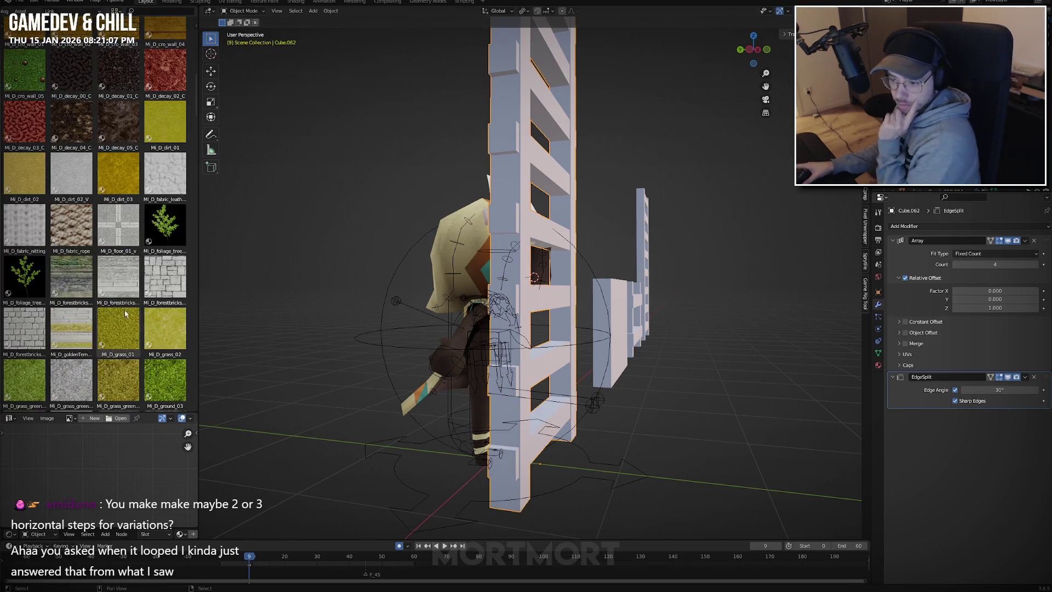
scroll(141, 332, down, 2)
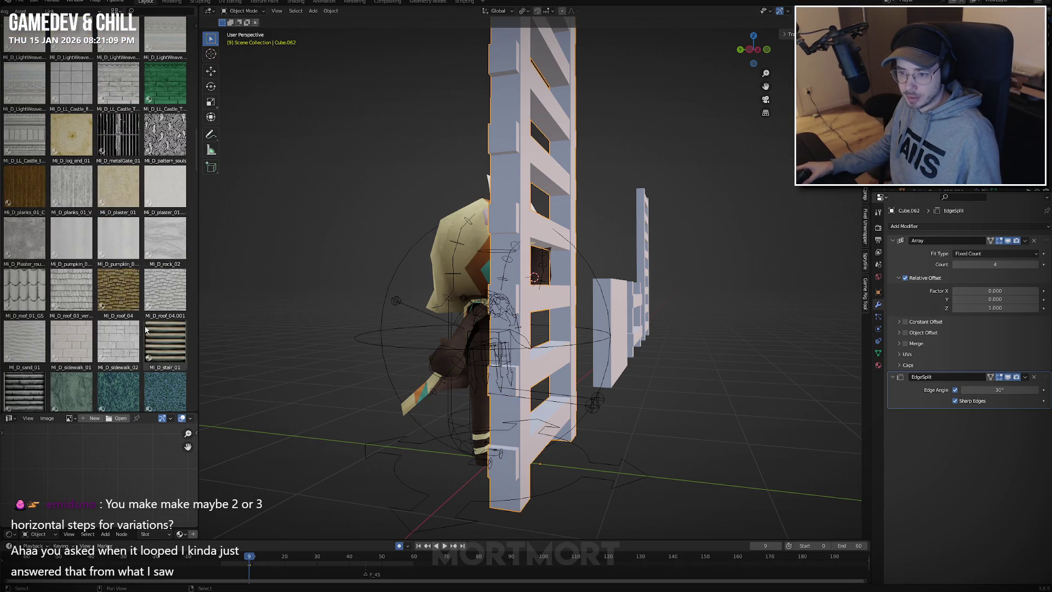
middle_drag(230, 296, 284, 258)
Step: Assign the Mi_D_planks_01_C material to the ladder mesh in Edit Mode
key(Tab)
click(25, 189)
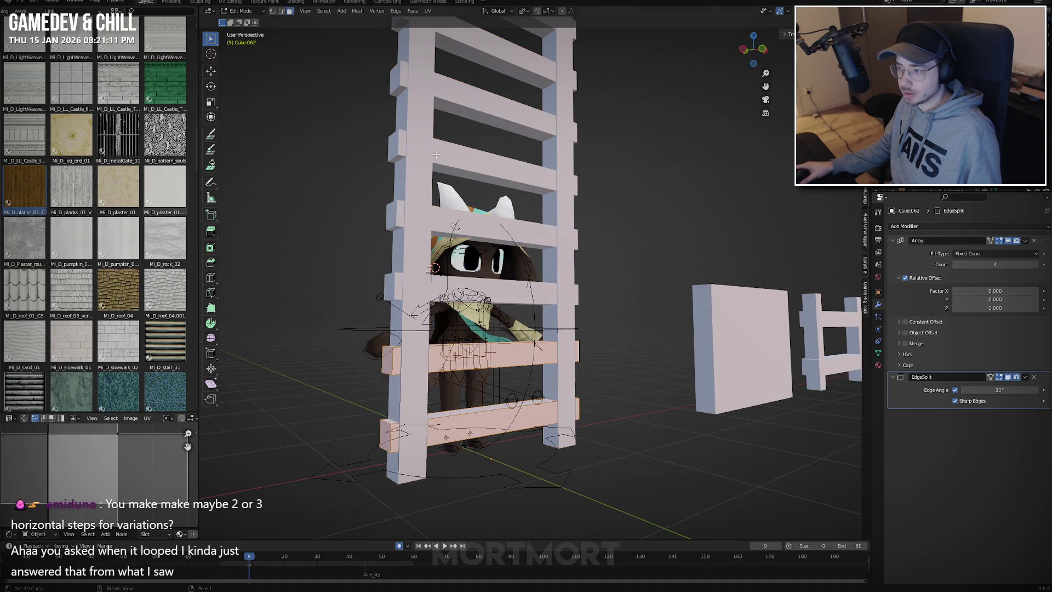
key(Tab)
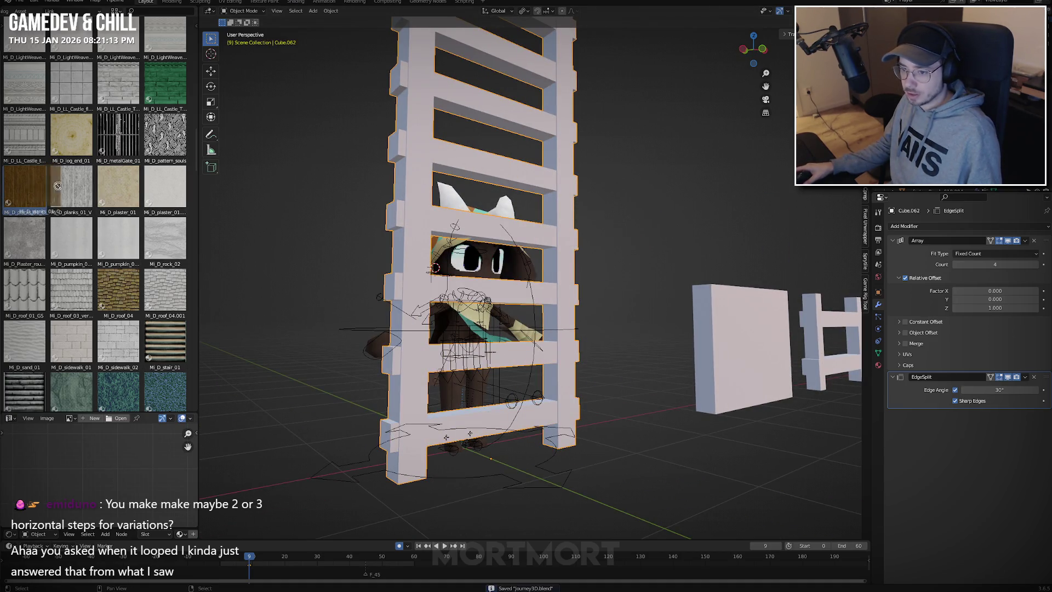
Step: Save journey3D.blend and drop the Mi_D_planks_01_C planks material onto the ladder
key(ctrl+s)
key(Tab)
middle_drag(559, 172, 586, 214)
Step: Fill the ladder's vertex colours with a darker tint in Vertex Paint
key(ctrl+Tab)
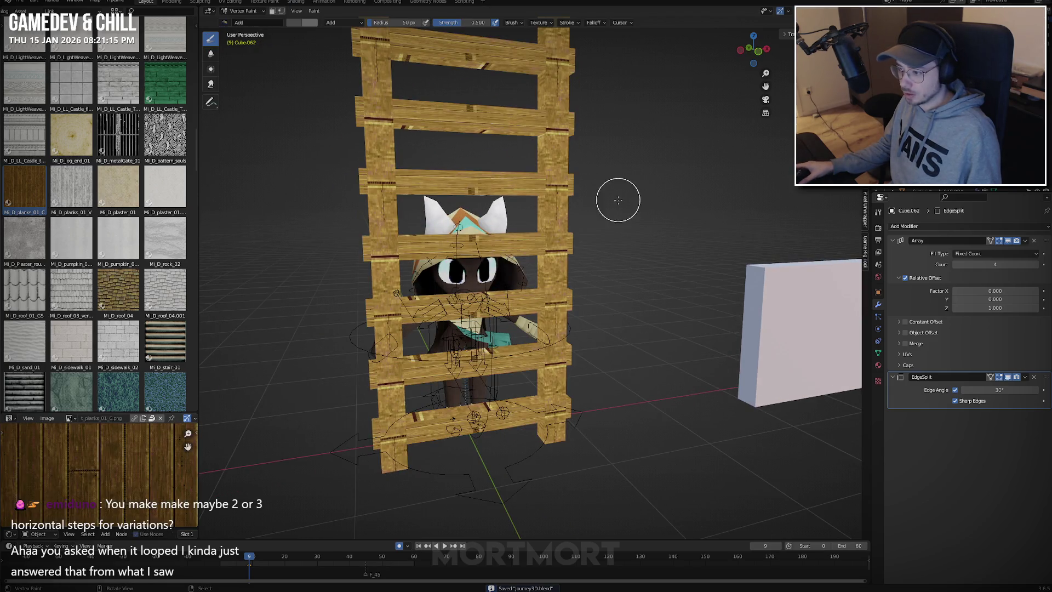
key(q)
click(640, 242)
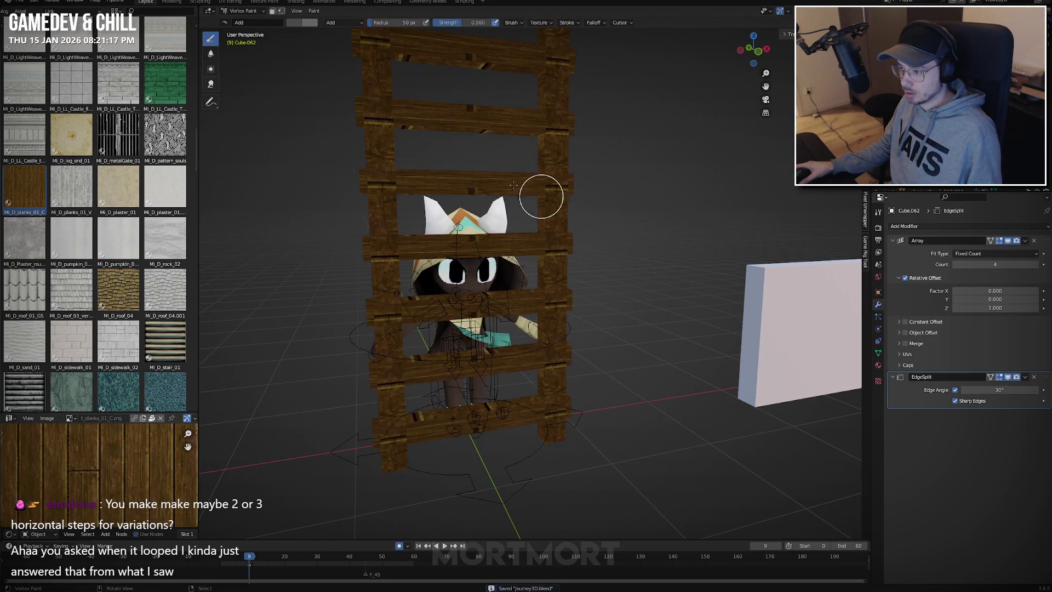
click(297, 24)
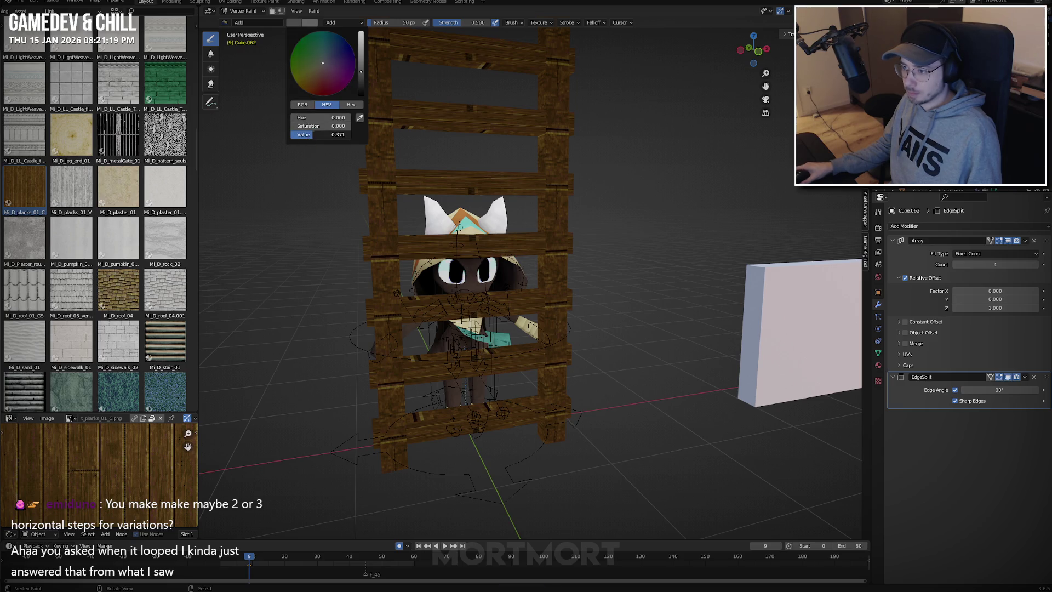
key(ctrl+Tab)
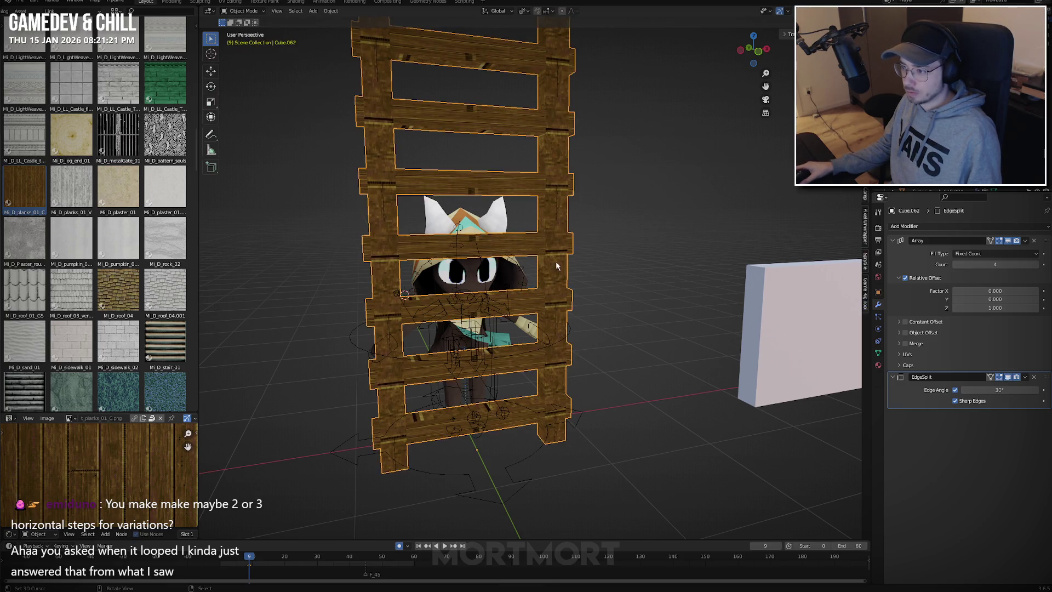
key(Tab)
Step: Cube-project the ladder's UVs and shift all islands across the plank texture
key(u)
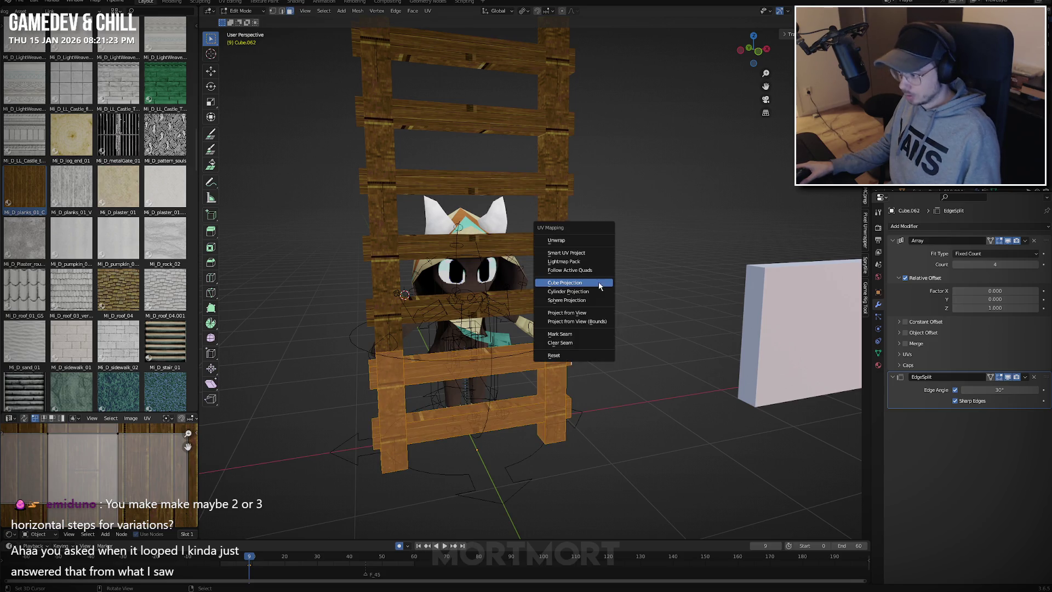
click(599, 283)
key(a)
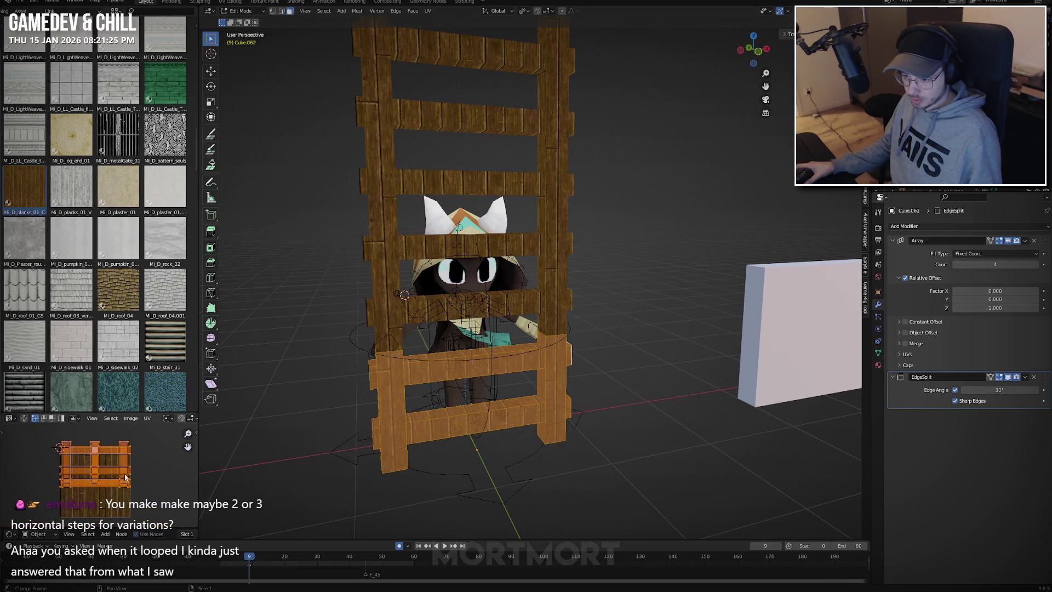
key(g)
click(33, 479)
scroll(140, 448, down, 3)
key(g)
click(109, 482)
scroll(140, 481, up, 4)
key(g)
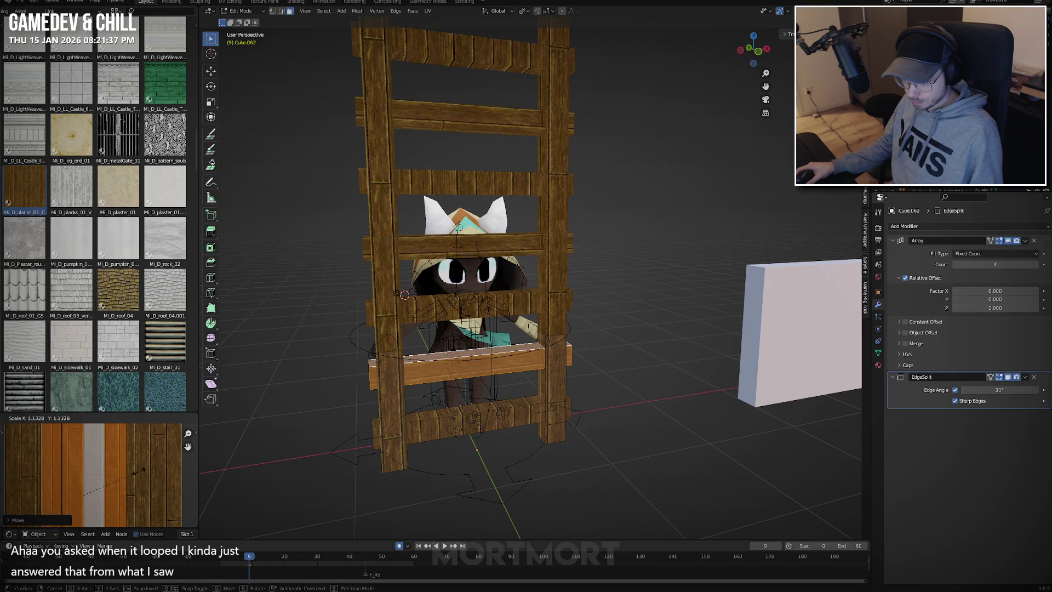
click(123, 471)
key(Tab)
key(Tab)
Step: Slide the light plank strip's UV face horizontally onto a different board
middle_drag(577, 401, 597, 376)
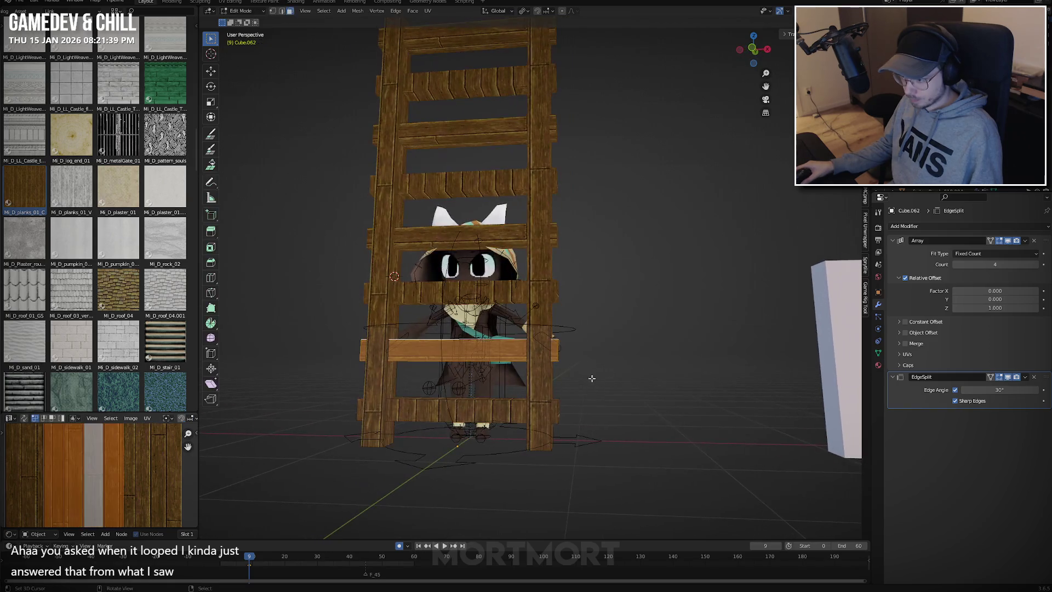
key(3)
click(56, 484)
key(g)
key(x)
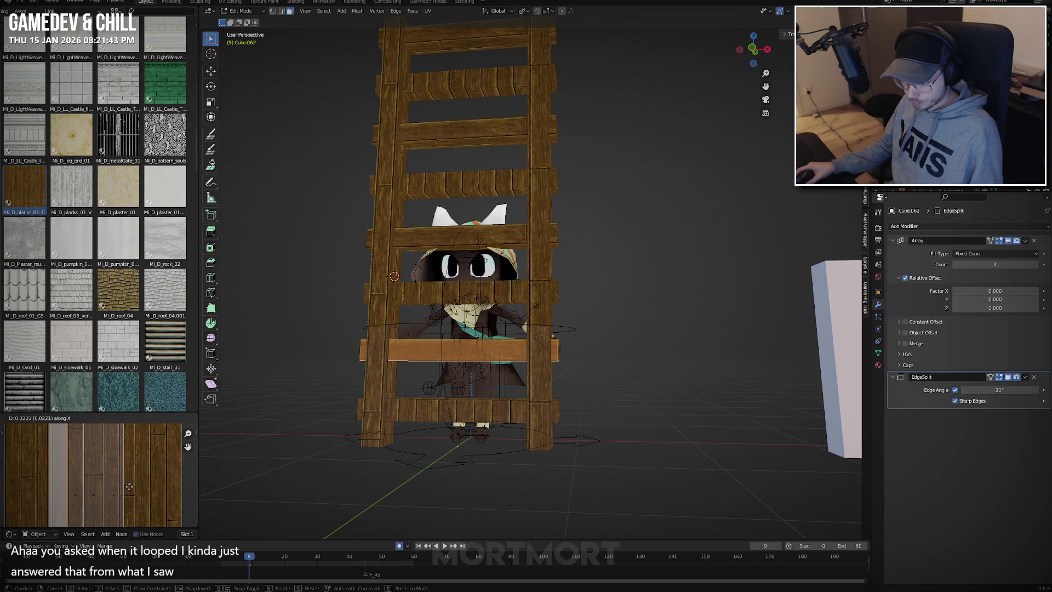
key(x)
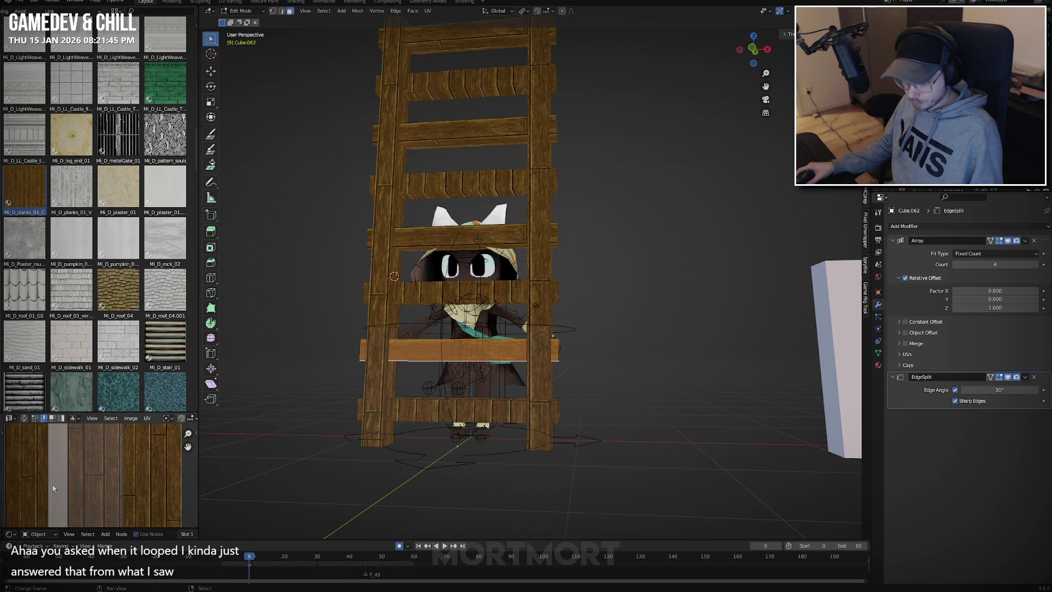
key(x)
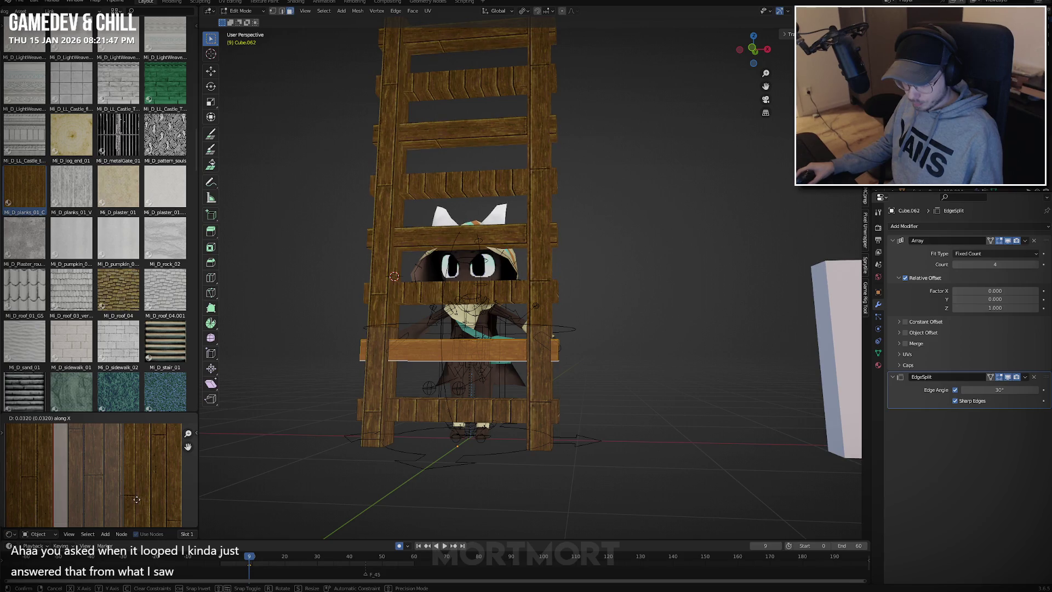
click(129, 504)
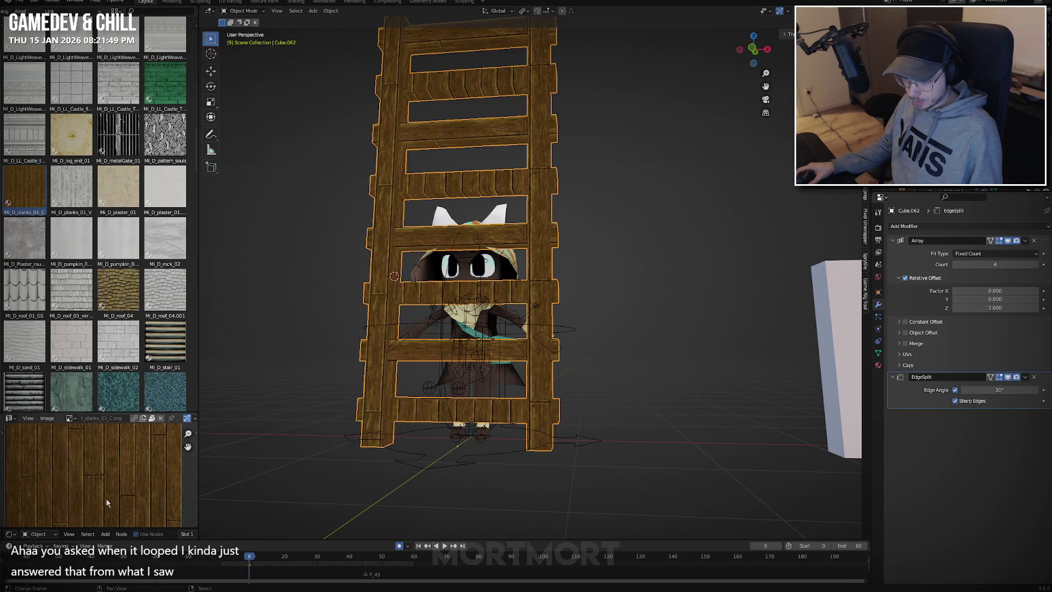
key(g)
key(x)
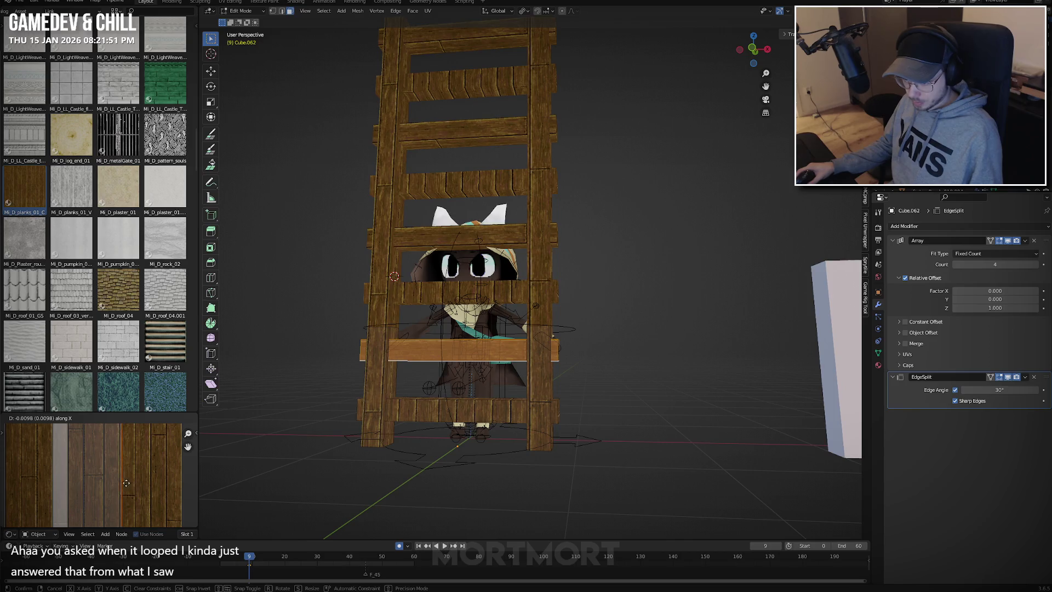
click(108, 487)
Step: Select the bottom step's face loop and rotate its UVs by 9°
mouse_move(548, 416)
middle_down()
mouse_move(583, 411)
mouse_move(504, 409)
middle_up()
alt+click(504, 408)
scroll(82, 476, down, 8)
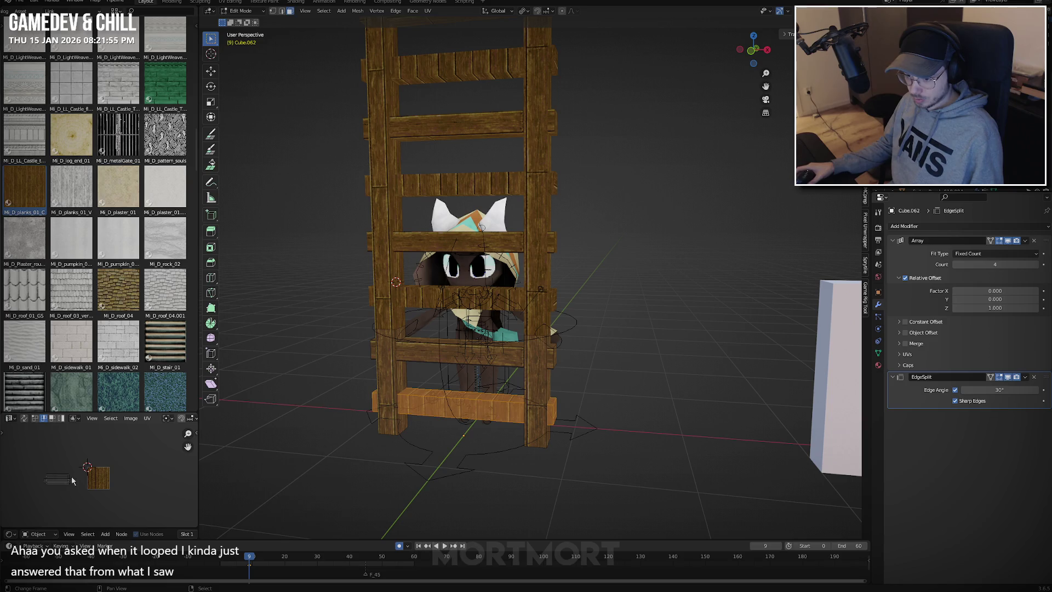
text(r9)
key(Return)
key(g)
click(102, 482)
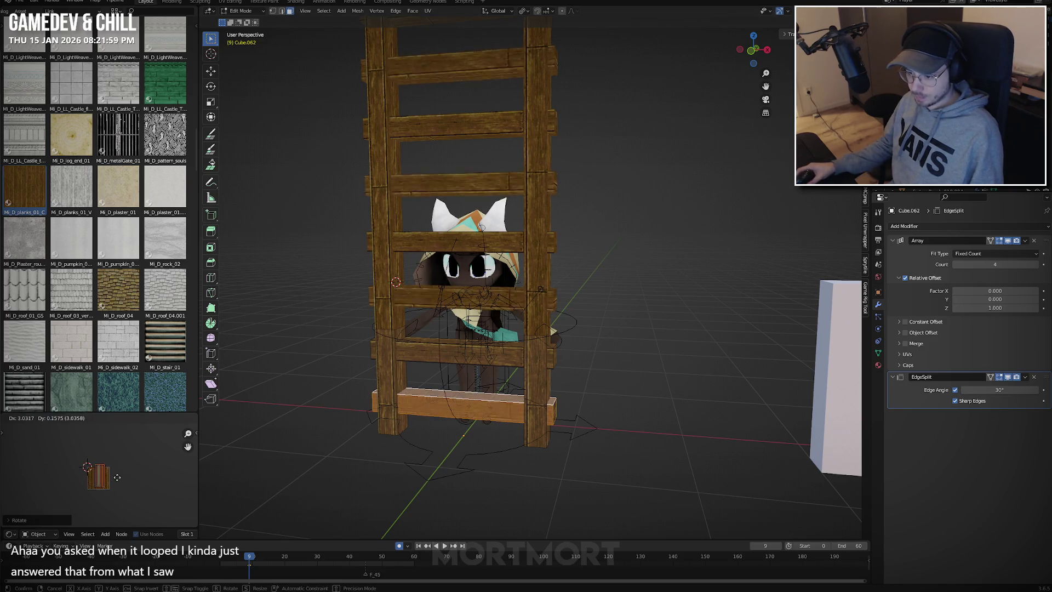
scroll(134, 465, up, 5)
Step: Move the grey UV face one plank width to the left
middle_drag(134, 465, 102, 484)
key(3)
click(90, 481)
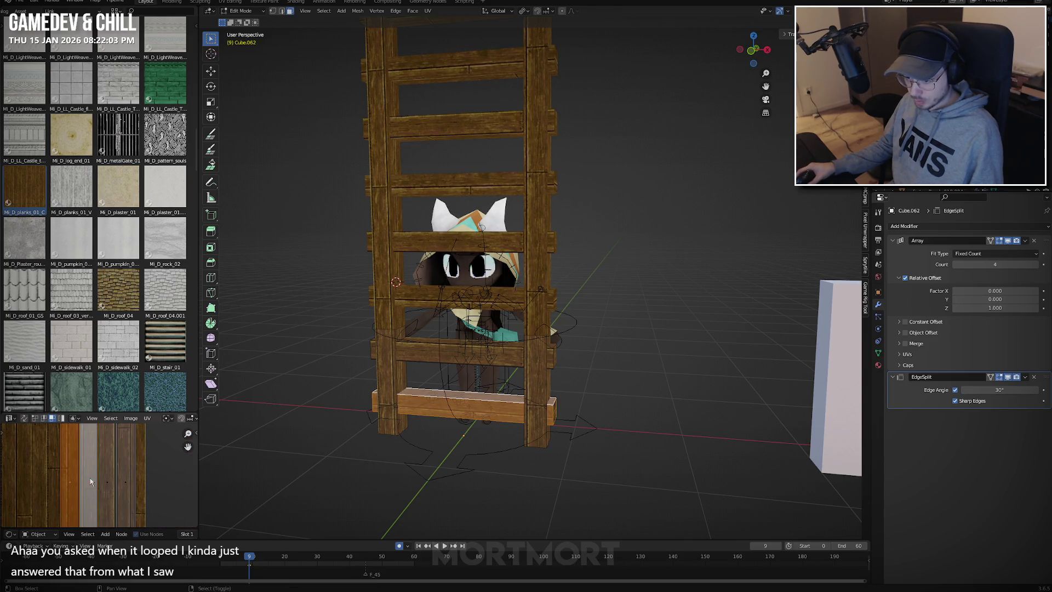
drag(85, 482, 55, 485)
key(x)
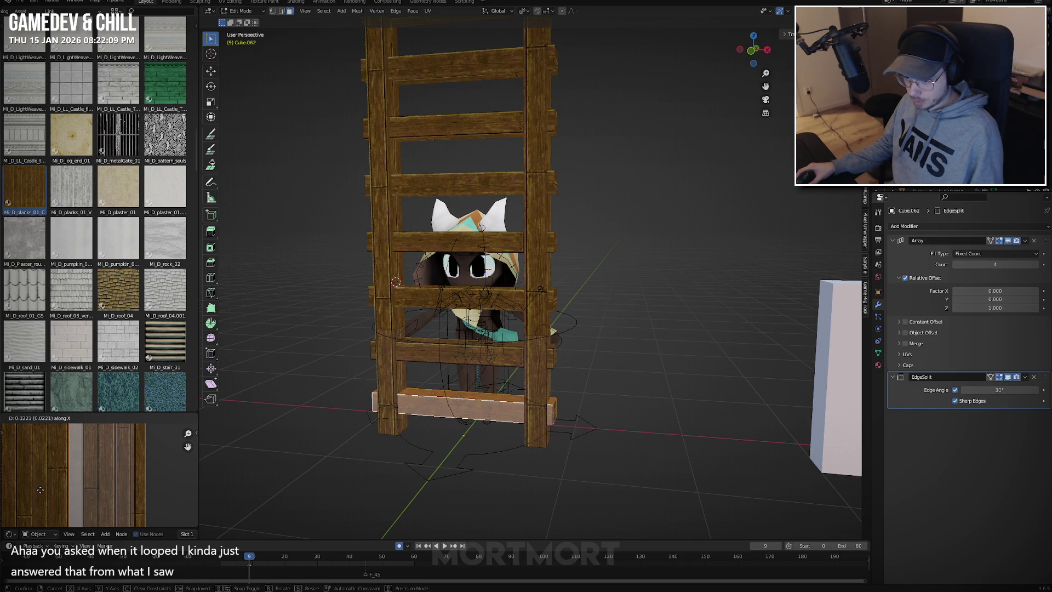
click(117, 486)
key(Tab)
key(Tab)
Step: Select the bottom-left and bottom-right rail planks and cube-project their UVs
click(536, 373)
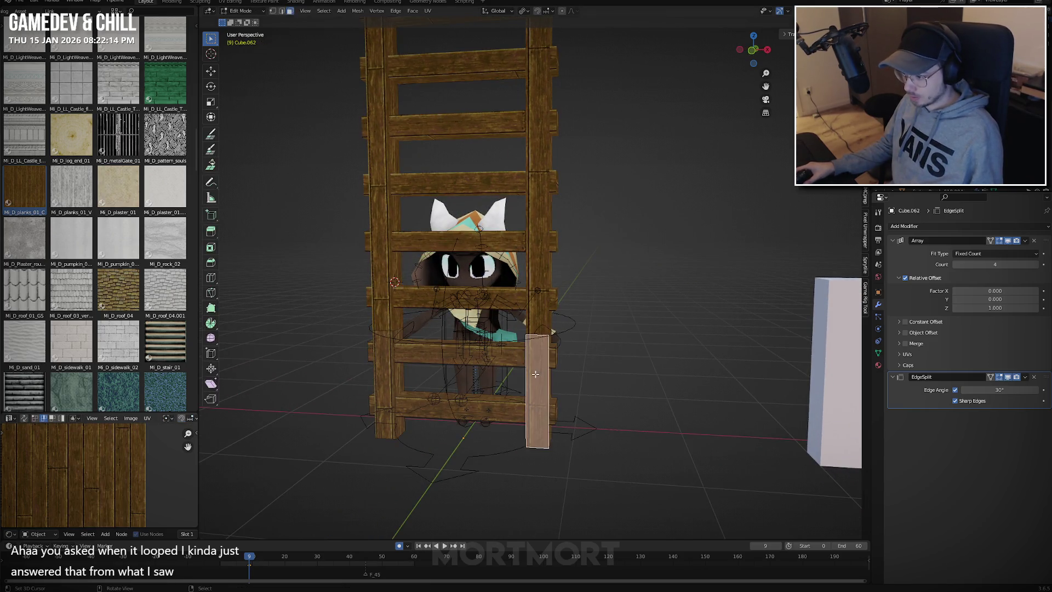
key(l)
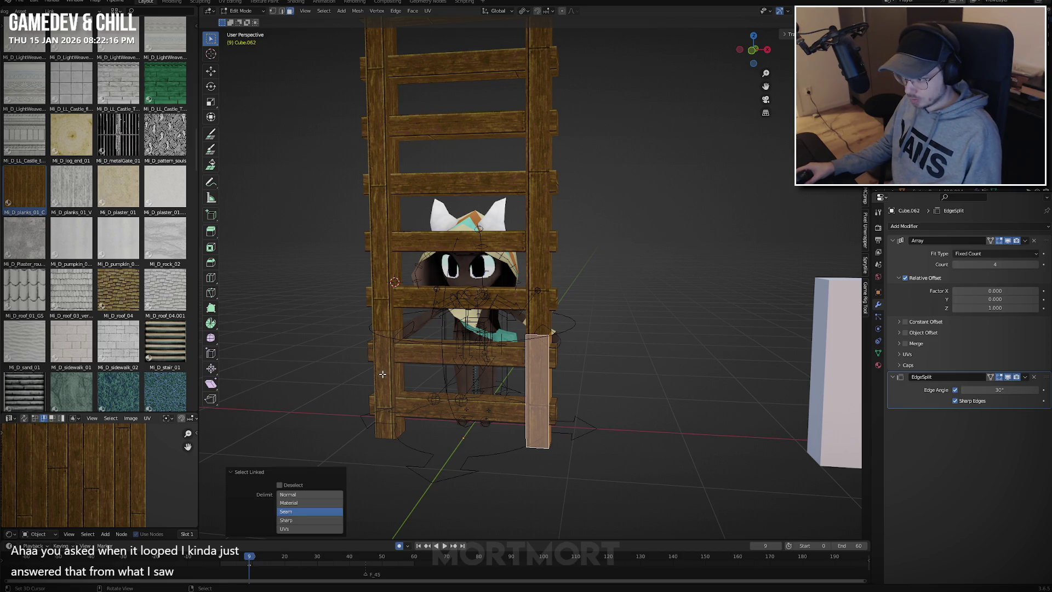
click(382, 334)
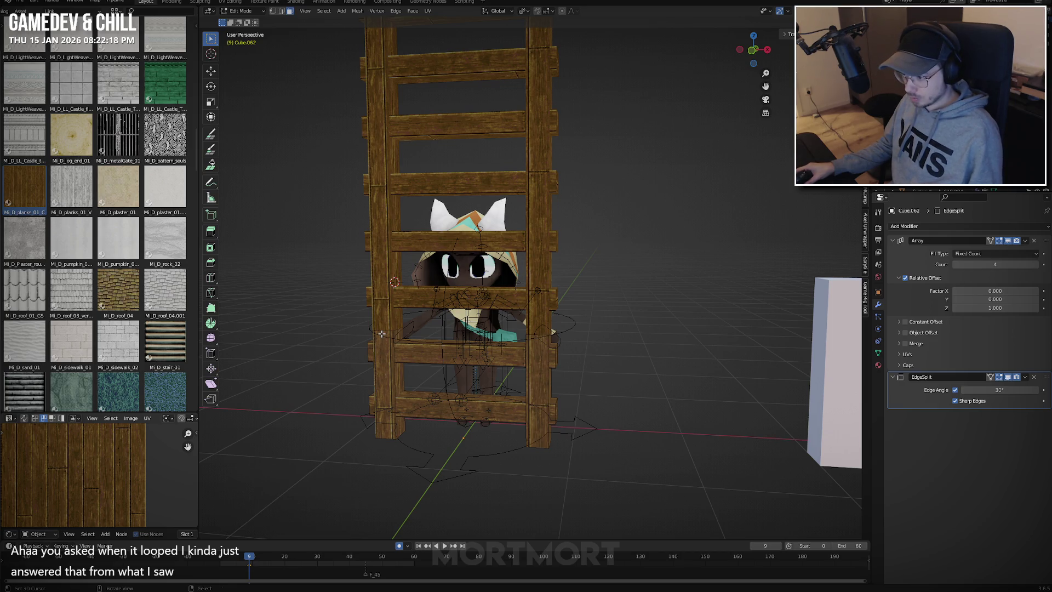
key(l)
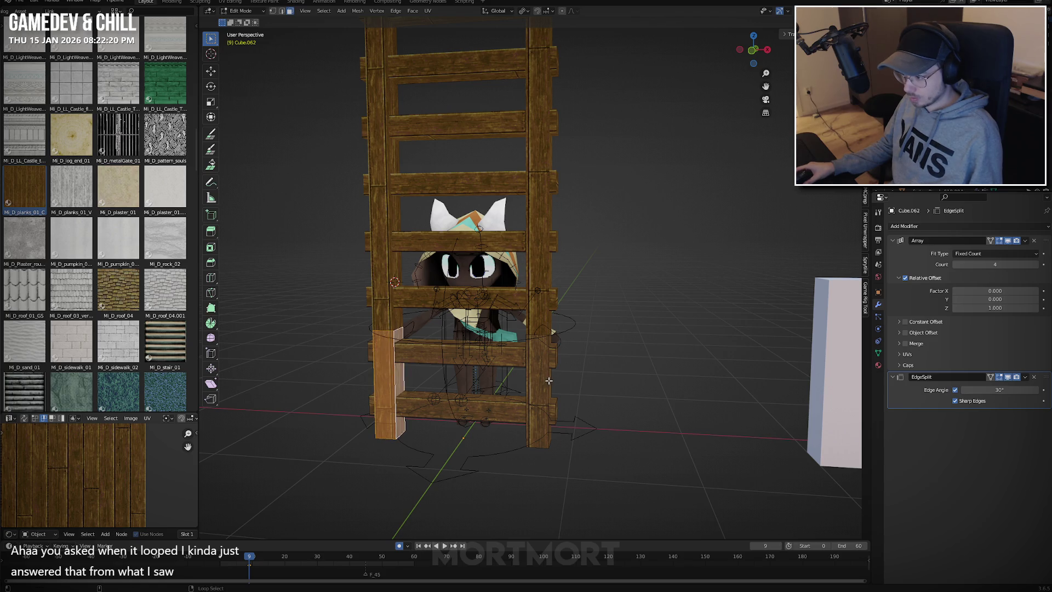
key(l)
scroll(111, 462, down, 4)
scroll(103, 465, up, 3)
mouse_move(37, 493)
middle_down()
mouse_move(151, 467)
mouse_move(140, 458)
middle_up()
key(1)
middle_drag(165, 493, 139, 476)
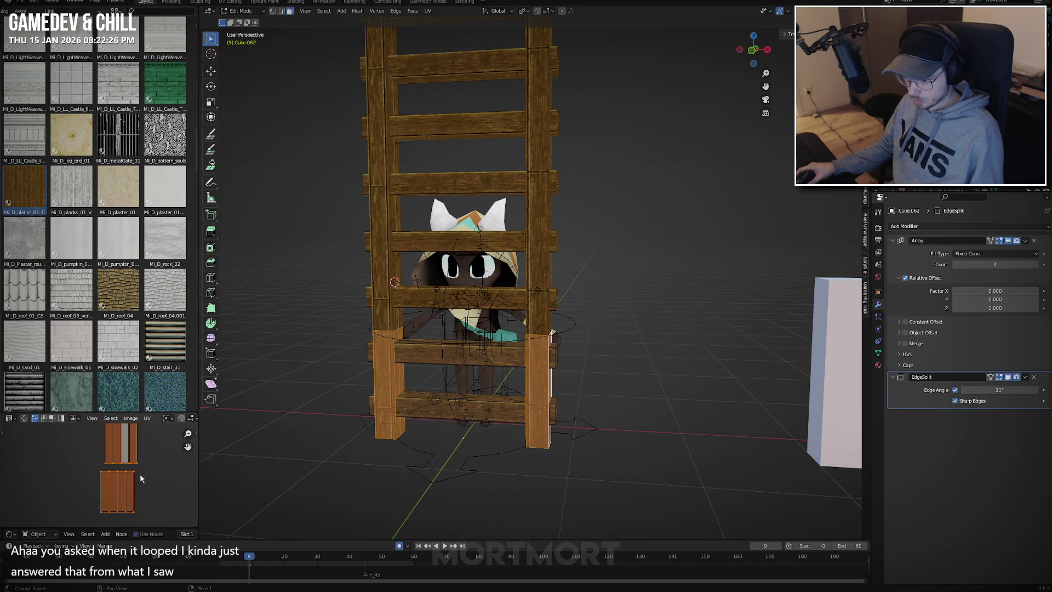
key(u)
click(469, 429)
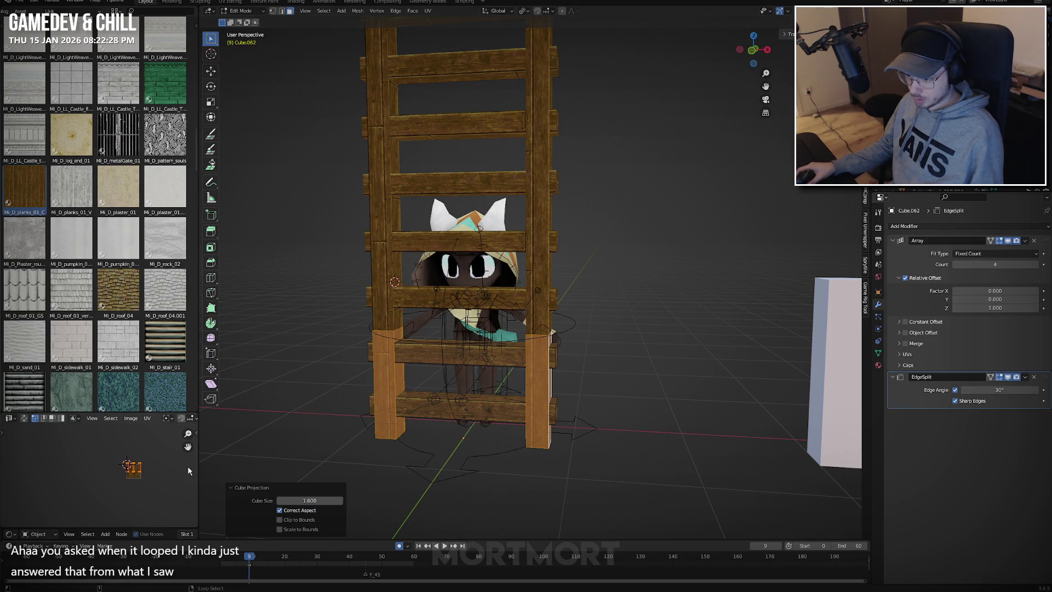
Step: Pull the overlapping UV strips apart and move the linked left strips to the right
scroll(148, 466, up, 7)
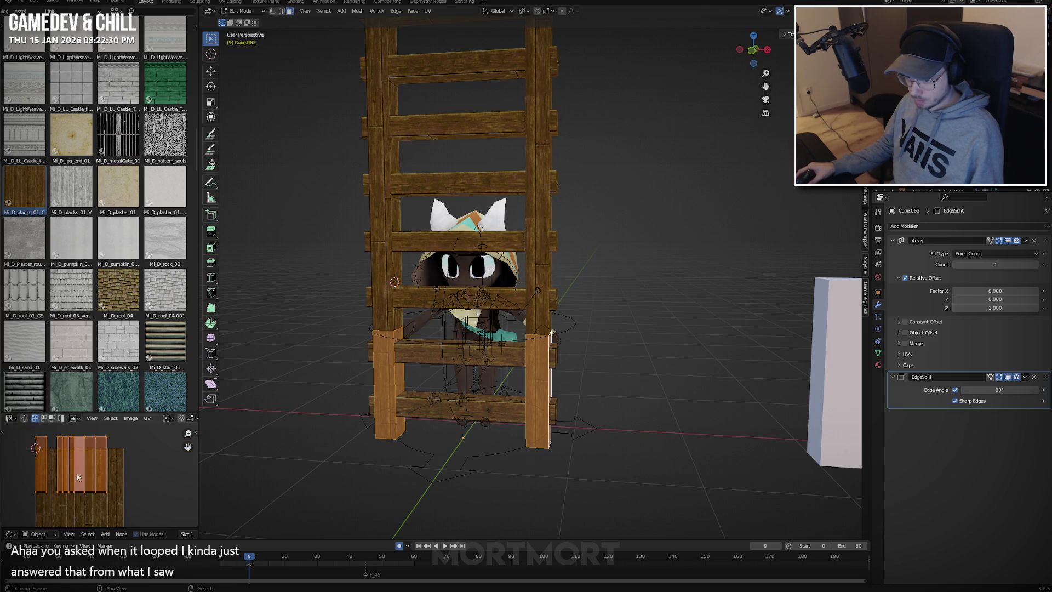
key(alt+a)
key(a)
key(alt+a)
drag(97, 459, 154, 459)
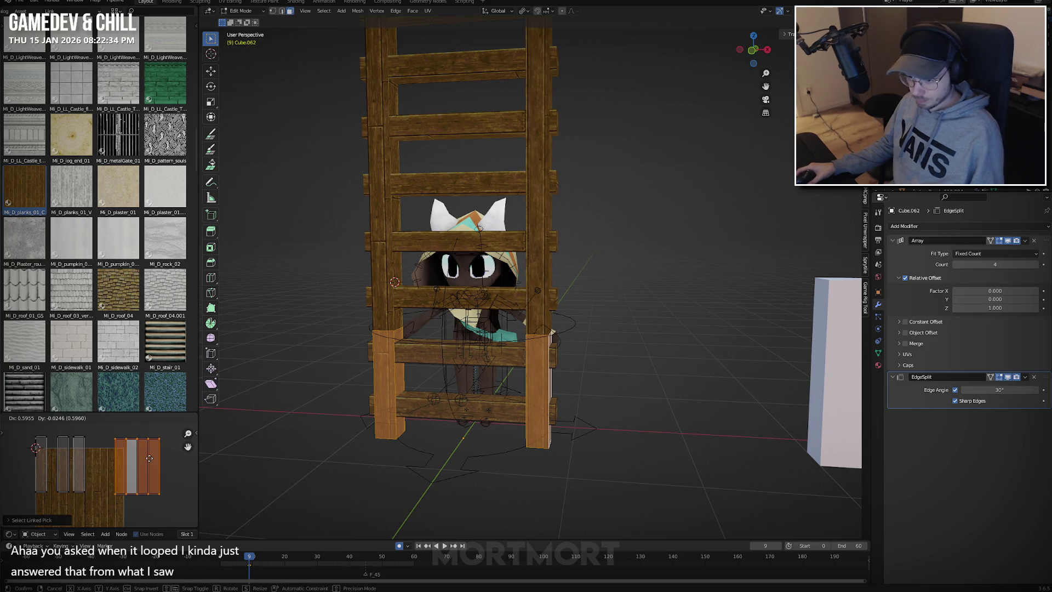
key(alt+a)
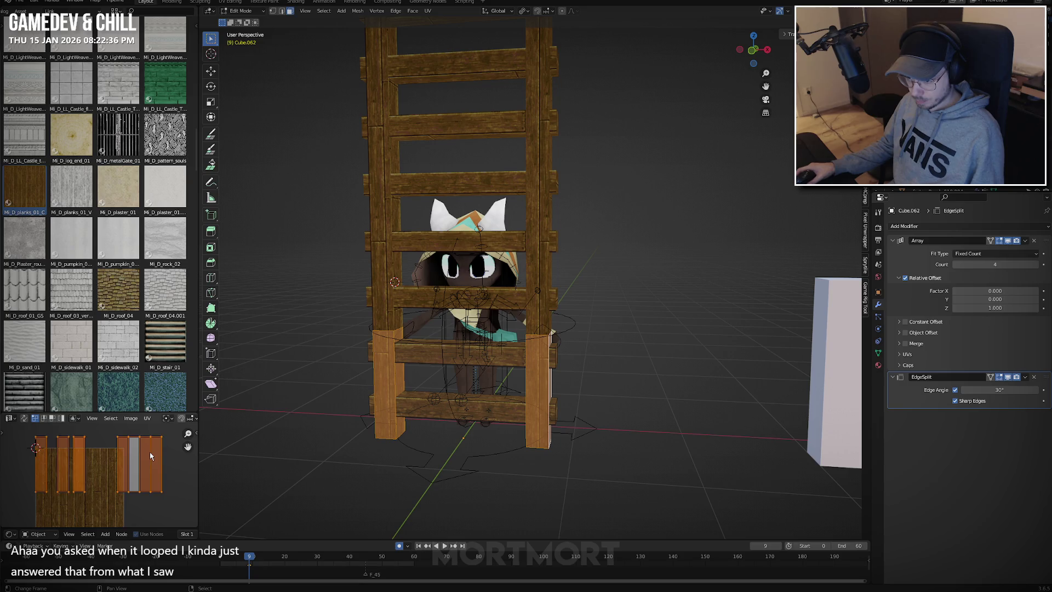
drag(116, 461, 66, 462)
key(alt+a)
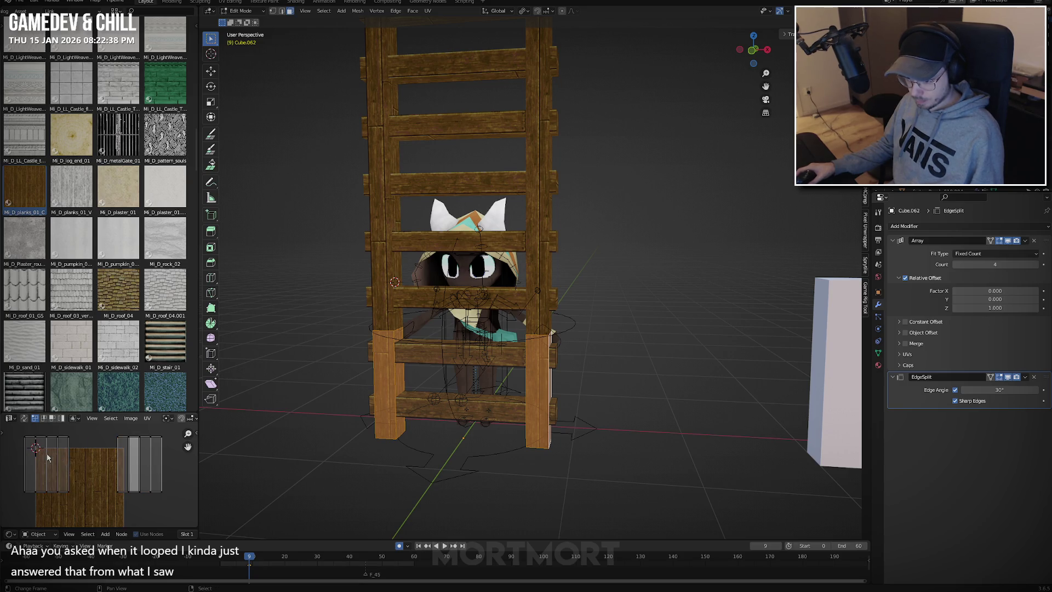
key(l)
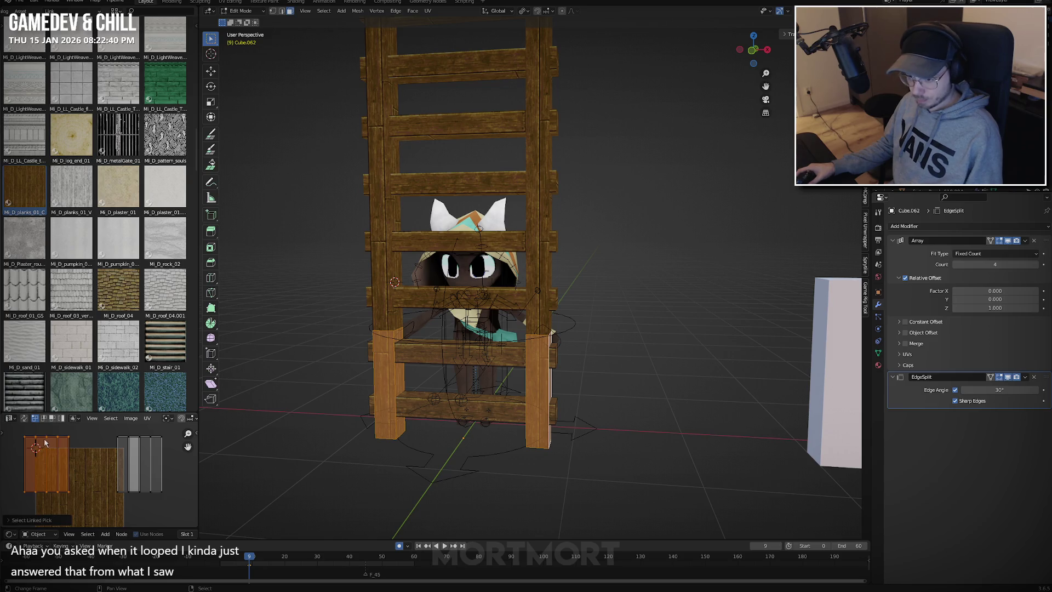
key(g)
click(113, 441)
Step: Switch UV snapping to vertices and slide the strips beside the plank block
scroll(182, 420, down, 1)
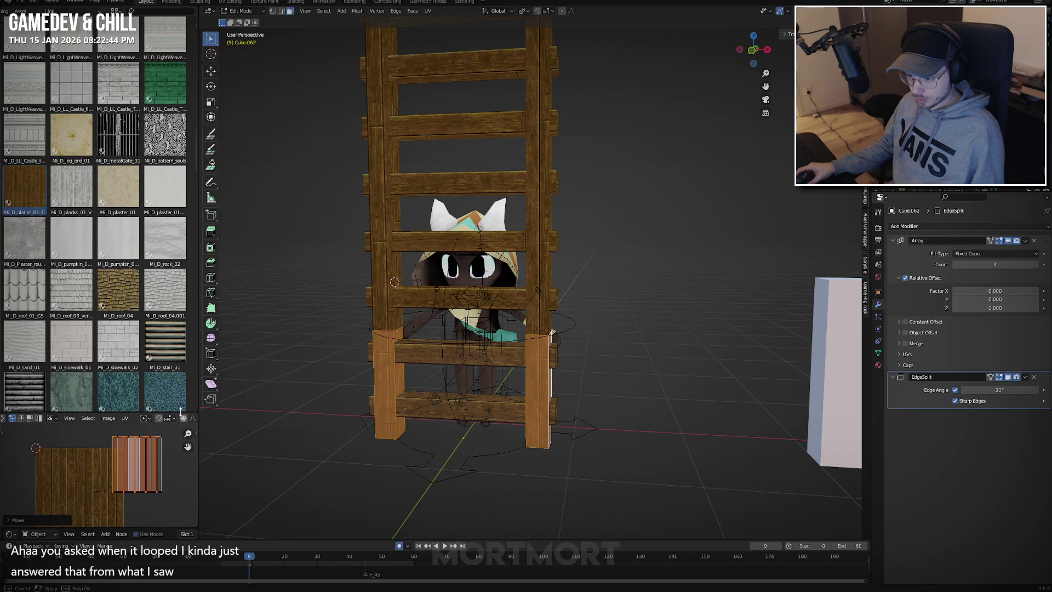
click(174, 419)
click(155, 453)
key(g)
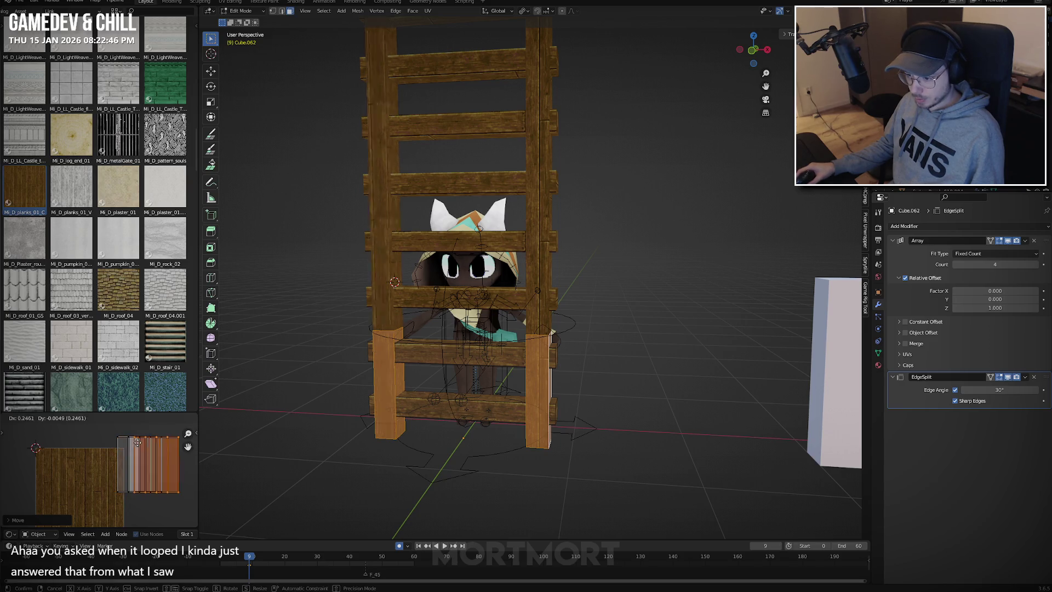
click(144, 460)
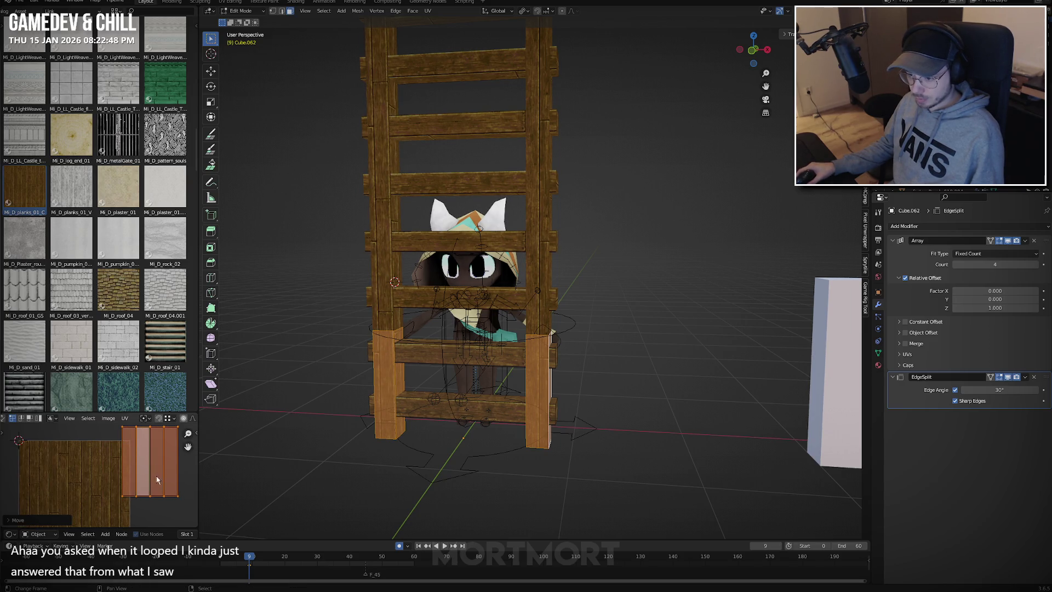
scroll(154, 475, down, 1)
key(g)
click(153, 452)
scroll(117, 477, up, 4)
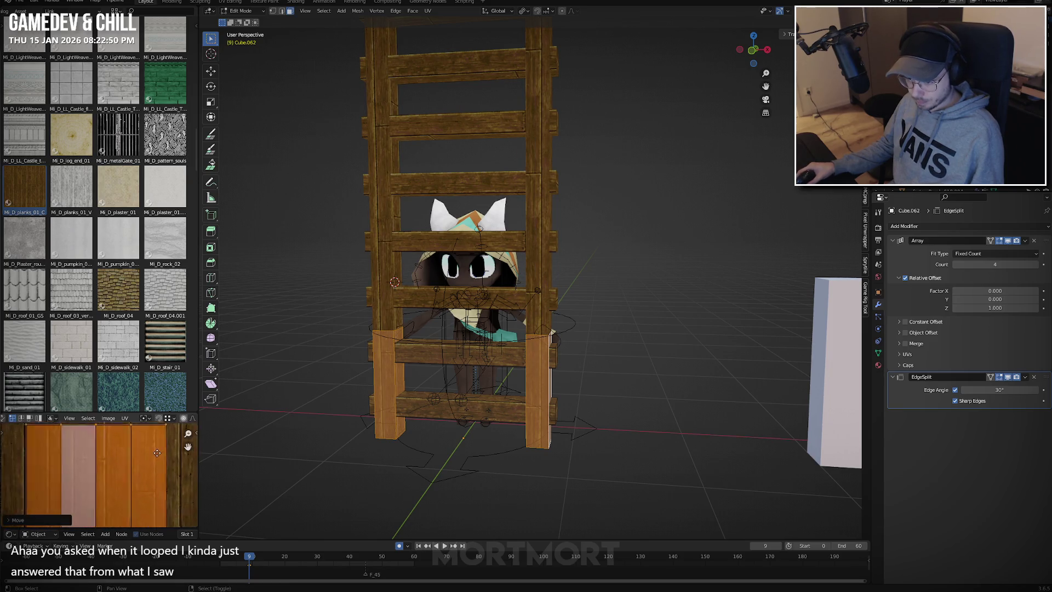
key(g)
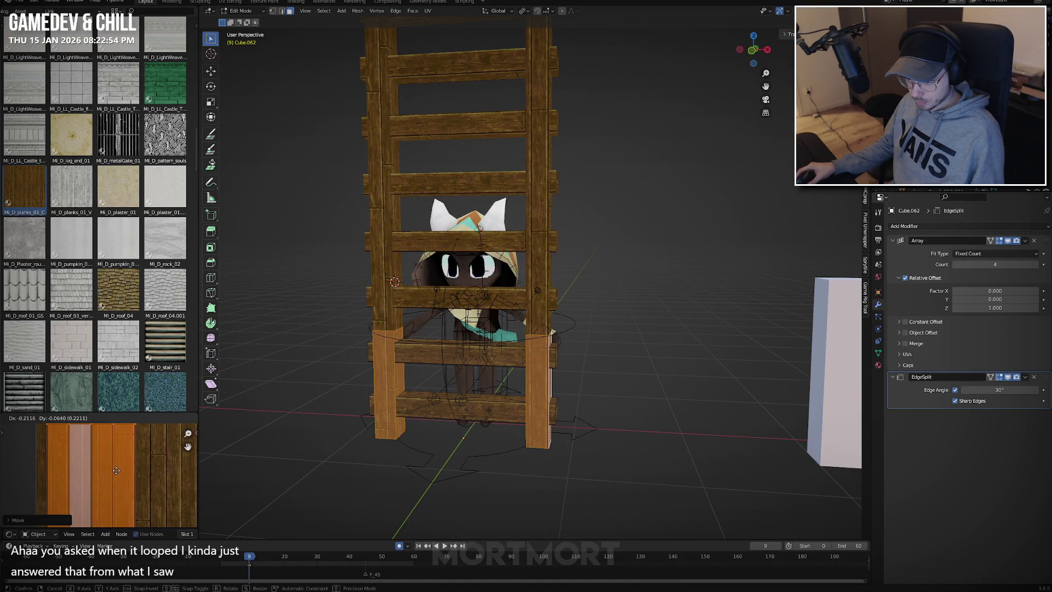
click(114, 470)
Step: Reposition the rightmost UV strip and the fourth strip onto other planks
scroll(134, 481, down, 4)
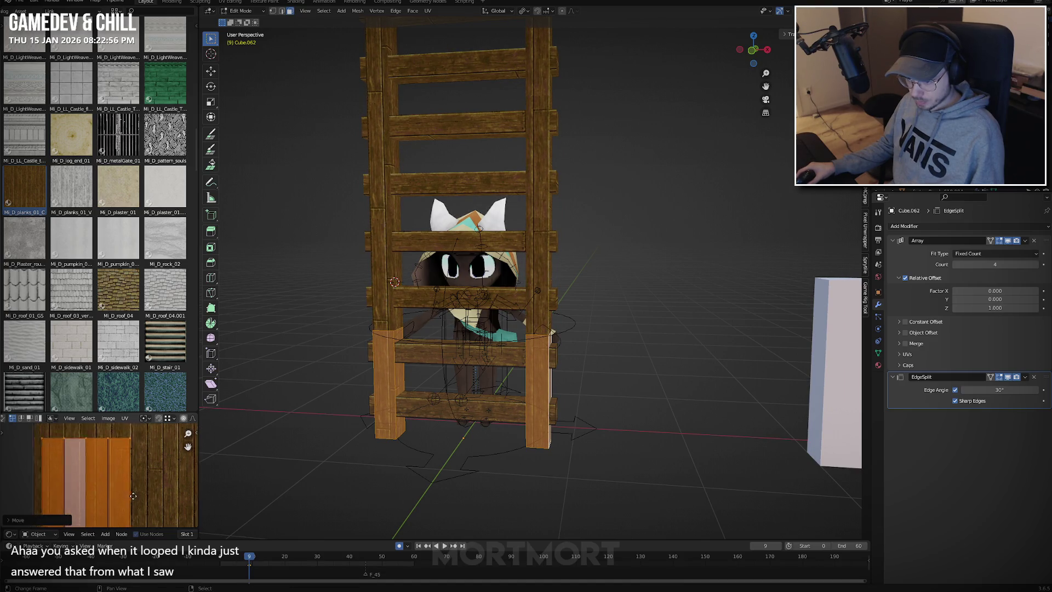
scroll(136, 481, up, 2)
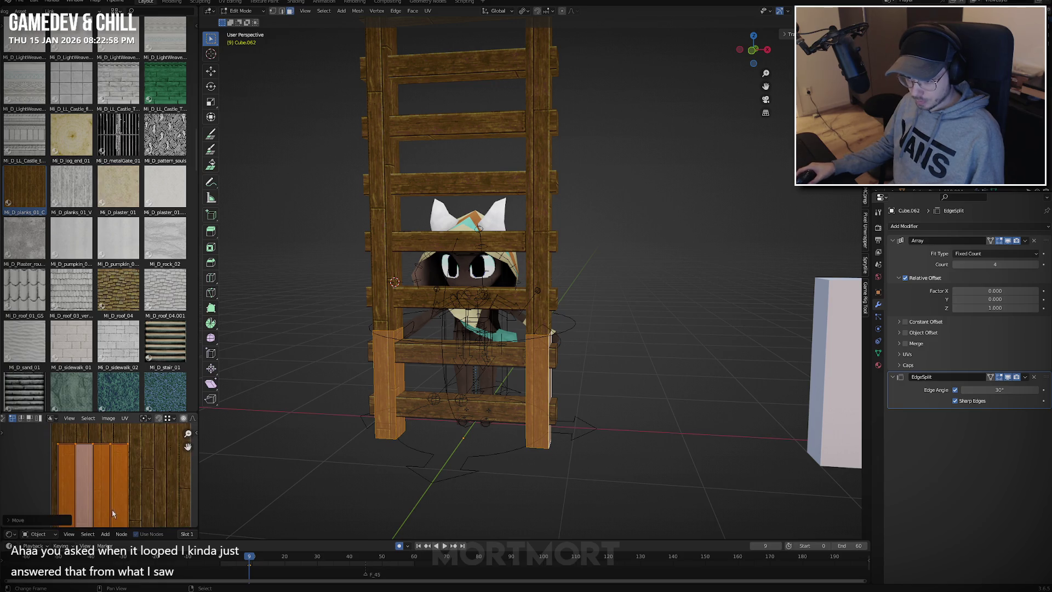
click(146, 478)
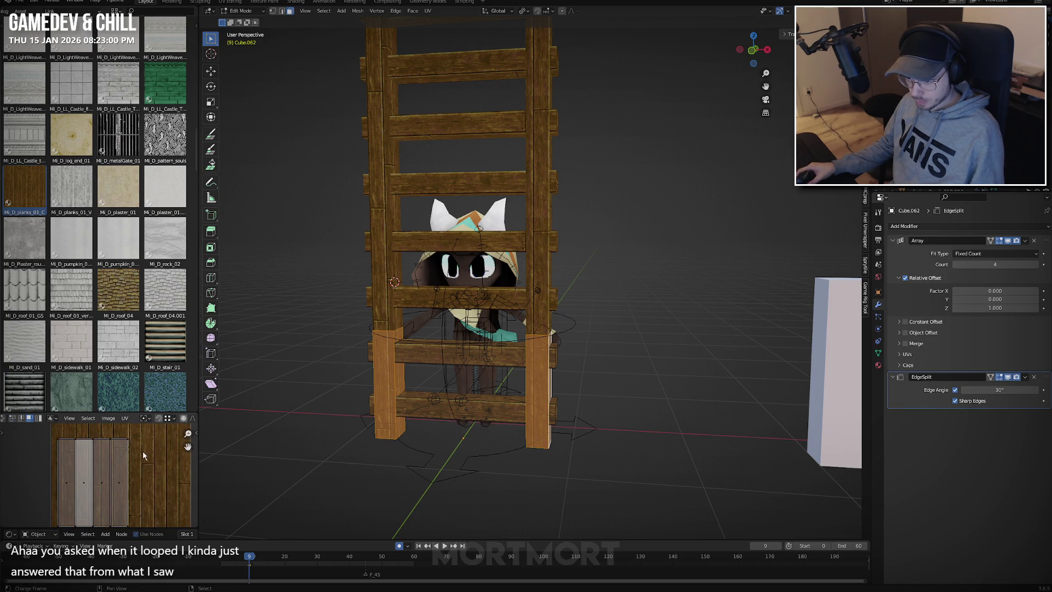
click(123, 527)
key(g)
key(x)
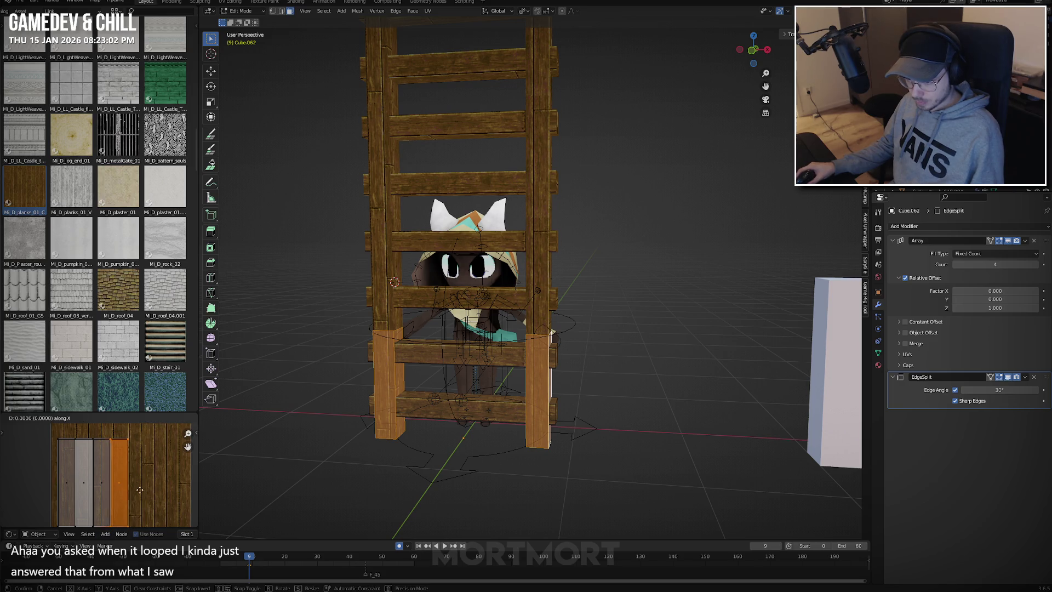
key(x)
click(111, 483)
key(alt+a)
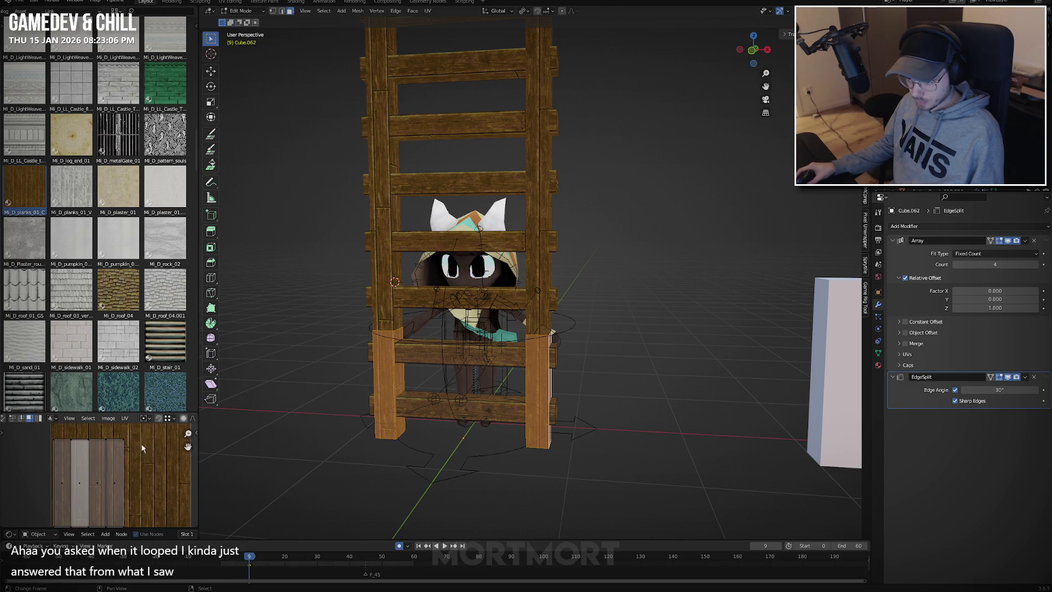
click(114, 483)
key(g)
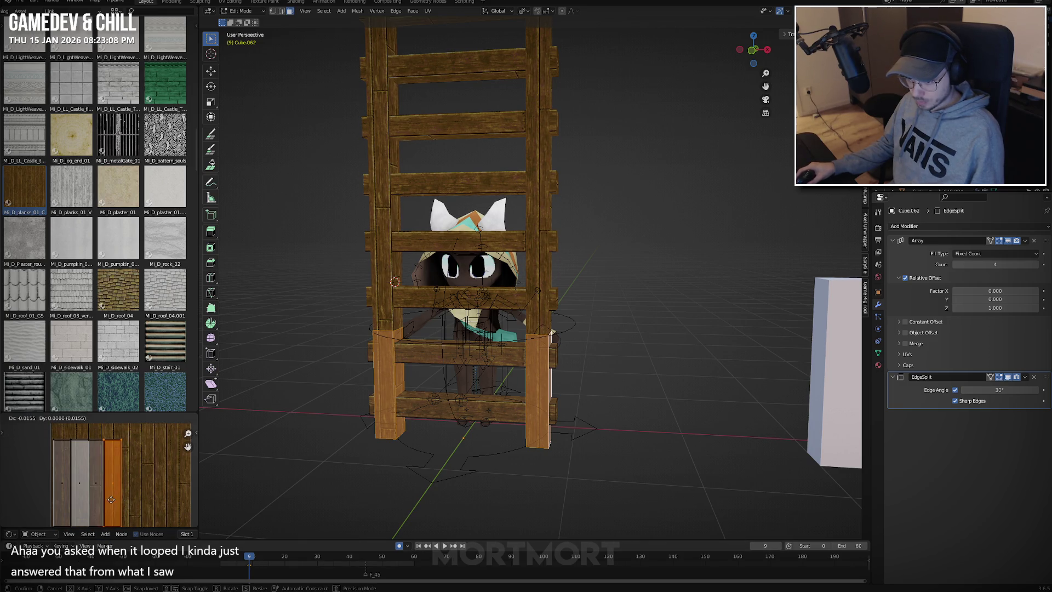
click(110, 499)
Step: Box-select part of the UV layout and slide it horizontally across the texture
mouse_move(133, 436)
mouse_down()
mouse_move(118, 547)
mouse_move(147, 506)
mouse_up()
scroll(136, 452, down, 1)
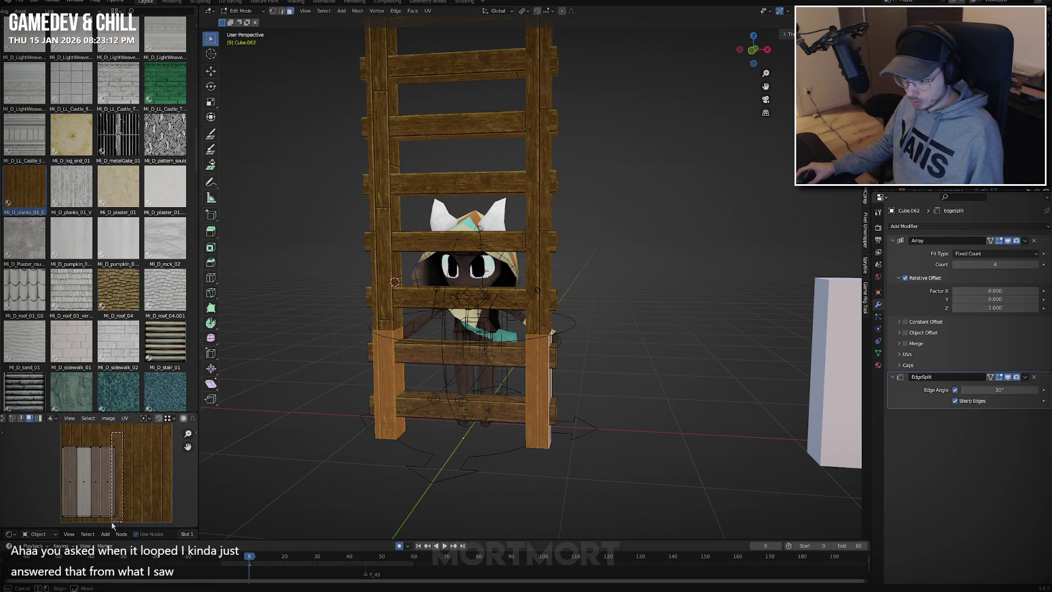
scroll(142, 477, up, 1)
key(g)
key(x)
click(104, 481)
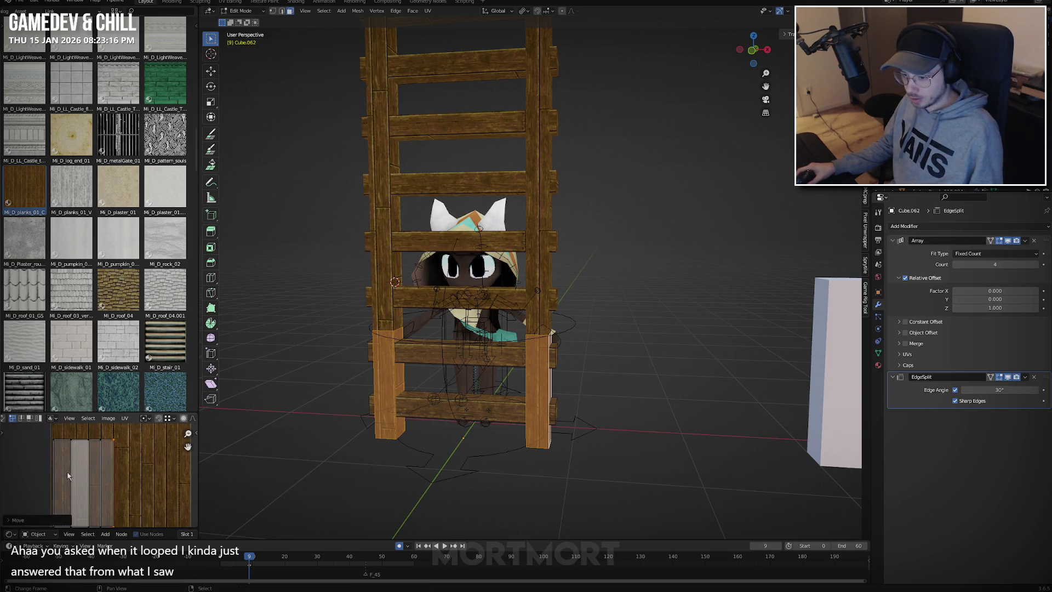
scroll(99, 477, down, 1)
Step: Box-select the left UV strip and slide it horizontally
mouse_move(50, 438)
mouse_down()
mouse_move(70, 537)
mouse_move(77, 520)
mouse_up()
mouse_move(54, 437)
mouse_down()
mouse_move(80, 523)
mouse_move(87, 514)
mouse_up()
scroll(103, 480, down, 1)
scroll(87, 514, up, 1)
key(g)
key(x)
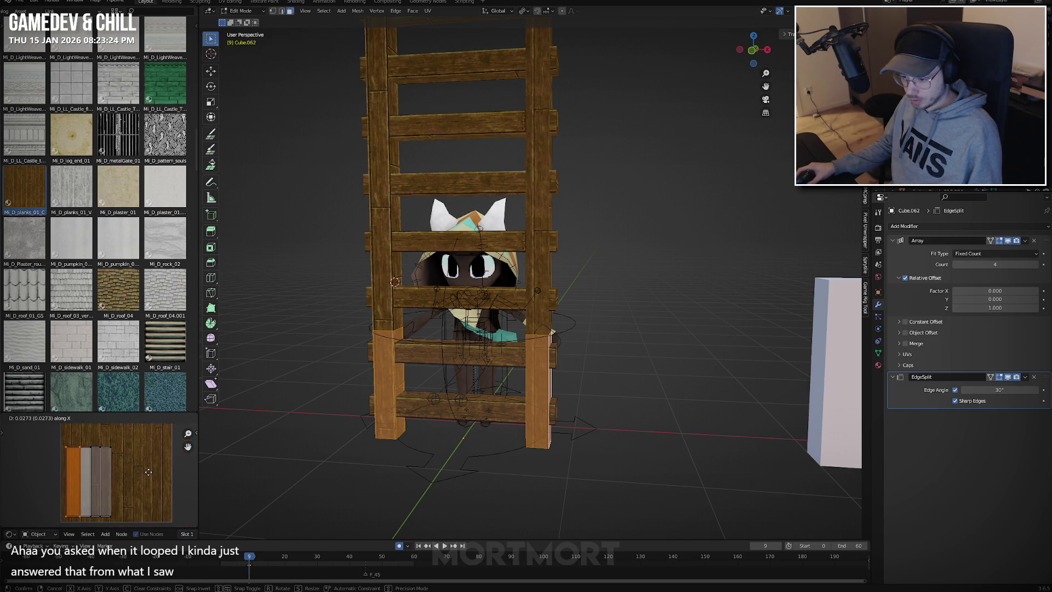
click(156, 471)
Step: Adjust one strip, then slide all four UV strips horizontally together
scroll(44, 455, up, 2)
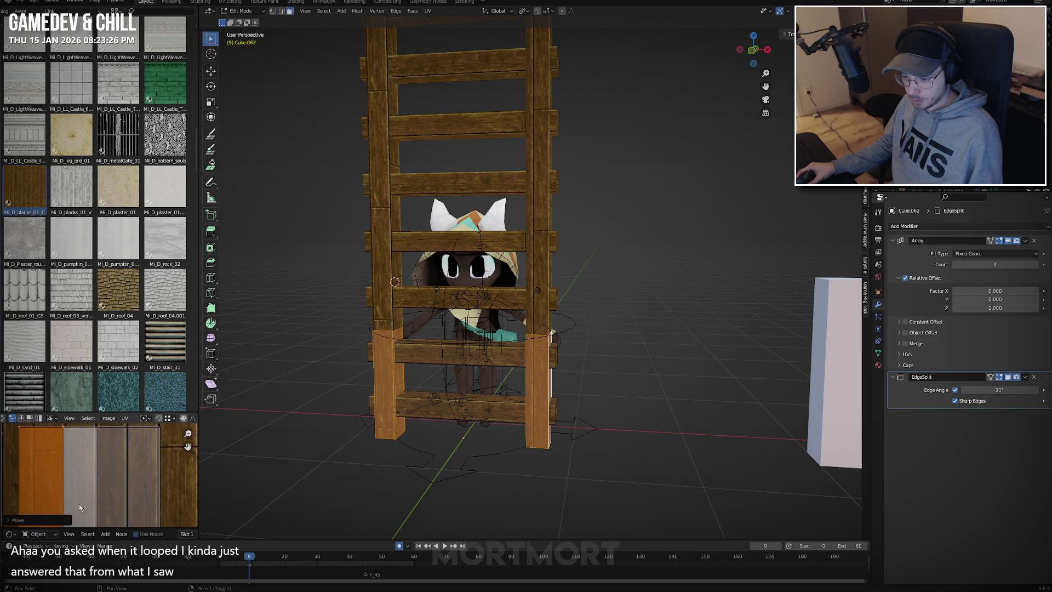
key(g)
click(95, 481)
click(33, 438)
scroll(33, 439, down, 2)
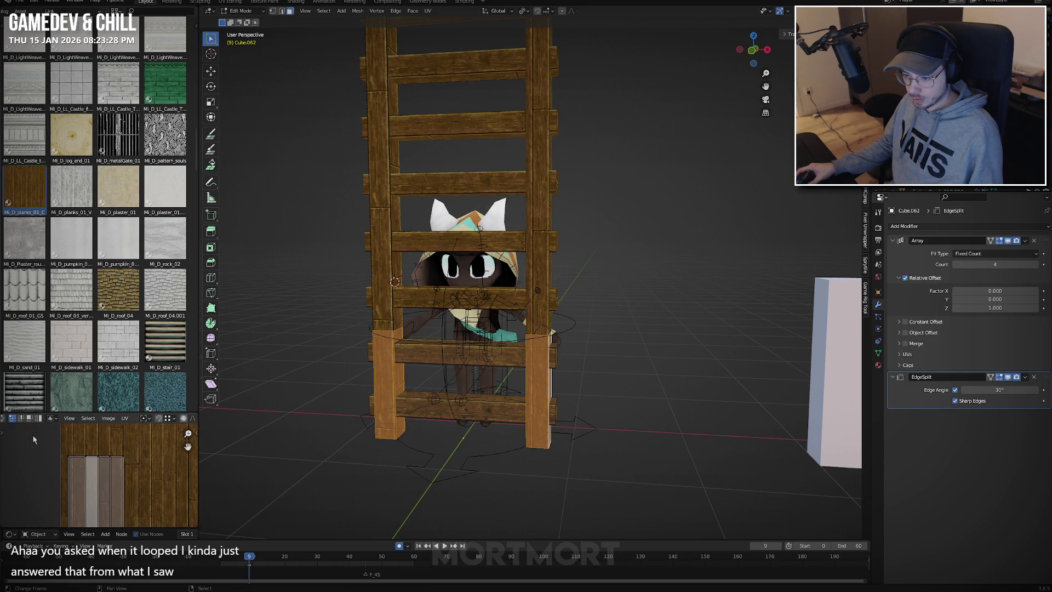
drag(55, 448, 76, 523)
scroll(120, 452, down, 1)
key(g)
key(x)
click(137, 452)
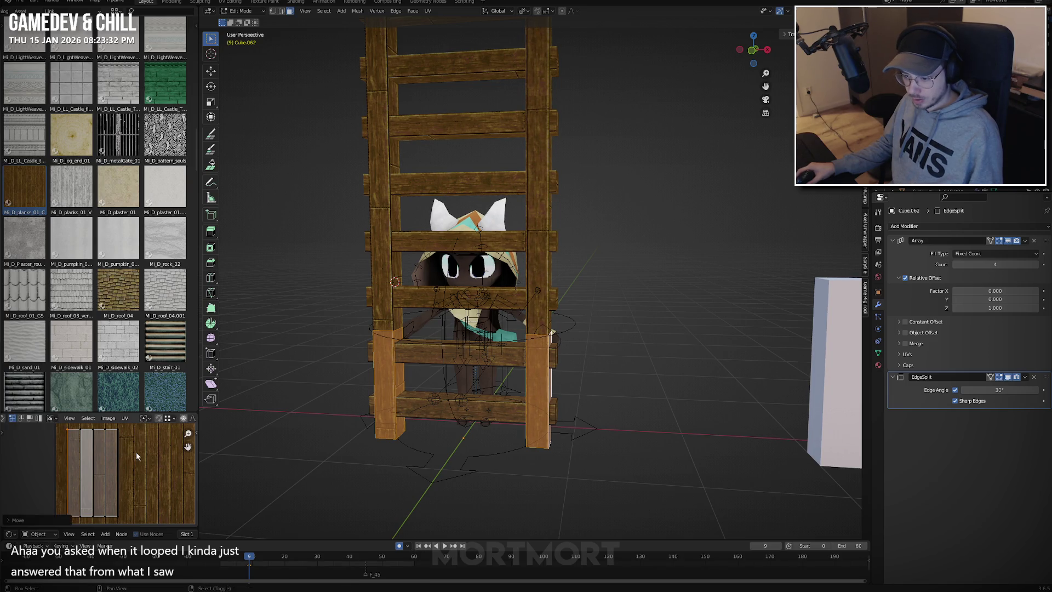
Step: Shift the lower and right ladder posts' UVs onto darker planks, then return to Object Mode
key(Tab)
middle_drag(528, 376, 562, 377)
key(Tab)
key(l)
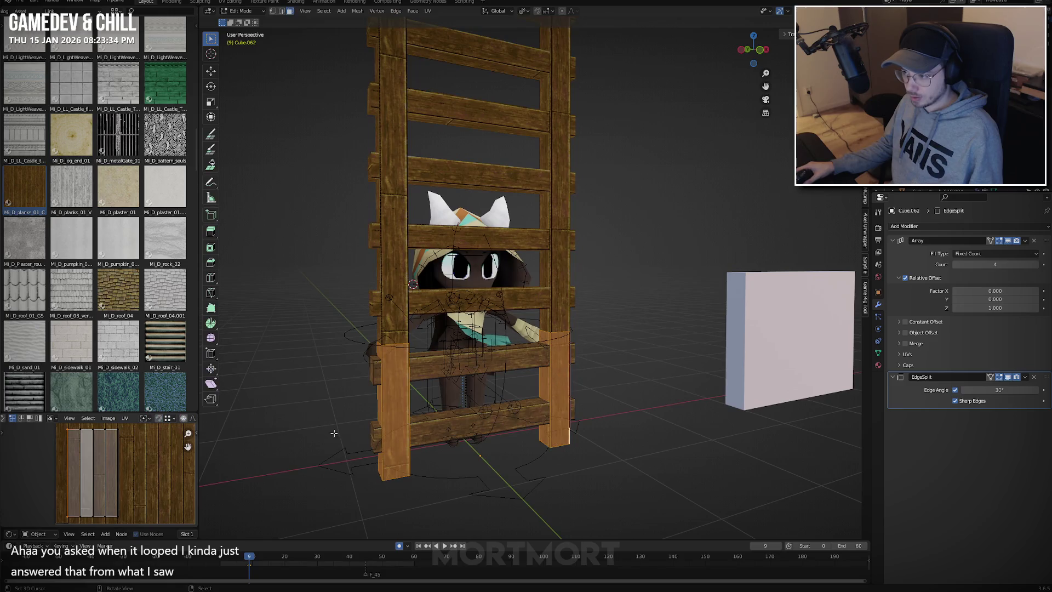
key(g)
click(125, 463)
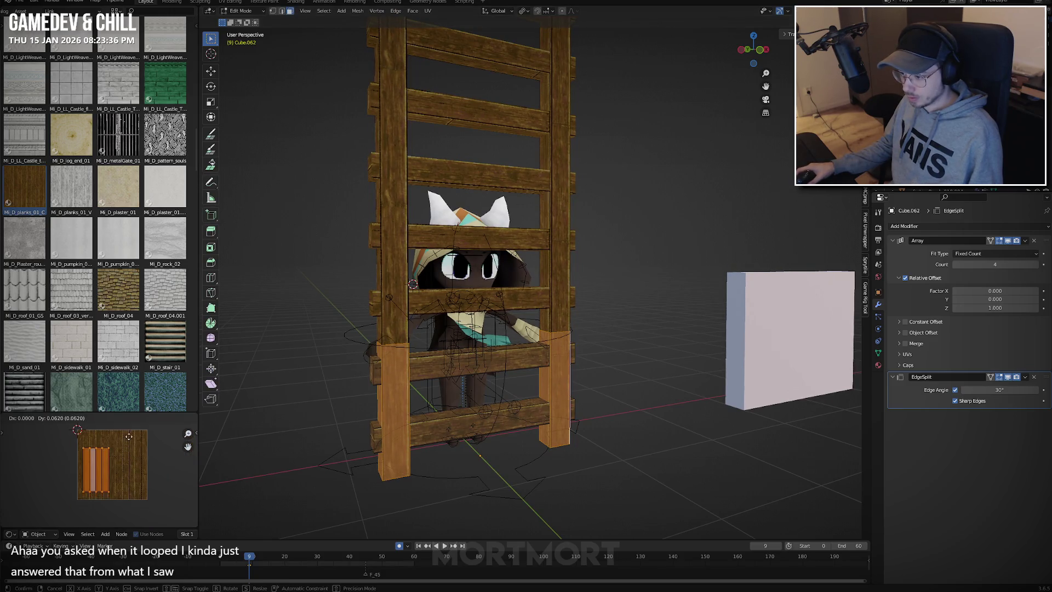
key(alt+a)
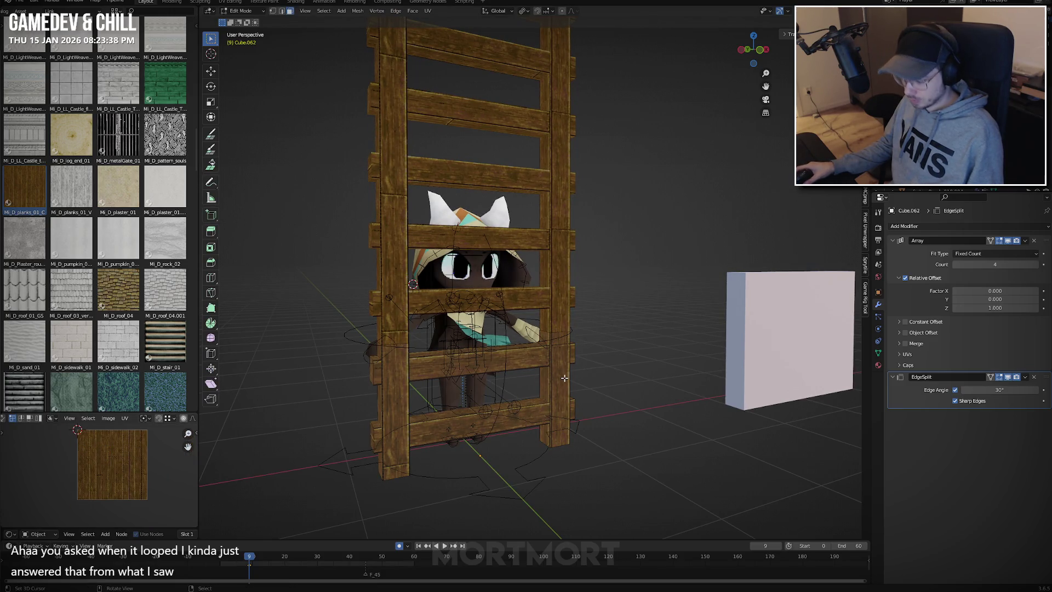
key(l)
key(g)
key(y)
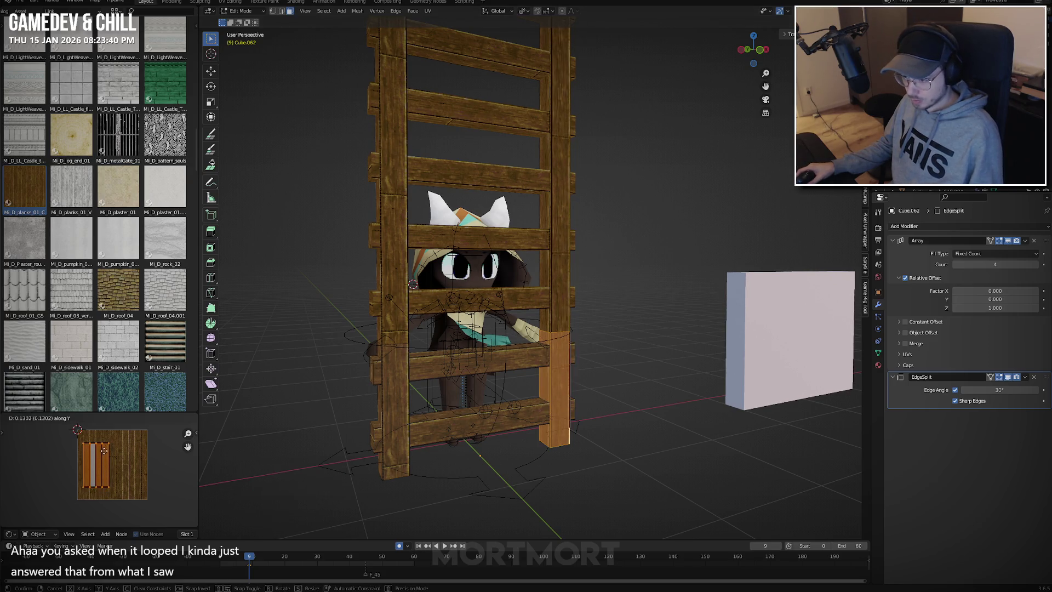
click(106, 513)
mouse_move(482, 416)
middle_down()
mouse_move(548, 384)
mouse_move(579, 430)
mouse_move(517, 422)
mouse_move(524, 298)
middle_up()
key(Tab)
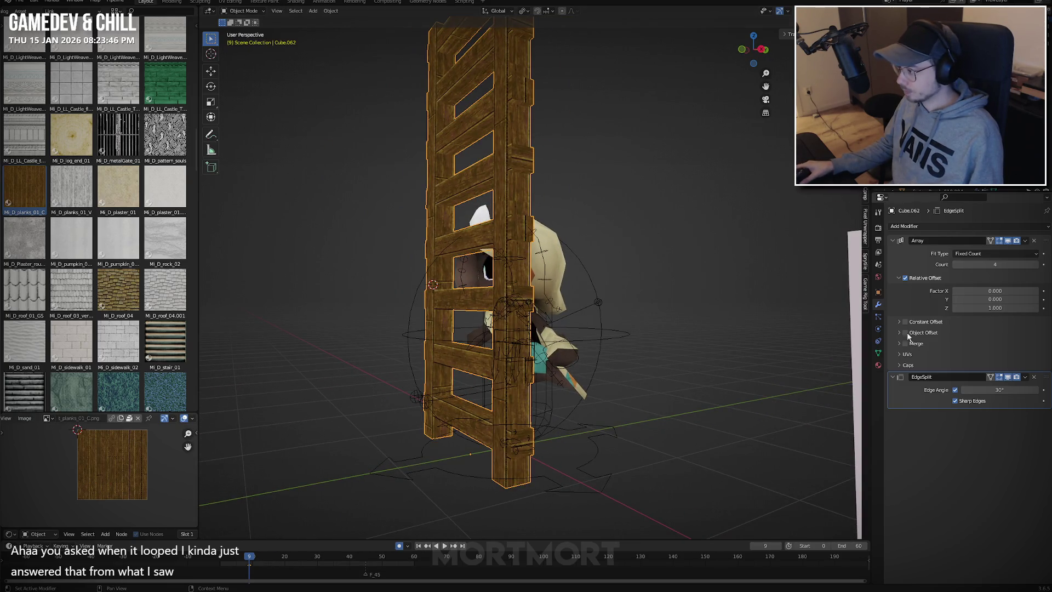
Step: Add an empty second material slot and assign the rung end faces to it
click(877, 366)
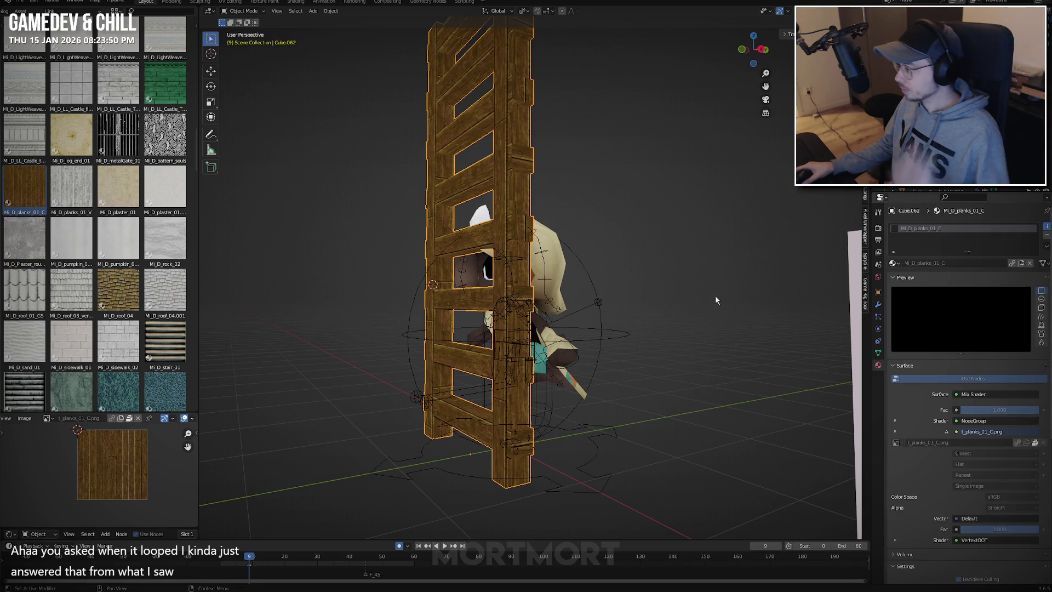
key(ctrl+z)
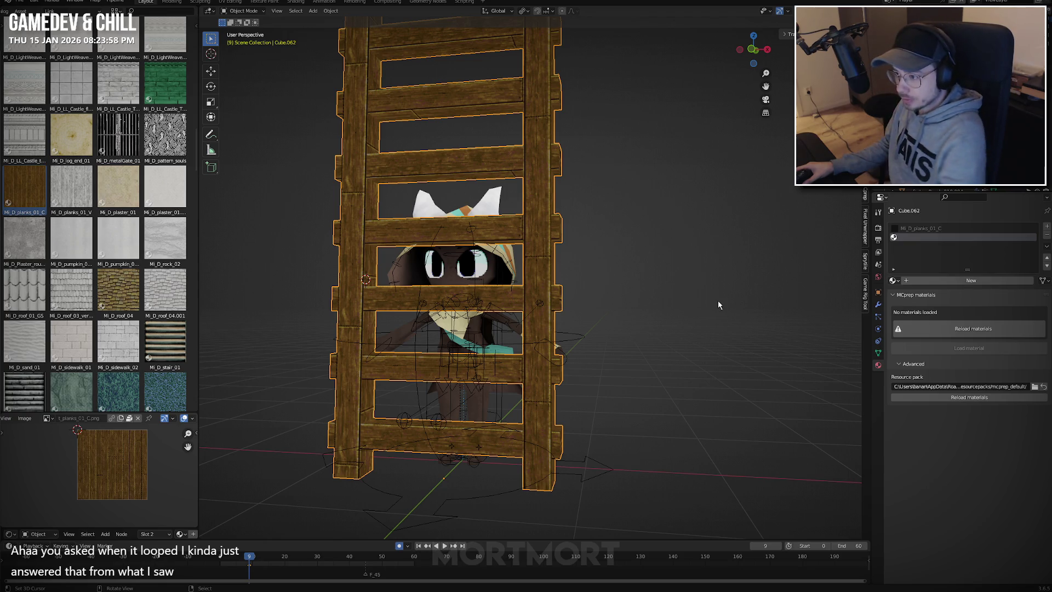
mouse_move(719, 306)
middle_down()
mouse_move(743, 306)
mouse_move(659, 297)
mouse_move(716, 299)
mouse_move(707, 305)
middle_up()
key(Tab)
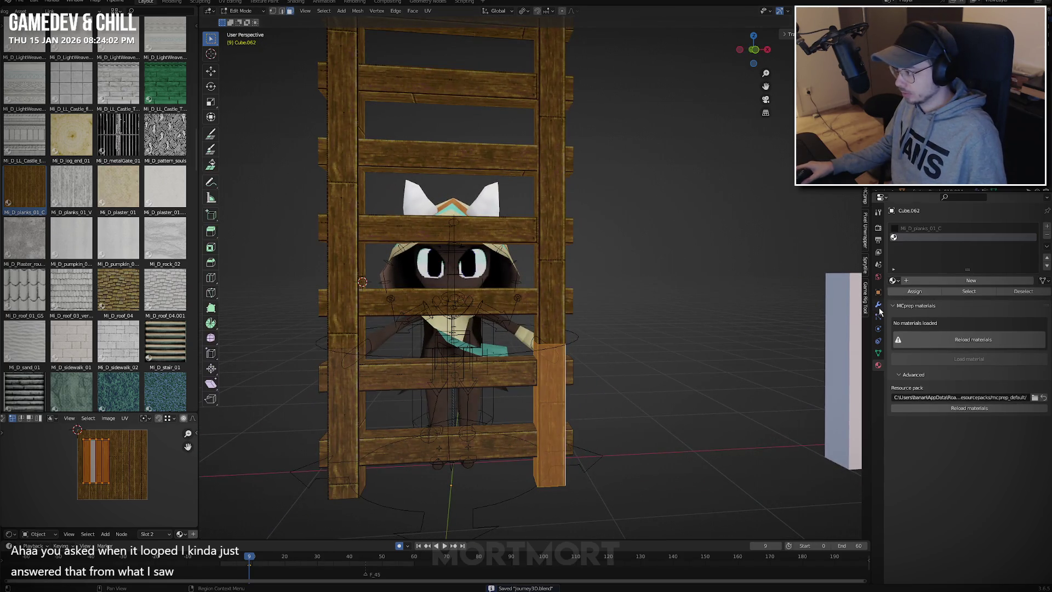
click(918, 296)
middle_drag(630, 356, 535, 376)
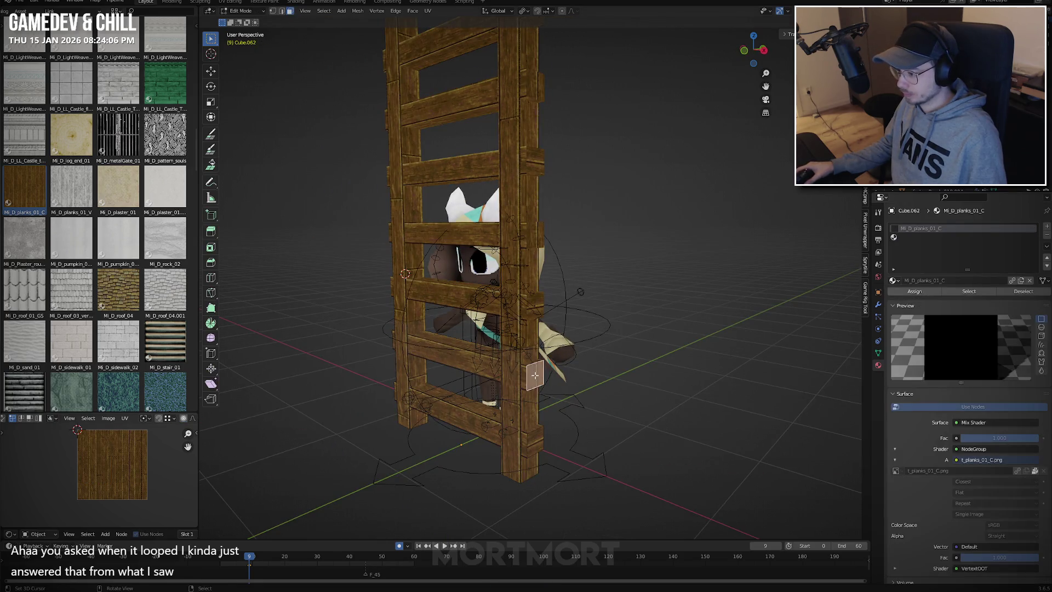
middle_drag(539, 447, 576, 432)
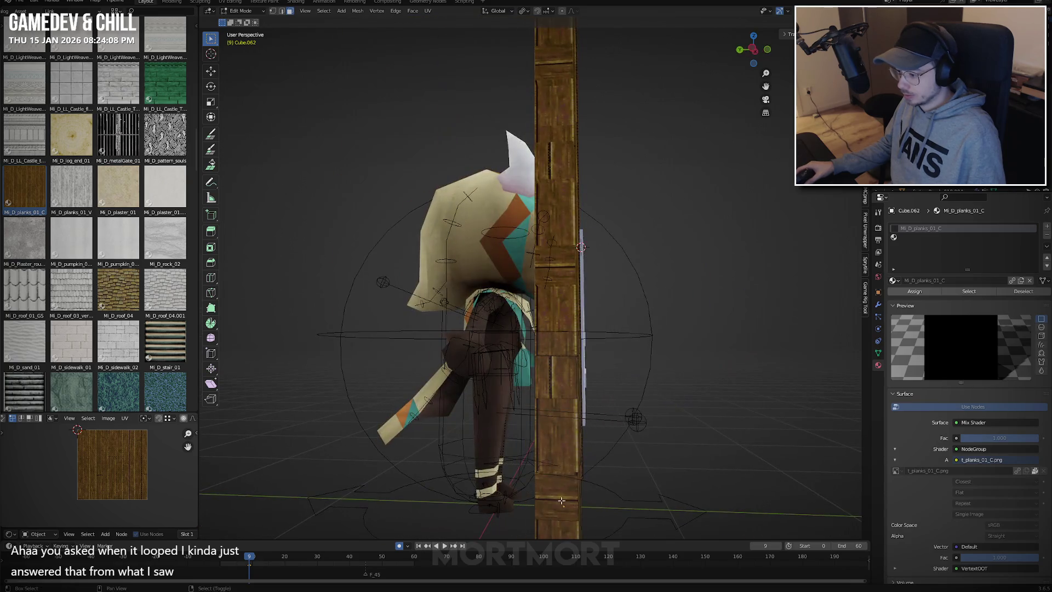
click(572, 378)
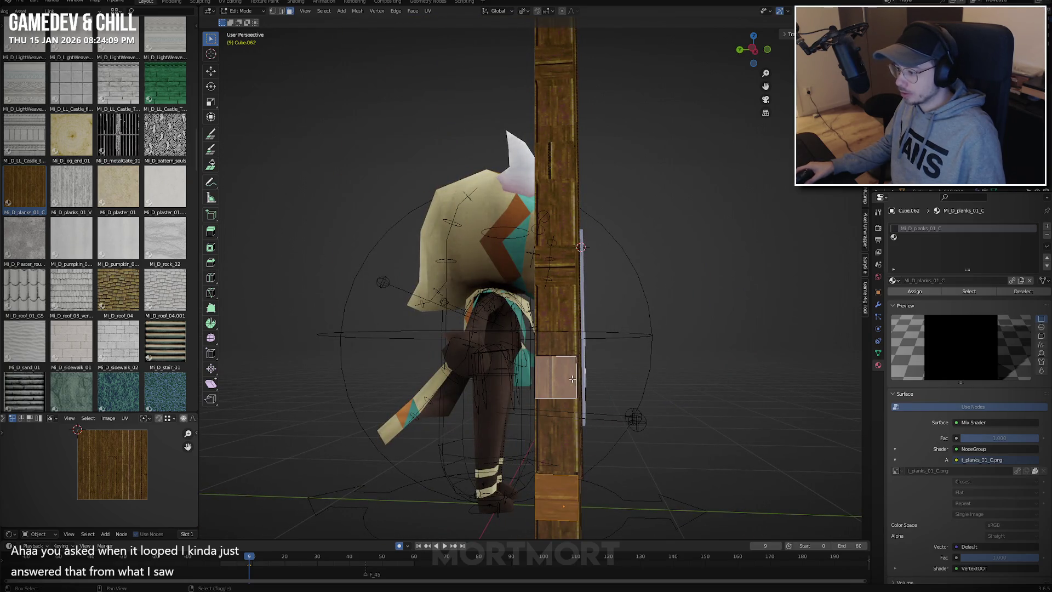
click(951, 238)
click(913, 292)
middle_drag(843, 307, 669, 346)
key(Tab)
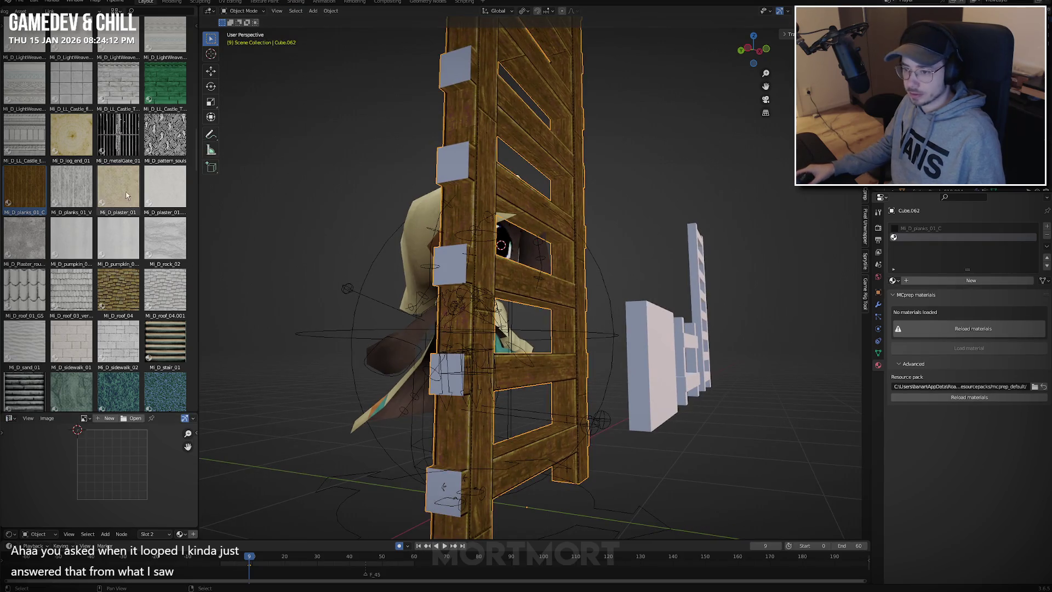
Step: Apply Mi_D_log_end_01 from the Asset Browser to the rung end faces
mouse_move(68, 124)
mouse_down()
mouse_move(574, 359)
mouse_move(437, 369)
mouse_up()
mouse_move(556, 376)
middle_down()
mouse_move(473, 367)
mouse_move(492, 356)
mouse_move(532, 367)
middle_up()
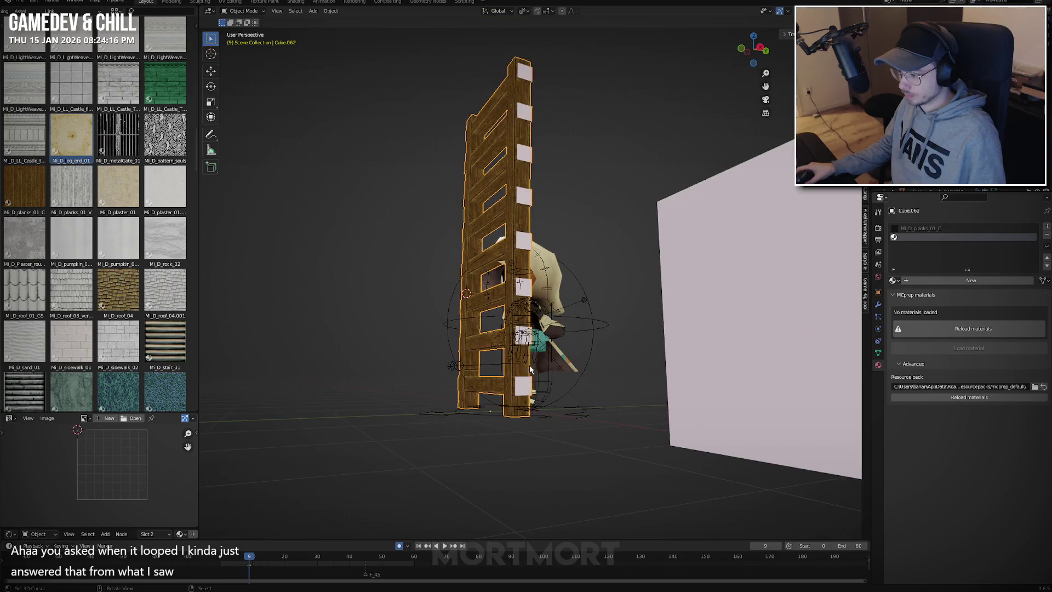
key(KP_Divide)
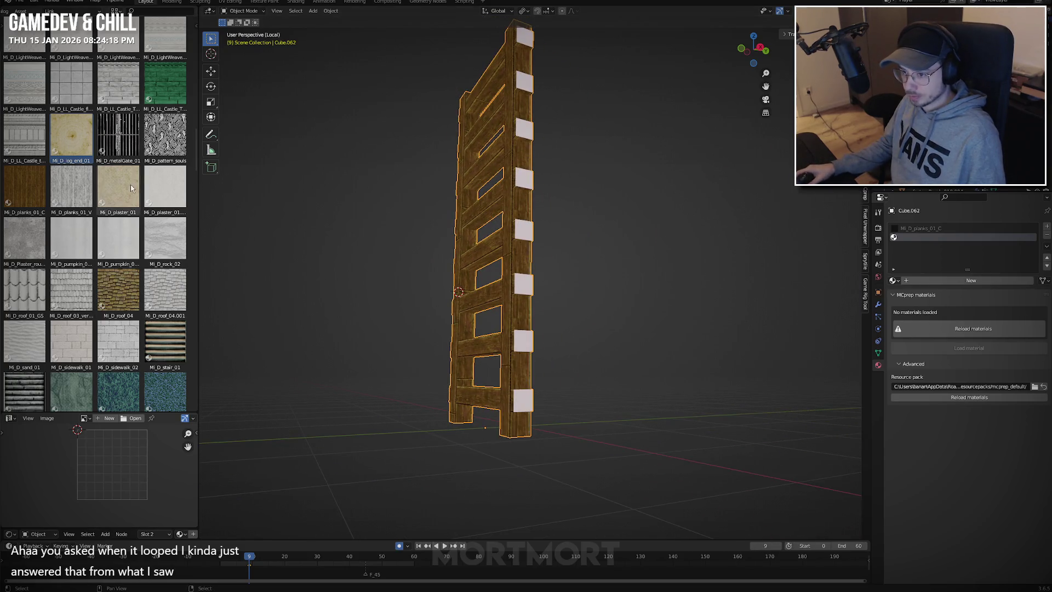
mouse_move(71, 137)
mouse_down()
mouse_move(471, 378)
mouse_move(527, 399)
mouse_up()
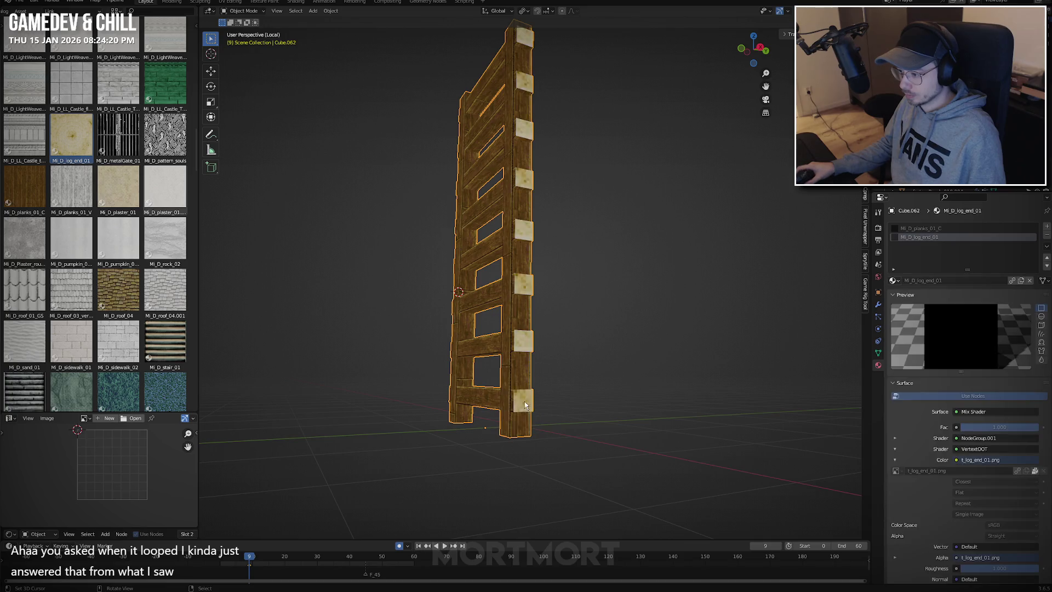
Step: Cube-project the end faces' UVs, then move the end-cap UV square down and enlarge it
key(Tab)
scroll(572, 442, up, 3)
scroll(572, 442, down, 4)
key(u)
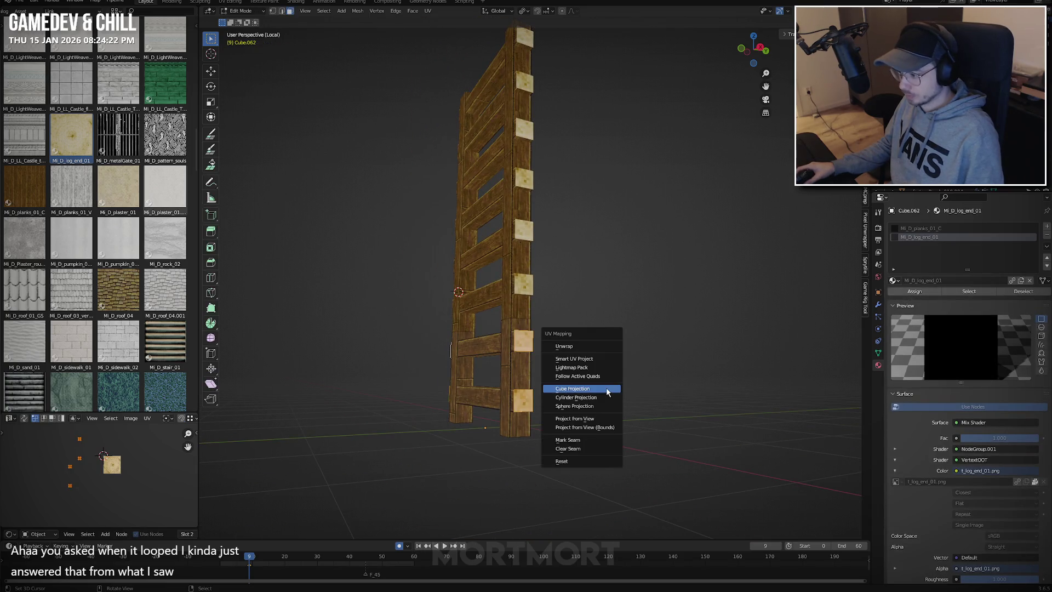
click(606, 389)
scroll(164, 453, up, 5)
middle_drag(164, 453, 147, 485)
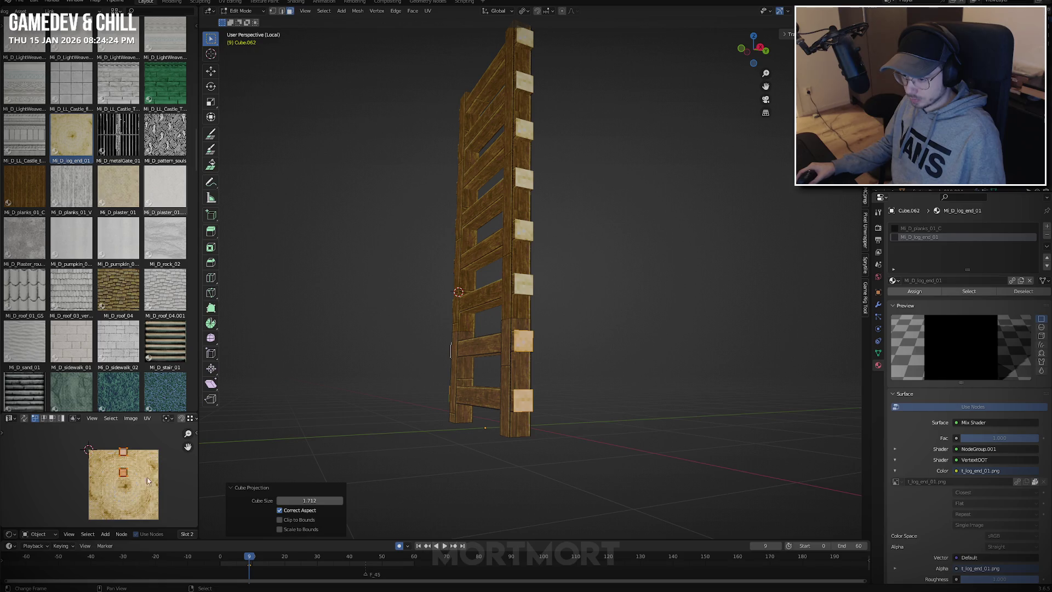
drag(103, 467, 103, 465)
key(g)
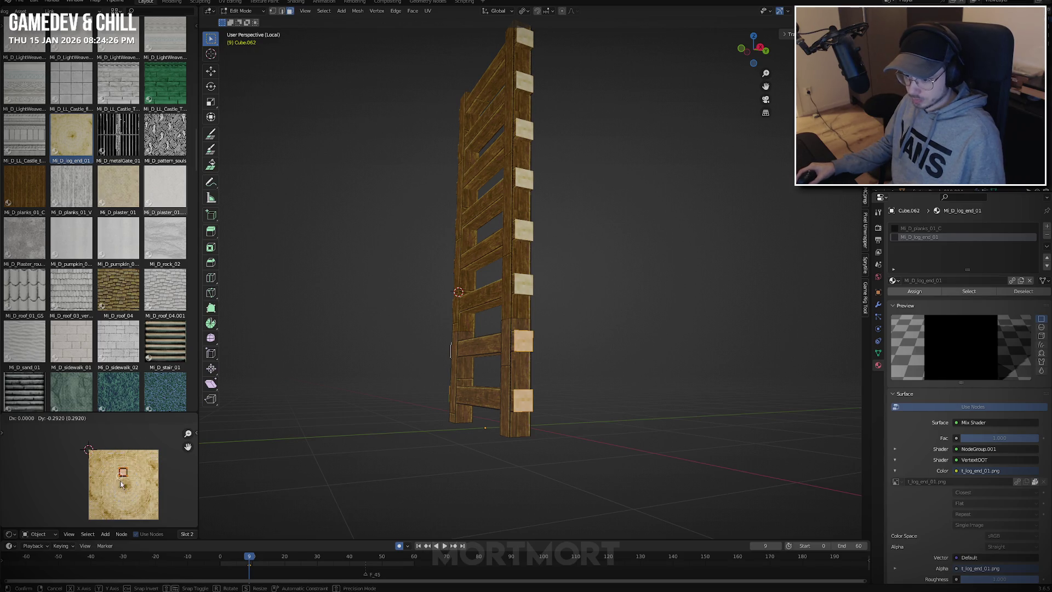
click(123, 497)
key(s)
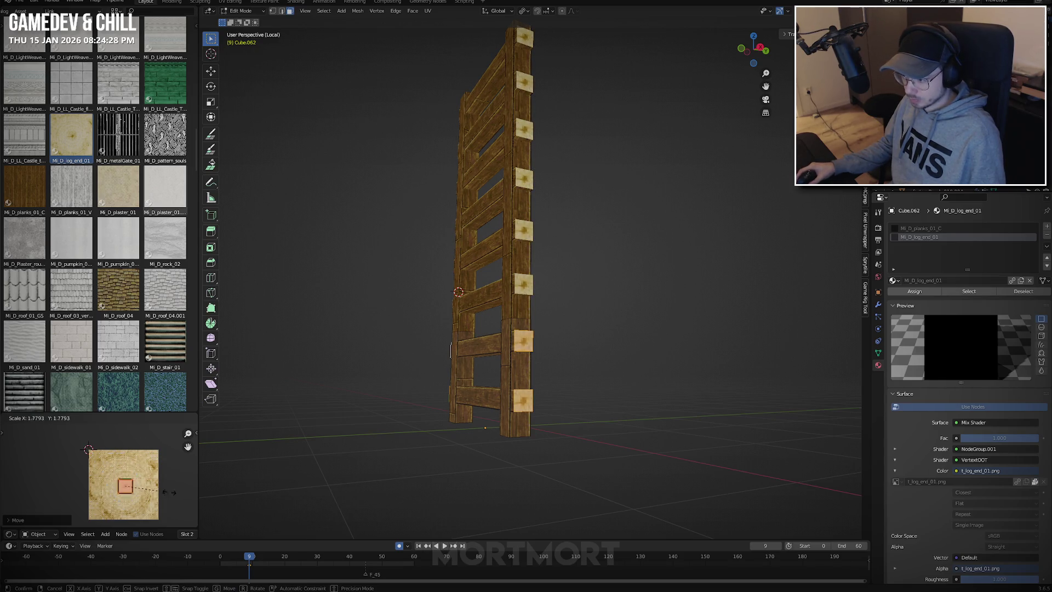
click(180, 492)
key(s)
click(180, 493)
Step: Rotate the end-cap UV island 90° and centre it and another face's island on the rings
middle_drag(525, 339, 512, 354)
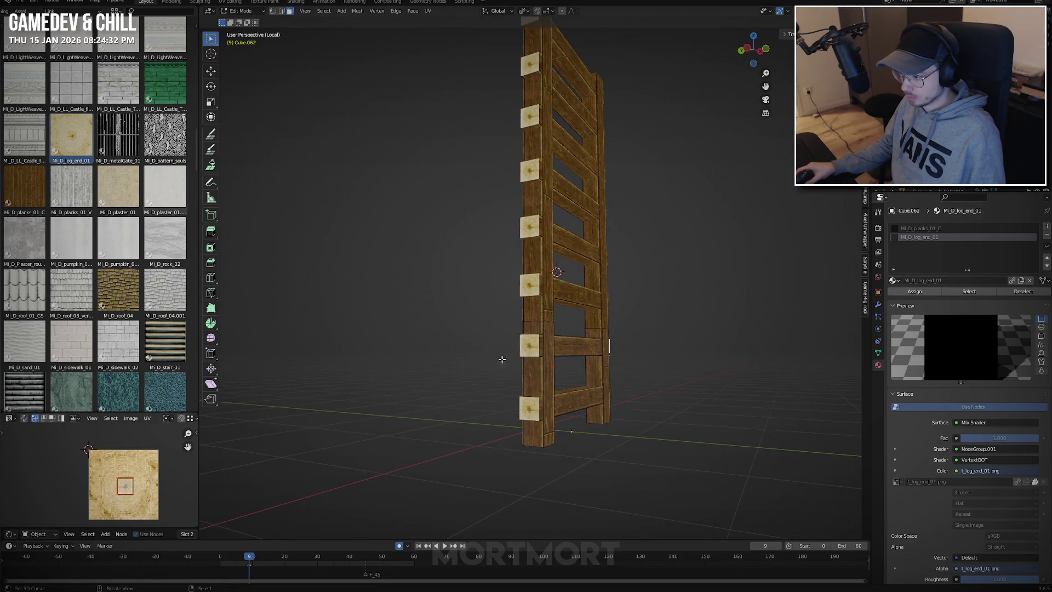
key(r)
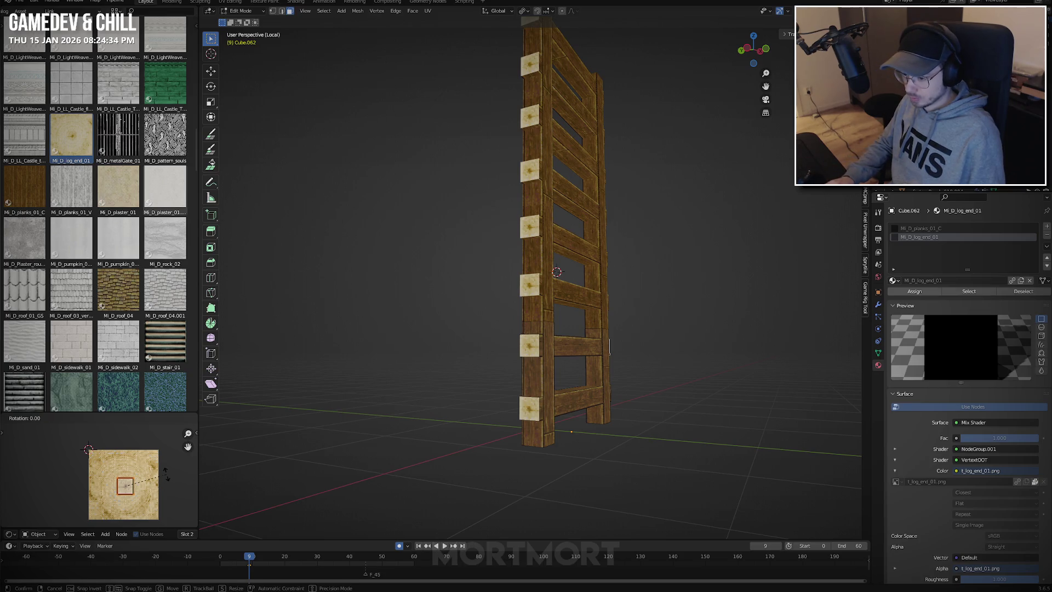
key(Return)
key(g)
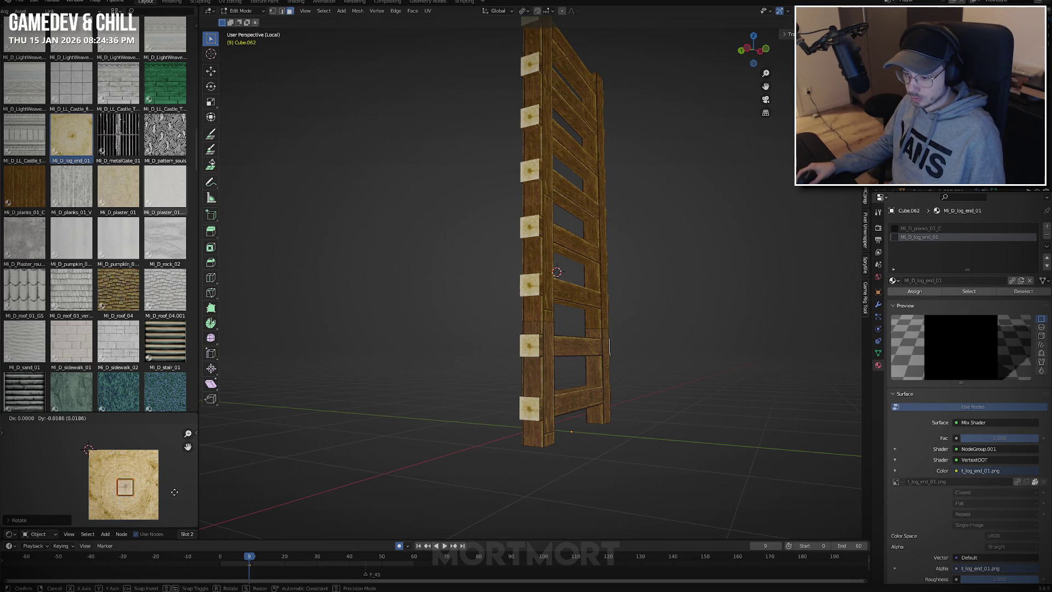
click(175, 496)
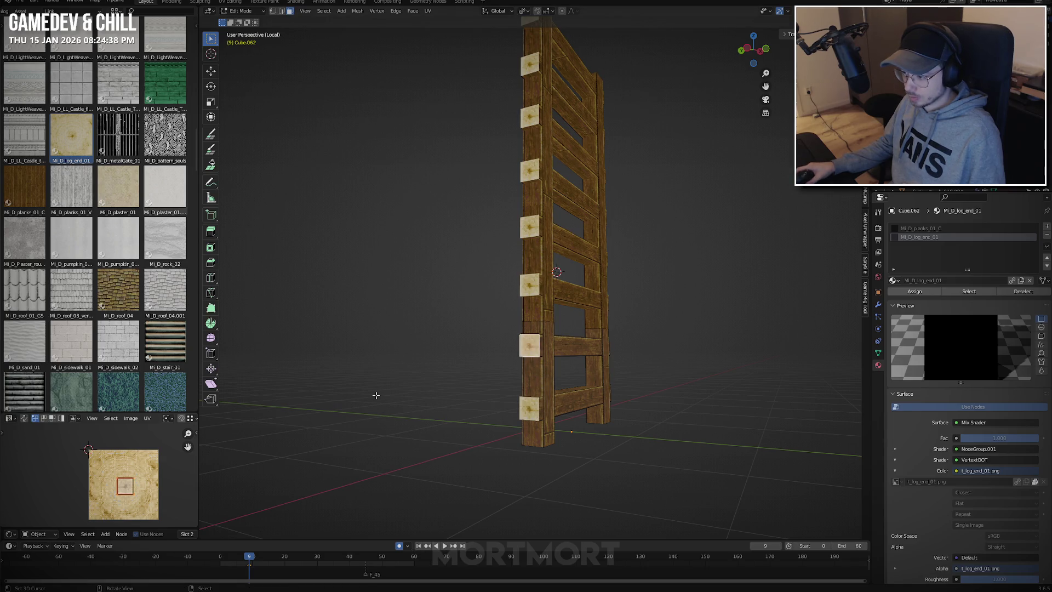
drag(133, 493, 133, 490)
mouse_move(372, 481)
middle_down()
mouse_move(638, 393)
mouse_move(574, 401)
mouse_move(616, 425)
middle_up()
click(585, 412)
key(g)
click(127, 491)
Step: Hide the plank faces to inspect the end caps, reveal them, and switch to Vertex Paint
mouse_move(515, 383)
middle_down()
mouse_move(558, 382)
mouse_move(441, 382)
mouse_move(507, 372)
mouse_move(498, 453)
mouse_move(448, 470)
middle_up()
click(448, 470)
click(454, 359)
key(ctrl+i)
key(h)
middle_drag(455, 359, 562, 360)
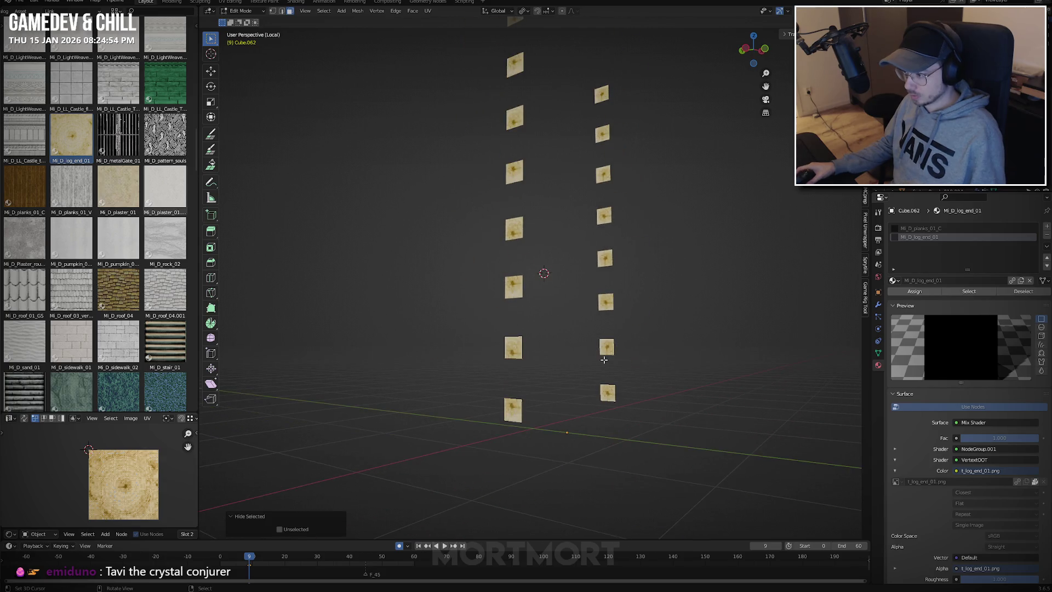
key(alt+h)
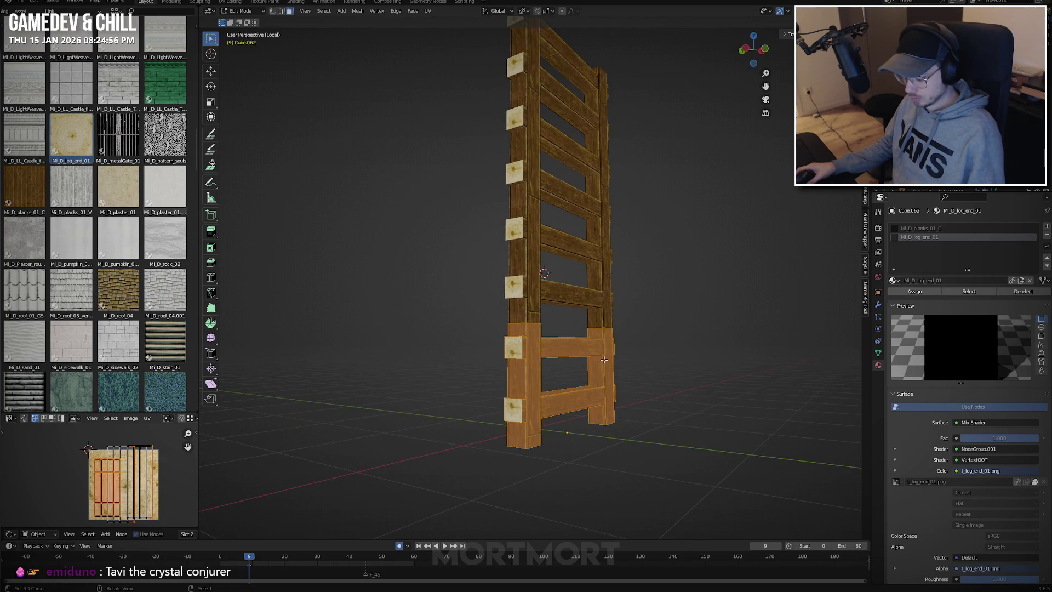
key(h)
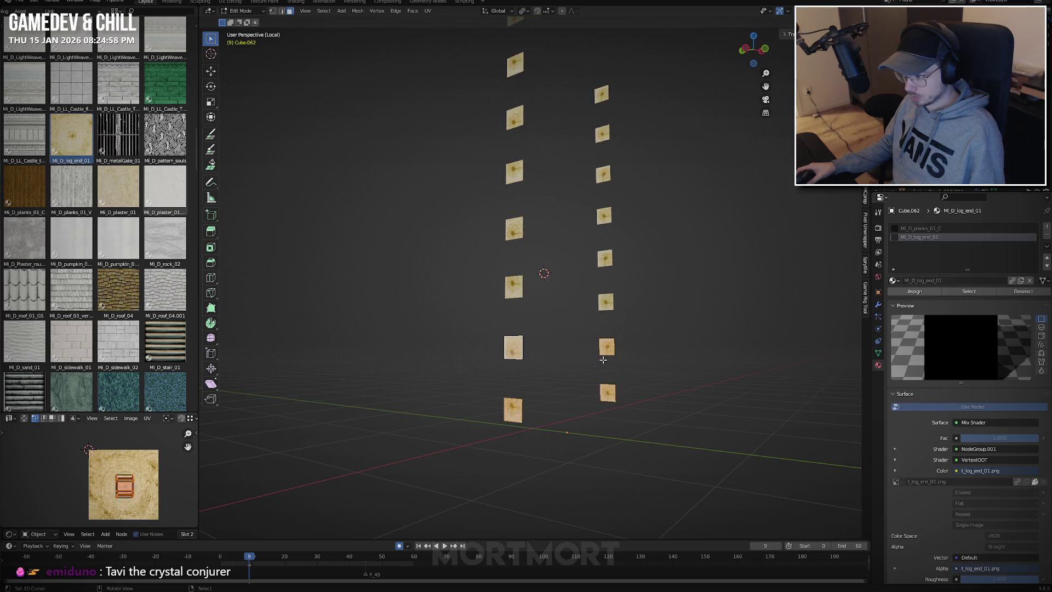
middle_drag(603, 359, 540, 380)
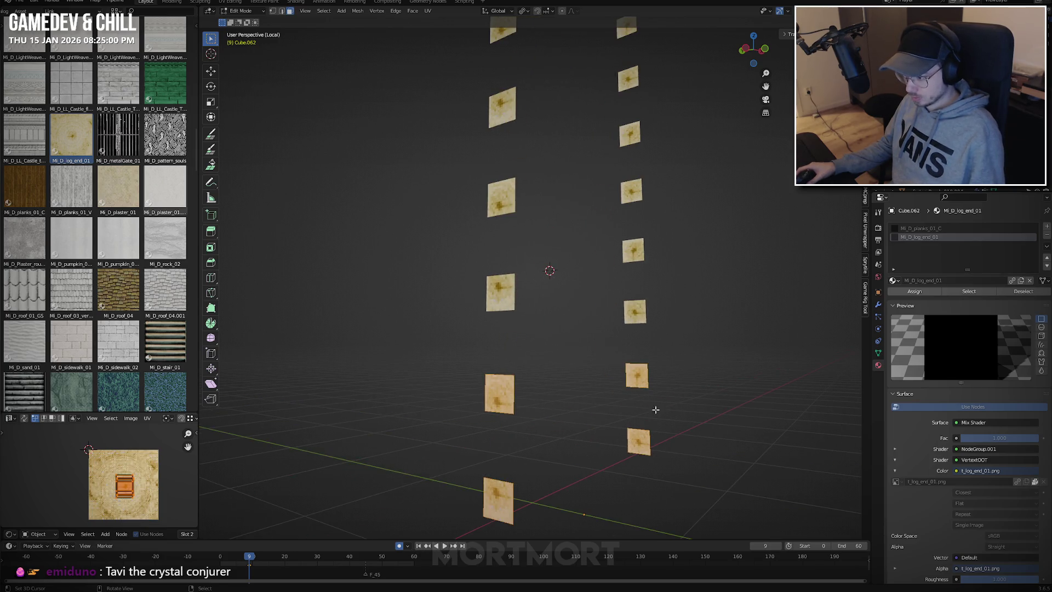
key(ctrl+Tab)
key(alt+h)
key(ctrl+Tab)
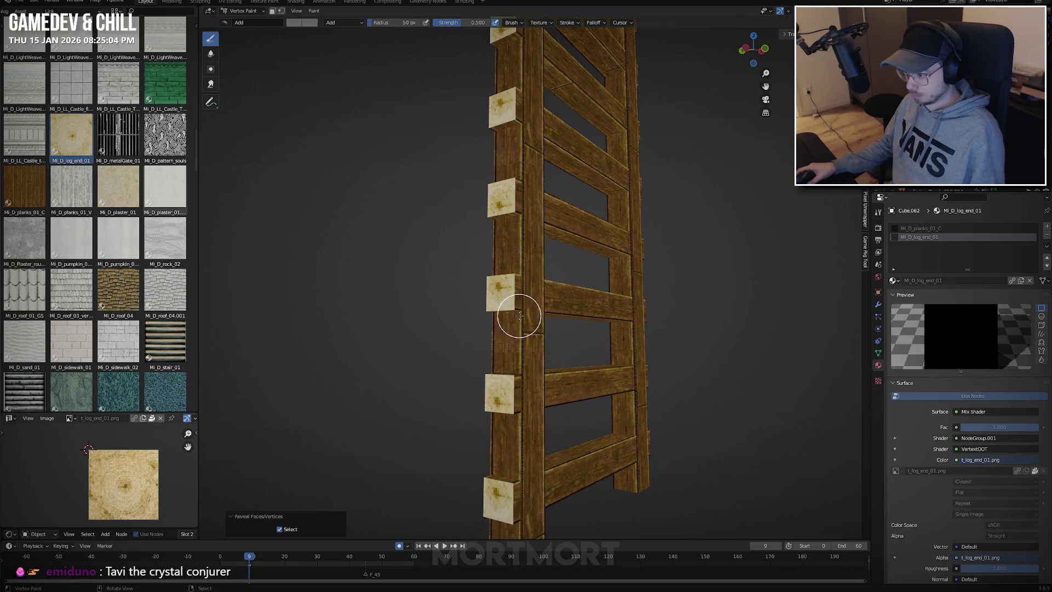
Step: Try a fill with face-selection masking on, undo it, and restore the viewport overlays
key(shift+k)
key(ctrl+z)
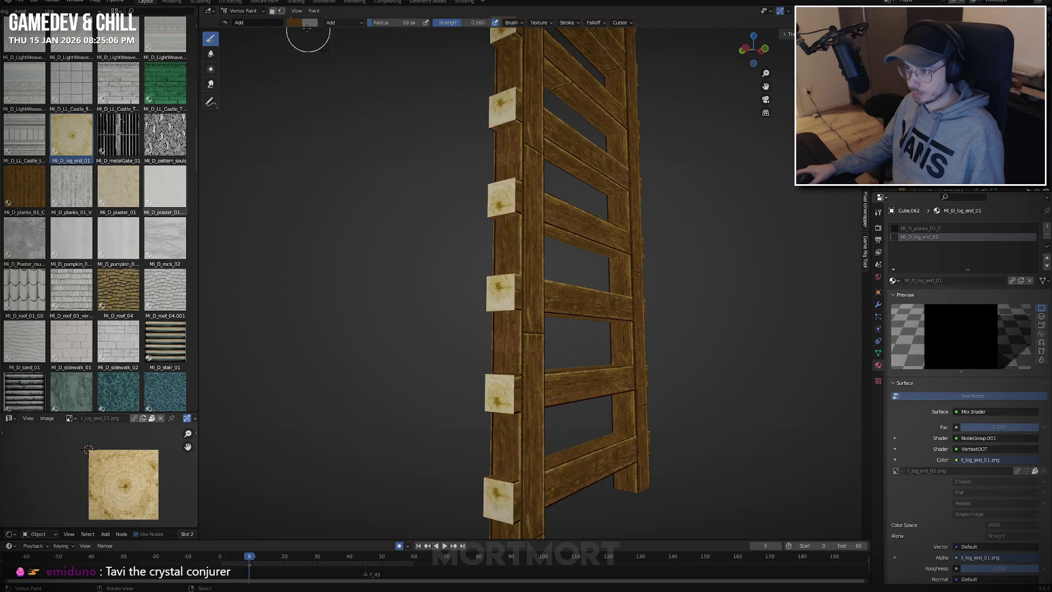
click(272, 12)
key(shift+k)
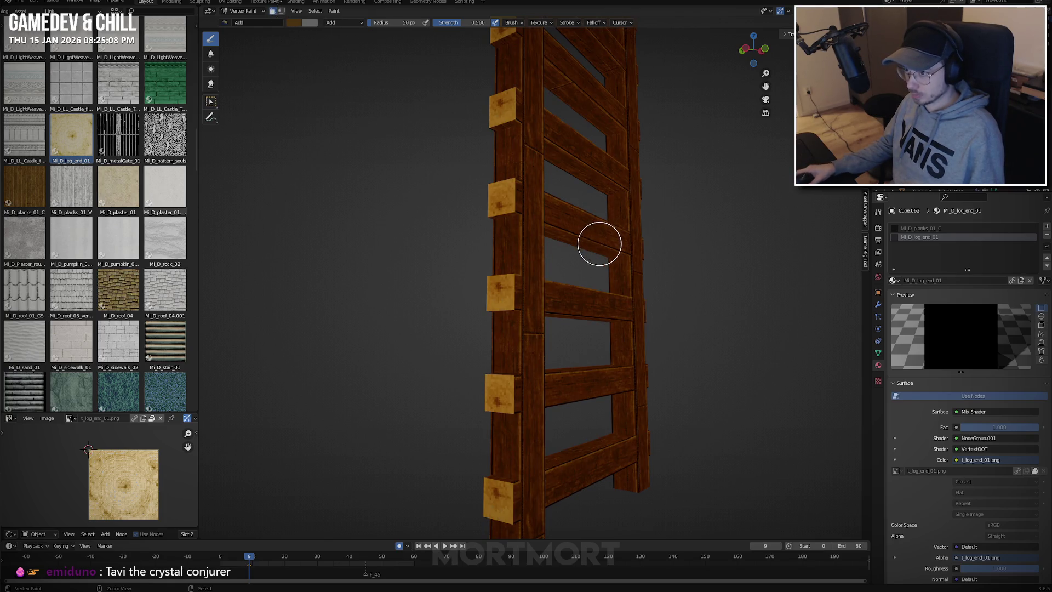
key(ctrl+z)
key(ctrl+z)
key(ctrl+z)
key(shift+alt+z)
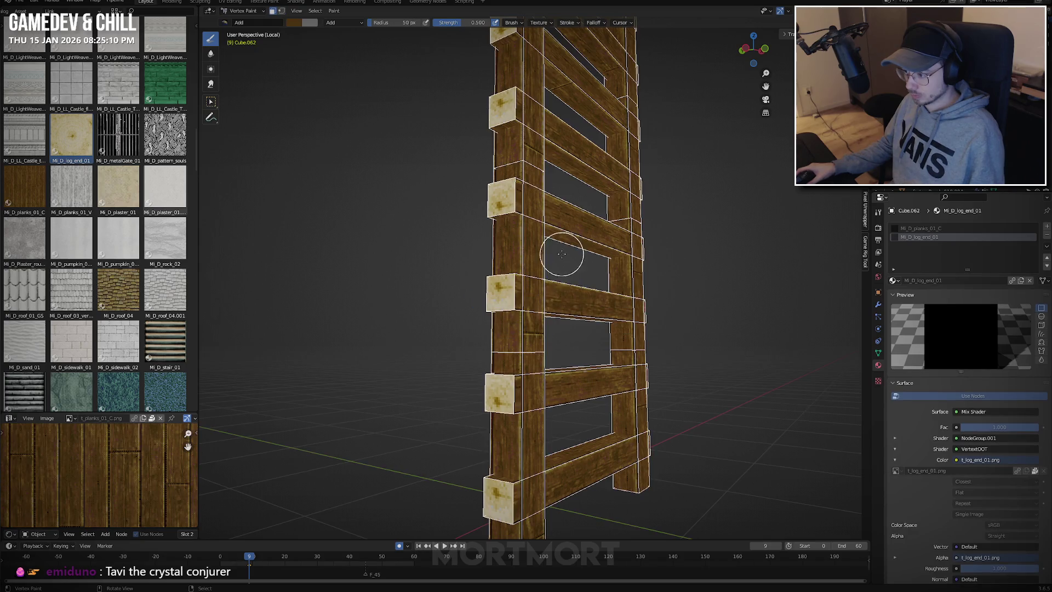
key(Tab)
Step: Select the end-block faces, then fill the ladder with a warm wood brown
mouse_move(496, 388)
middle_down()
mouse_move(502, 278)
mouse_move(536, 395)
mouse_move(528, 392)
middle_up()
click(556, 416)
click(555, 498)
middle_drag(555, 498, 442, 488)
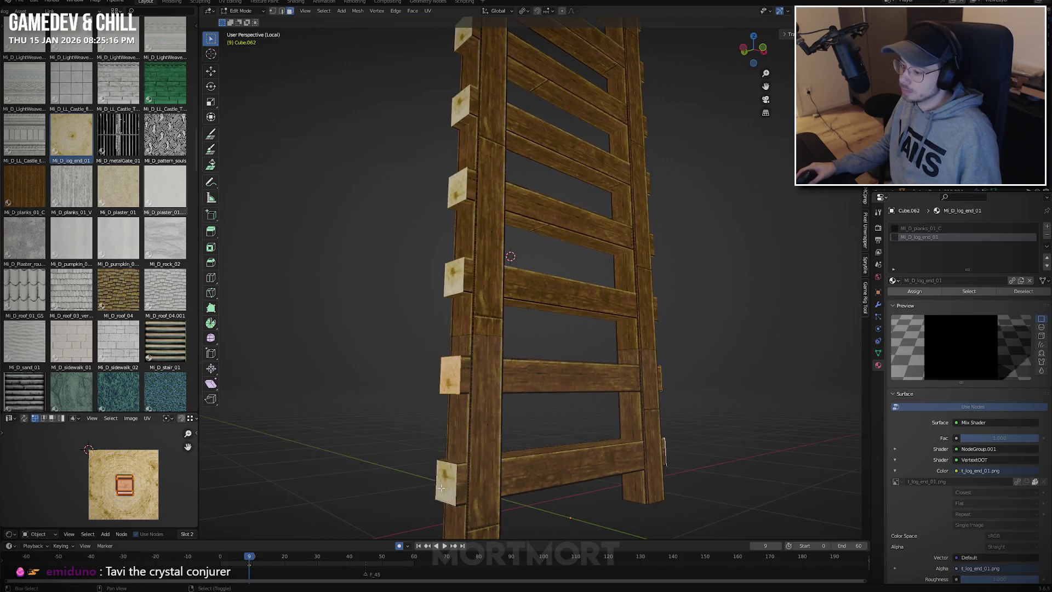
key(Tab)
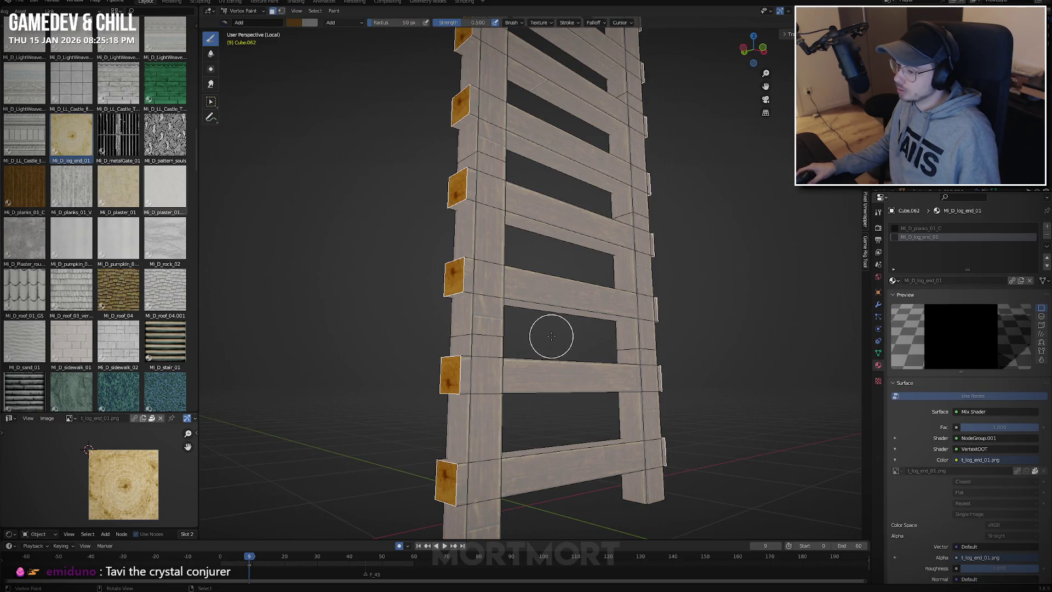
middle_drag(551, 337, 554, 332)
click(294, 23)
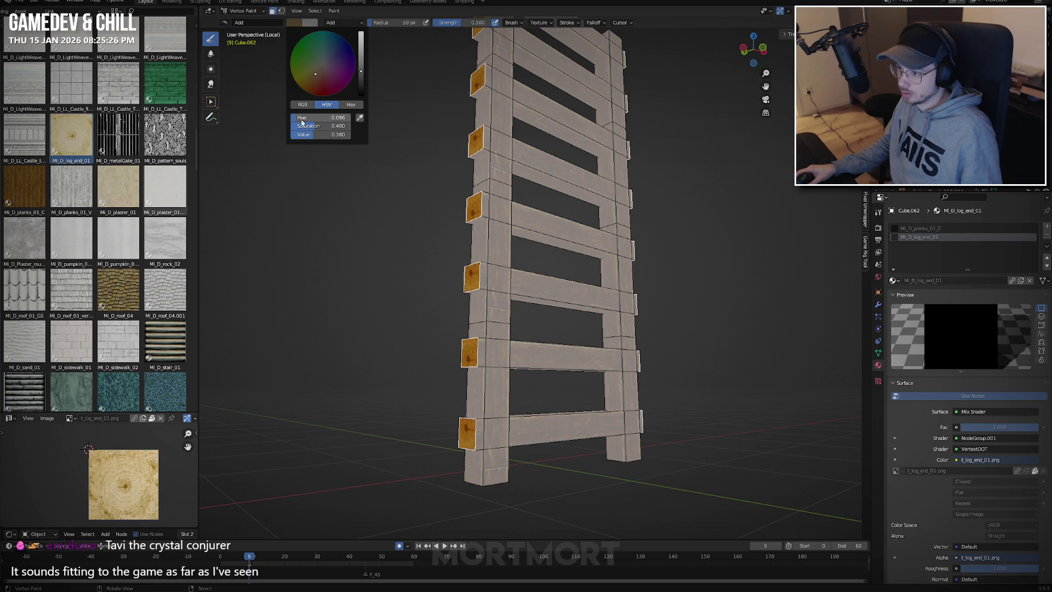
key(shift+k)
click(605, 331)
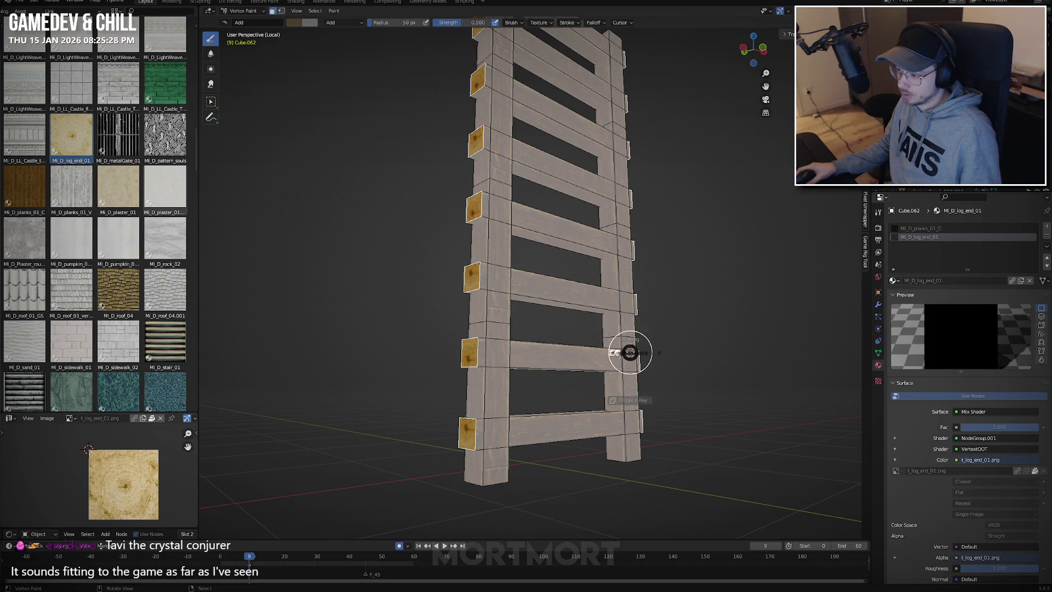
Step: Brighten the brush to a lighter tan and fill the end blocks with it
middle_drag(575, 352, 601, 353)
click(298, 23)
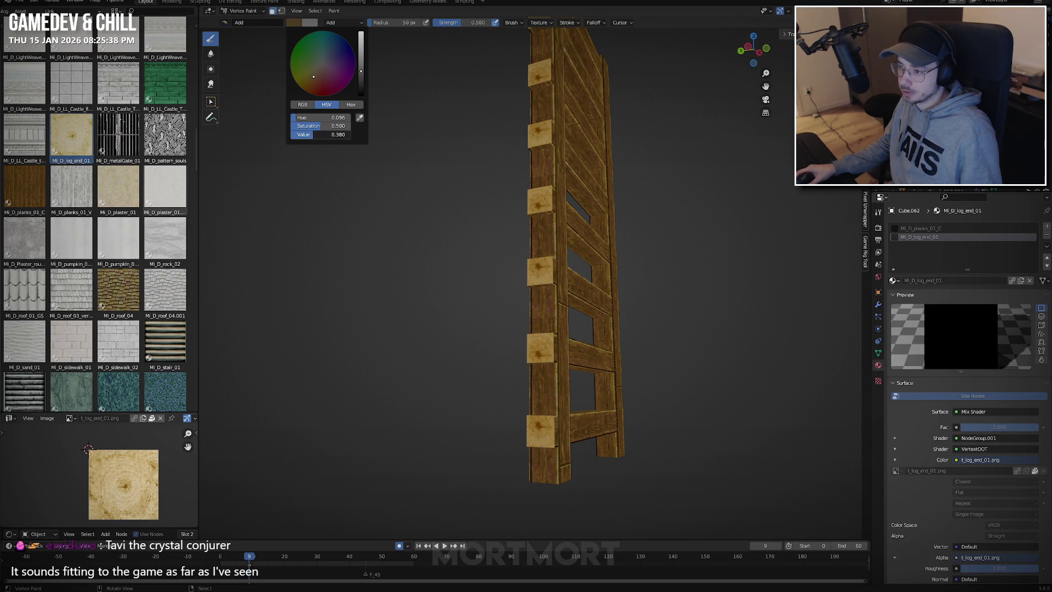
drag(315, 134, 345, 135)
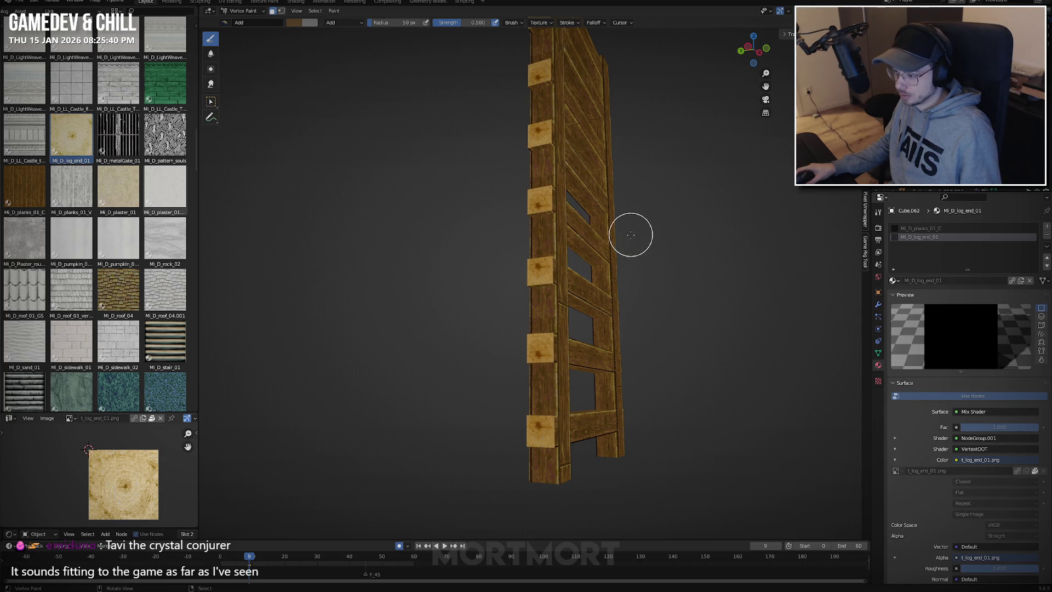
click(295, 22)
drag(313, 135, 334, 135)
middle_drag(672, 245, 586, 247)
click(296, 23)
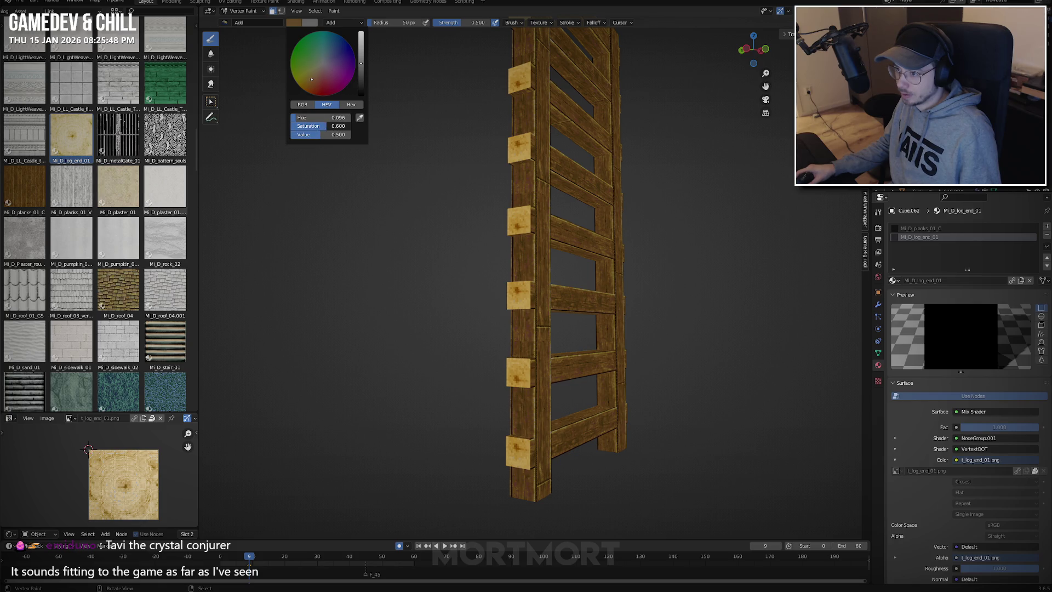
middle_drag(608, 169, 569, 156)
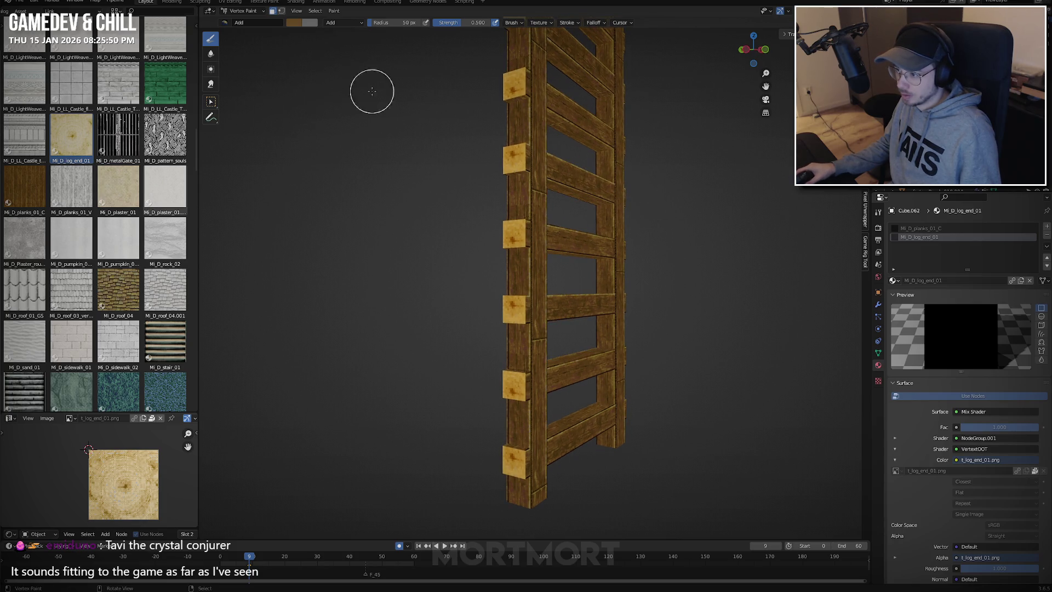
click(300, 24)
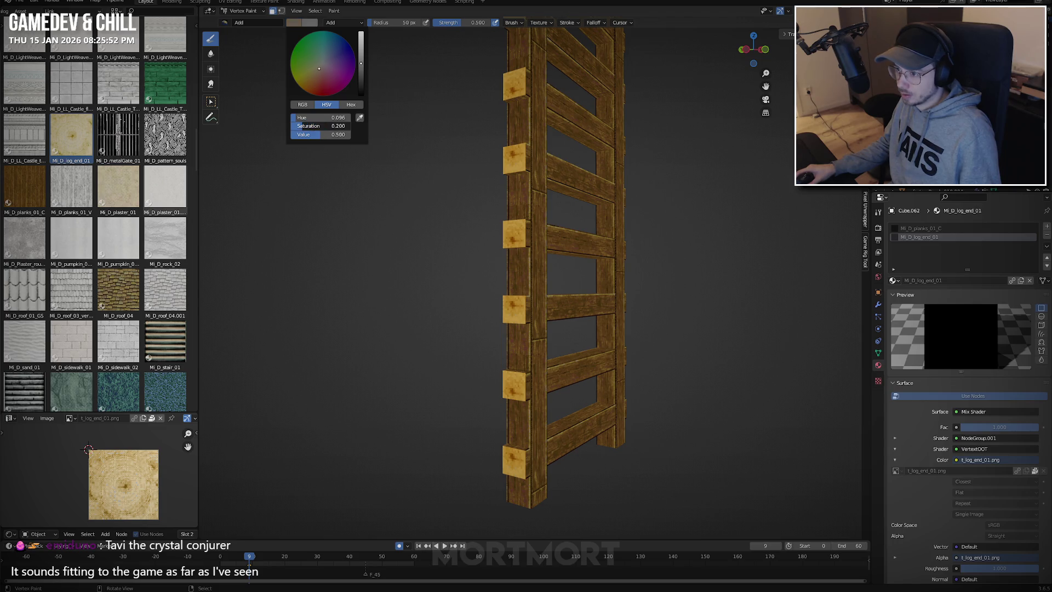
key(shift+k)
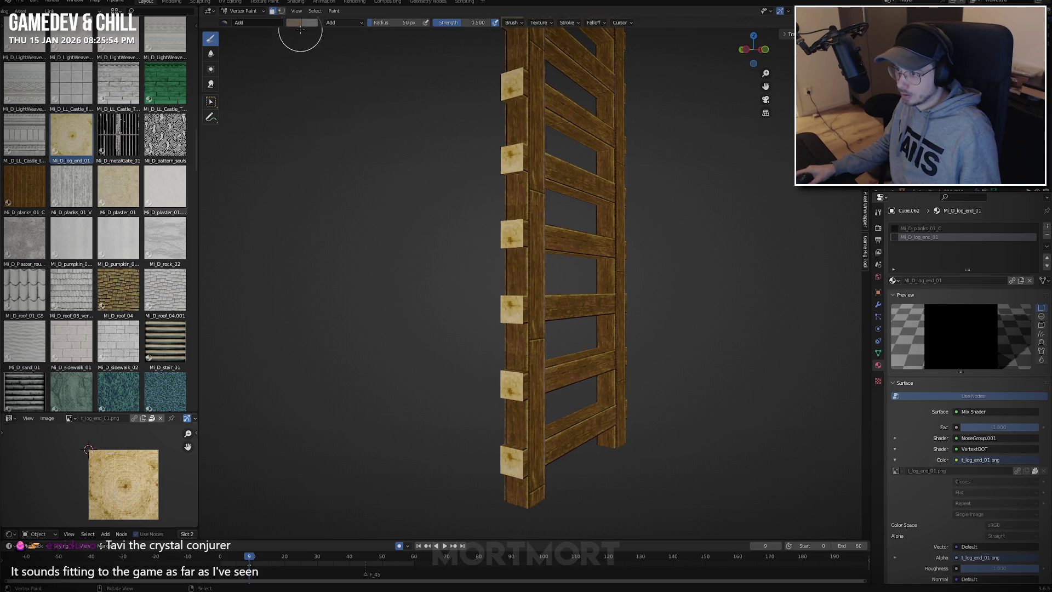
click(301, 23)
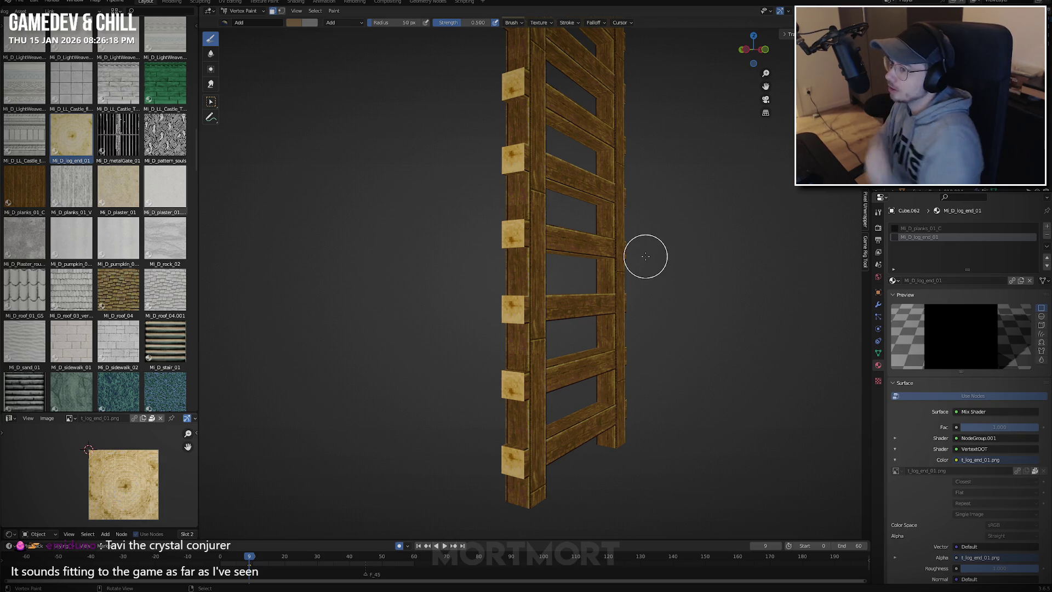
key(Tab)
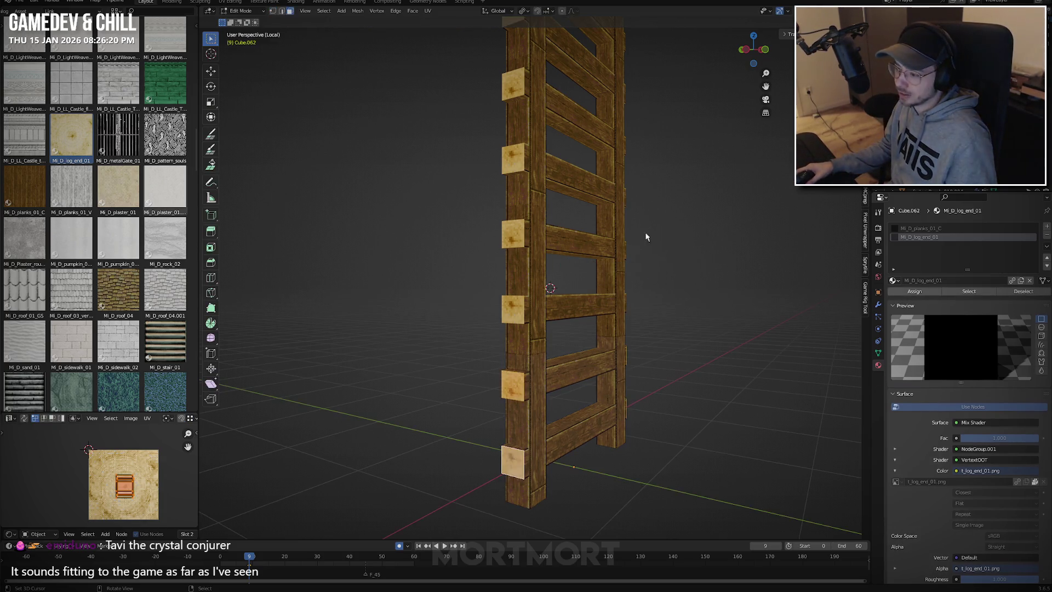
Step: Select the middle rung and its connected rails, and search for the merge command
middle_drag(672, 263, 521, 205)
key(Tab)
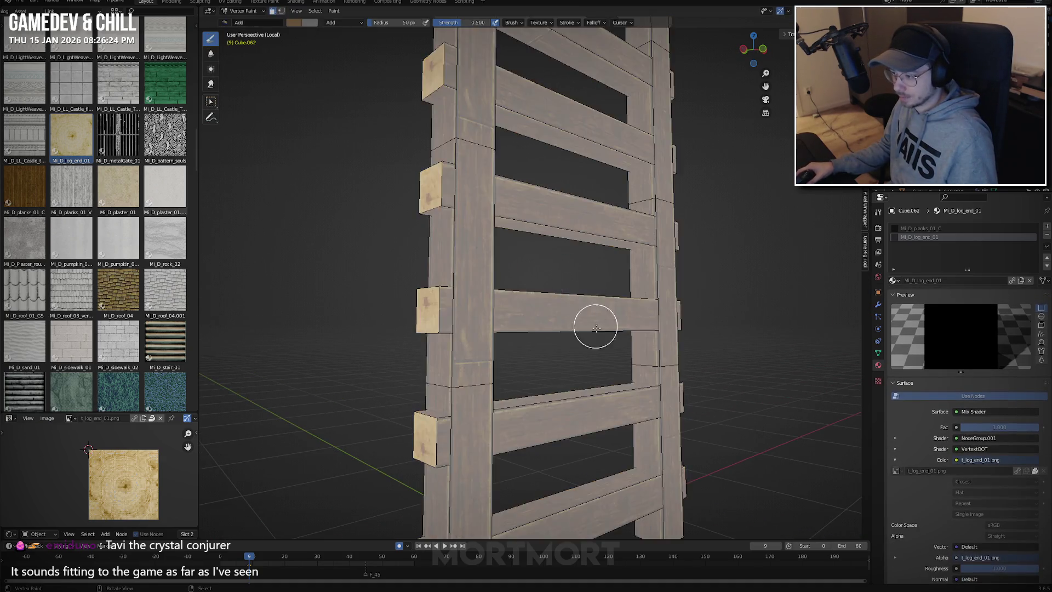
middle_drag(668, 389, 660, 312)
key(Tab)
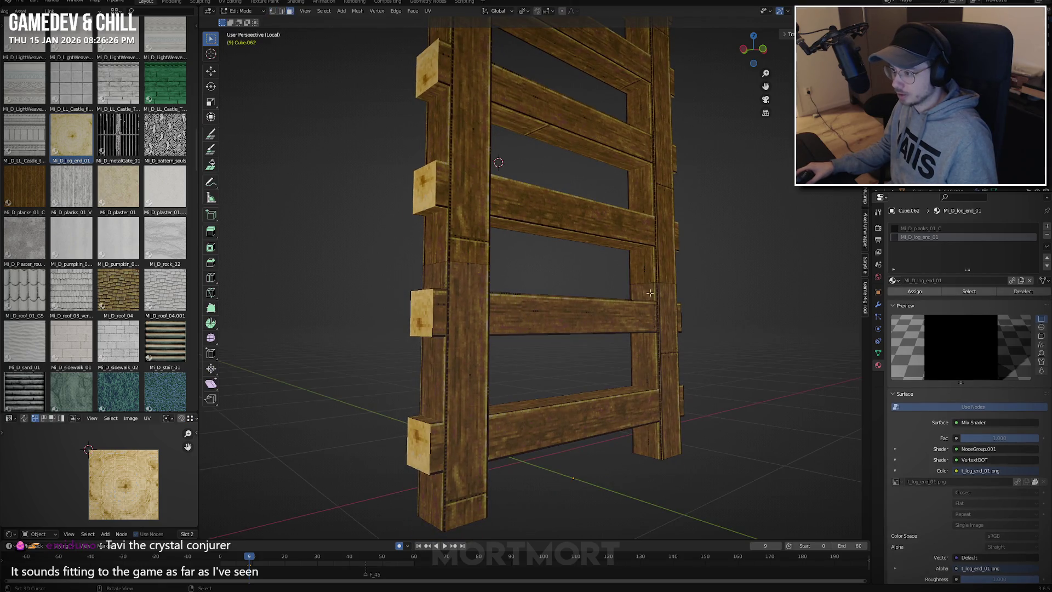
click(590, 314)
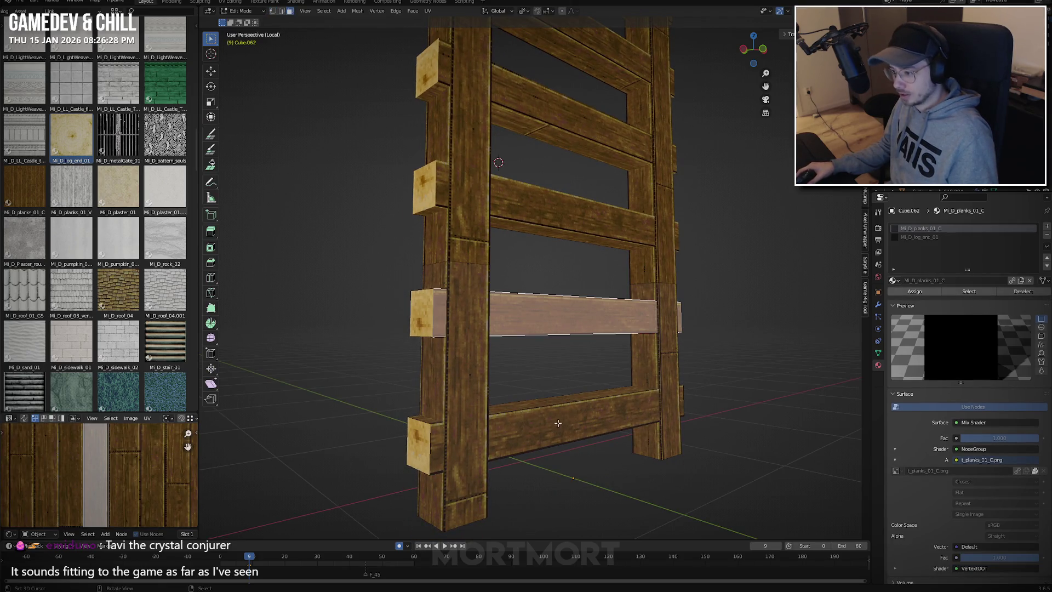
key(l)
middle_drag(559, 428, 631, 396)
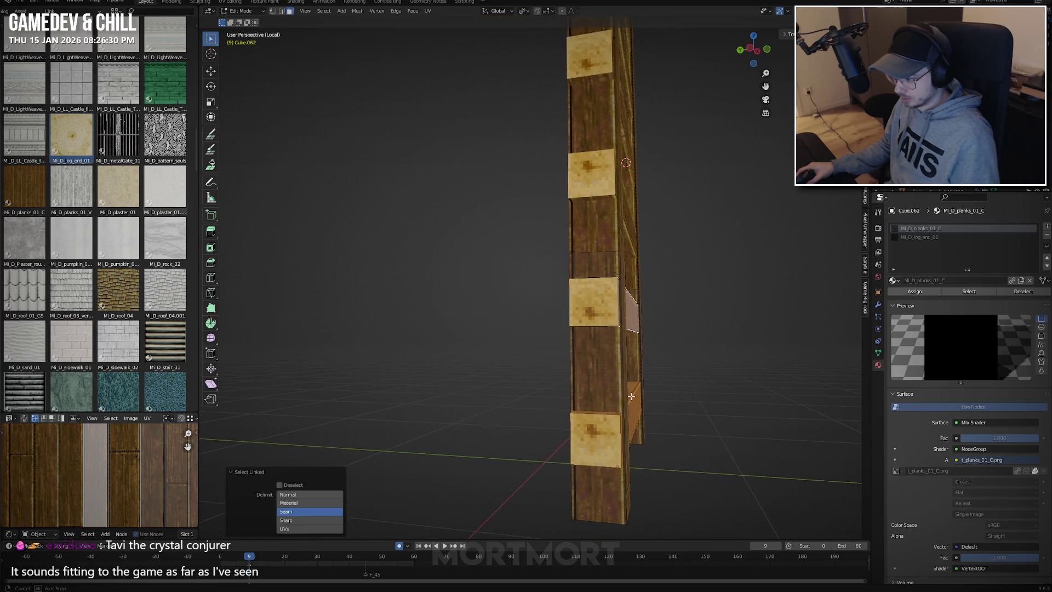
key(ctrl+l)
key(F3)
text(m,erge d)
key(Return)
Step: Select a linked group of faces, attempt a rotation, then cancel and undo it
click(722, 393)
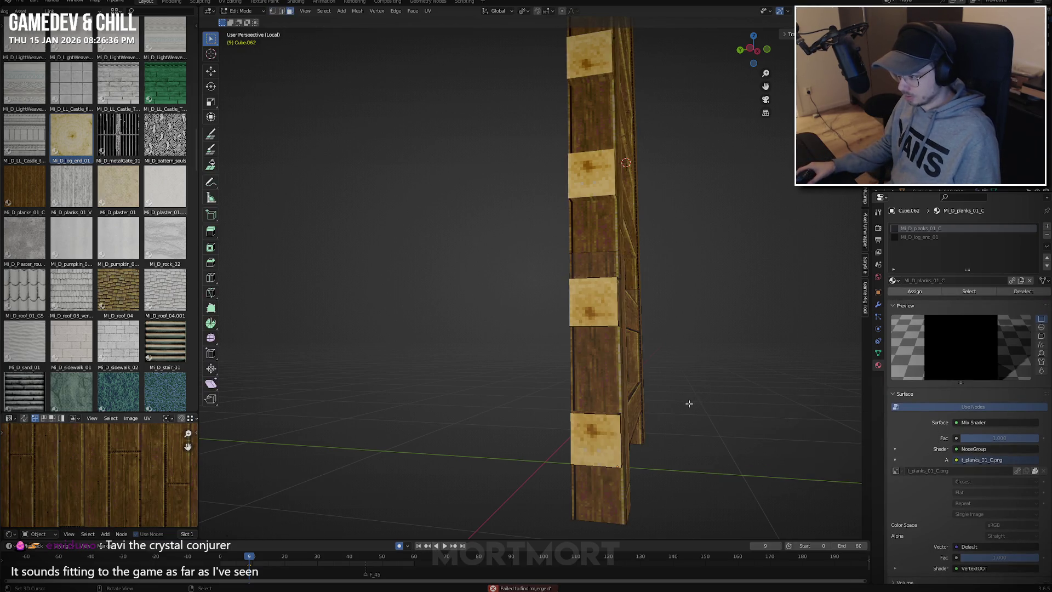
key(l)
key(l)
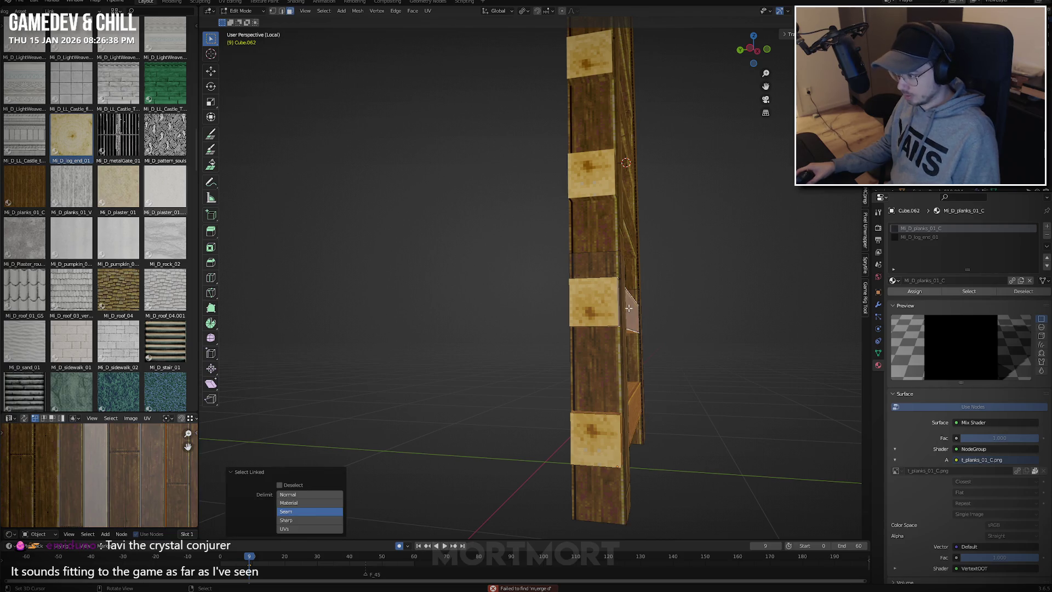
key(z)
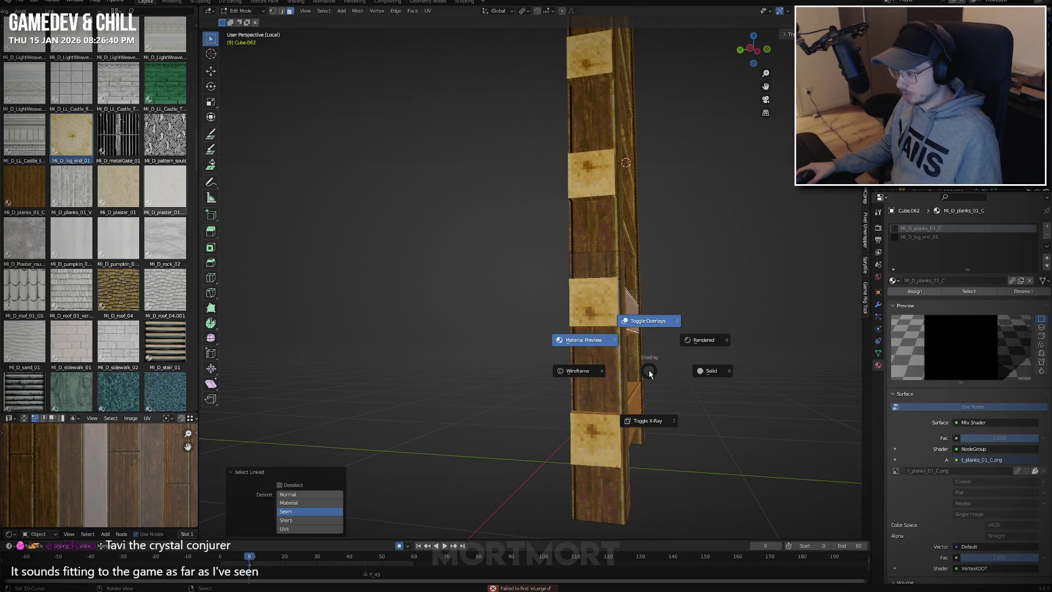
key(Escape)
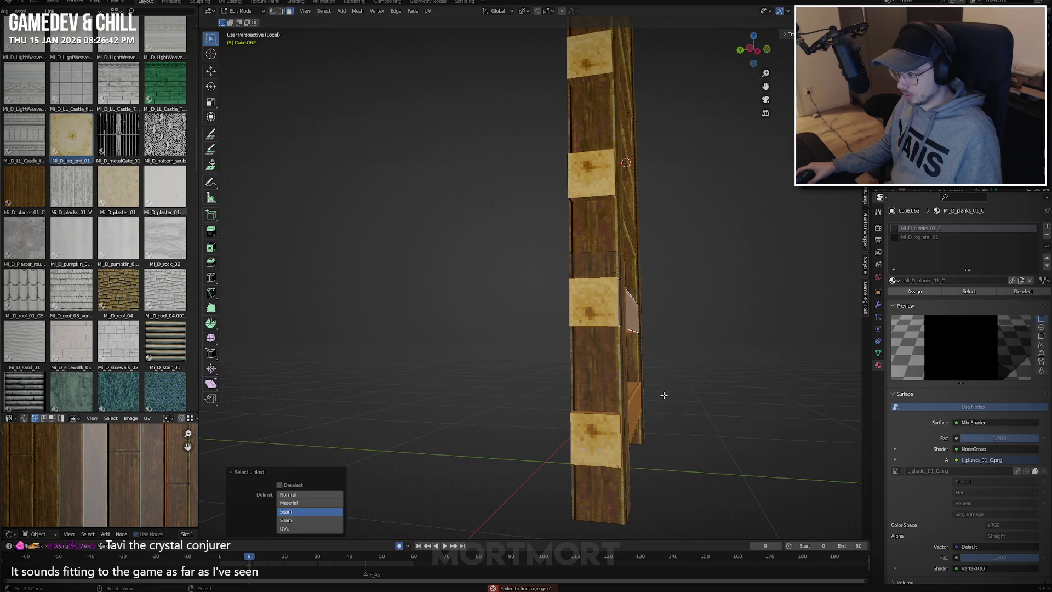
key(z)
key(Escape)
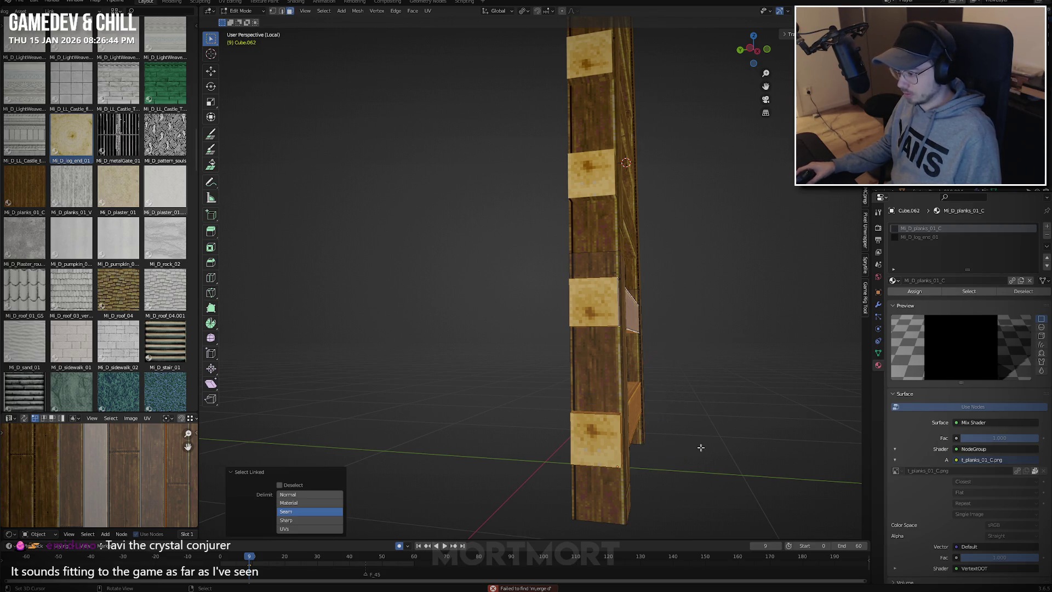
key(r)
key(Escape)
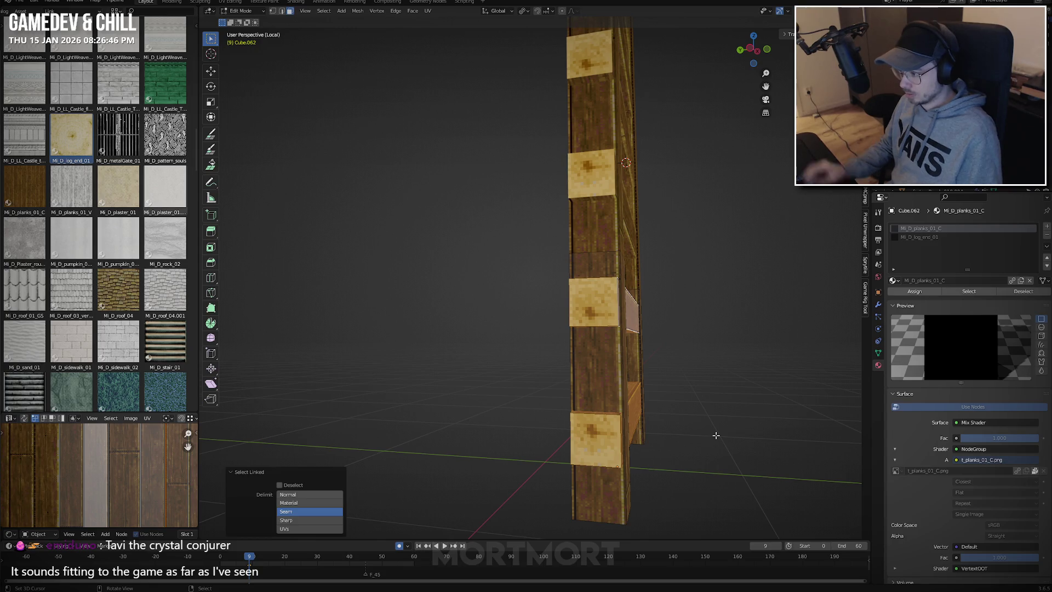
key(ctrl+z)
Step: Select the whole mesh, merge vertices by distance to remove 16 duplicates, and deselect
key(a)
key(m)
key(b)
key(alt+a)
Step: Rotate the linked log-end faces 45° about X and review the ladder in Vertex Paint
key(l)
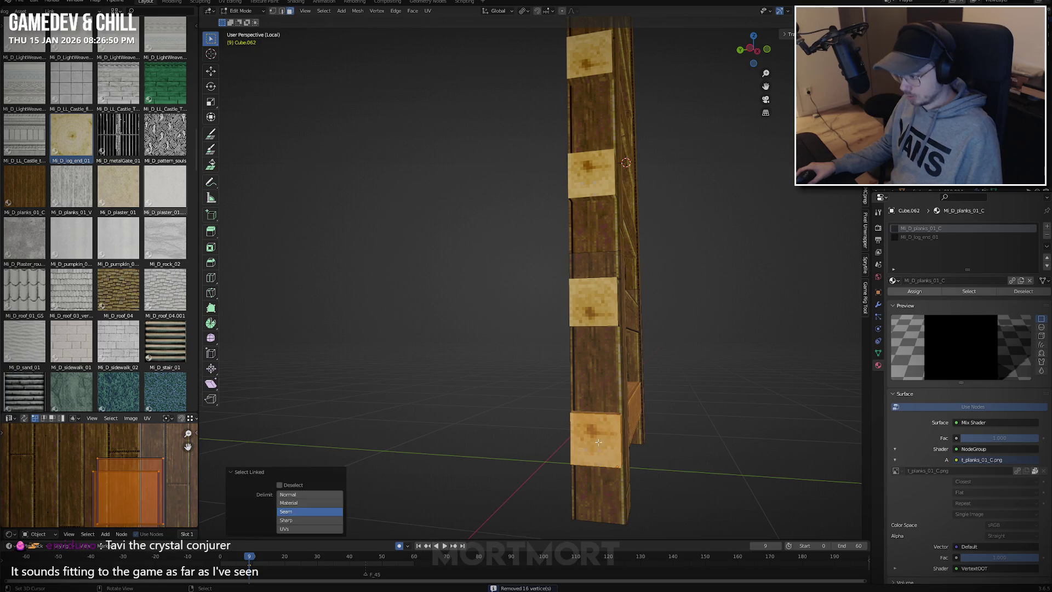
text(l)
text(rx45)
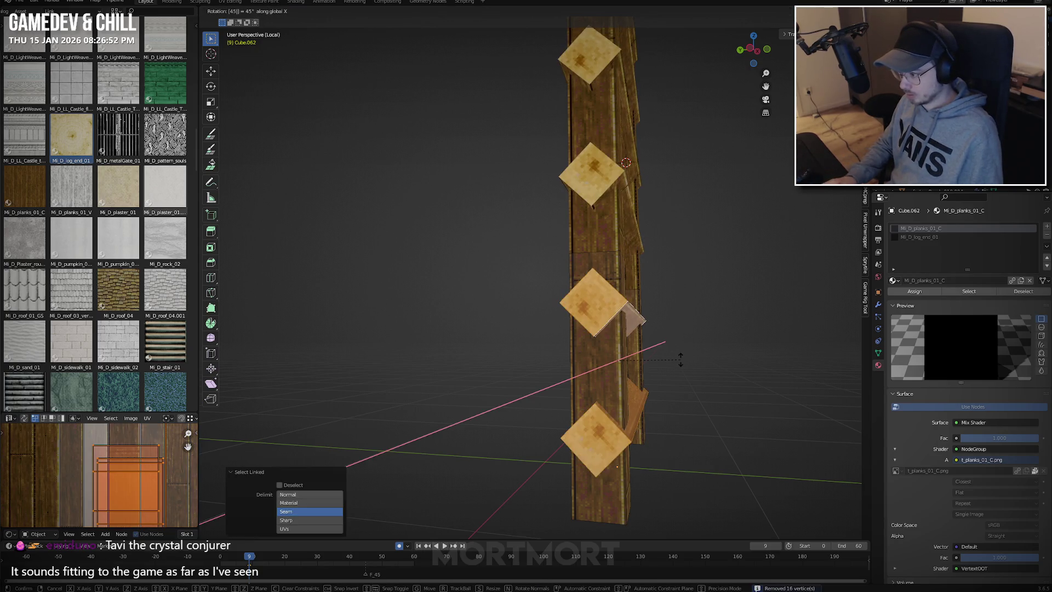
key(Return)
key(Tab)
key(ctrl+Tab)
middle_drag(710, 308, 692, 364)
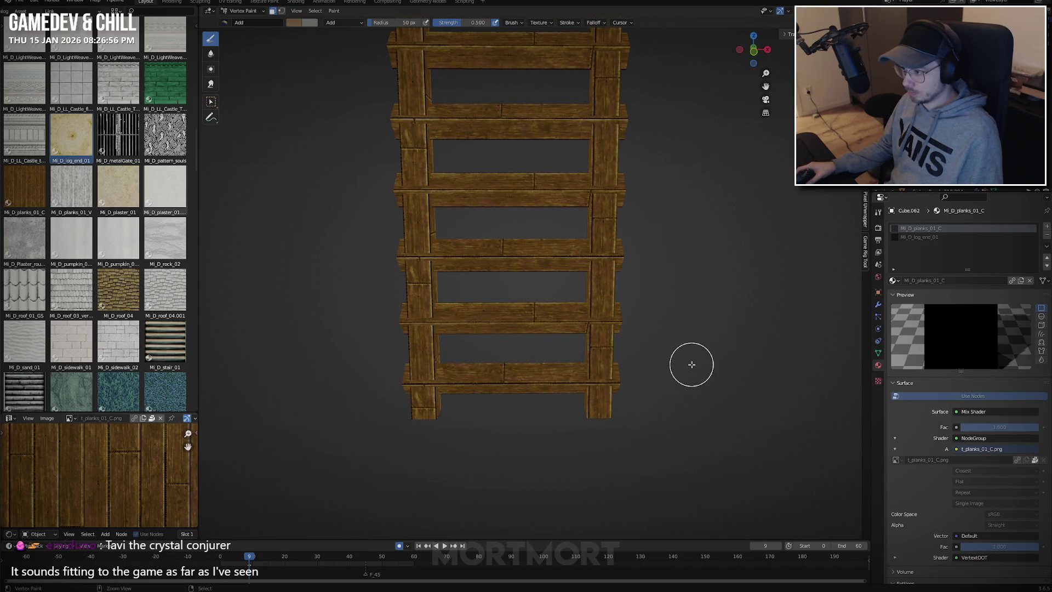
key(shift+alt+z)
mouse_move(519, 345)
middle_down()
mouse_move(548, 289)
mouse_move(656, 347)
mouse_move(528, 431)
middle_up()
key(Tab)
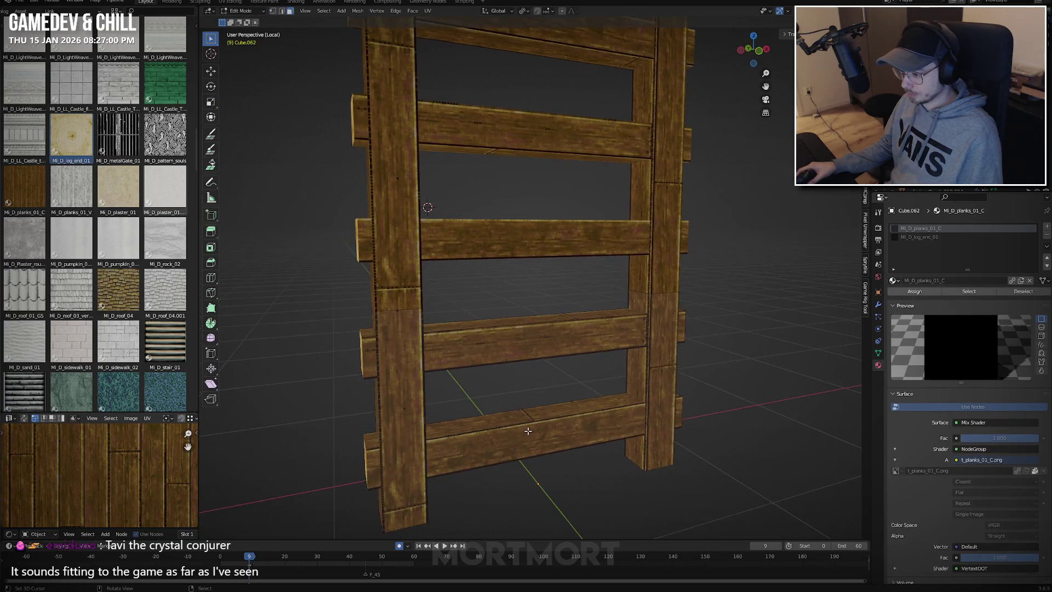
Step: Select the bottom rung's faces and frame its UV strip in an enlarged UV Editor
click(527, 432)
key(KP_1)
scroll(136, 485, down, 5)
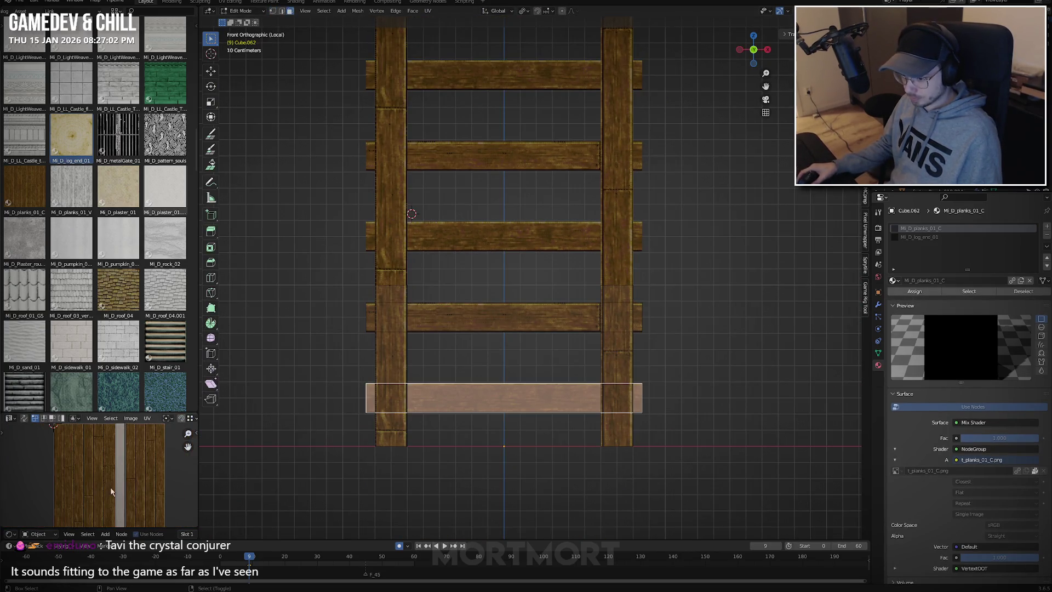
scroll(137, 485, up, 2)
drag(133, 415, 134, 299)
scroll(137, 376, up, 3)
key(a)
key(KP_Decimal)
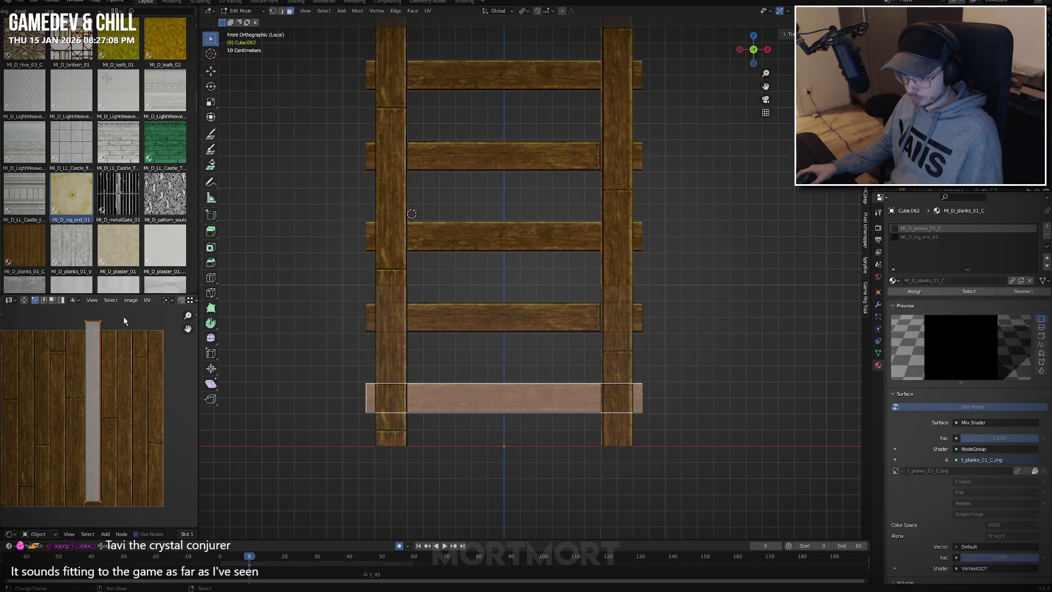
Step: Slide the rung's UV strip vertically along the planks texture to a different board
key(g)
key(y)
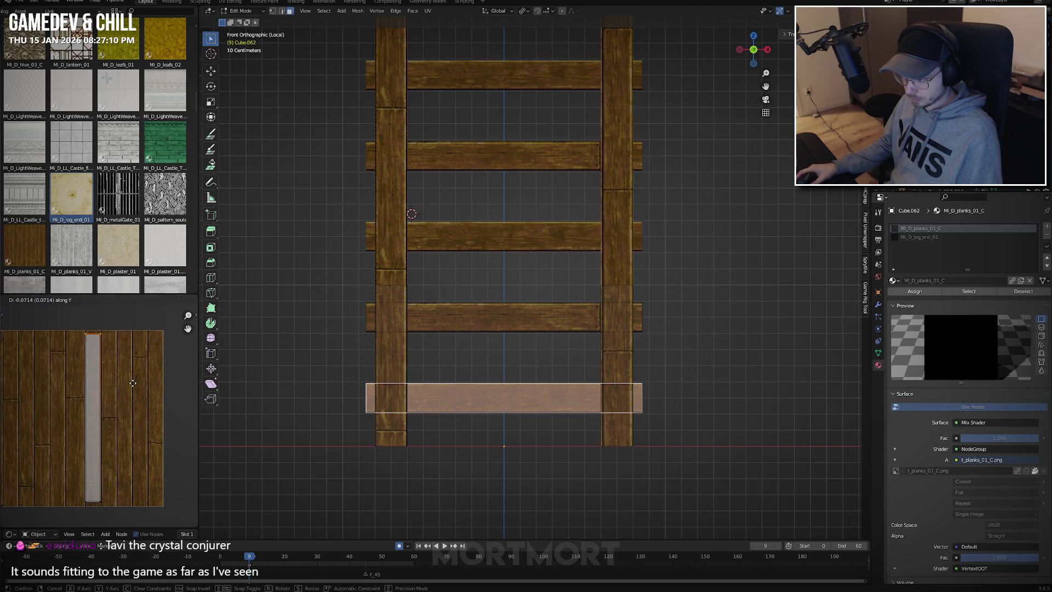
click(131, 322)
key(g)
key(y)
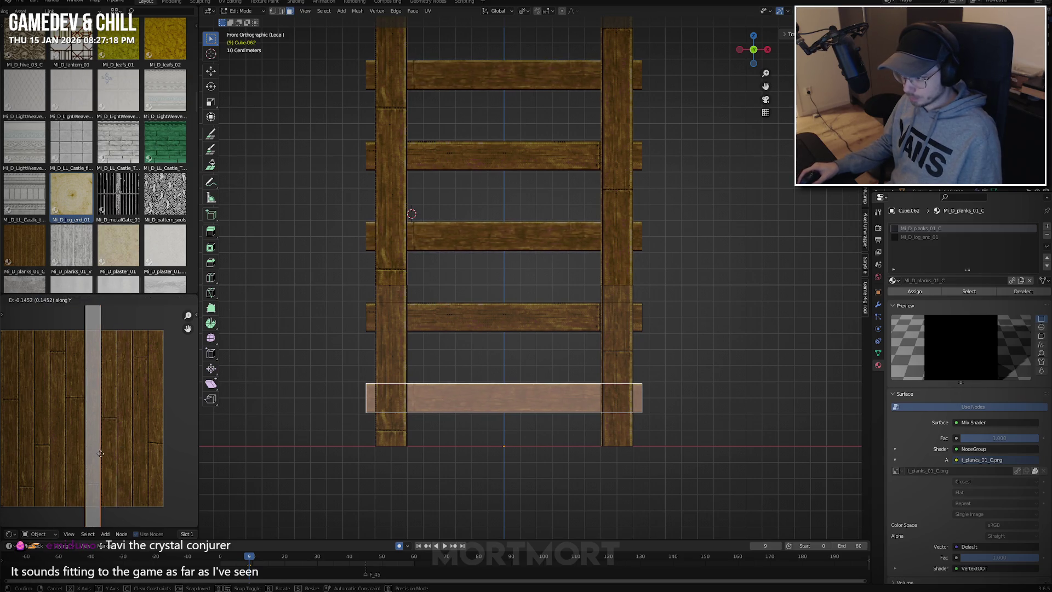
click(101, 391)
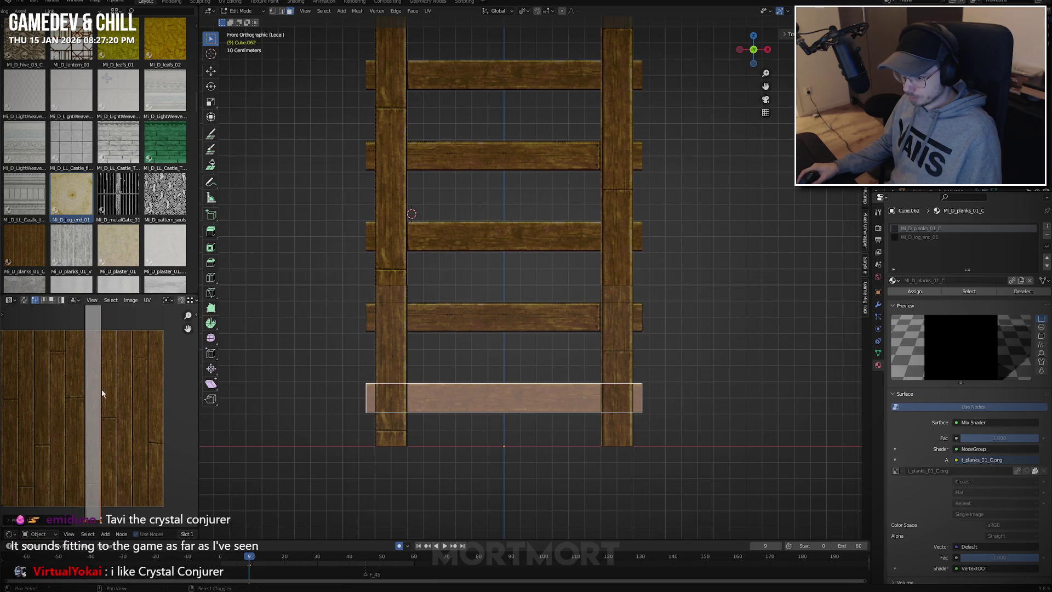
Step: Inspect the re-textured rung in perspective from Object Mode before returning to Edit Mode
mouse_move(674, 197)
middle_down()
mouse_move(609, 221)
mouse_move(553, 222)
mouse_move(641, 229)
mouse_move(628, 229)
middle_up()
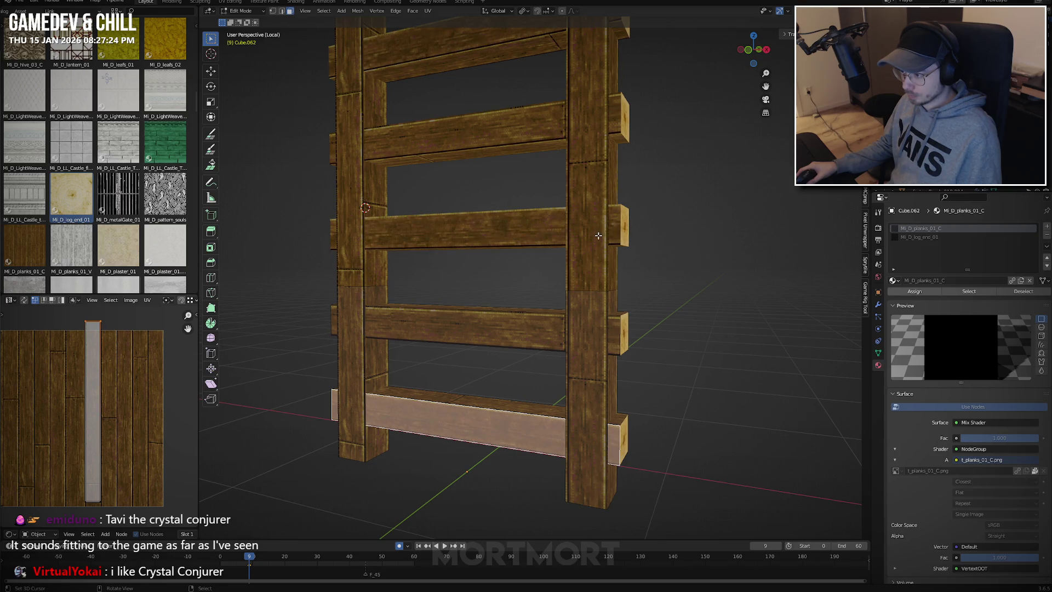
scroll(603, 233, down, 6)
key(Tab)
mouse_move(645, 251)
middle_down()
mouse_move(561, 274)
mouse_move(638, 288)
middle_up()
scroll(610, 280, up, 4)
key(Tab)
key(ctrl+r)
scroll(521, 368, up, 1)
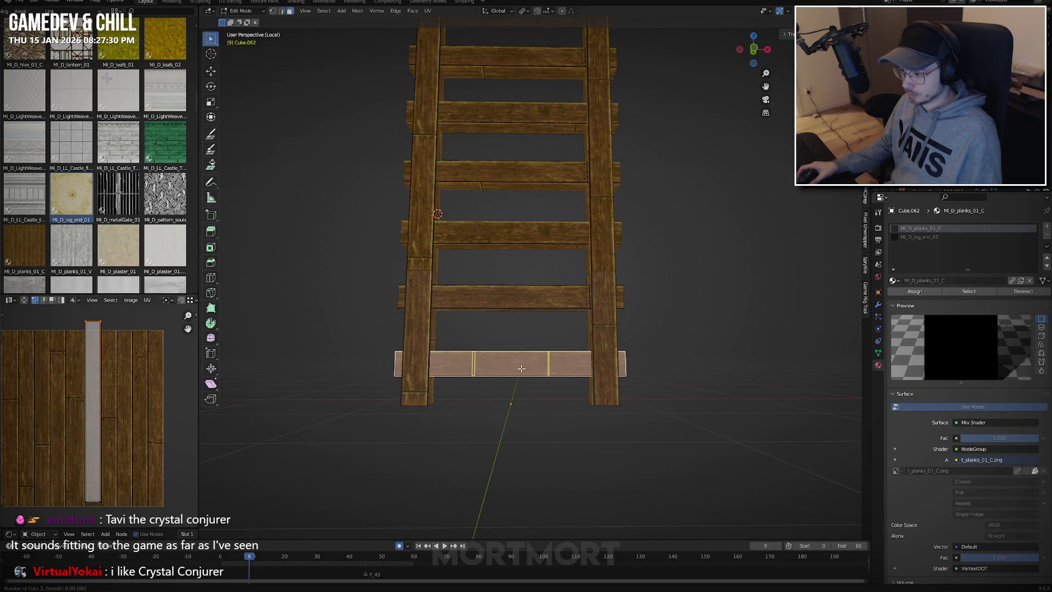
Step: Add centred loop cuts to the bottom rung, the left post and the right post
click(521, 369)
right_click(521, 368)
key(ctrl+r)
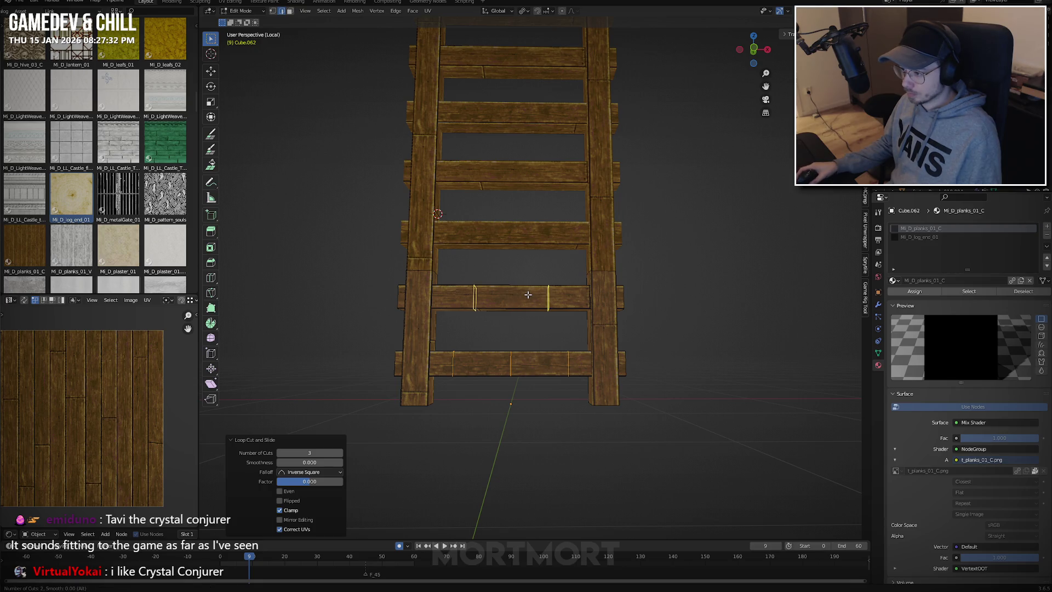
scroll(420, 335, up, 1)
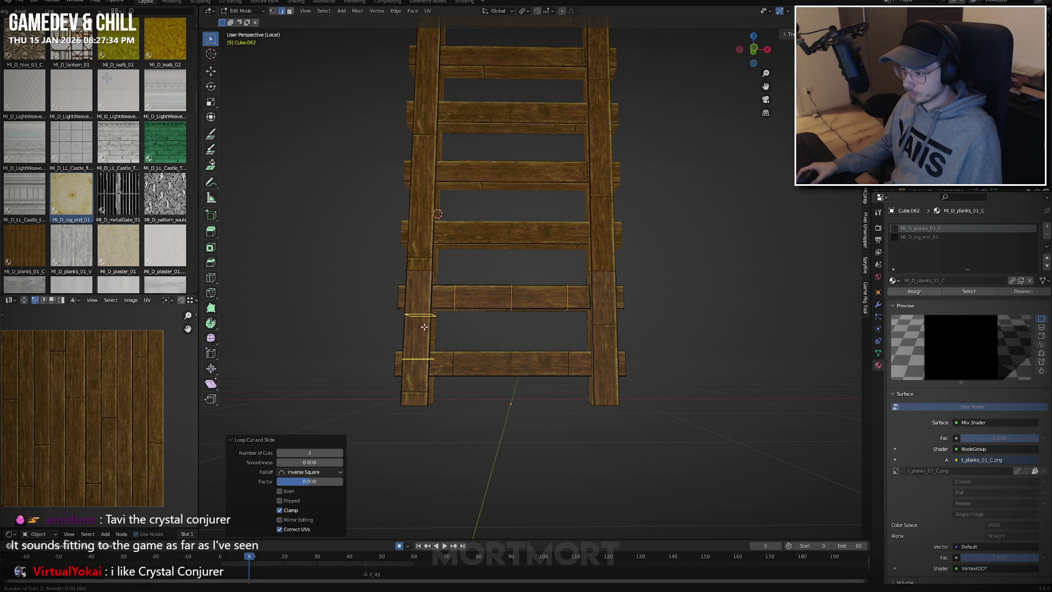
click(425, 326)
right_click(424, 326)
key(ctrl+r)
click(608, 325)
right_click(608, 325)
Step: Scale up the log-end cap faces slightly on both sides of the ladder
middle_drag(590, 318, 579, 327)
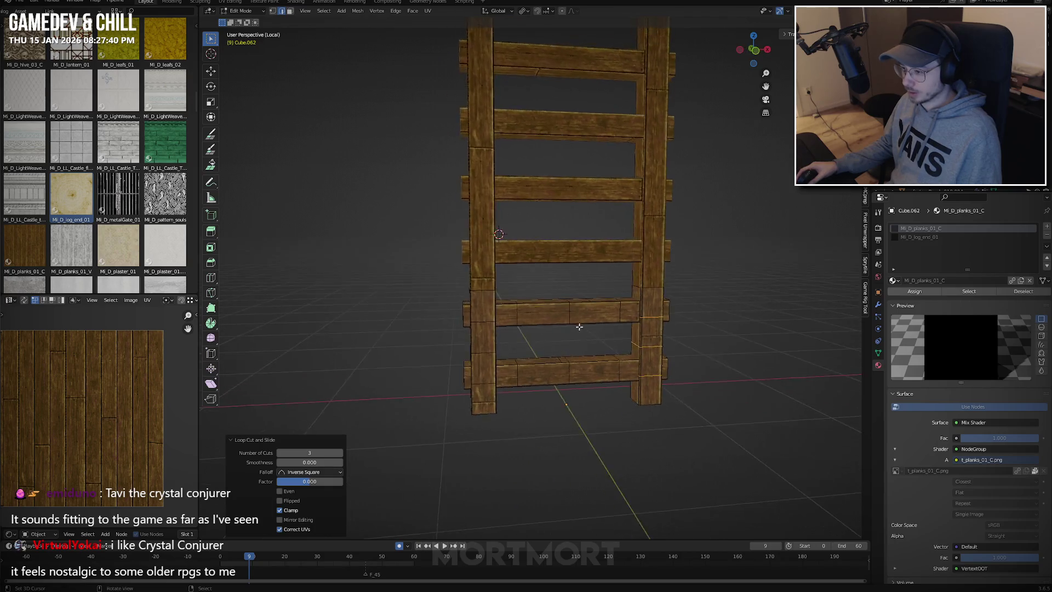
scroll(579, 327, up, 1)
middle_drag(503, 300, 490, 325)
click(490, 325)
key(s)
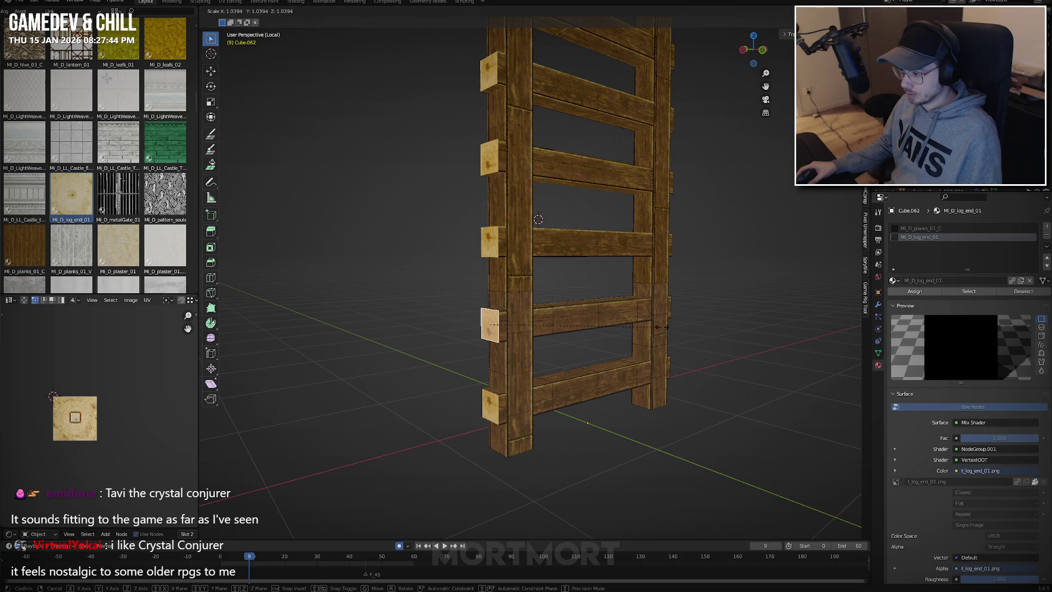
click(669, 327)
middle_drag(670, 327, 616, 322)
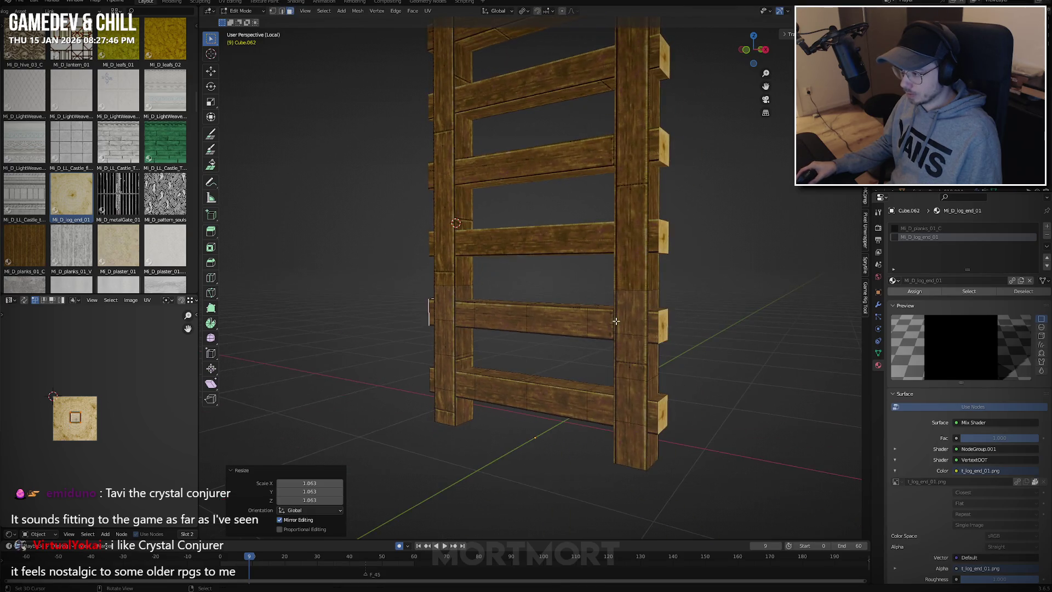
click(665, 320)
key(s)
click(704, 324)
Step: Move rung edge sections along Z, dropping one about 0.028 m, so the rungs sag unevenly
middle_drag(704, 324, 568, 331)
key(z)
click(652, 324)
key(g)
key(z)
click(573, 382)
mouse_move(636, 367)
middle_down()
mouse_move(648, 356)
mouse_move(632, 350)
mouse_move(603, 376)
middle_up()
key(g)
key(z)
click(656, 377)
key(Tab)
mouse_move(657, 376)
middle_down()
mouse_move(723, 367)
mouse_move(649, 369)
middle_up()
key(Tab)
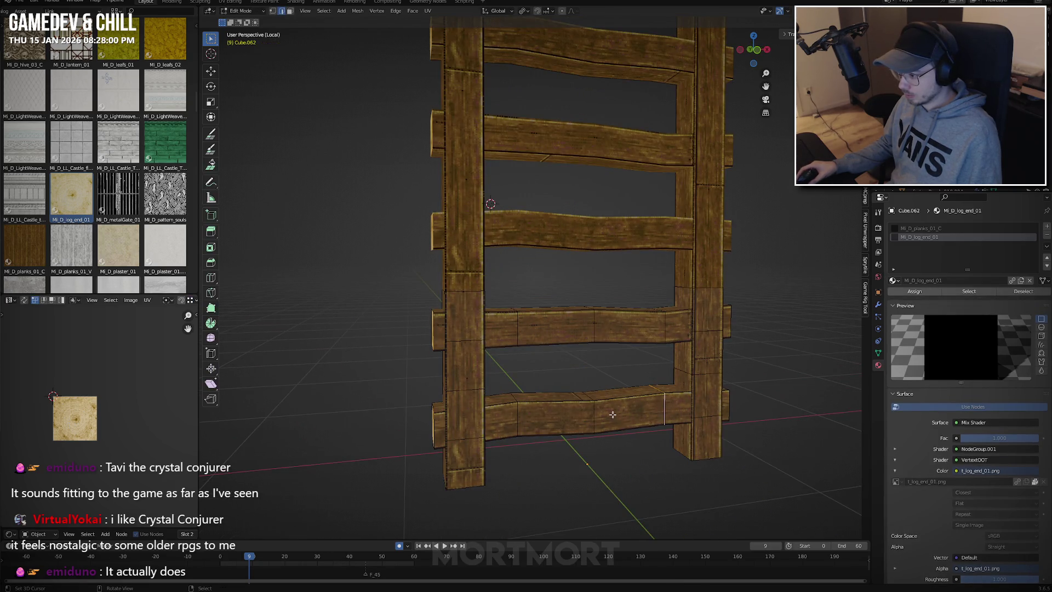
Step: Select edge loops on the lower and middle rungs of the ladder
alt+click(593, 414)
click(595, 335)
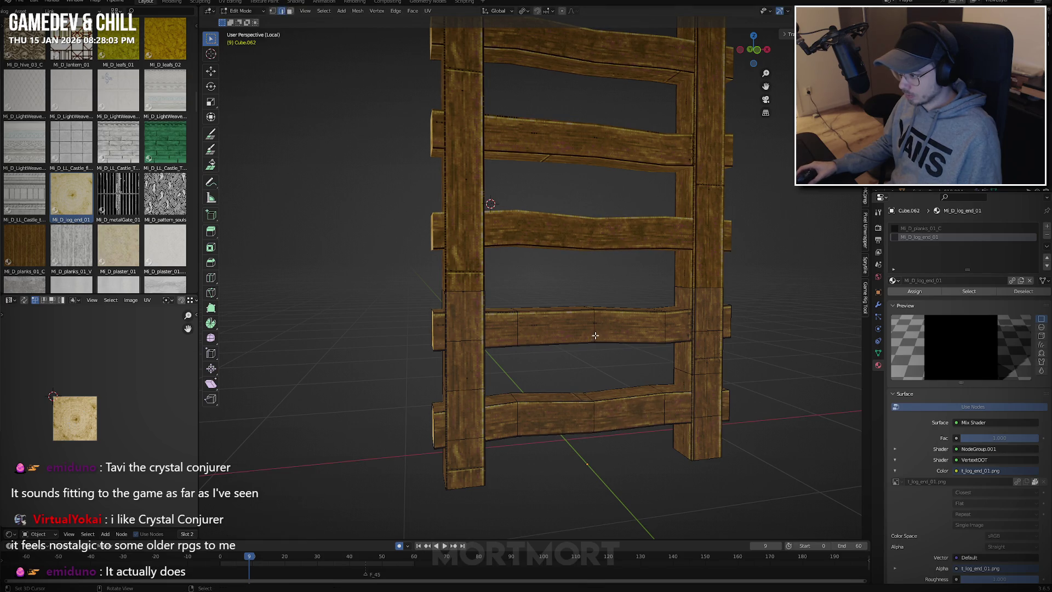
alt+click(665, 349)
alt+click(664, 324)
key(Tab)
mouse_move(674, 324)
middle_down()
mouse_move(807, 329)
mouse_move(725, 340)
mouse_move(831, 330)
mouse_move(813, 340)
mouse_move(706, 336)
mouse_move(795, 301)
middle_up()
key(Tab)
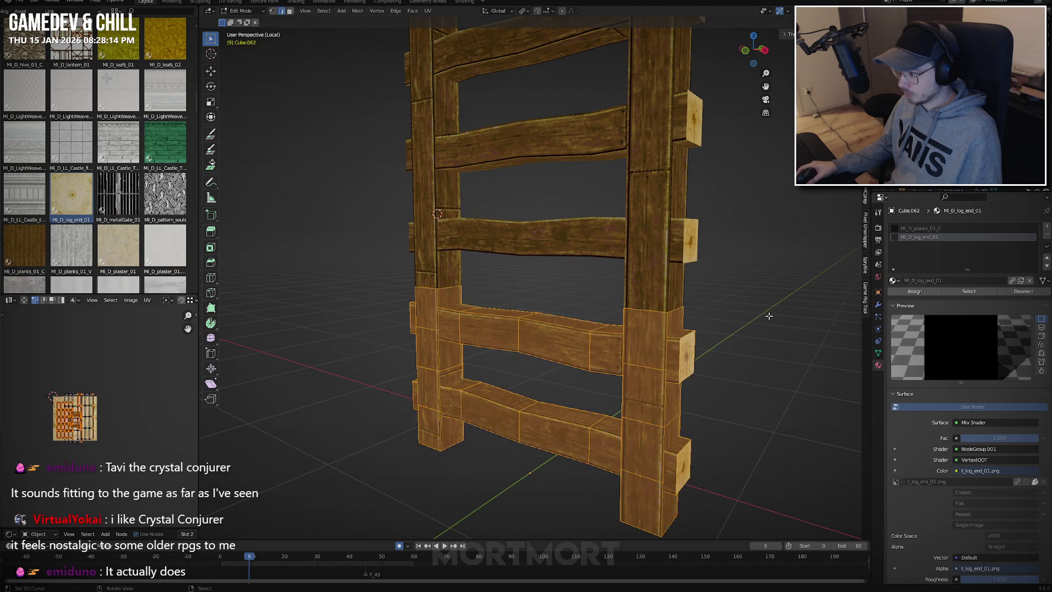
Step: Scale the log-end cap's UV island by 2 to enlarge its texture mapping
key(s)
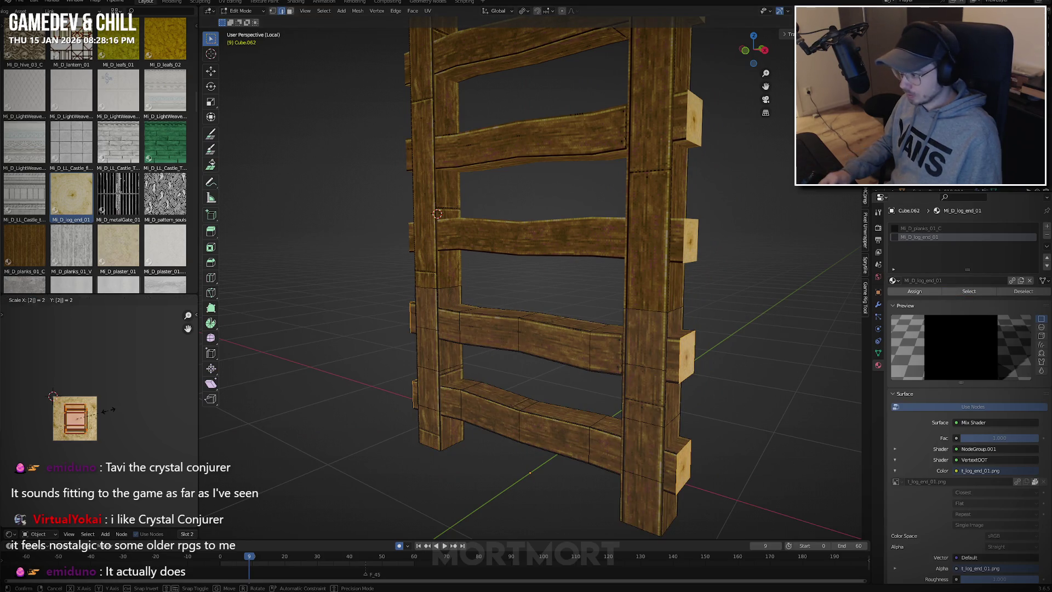
click(107, 409)
middle_drag(619, 301, 609, 293)
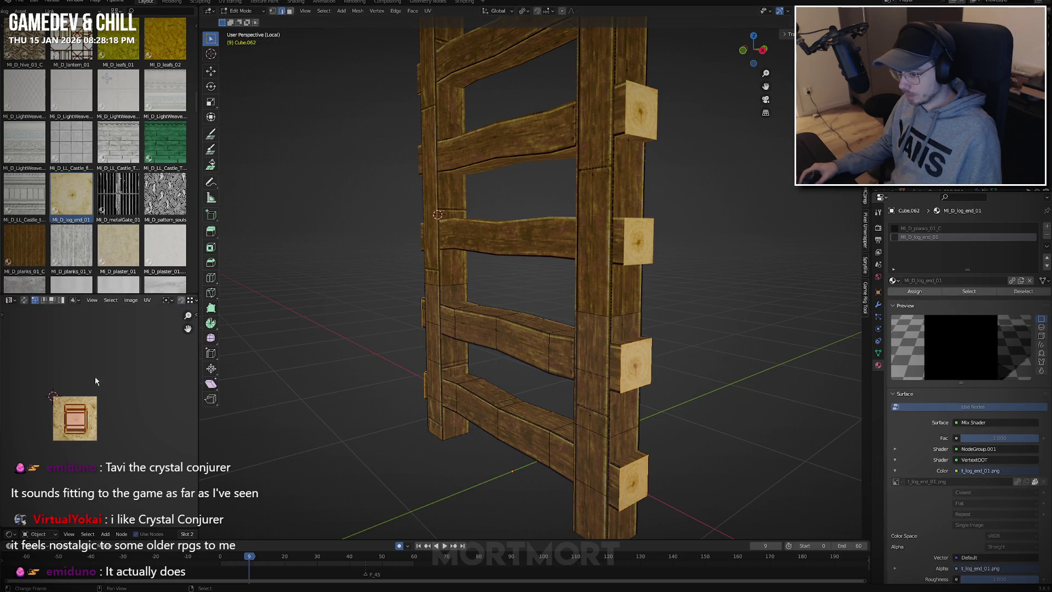
key(Tab)
mouse_move(466, 367)
middle_down()
mouse_move(596, 357)
mouse_move(590, 369)
mouse_move(626, 350)
mouse_move(600, 356)
mouse_move(585, 248)
mouse_move(628, 283)
mouse_move(597, 280)
mouse_move(702, 291)
mouse_move(660, 303)
middle_up()
key(Tab)
Step: Select the faces of the middle and lower rungs
click(648, 302)
shift+click(543, 297)
shift+click(494, 291)
shift+click(542, 364)
shift+click(621, 370)
shift+click(664, 370)
middle_drag(664, 371, 666, 384)
Step: In Vertex Paint, darken the colours with Hue/Saturation/Value at 0.84, then undo to compare
key(ctrl+Tab)
click(677, 282)
middle_drag(676, 282, 665, 321)
mouse_move(573, 324)
middle_down()
mouse_move(564, 301)
mouse_move(613, 266)
mouse_move(647, 331)
mouse_move(592, 330)
middle_up()
key(q)
click(548, 296)
key(q)
key(ctrl+z)
Step: Reapply the darker vertex colours, return to Object Mode and save Journey3D.blend
key(ctrl+shift+z)
key(q)
mouse_move(573, 241)
middle_down()
mouse_move(612, 287)
mouse_move(603, 307)
middle_up()
key(ctrl+Tab)
middle_drag(585, 323, 603, 317)
key(ctrl+s)
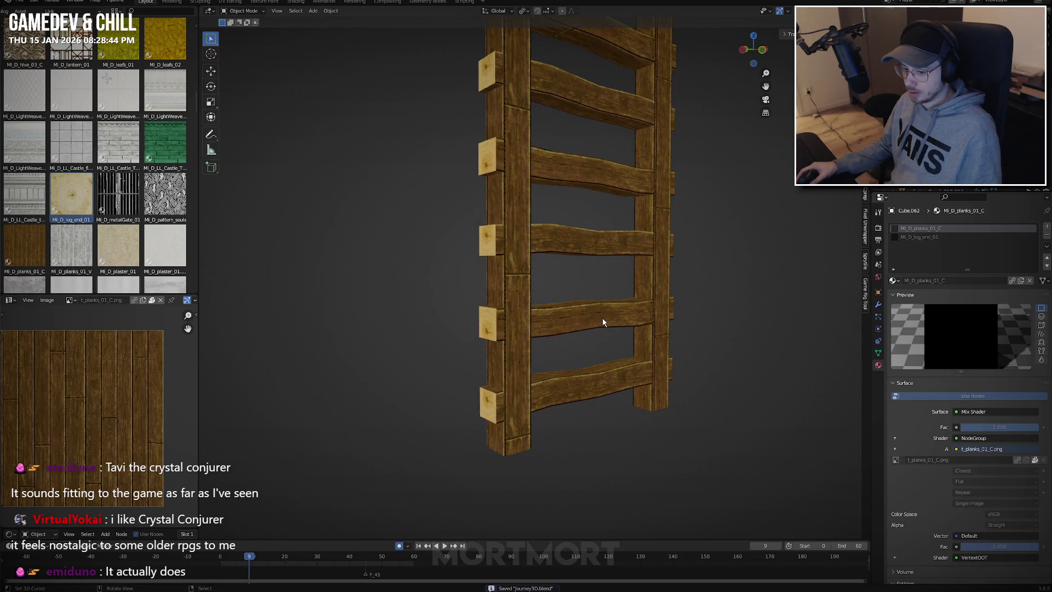
Step: Switch to Unreal Engine and play the level to see the ladder in game
key(alt+Tab)
click(353, 279)
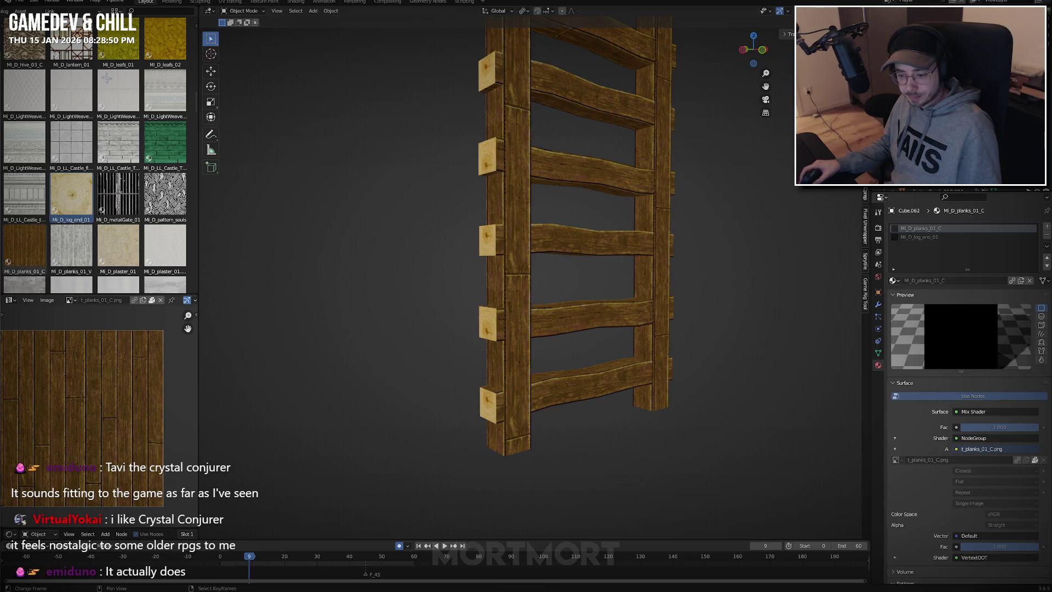
key(alt+Tab)
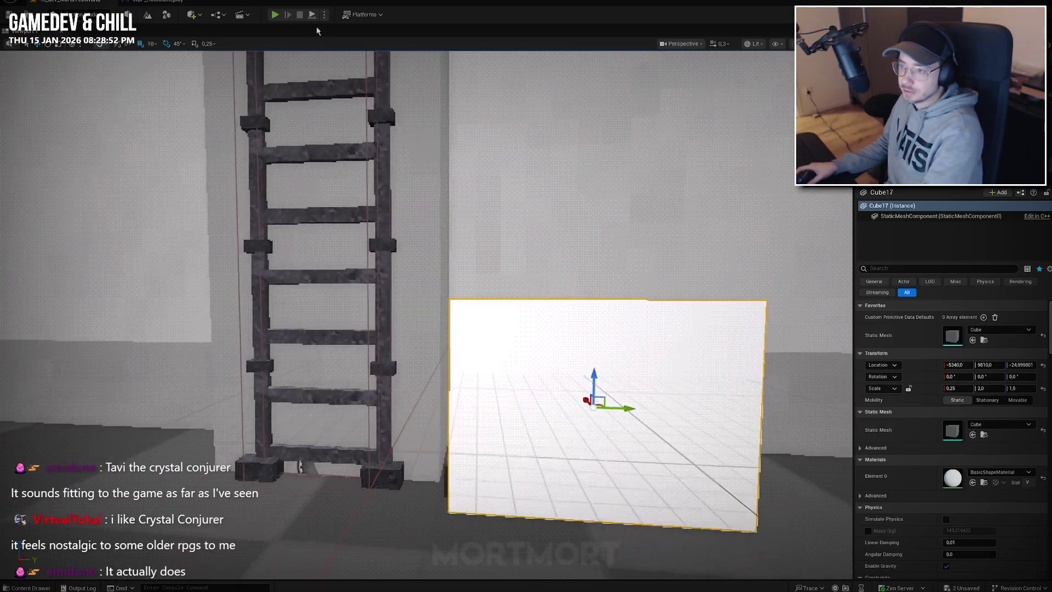
click(275, 15)
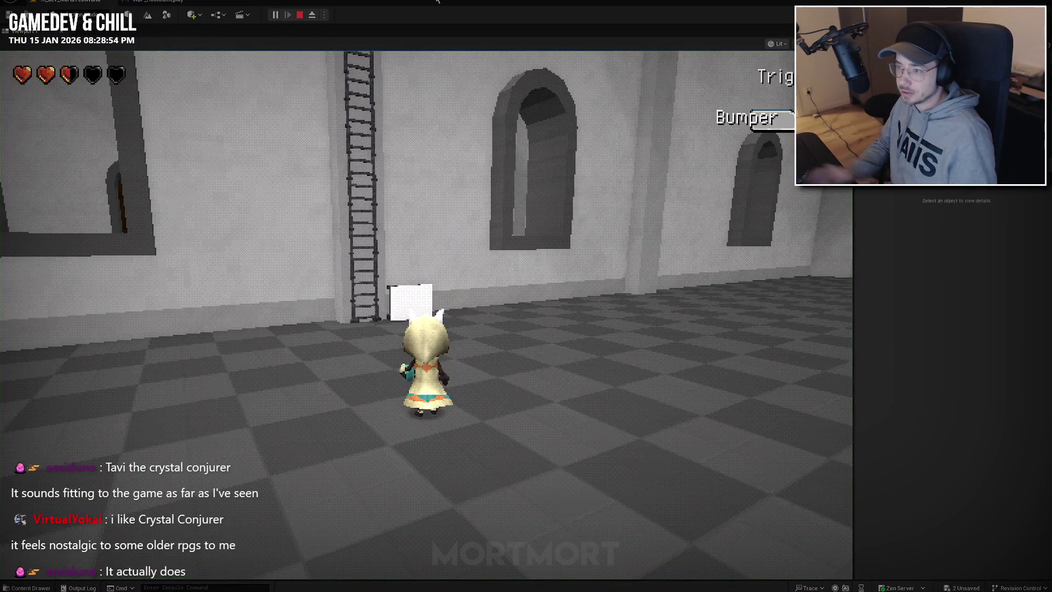
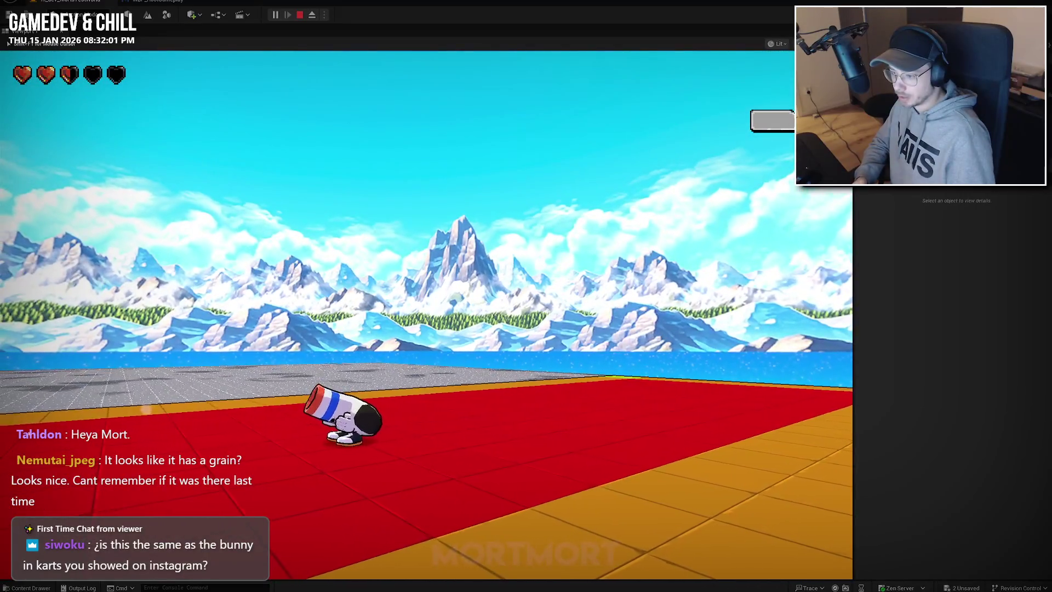
Step: Respawn the bunny from the pause menu of the Test Map play session
key(Down)
key(Return)
key(Escape)
key(Return)
key(Return)
key(Escape)
key(Return)
key(Escape)
key(Return)
key(Escape)
key(Down)
key(Return)
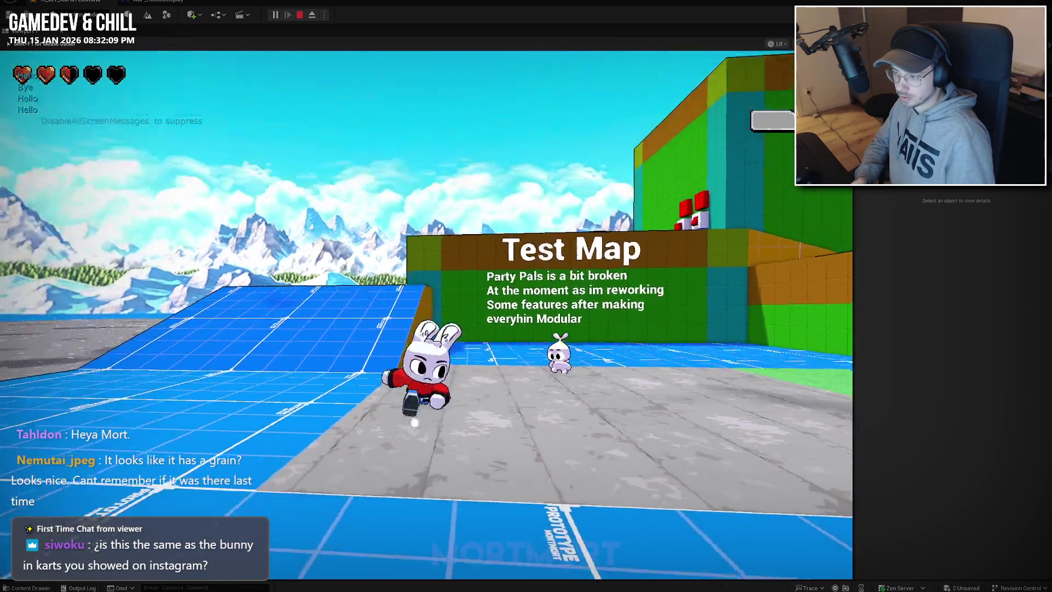
Step: Run the bunny across the blue floor, red path and grey floor, then up the blue ramp
key(w)
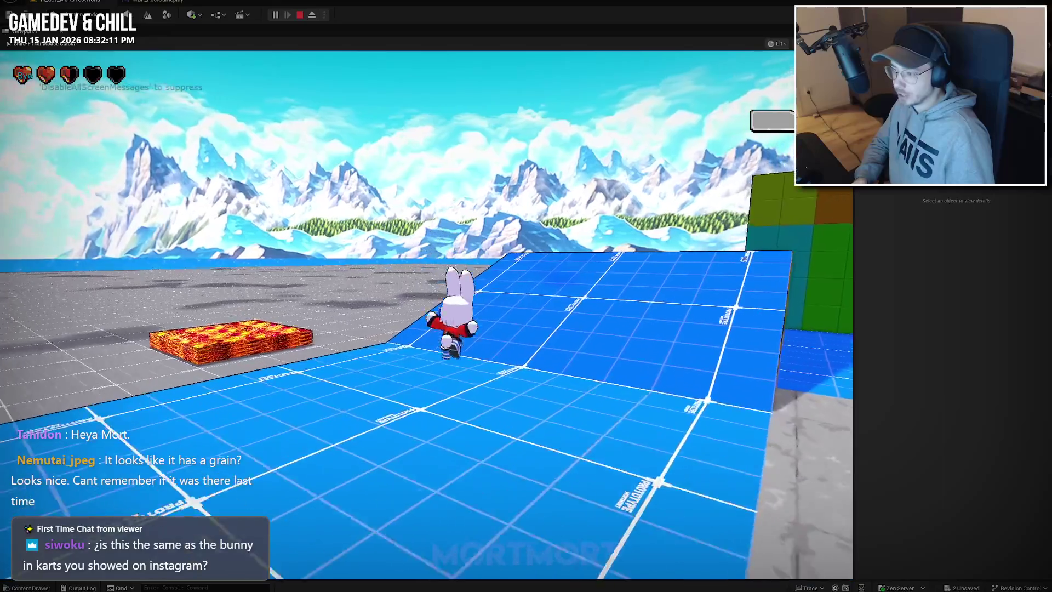
key(space)
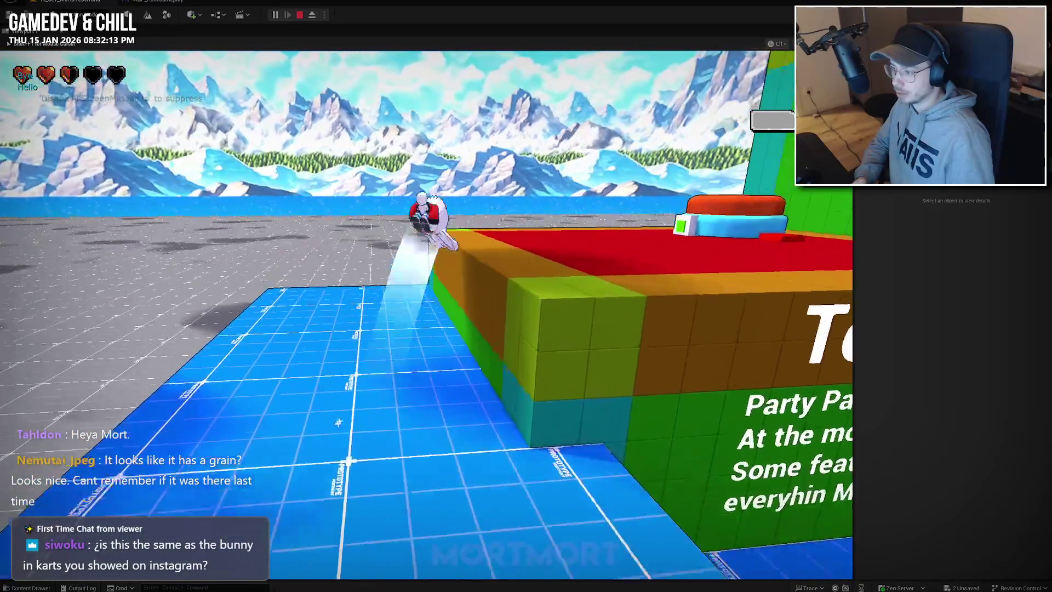
key(d)
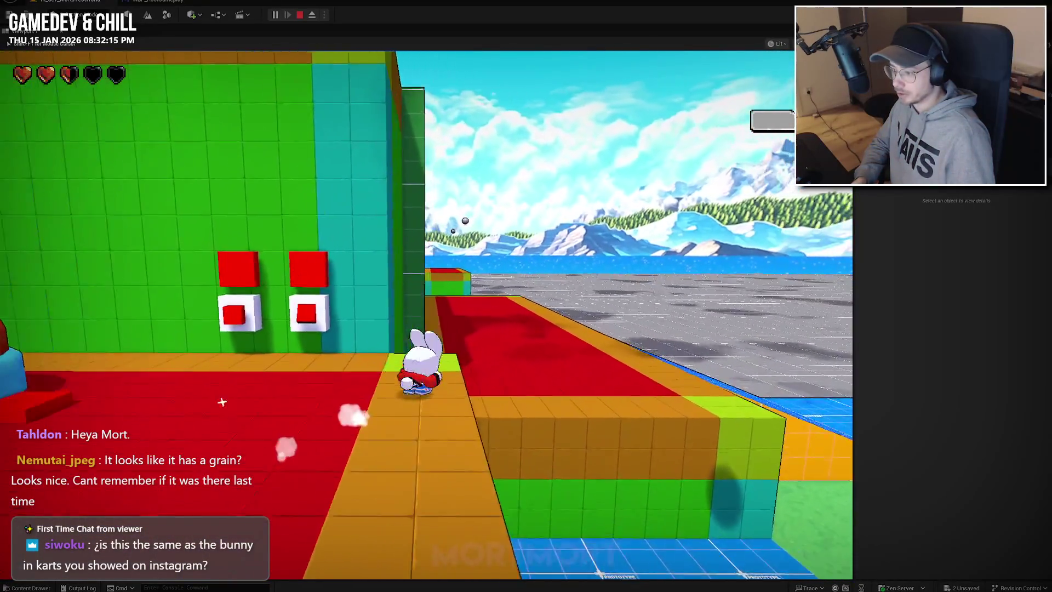
key(d)
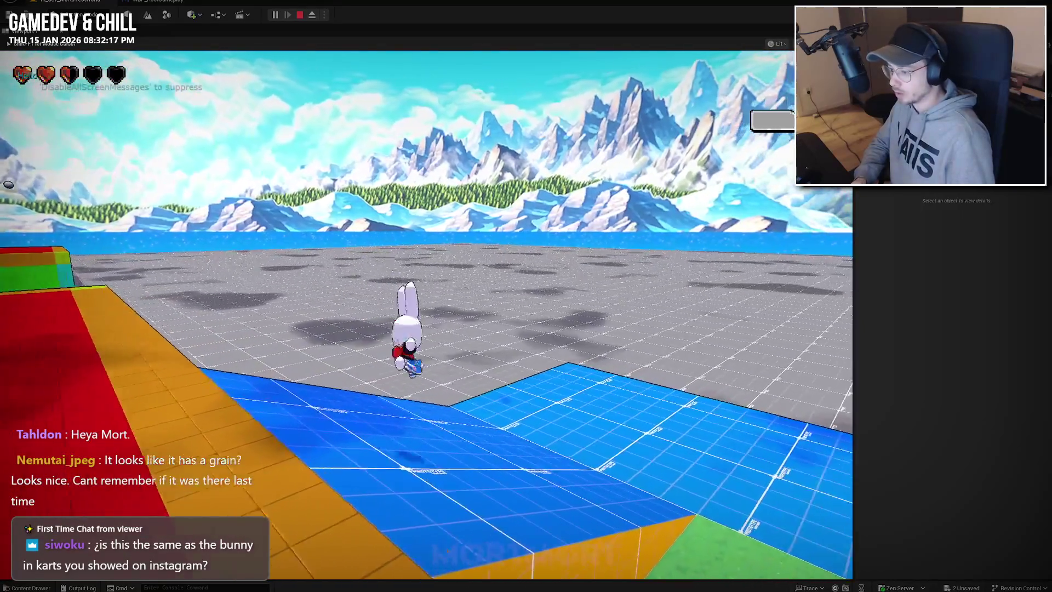
key(w)
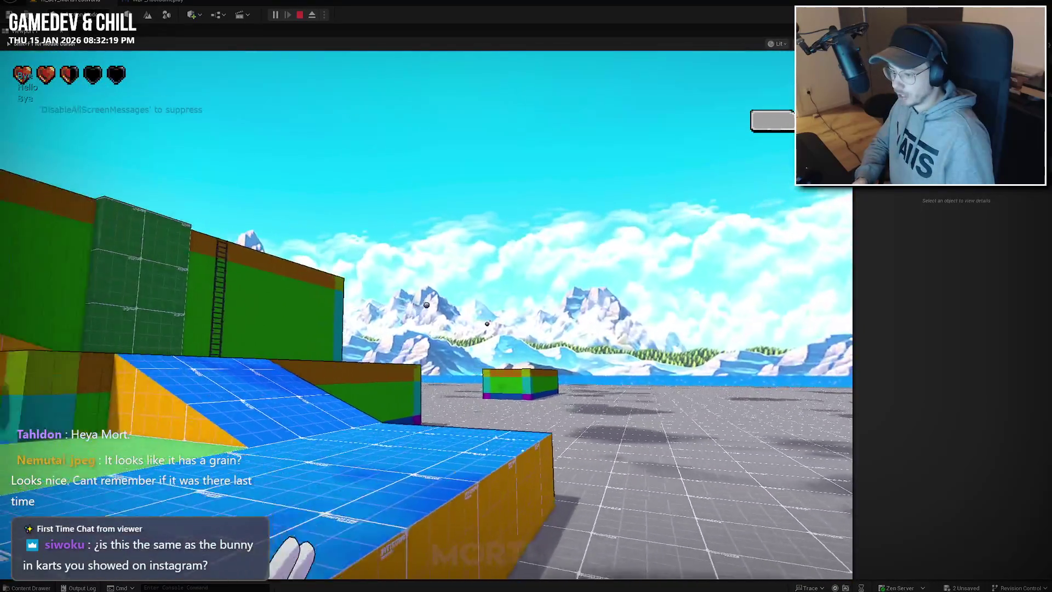
key(a)
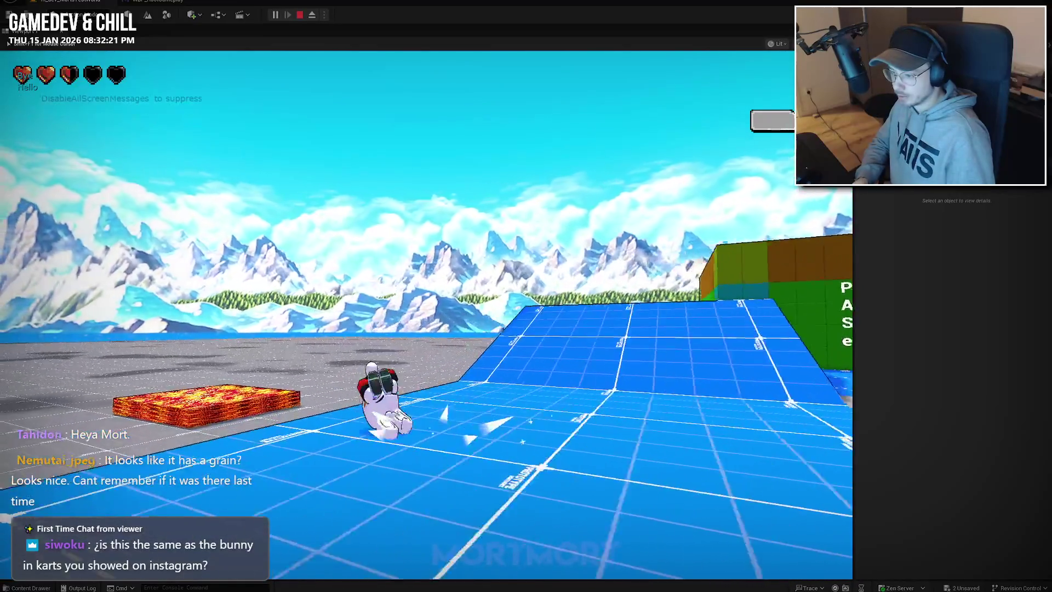
key(d)
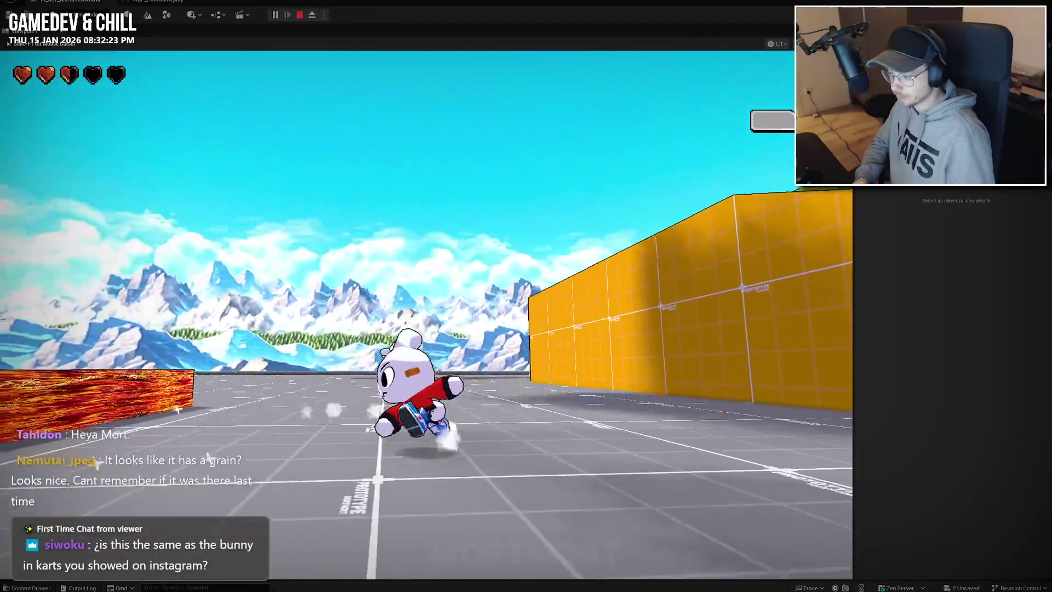
key(w)
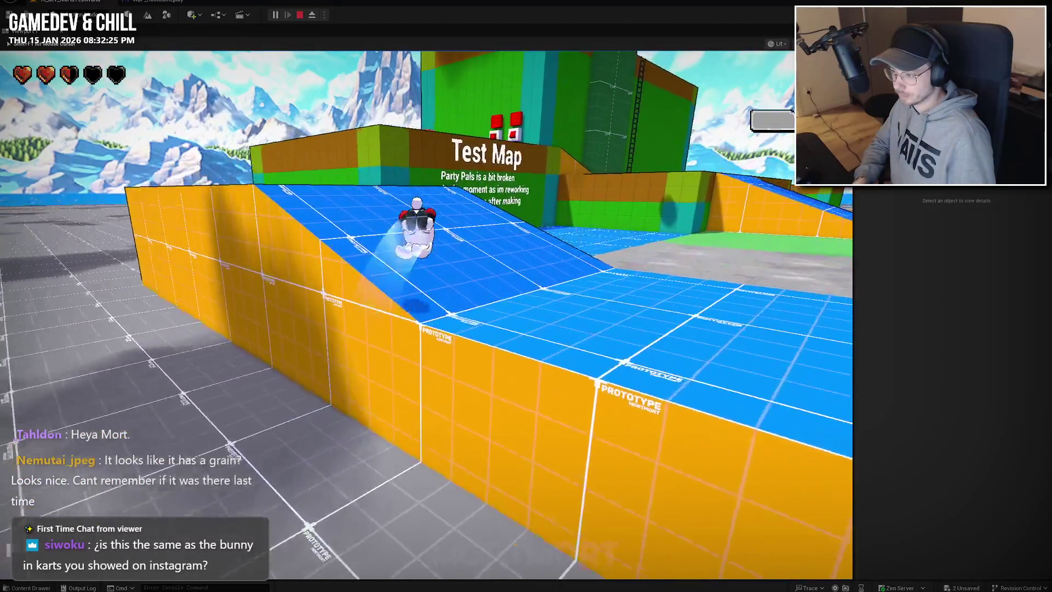
key(space)
Step: Land on the upper red platform, hop onto the green wall, run back toward the ramp, and pause
key(w)
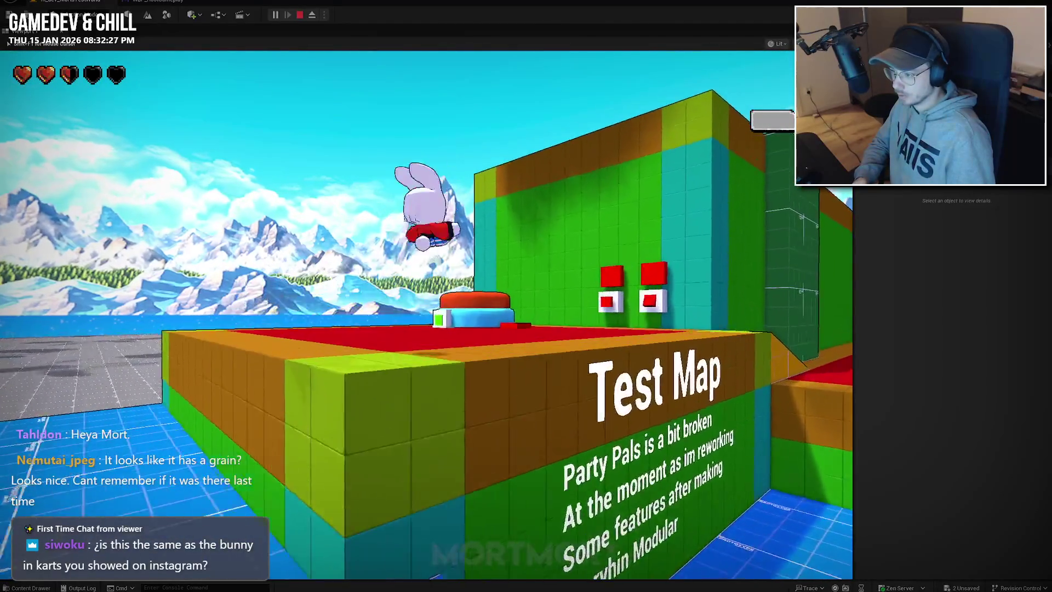
key(d)
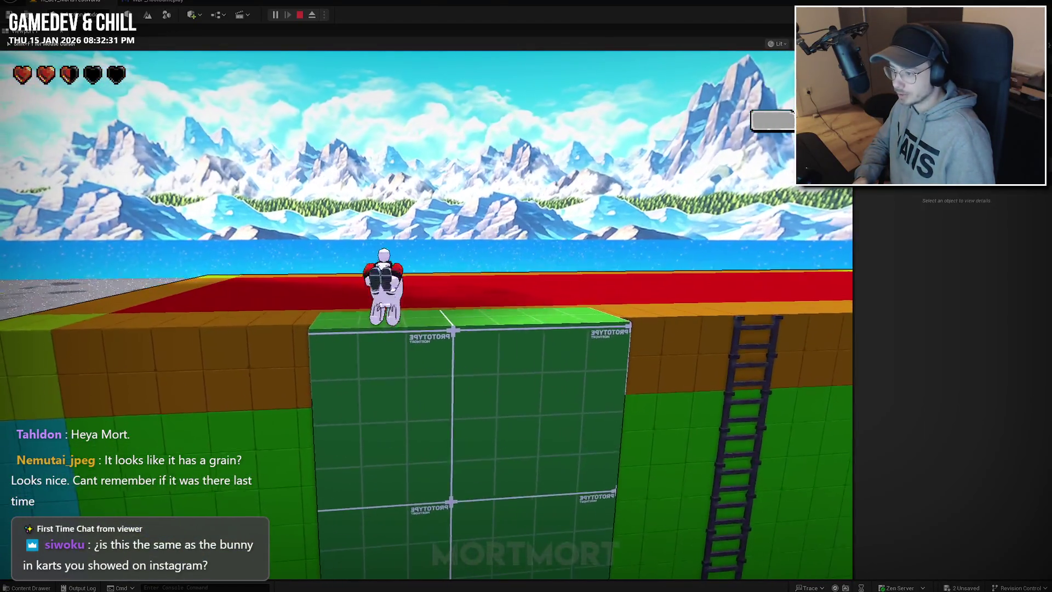
key(w)
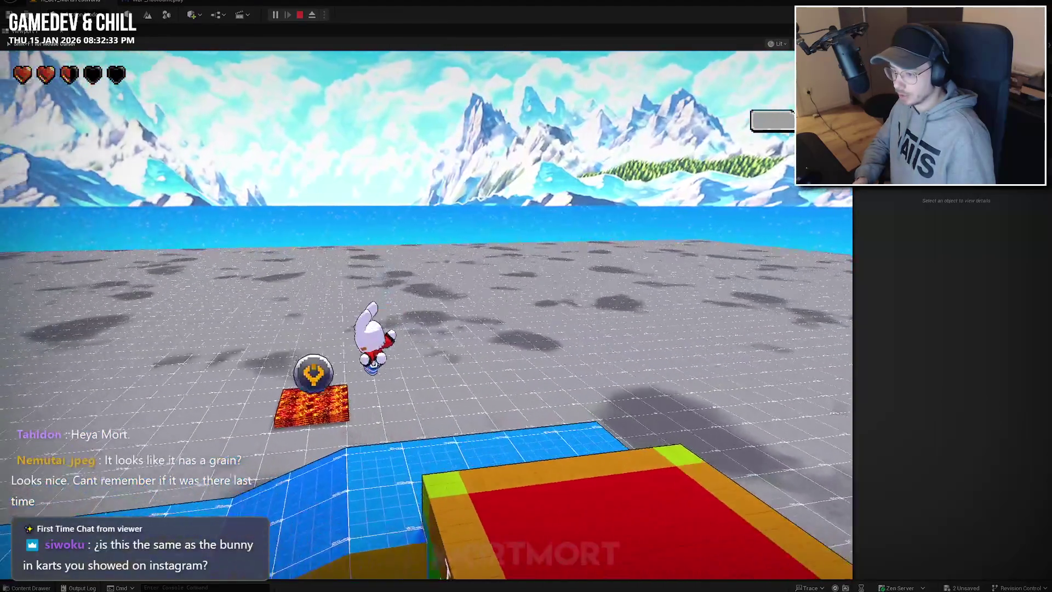
key(w)
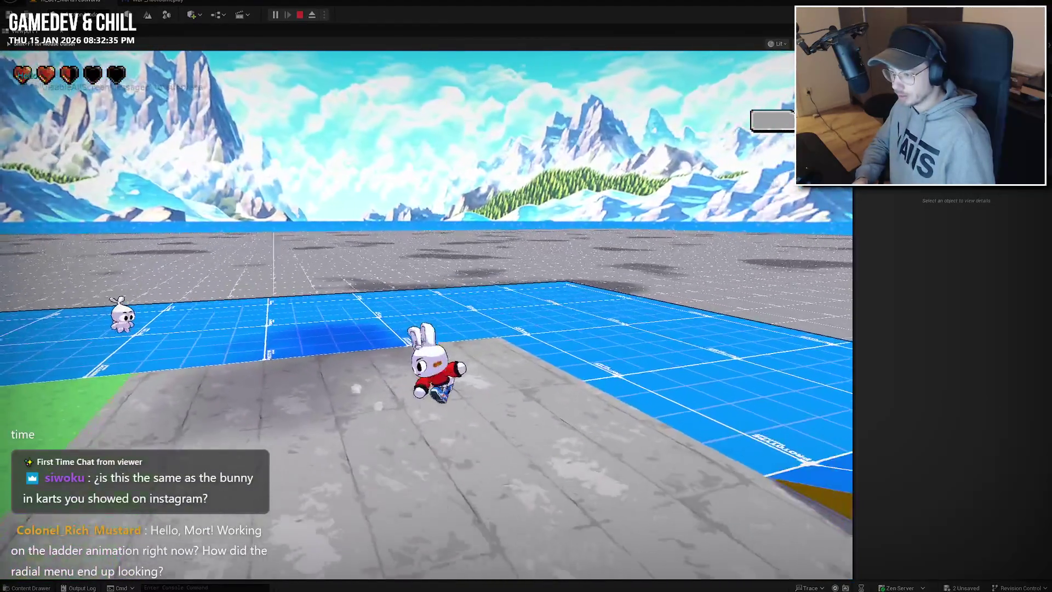
key(space)
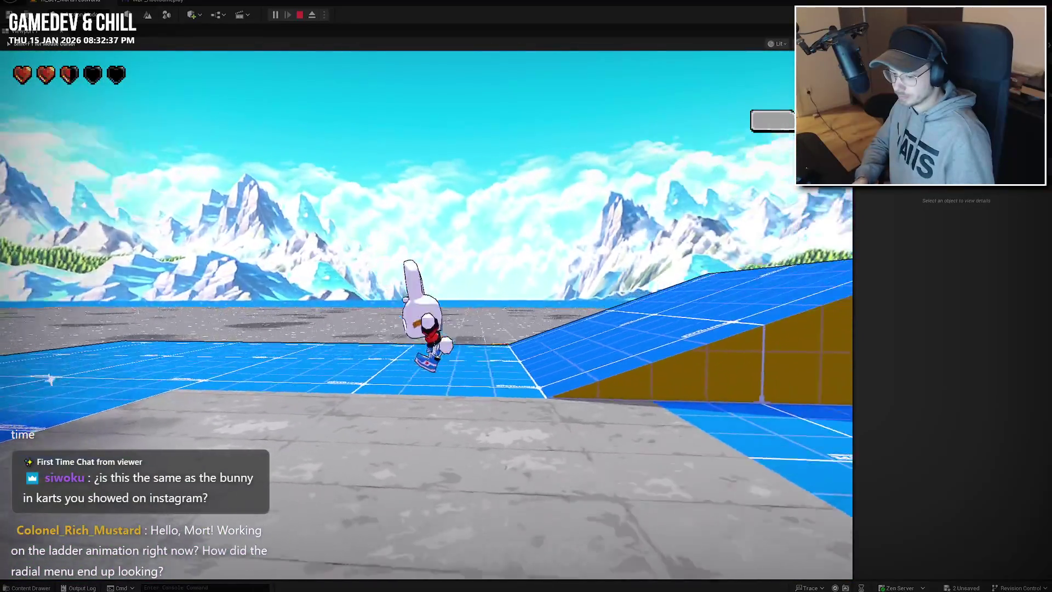
key(w)
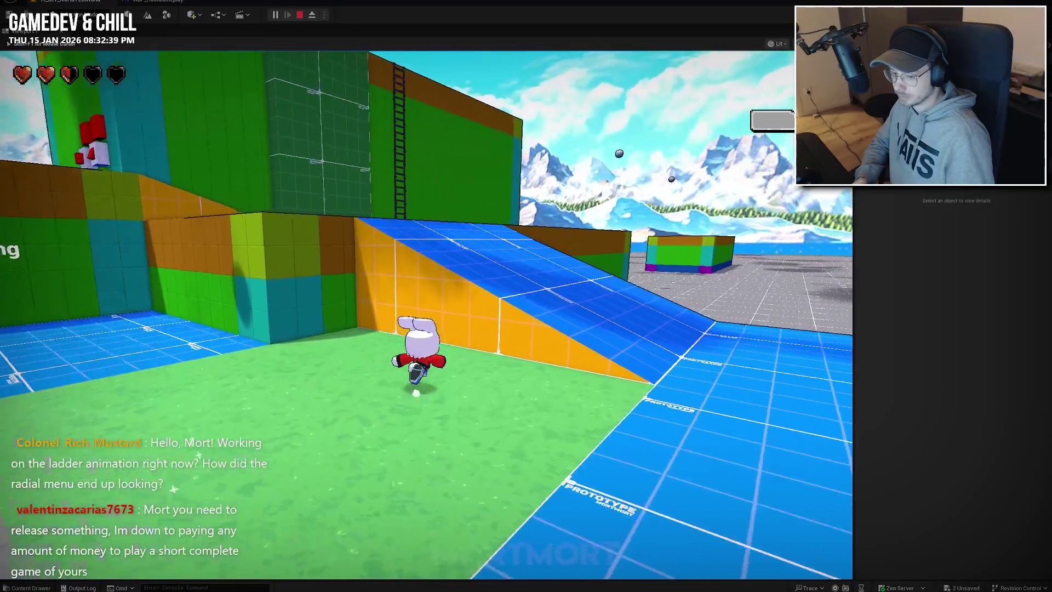
key(Escape)
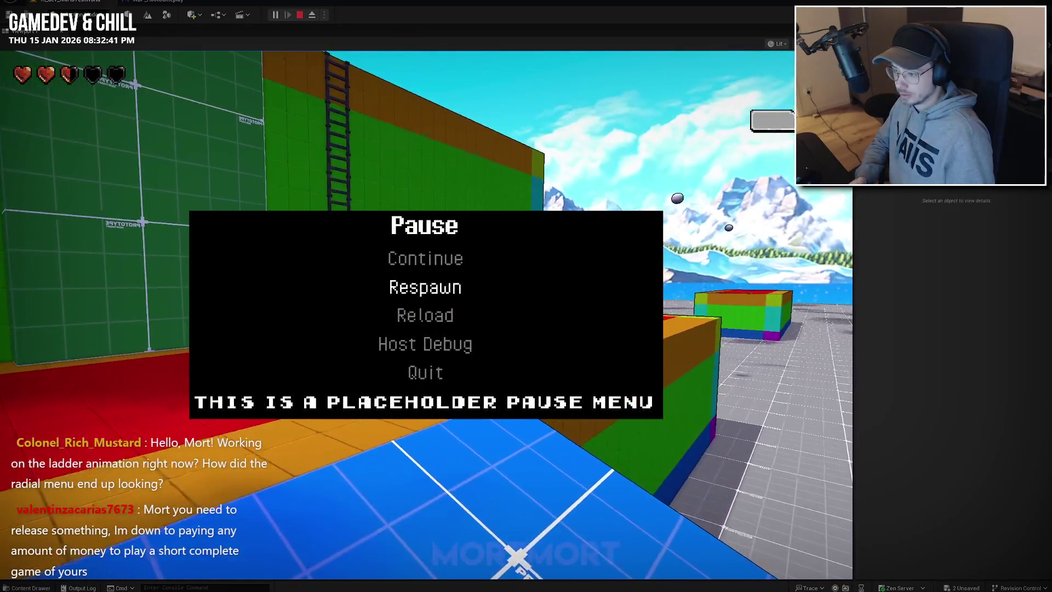
Step: Quit to the main menu, start a New Game with Tavi, then end the play session
key(Return)
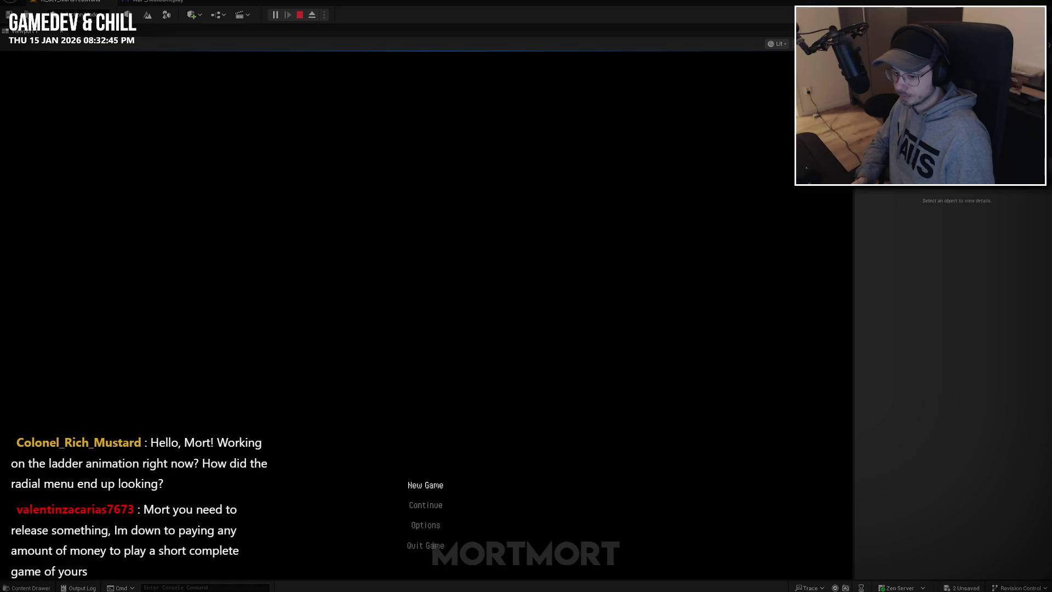
key(Return)
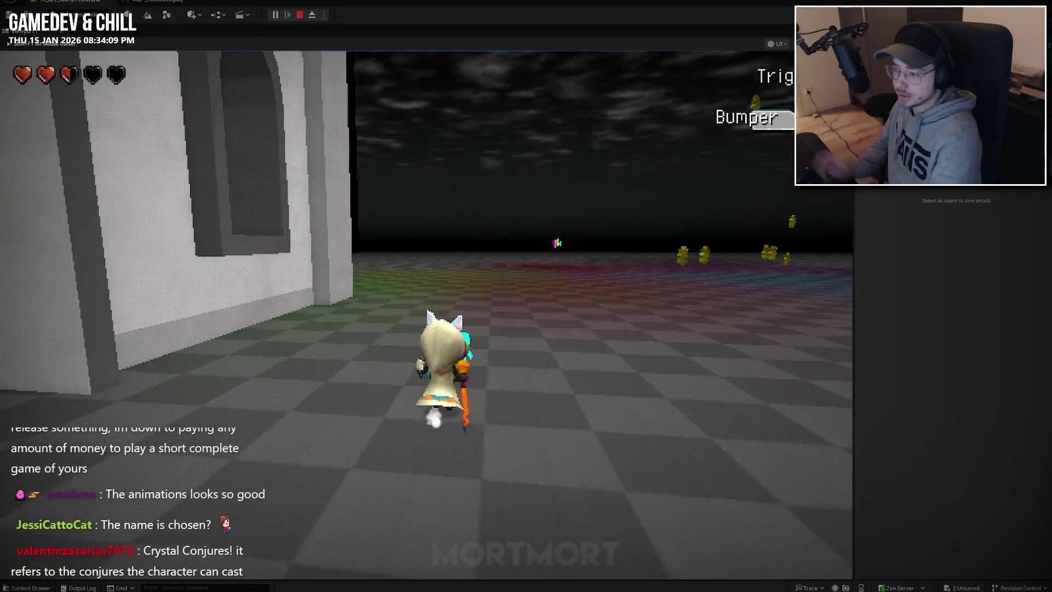
key(Escape)
key(alt+Tab)
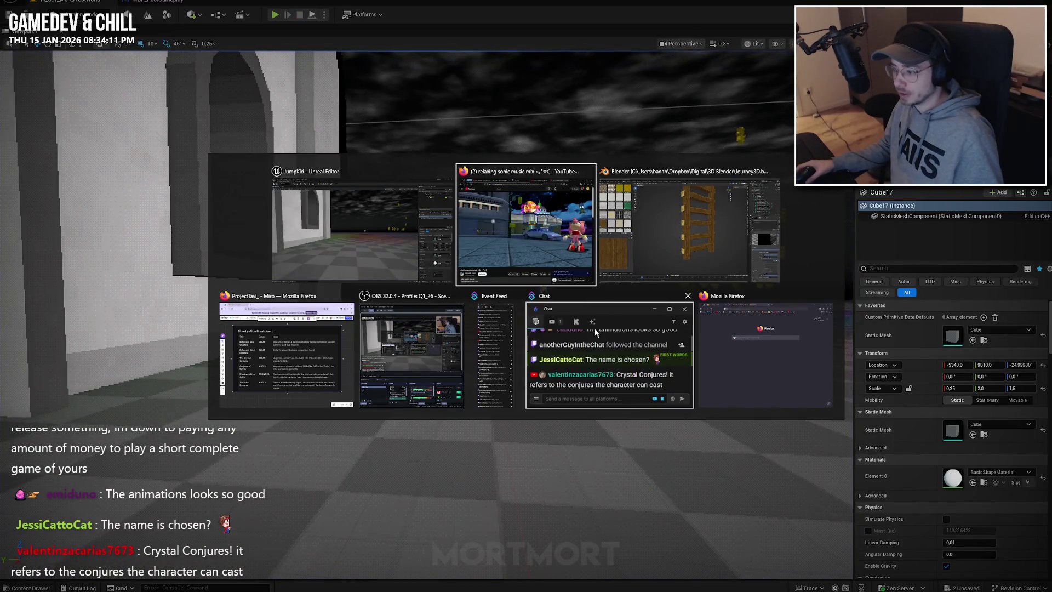
Step: Zoom in on the Title-by-Title Breakdown table image, then pan over to the name ideas list
scroll(399, 306, up, 5)
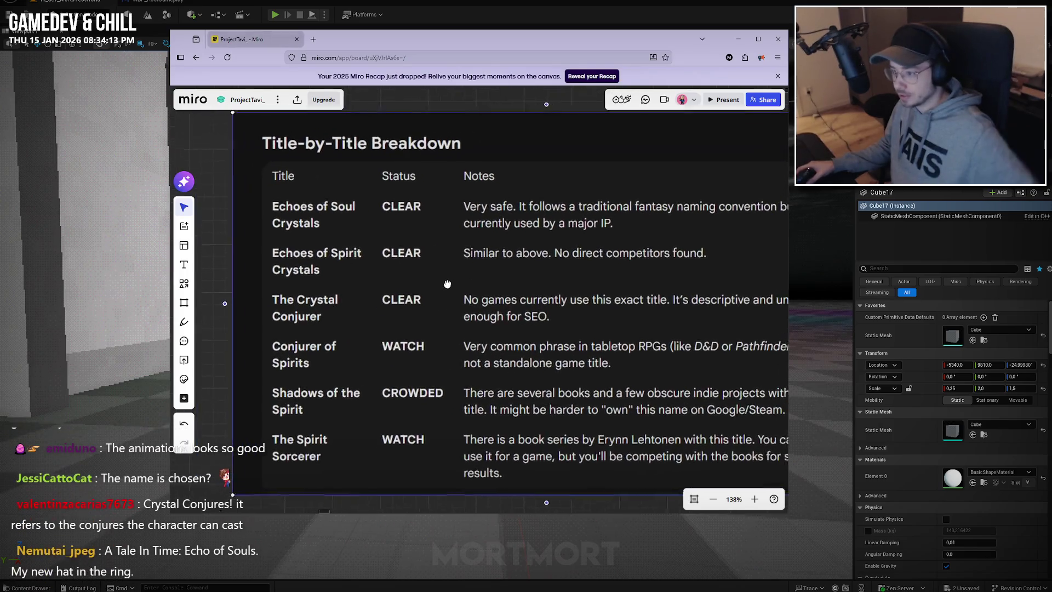
scroll(403, 277, down, 2)
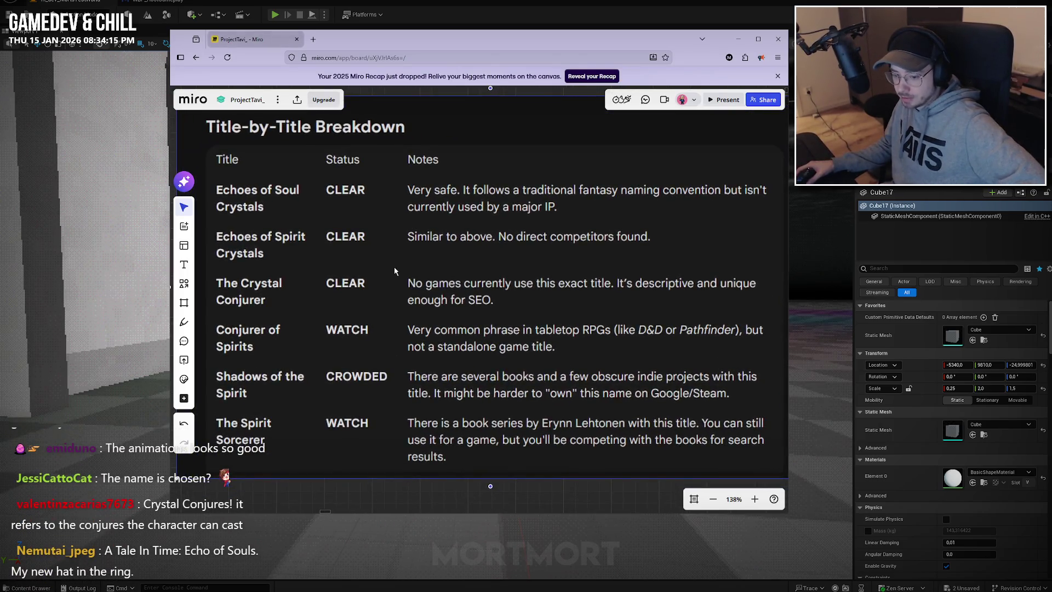
click(647, 305)
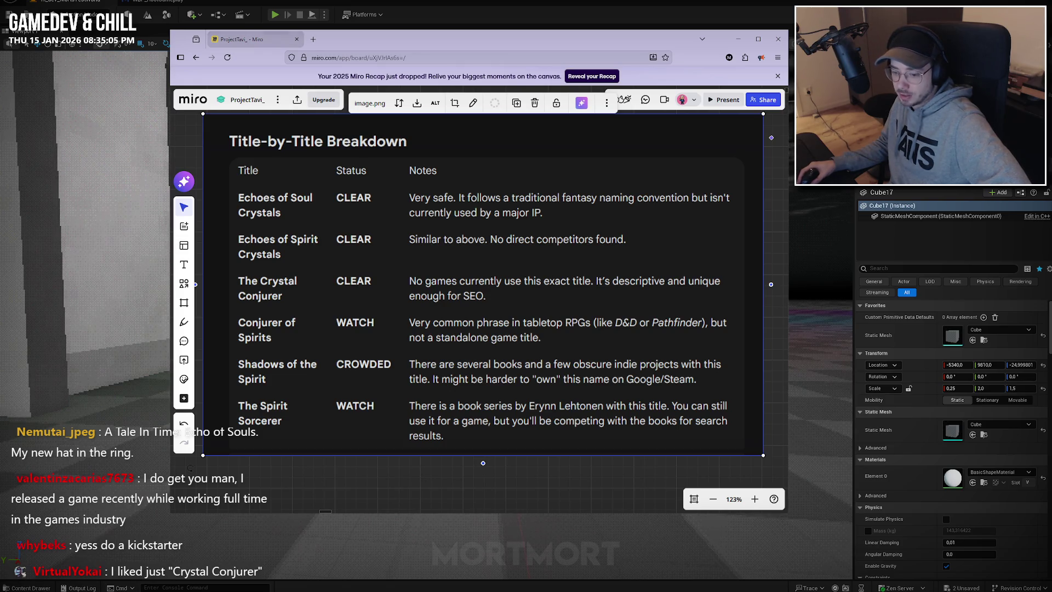
key(Escape)
shift+scroll(490, 363, left, 10)
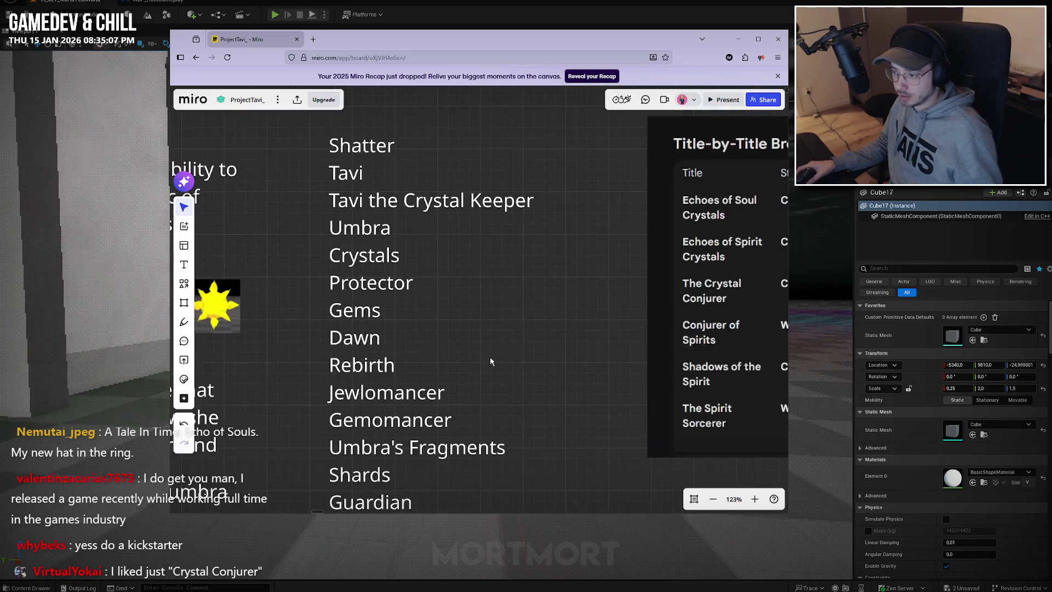
scroll(490, 363, up, 5)
Step: Paste the Crystal Conjurer title text and enlarge it to a big size
text(Crystal Conjurer)
ctrl+scroll(542, 228, up, 2)
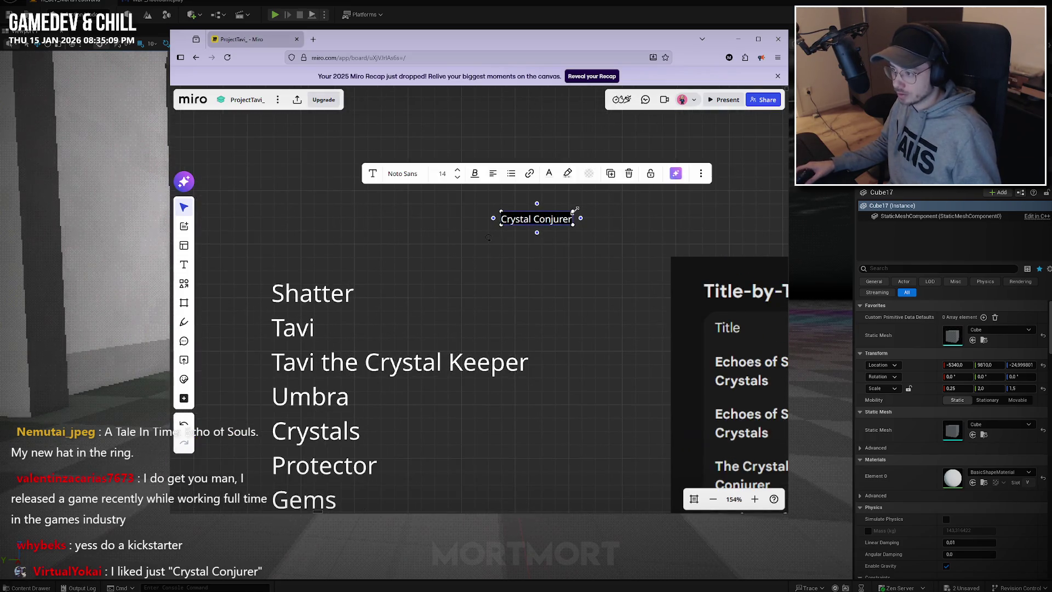
drag(576, 210, 690, 178)
ctrl+scroll(691, 179, up, 2)
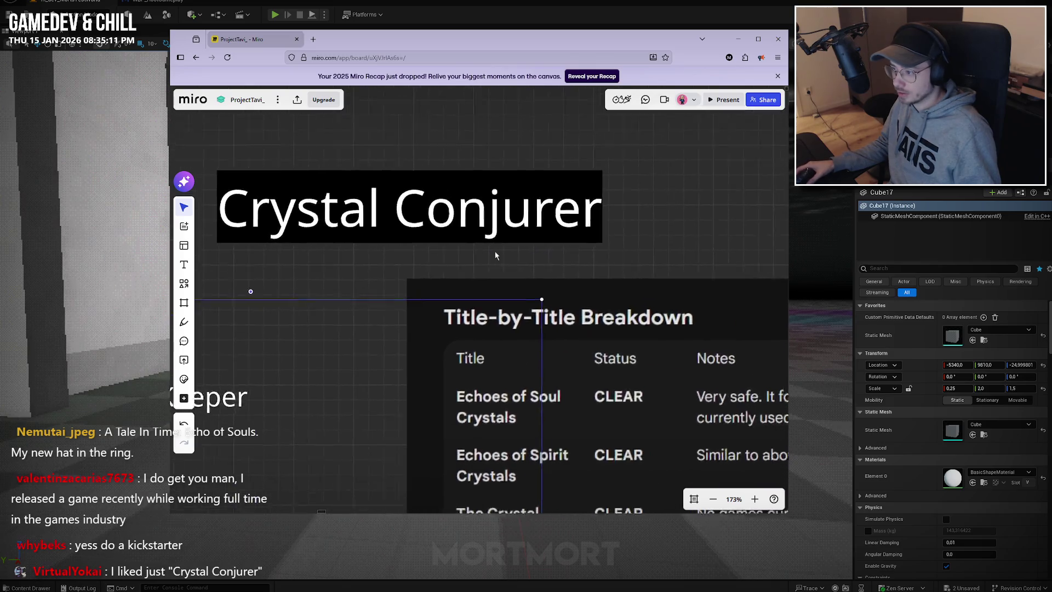
ctrl+scroll(473, 262, down, 3)
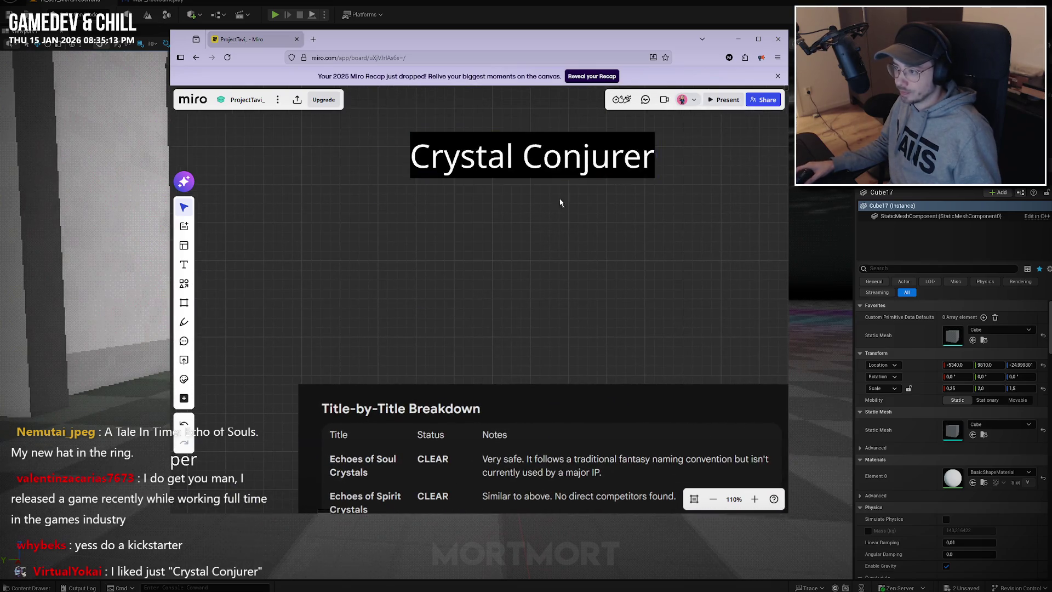
scroll(535, 329, up, 1)
ctrl+scroll(376, 296, up, 3)
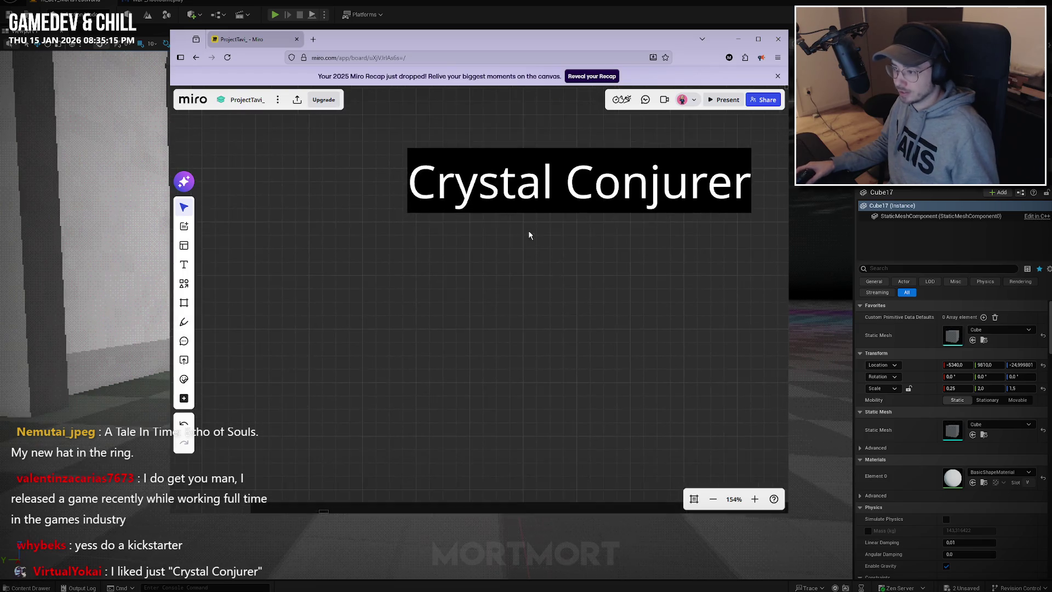
Step: Duplicate the title, place the copy just below it, and change its text to 'Silksong'
right_drag(529, 236, 446, 348)
drag(493, 188, 430, 301)
key(ctrl+c)
key(ctrl+v)
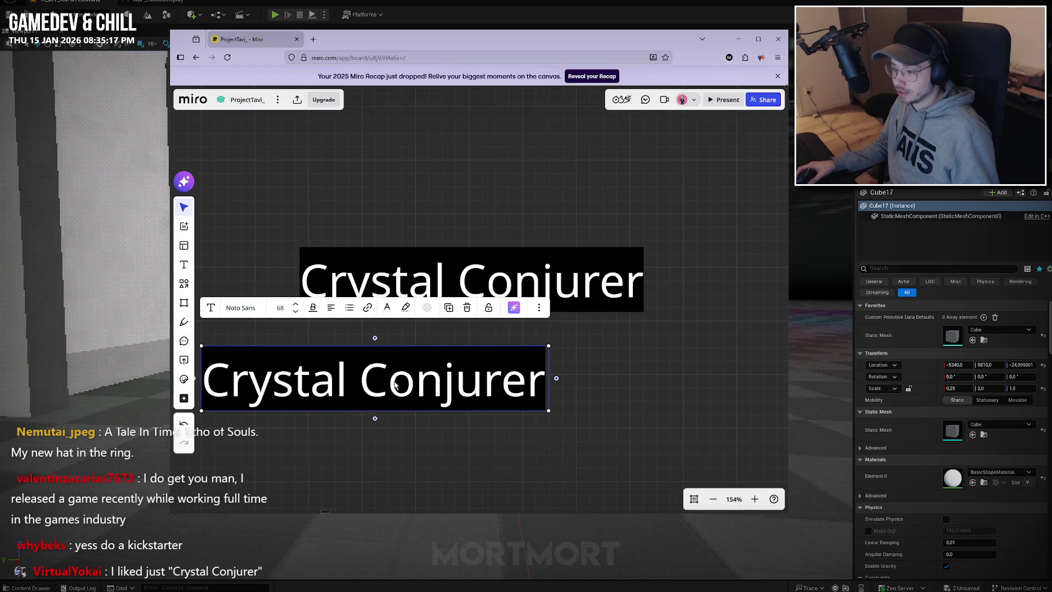
drag(428, 387, 520, 353)
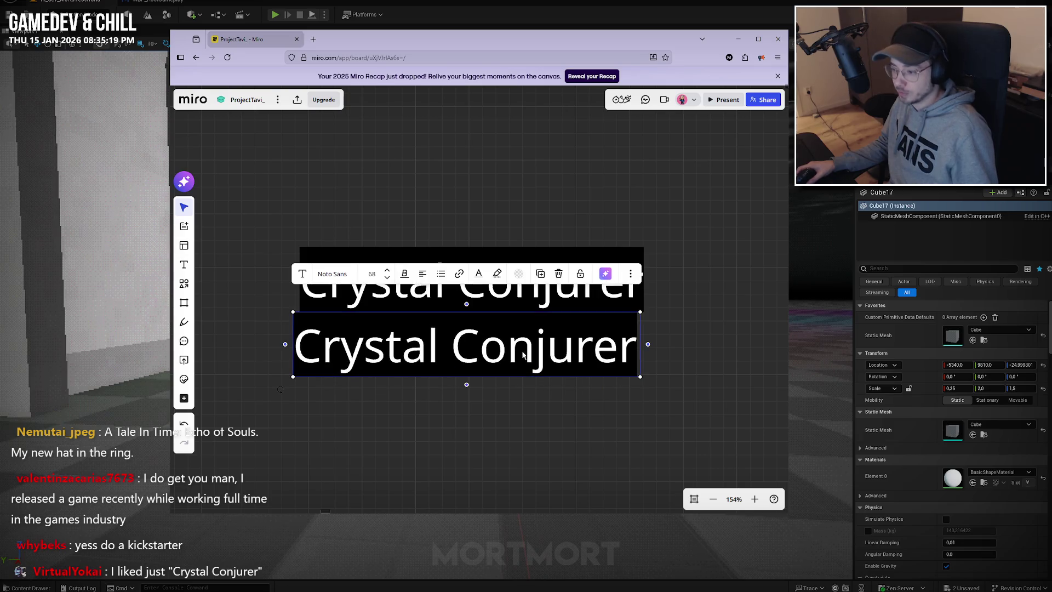
double_click(520, 353)
right_click(522, 353)
text(Siklk)
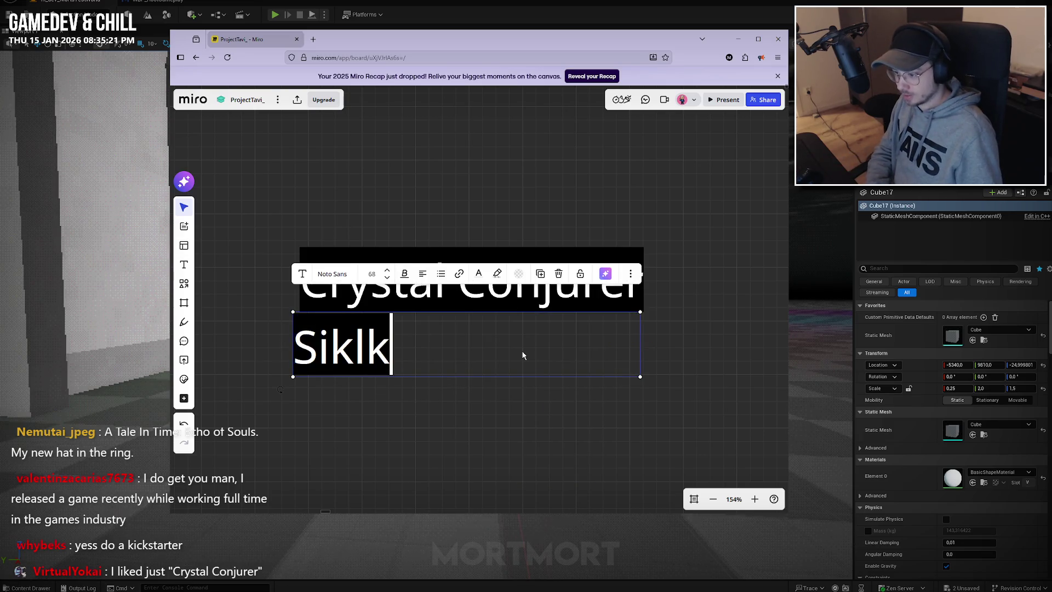
key(BackSpace)
key(BackSpace)
key(BackSpace)
text(o)
key(BackSpace)
text(ilksong)
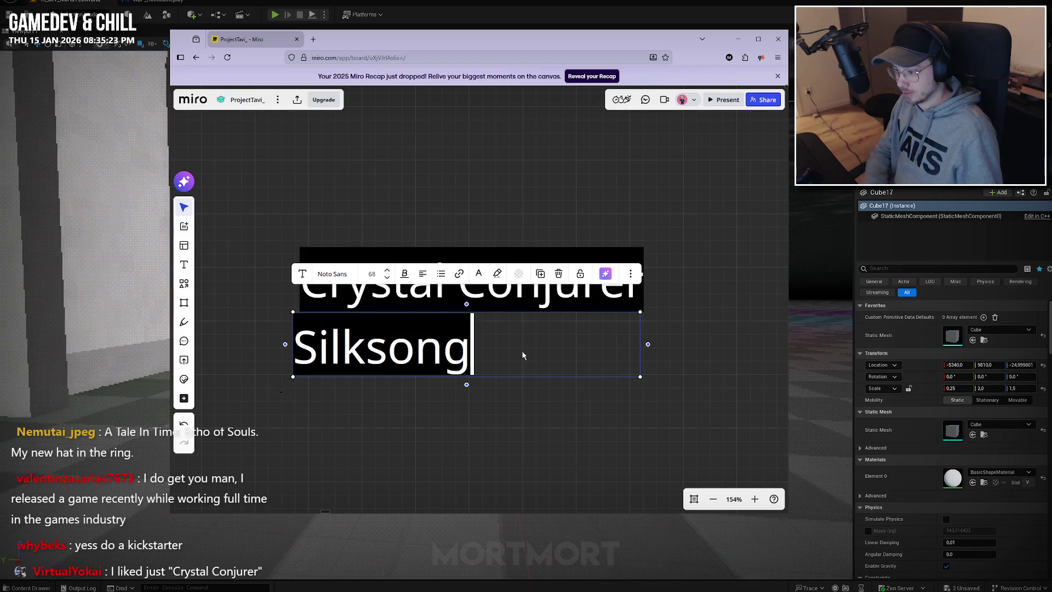
click(597, 383)
Step: Shrink the Silksong subtitle, centre it under the title, then delete it
mouse_move(643, 376)
mouse_down()
mouse_move(493, 332)
mouse_move(430, 327)
mouse_move(505, 321)
mouse_up()
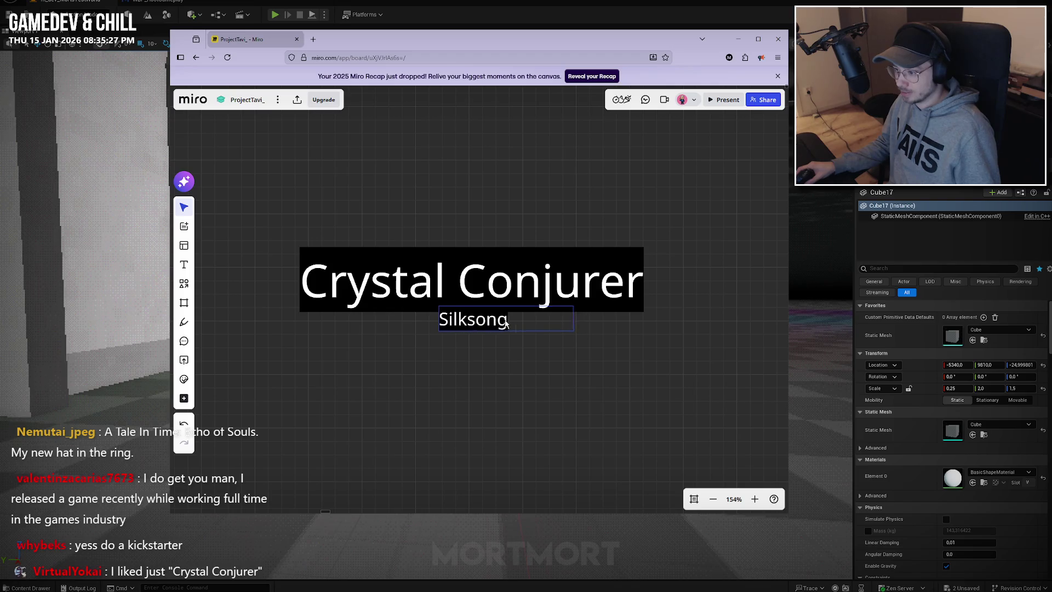
click(548, 397)
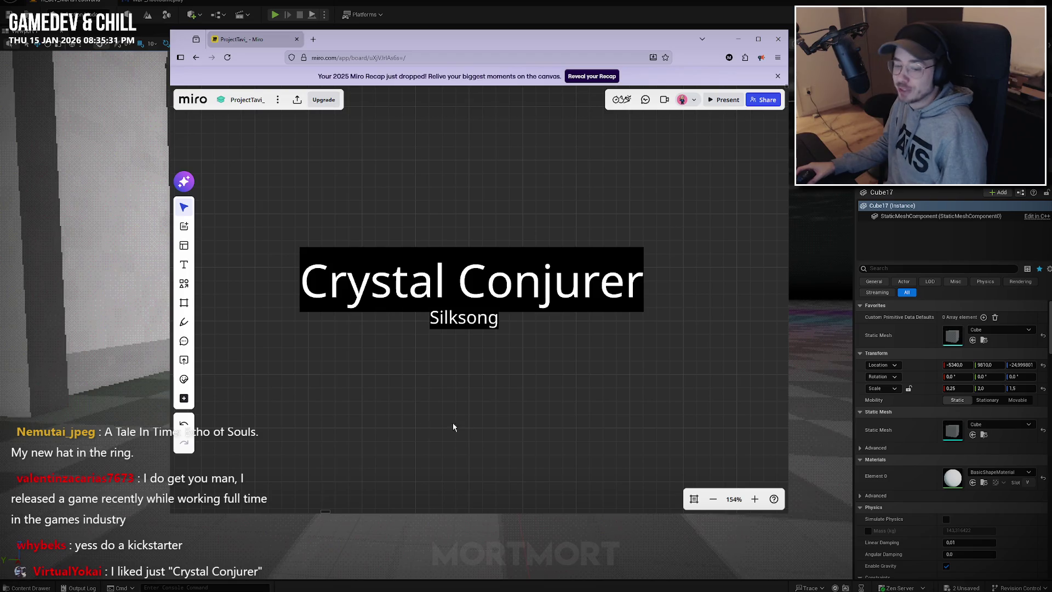
click(459, 323)
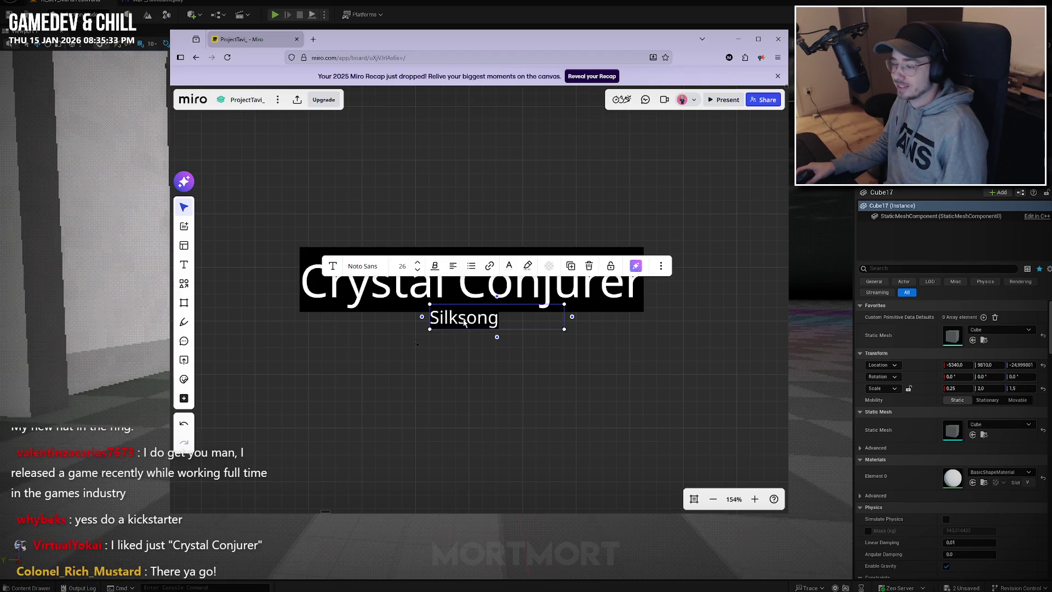
key(Delete)
scroll(543, 390, down, 5)
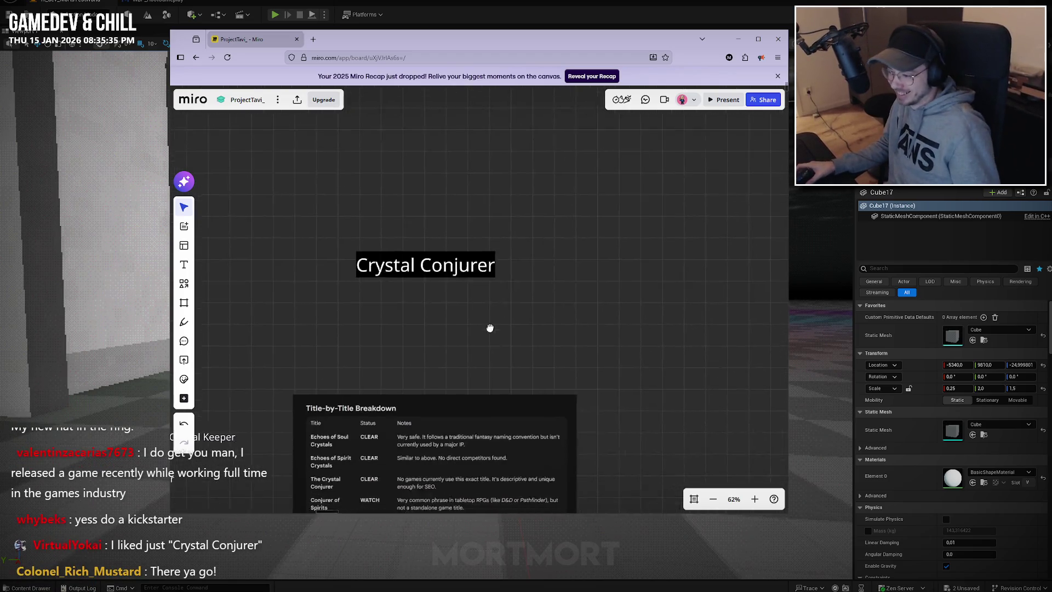
Step: Copy the Crystal Conjurer title and edit the pasted copy into 'The' above 'Crystal Conjurer'
scroll(497, 241, up, 3)
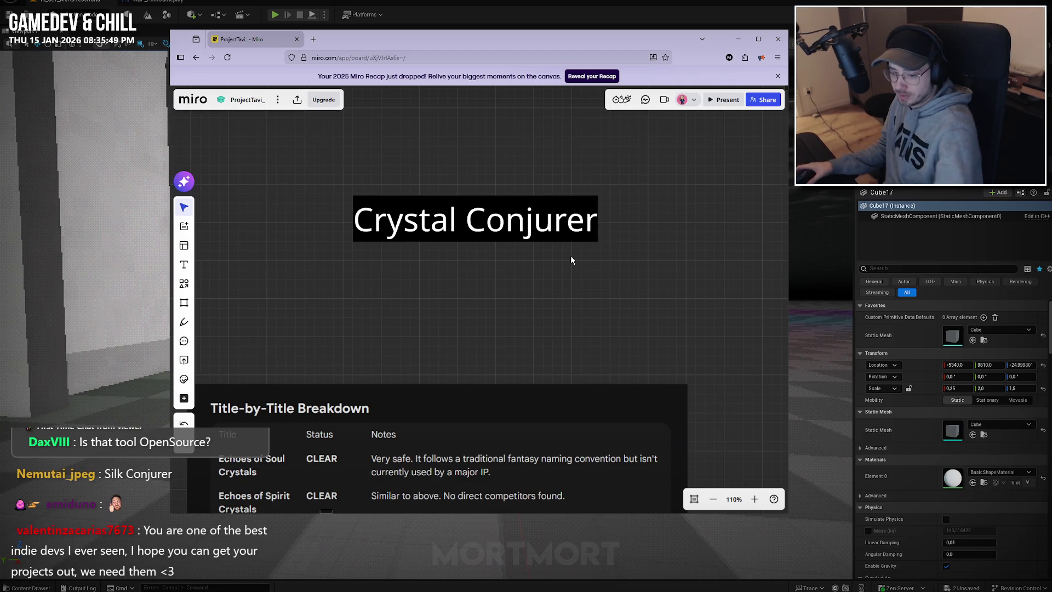
double_click(474, 203)
key(ctrl+a)
key(ctrl+c)
scroll(409, 259, down, 2)
key(ctrl+v)
click(449, 219)
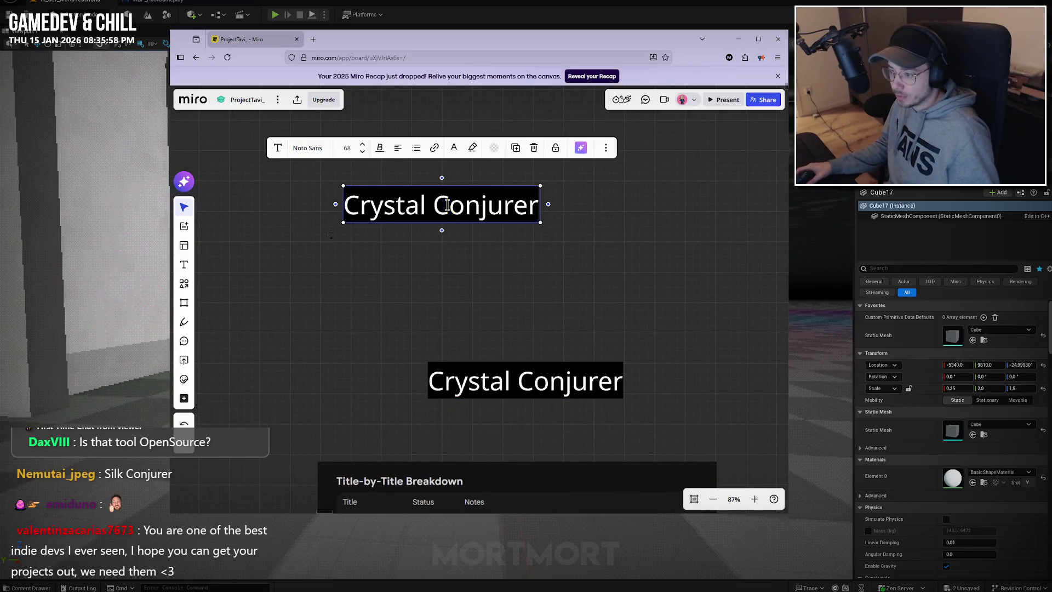
key(ctrl+a)
key(Home)
key(Return)
key(Up)
text(The)
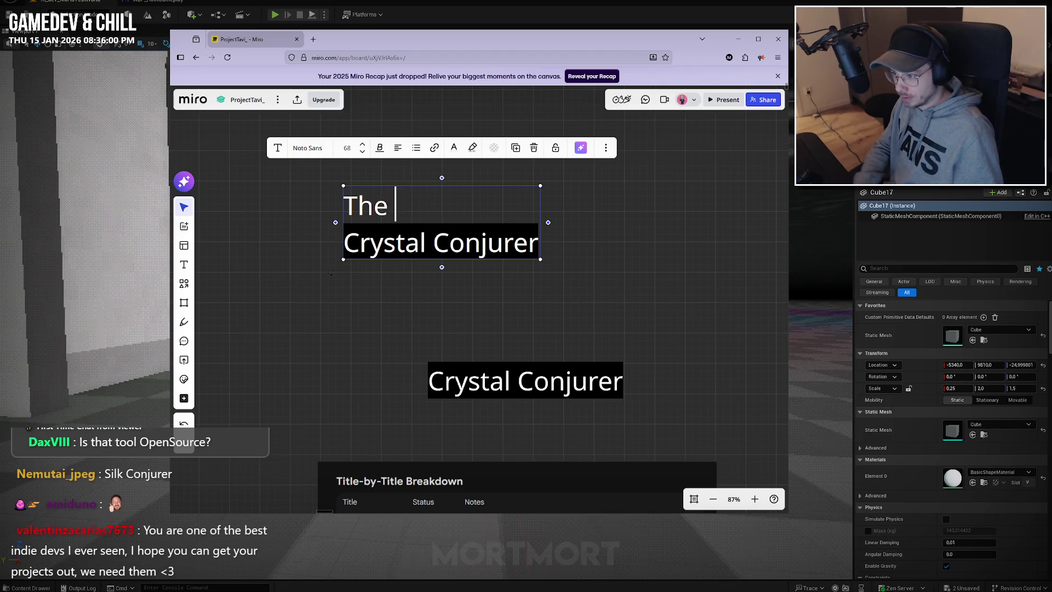
key(ctrl+Delete)
key(ctrl+Delete)
text(Cr)
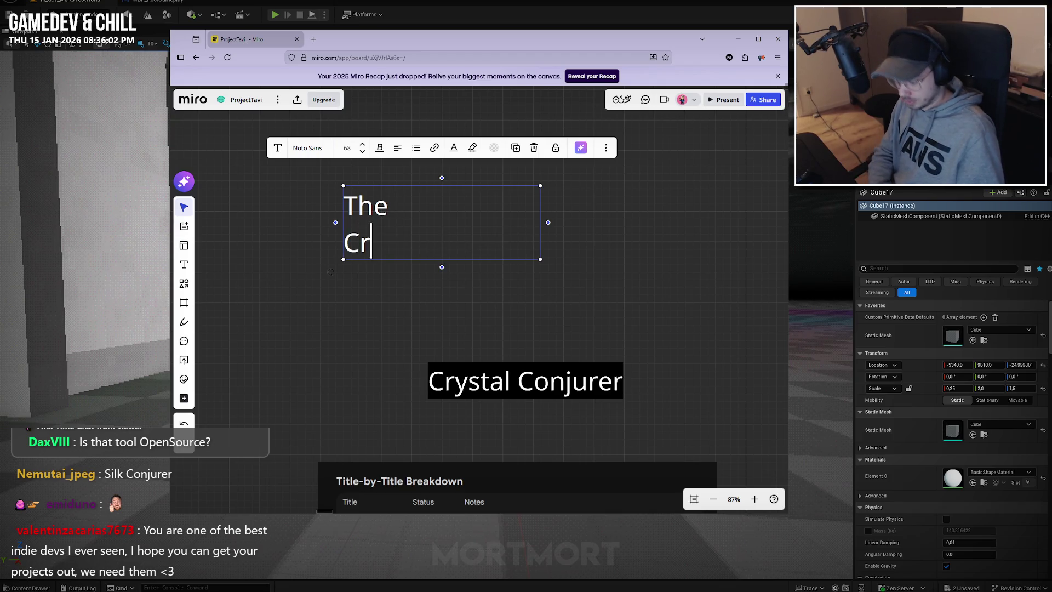
text(ystal Conjurer)
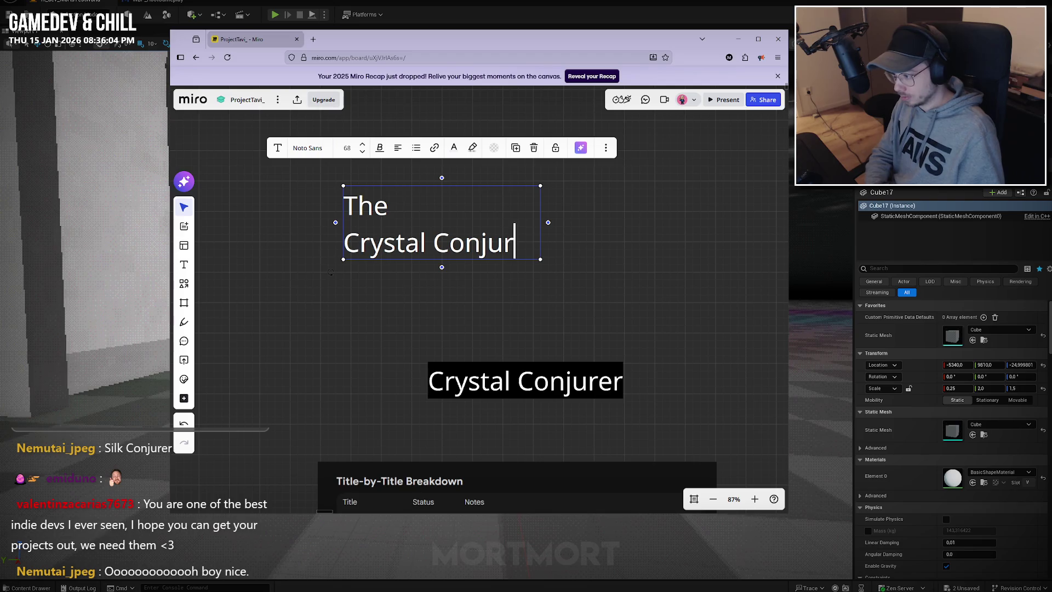
Step: Delete the black-backed title and make the copy a wider, single-line 'The Crystal Conjurer'
drag(634, 295, 486, 376)
key(Delete)
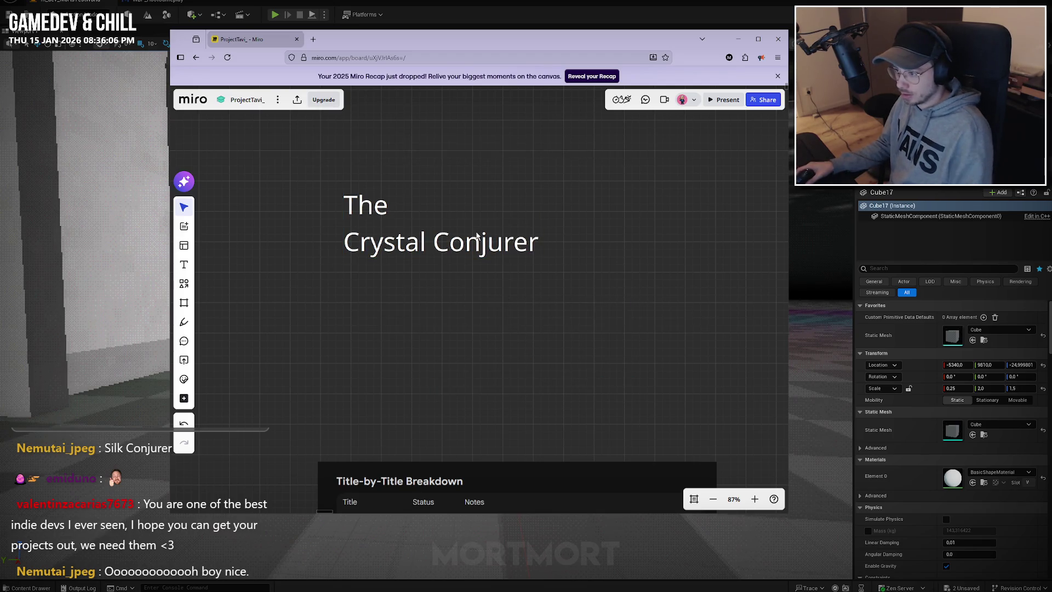
click(534, 237)
click(353, 239)
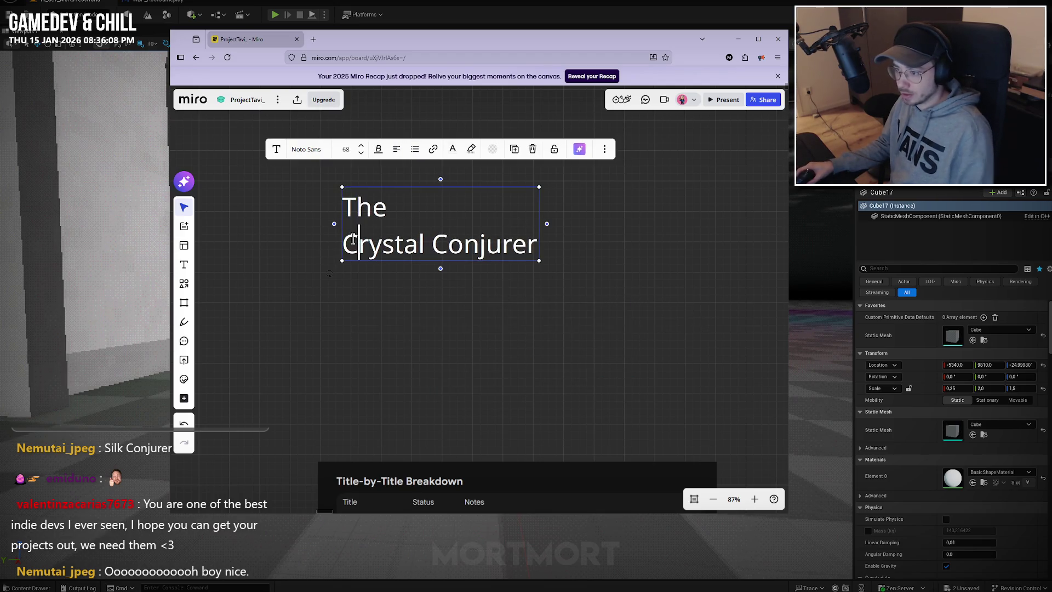
drag(541, 214, 647, 214)
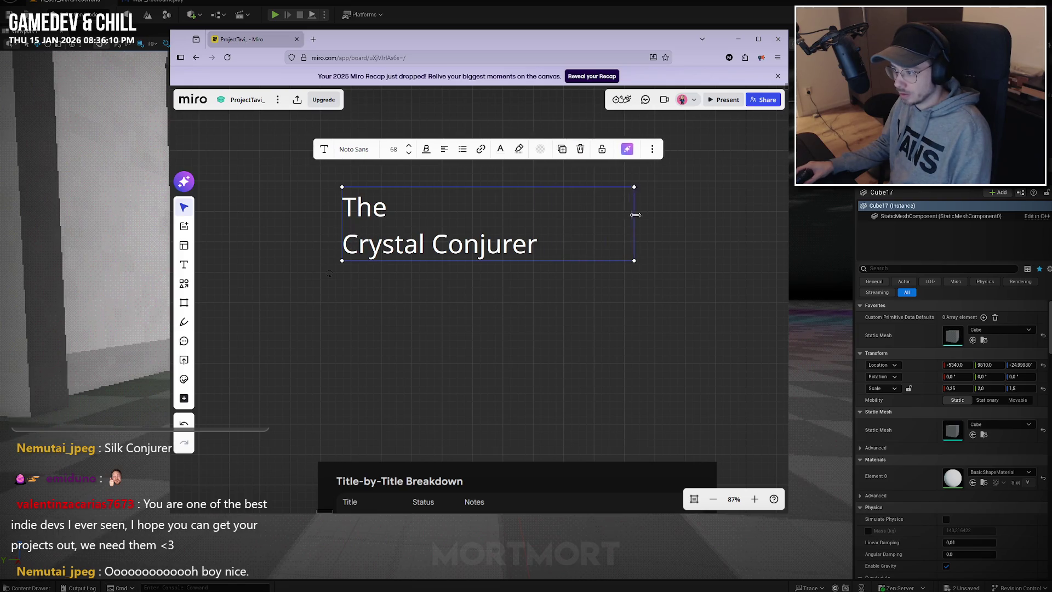
click(383, 244)
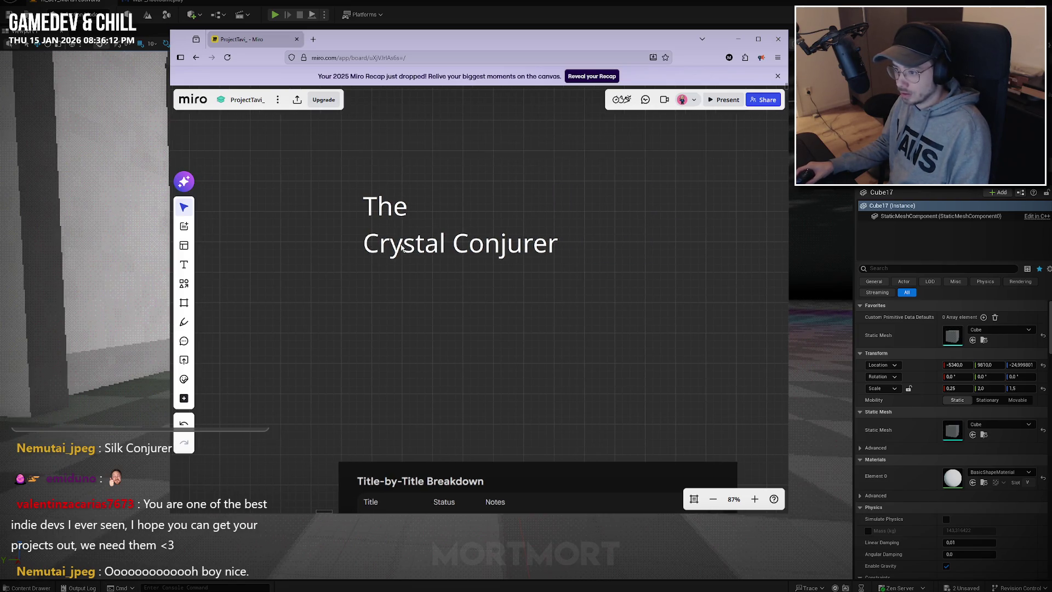
key(BackSpace)
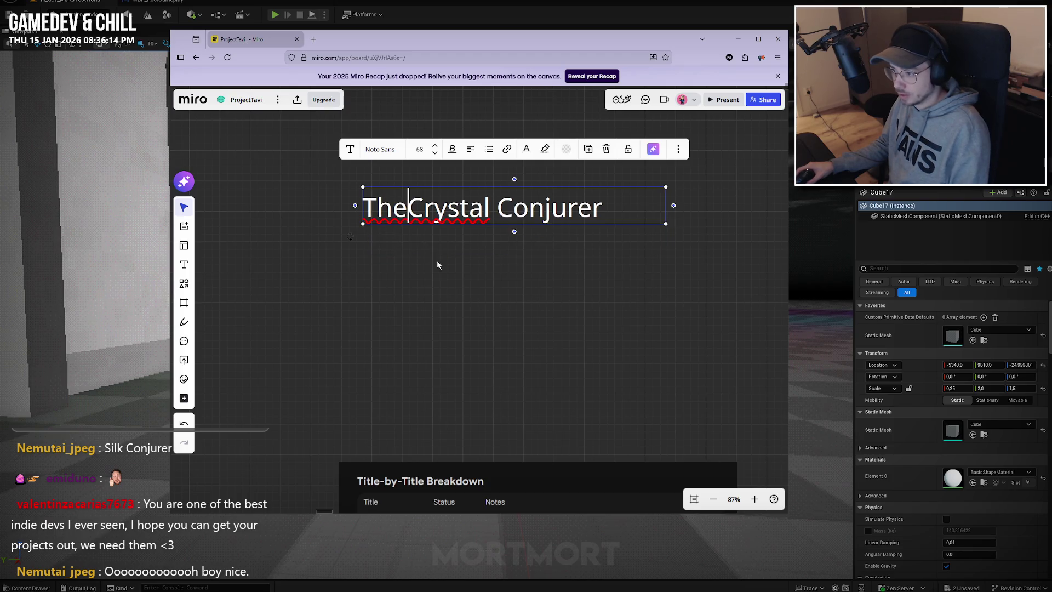
click(488, 254)
Step: Duplicate 'The Crystal Conjurer' and trim the copy to 'Crystal Conjurer' beneath the original
click(511, 214)
key(ctrl+c)
key(ctrl+v)
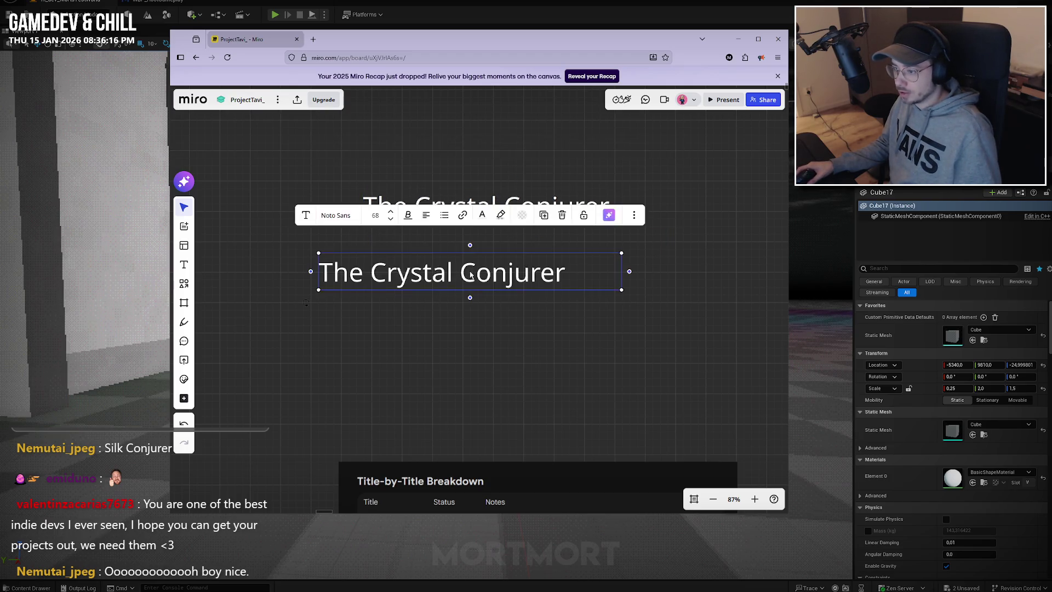
double_click(384, 274)
key(BackSpace)
key(BackSpace)
click(429, 326)
mouse_move(436, 270)
mouse_down()
mouse_move(453, 247)
mouse_move(445, 239)
mouse_up()
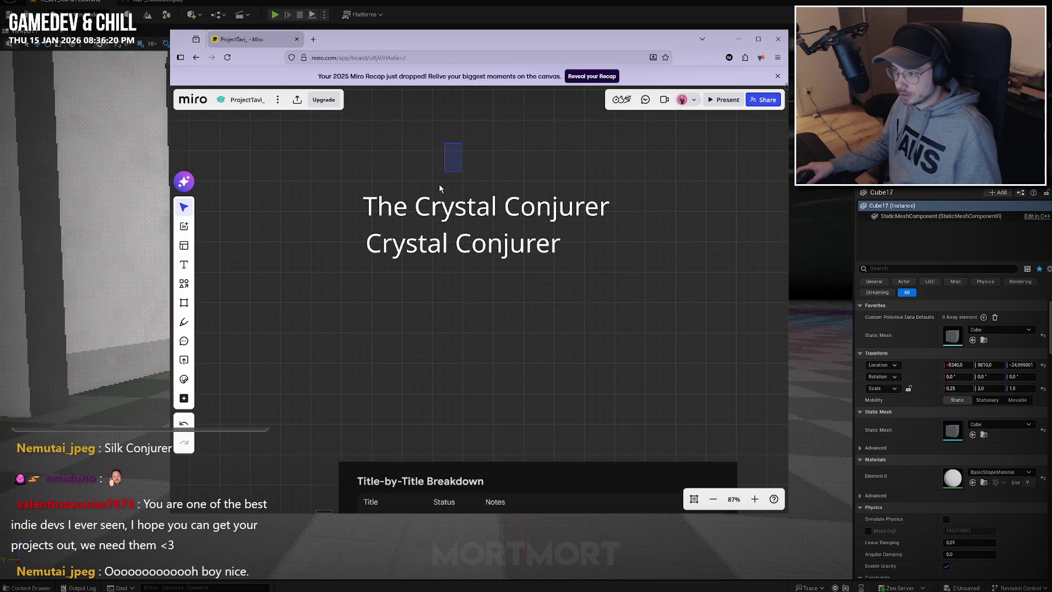
Step: Paste another copy of the title and edit it to 'Tavi the Crystal Conjurer'
right_drag(455, 205, 423, 302)
key(ctrl+v)
click(292, 205)
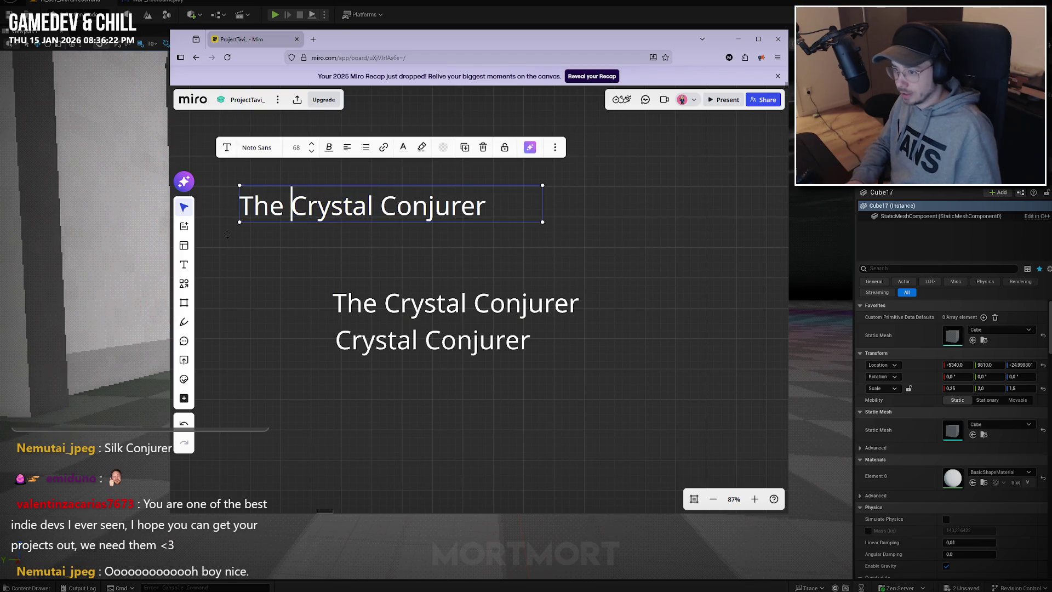
text(Tavi)
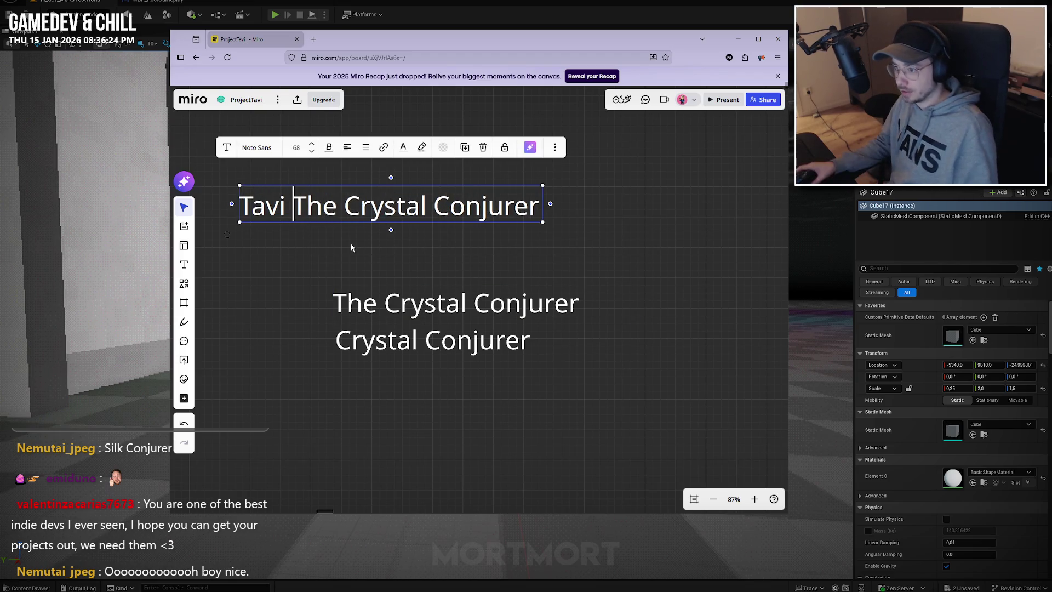
click(348, 241)
mouse_move(367, 202)
mouse_down()
mouse_move(451, 233)
mouse_move(446, 242)
mouse_up()
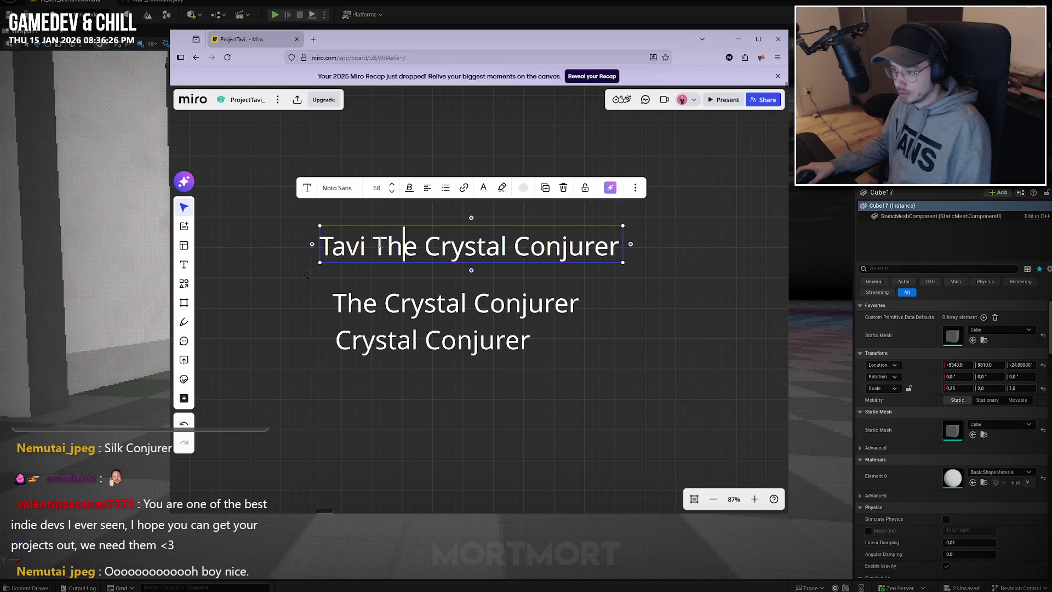
click(432, 244)
key(BackSpace)
text(t)
key(Escape)
drag(485, 250, 509, 208)
Step: Rearrange the titles, narrow the Crystal Conjurer box, and delete the 'The Crystal Conjurer' variant
drag(444, 305, 484, 269)
mouse_move(448, 356)
mouse_down()
mouse_move(522, 366)
mouse_move(490, 358)
mouse_up()
click(515, 356)
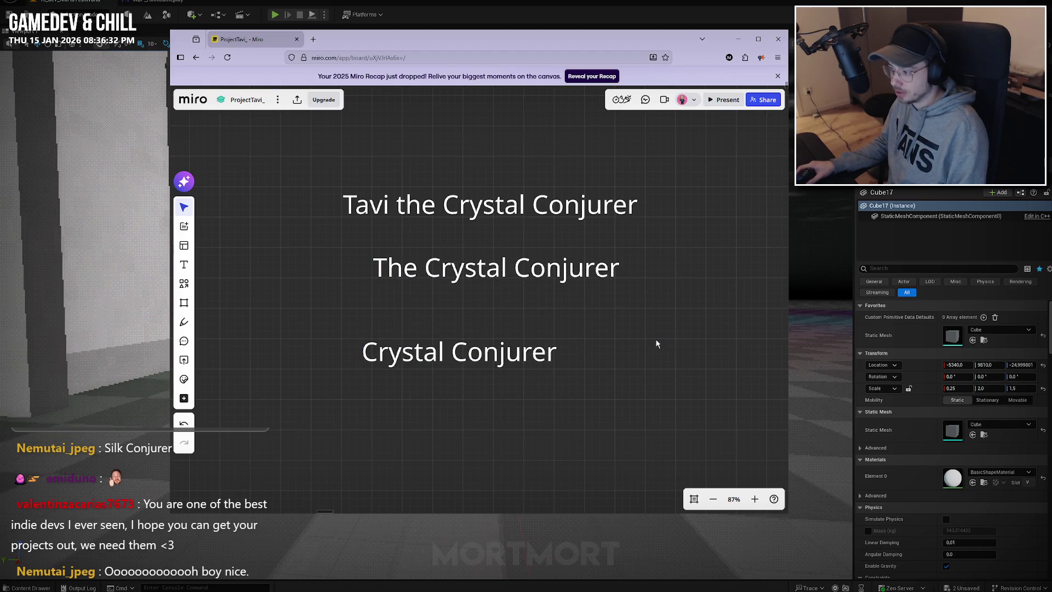
click(583, 355)
drag(662, 342, 583, 341)
click(621, 271)
drag(546, 271, 507, 271)
drag(515, 308, 403, 381)
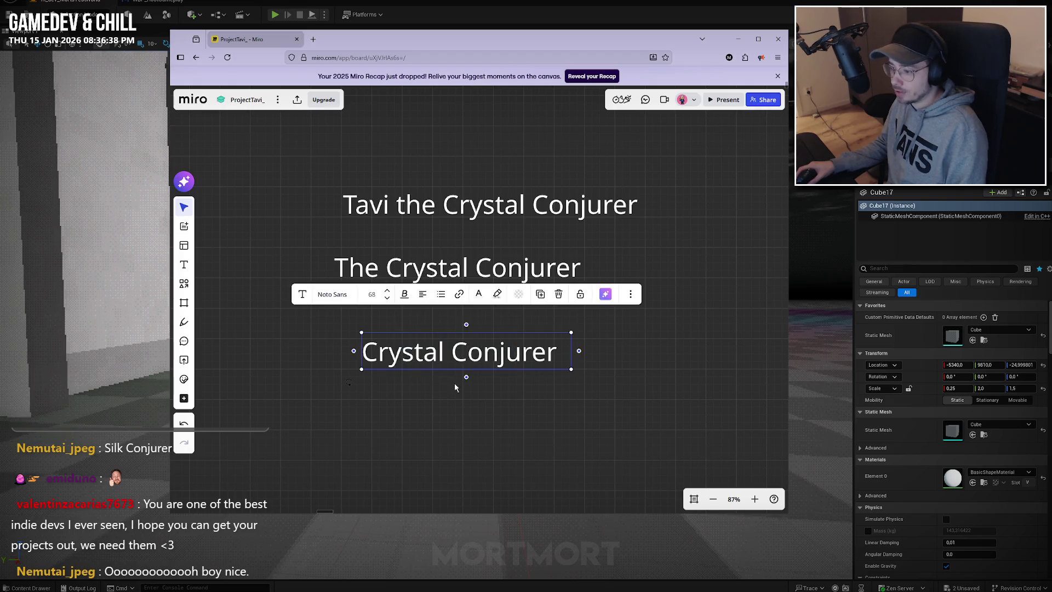
drag(596, 386, 348, 308)
drag(236, 317, 421, 382)
mouse_move(684, 372)
mouse_down()
mouse_move(336, 303)
mouse_move(350, 307)
mouse_up()
click(661, 319)
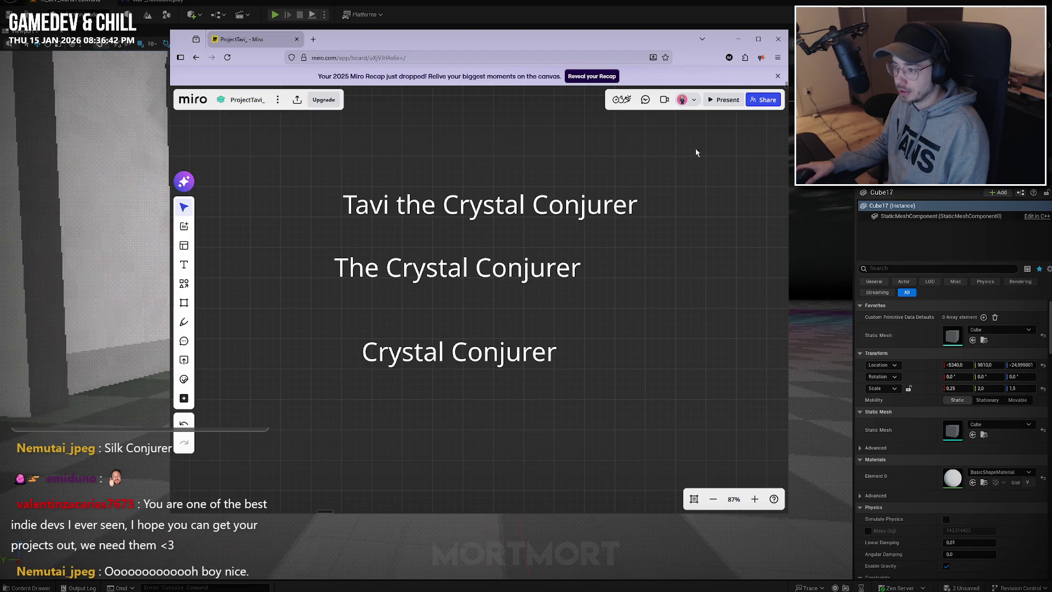
drag(622, 265, 474, 281)
key(Delete)
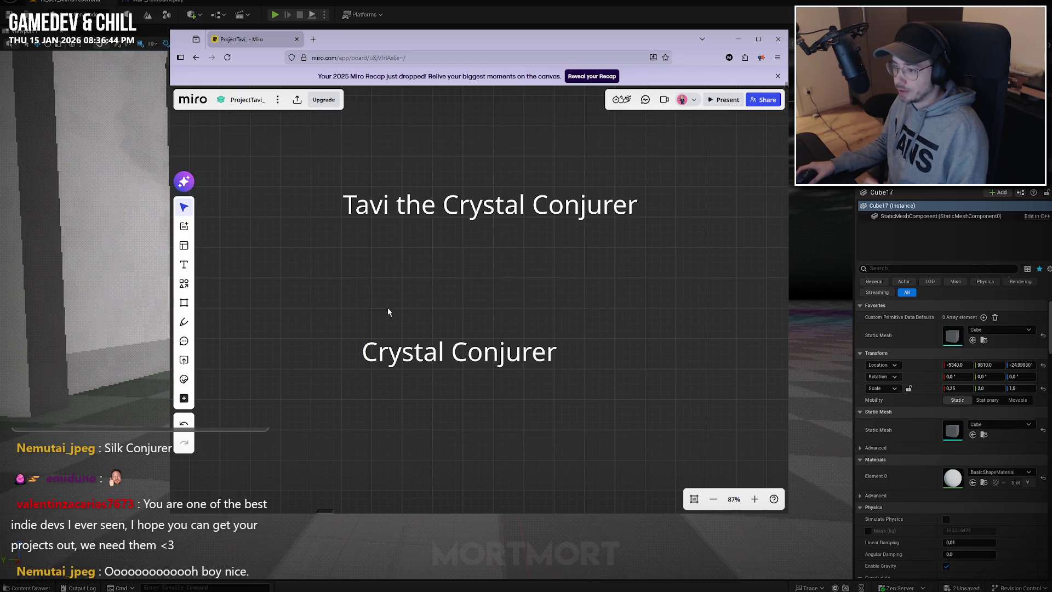
Step: Move 'Tavi the Crystal Conjurer' down above 'Crystal Conjurer' and set its font size to 64
drag(490, 208, 472, 261)
drag(495, 366, 491, 364)
double_click(400, 256)
double_click(394, 261)
click(397, 205)
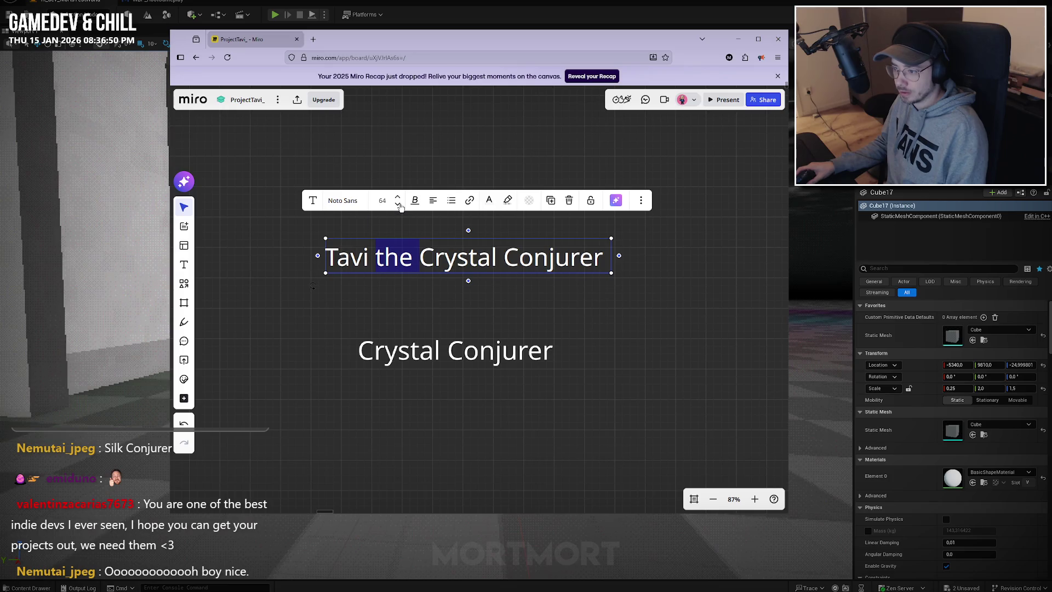
click(397, 205)
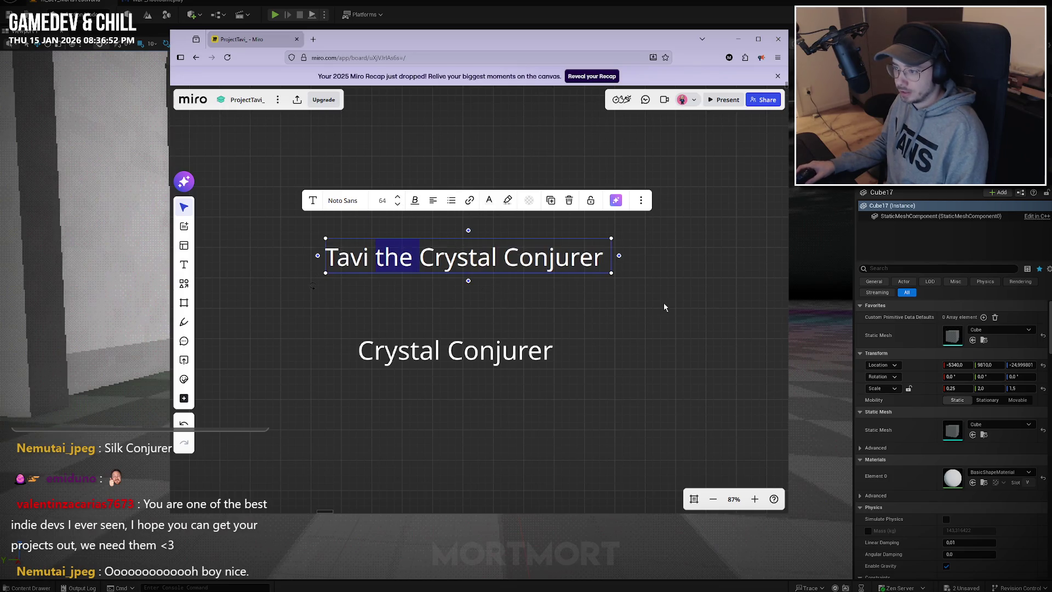
click(498, 296)
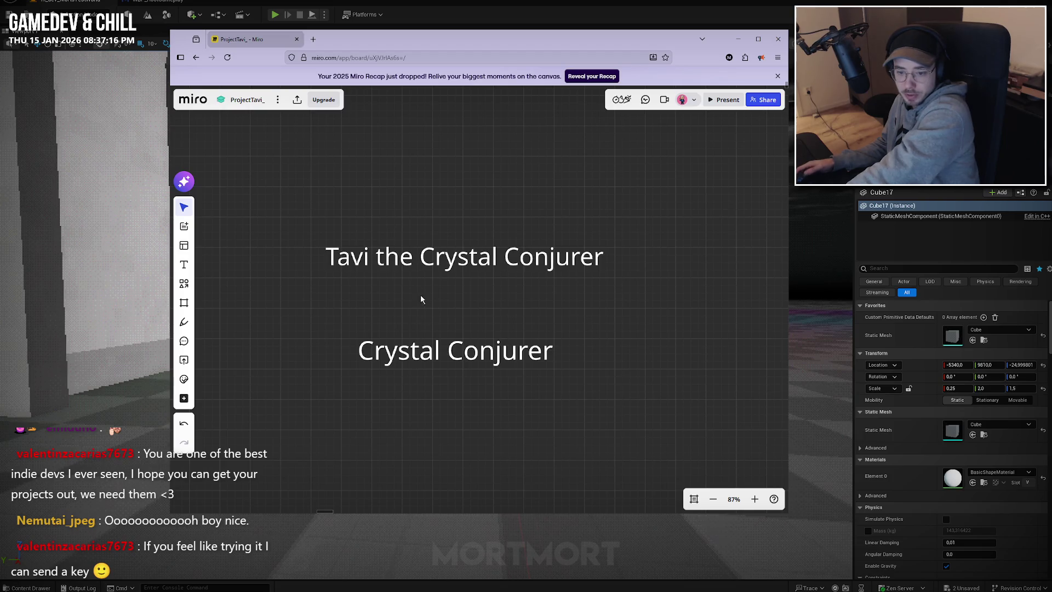
scroll(547, 253, down, 5)
mouse_move(547, 254)
right_down()
mouse_move(646, 240)
mouse_move(583, 296)
mouse_move(580, 227)
mouse_move(704, 159)
mouse_move(451, 237)
mouse_move(460, 200)
mouse_move(279, 200)
mouse_move(313, 182)
right_up()
scroll(460, 200, up, 3)
scroll(458, 260, up, 2)
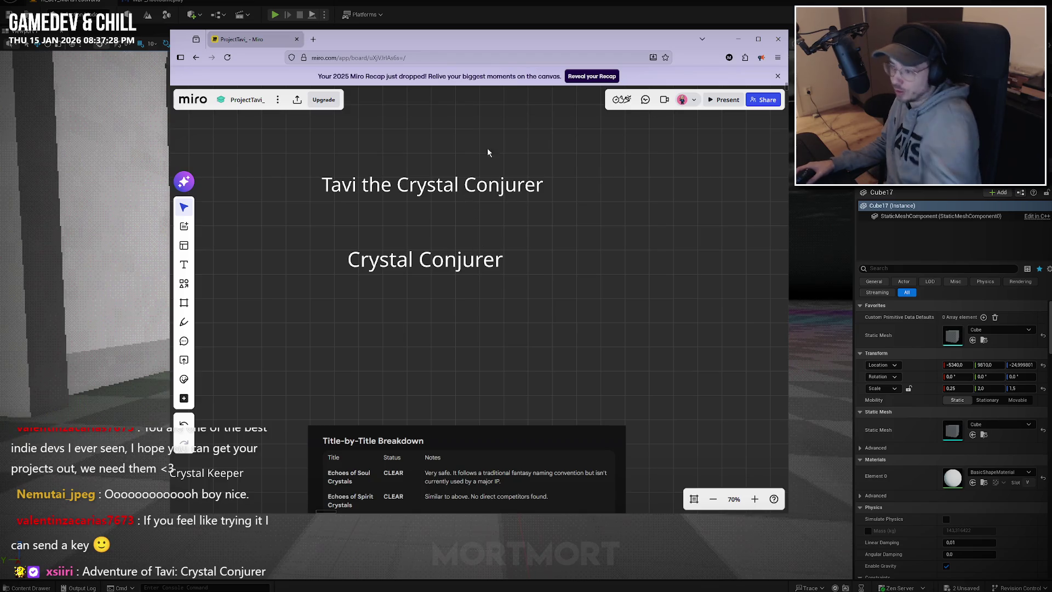
Step: Duplicate the Tavi title and reword the copy to 'Adventure of Tavi: Crystal Conjurer'
right_drag(483, 160, 506, 232)
click(460, 256)
key(ctrl+c)
key(ctrl+v)
double_click(394, 127)
click(326, 137)
text(Adventure )
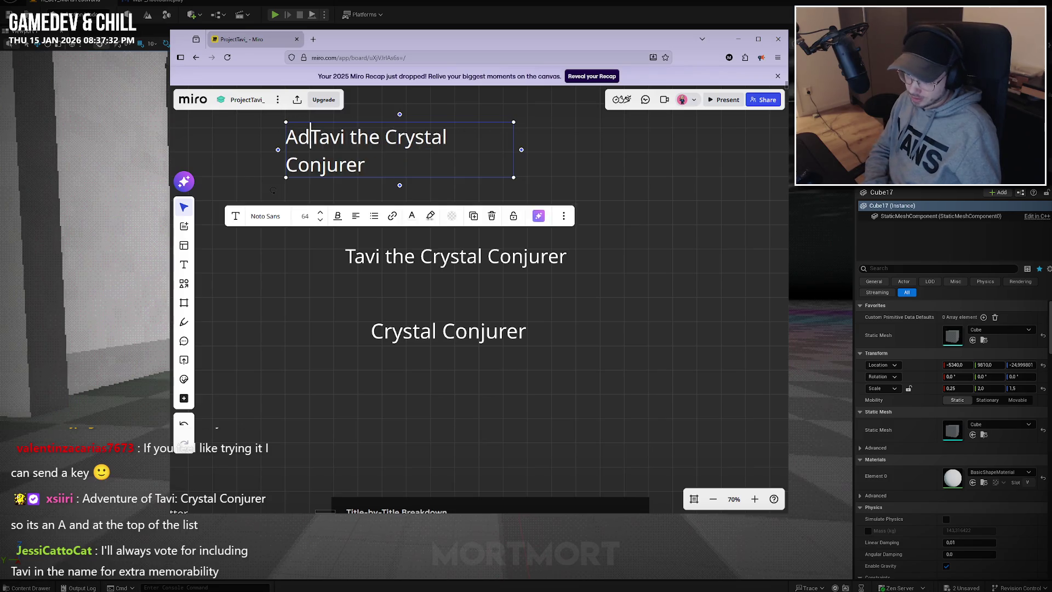
text(of)
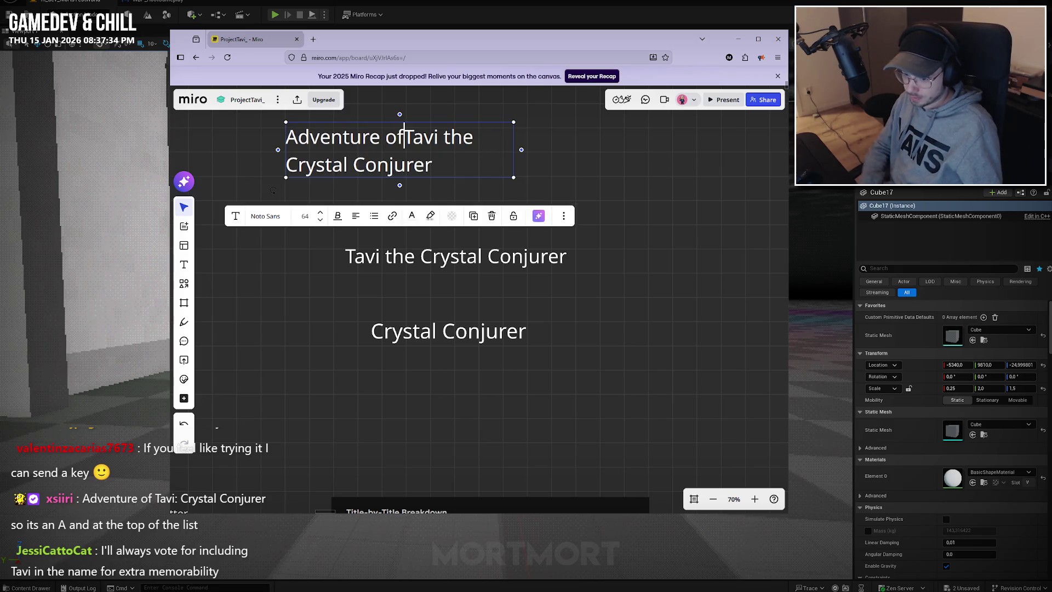
key(BackSpace)
key(BackSpace)
text(of)
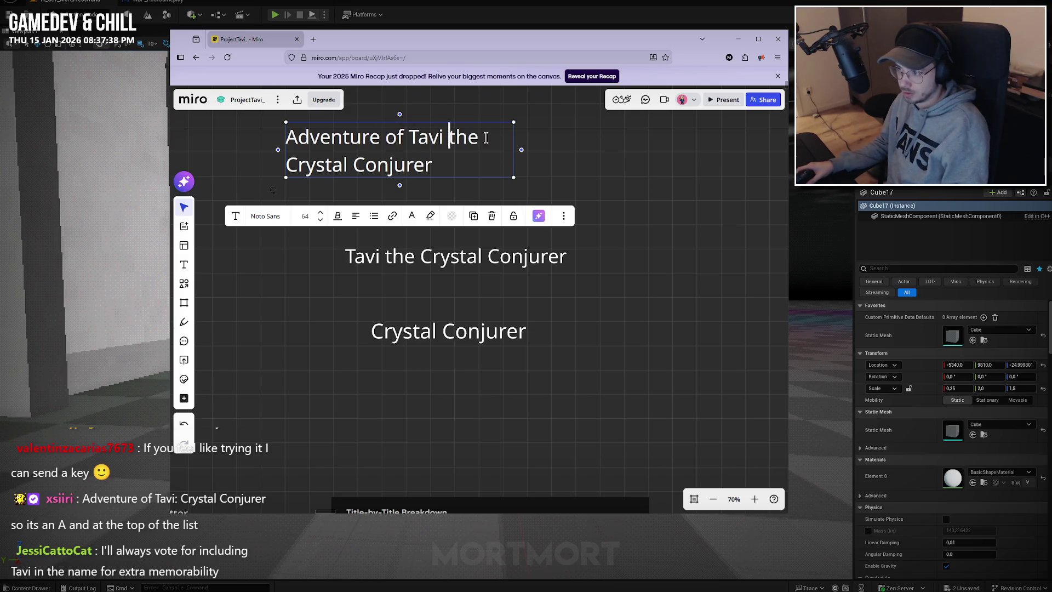
key(BackSpace)
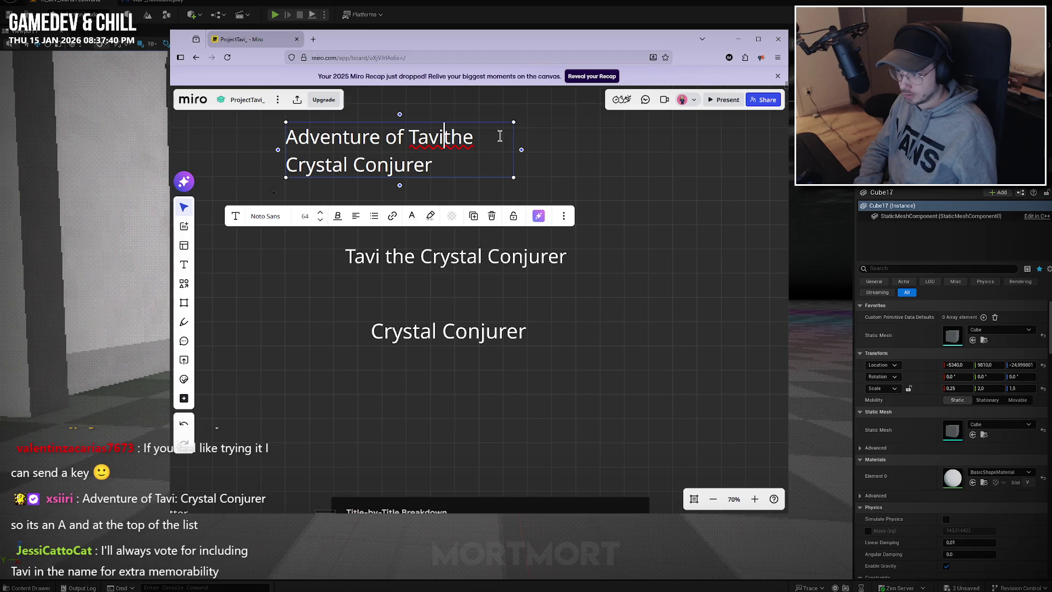
key(Delete)
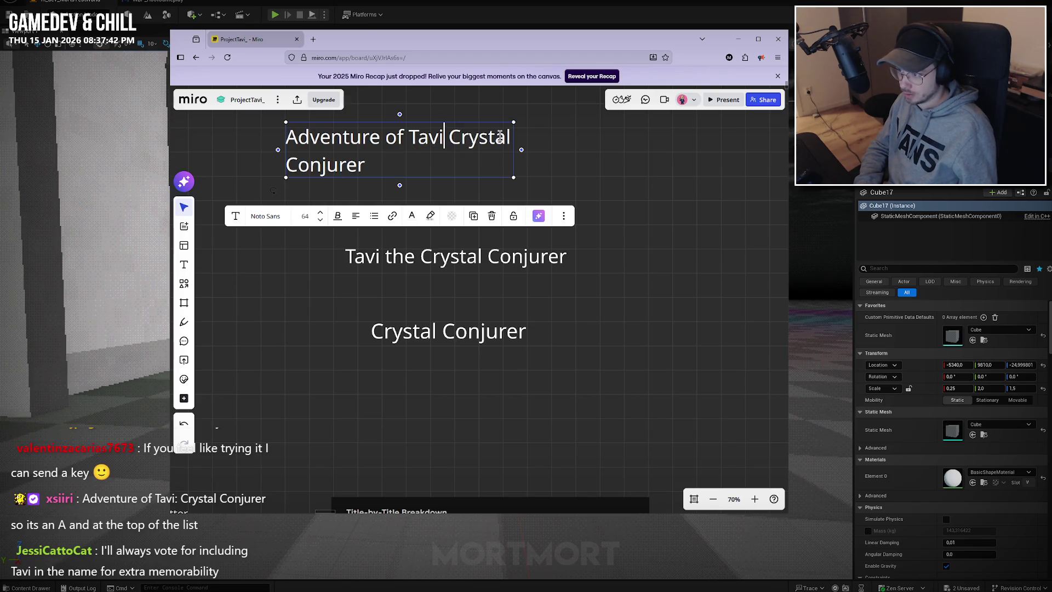
text(:)
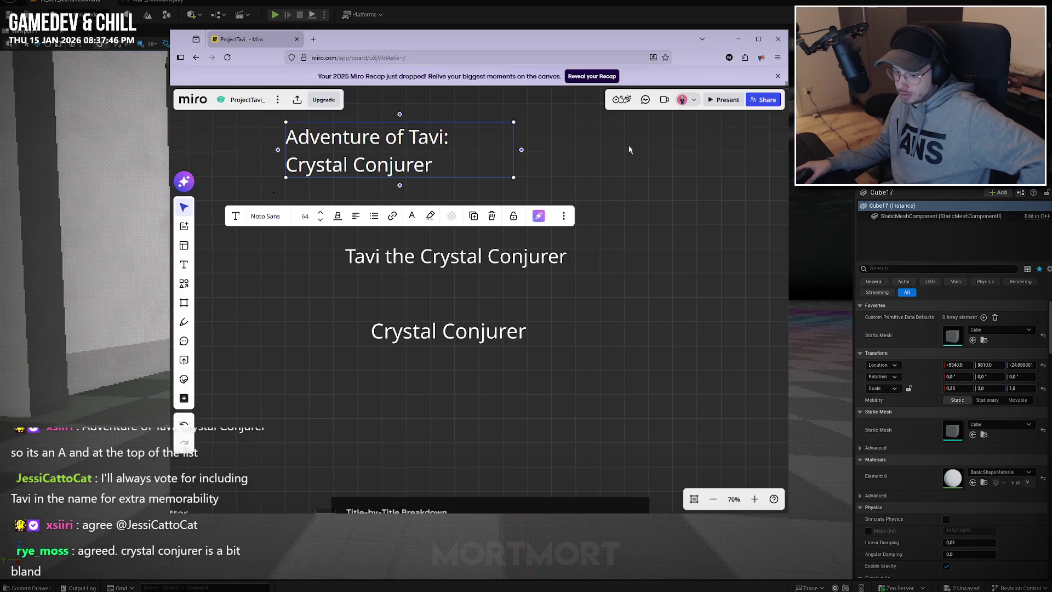
Step: Centre-align the new title's text and move it into place above the other options
drag(627, 148, 573, 197)
drag(400, 193, 444, 193)
click(451, 189)
click(451, 187)
key(ctrl+a)
click(387, 132)
click(387, 155)
click(639, 187)
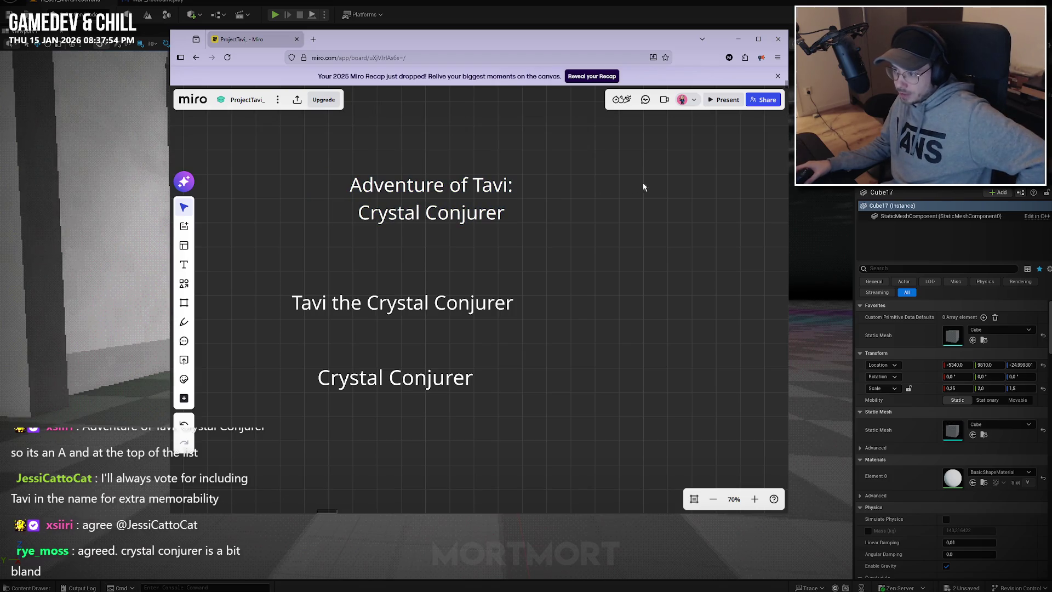
drag(517, 214, 496, 219)
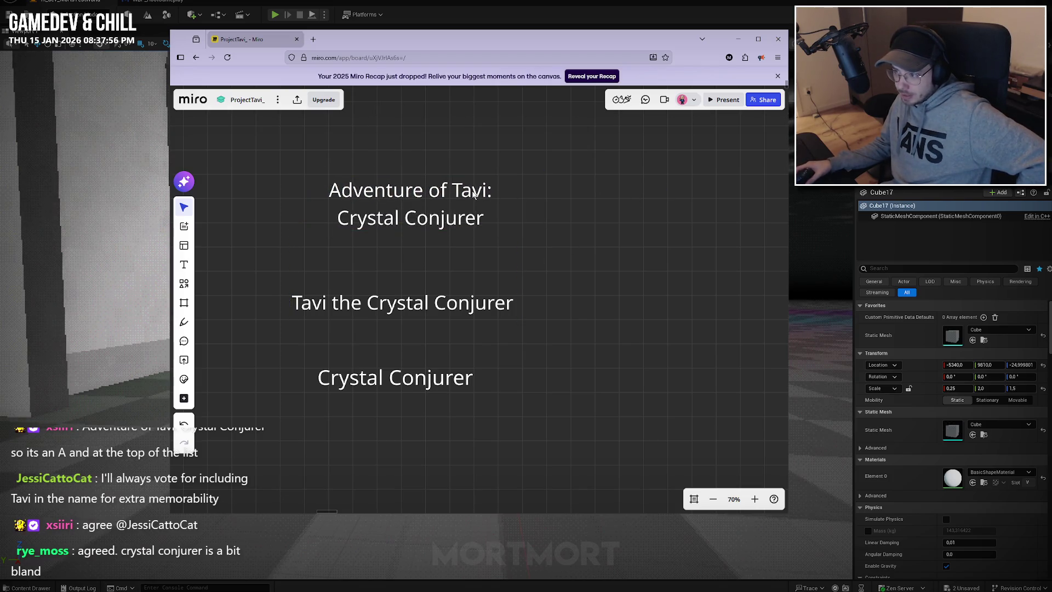
click(527, 230)
Step: Trim the middle option to just 'Tavi', set it to font size 144, and move it up
click(399, 306)
double_click(351, 303)
click(333, 303)
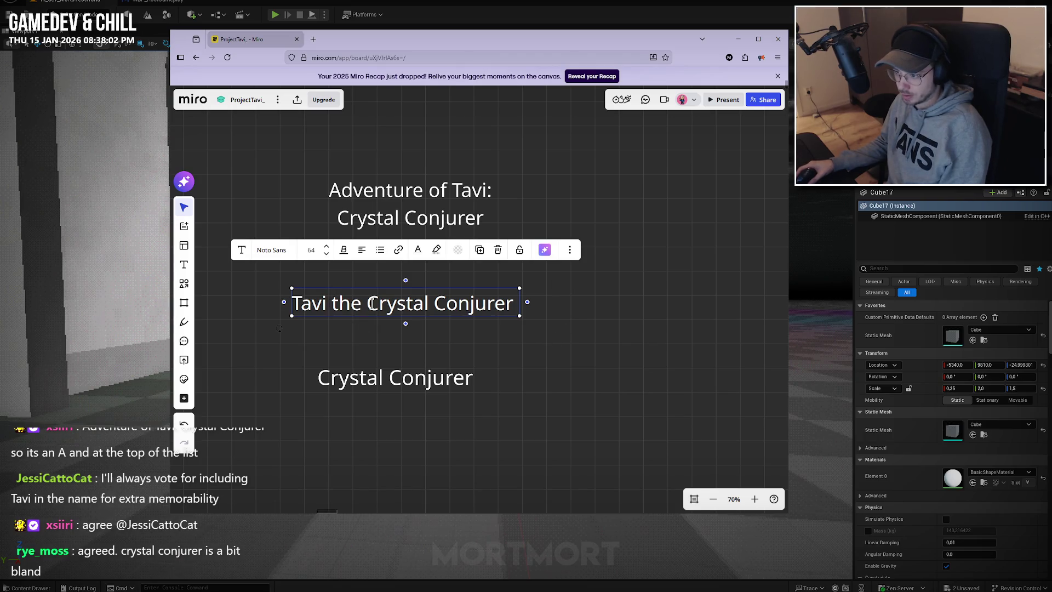
drag(330, 305, 583, 316)
key(BackSpace)
key(BackSpace)
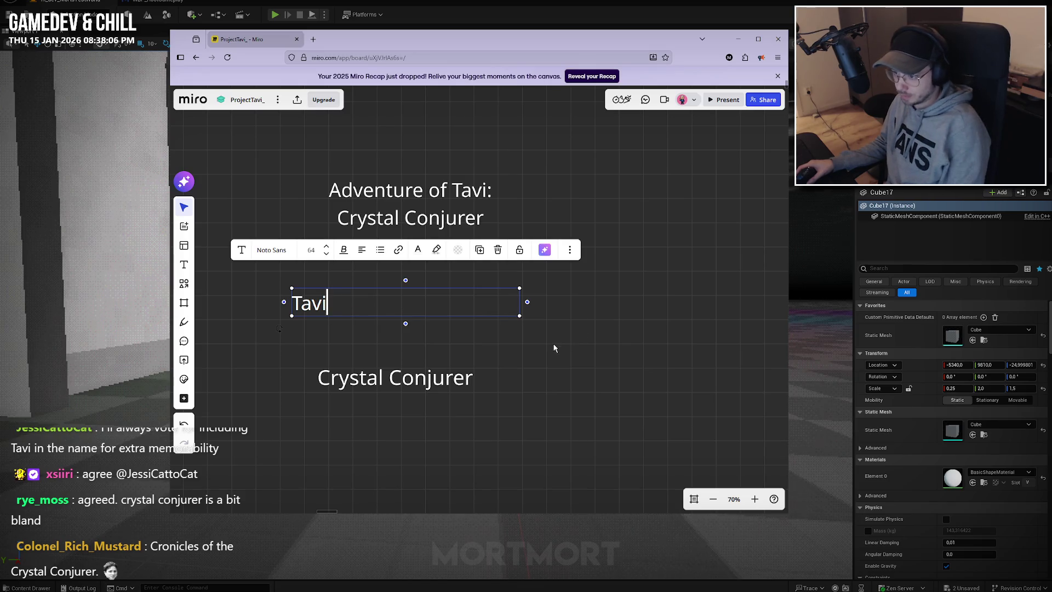
click(537, 337)
click(349, 293)
click(326, 246)
click(326, 246)
drag(376, 299, 431, 264)
Step: Copy 'Crystal Conjurer', prefix 'The', set font size 24, and place it under Tavi
drag(428, 222, 409, 179)
click(406, 366)
alt+drag(406, 367, 552, 305)
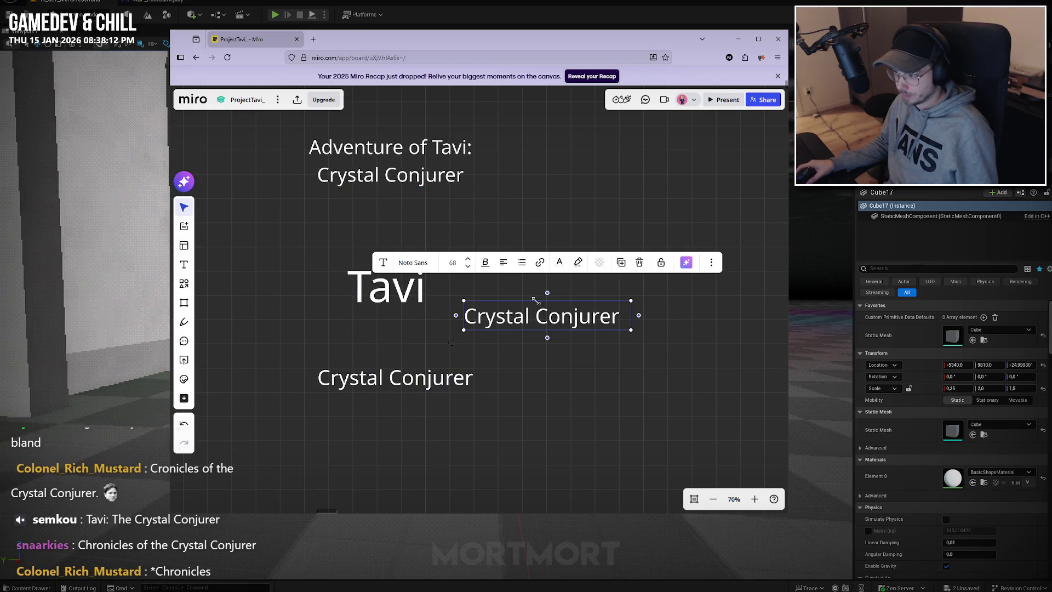
double_click(472, 321)
click(464, 318)
text(The)
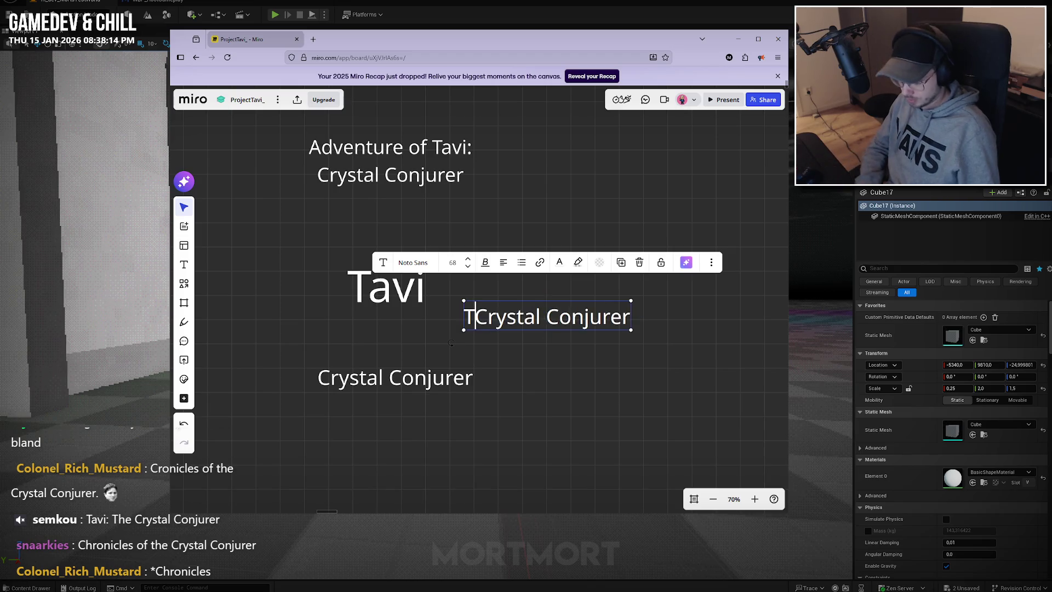
key(ctrl+a)
click(467, 266)
click(467, 266)
click(467, 266)
click(467, 266)
drag(523, 311, 562, 311)
click(515, 313)
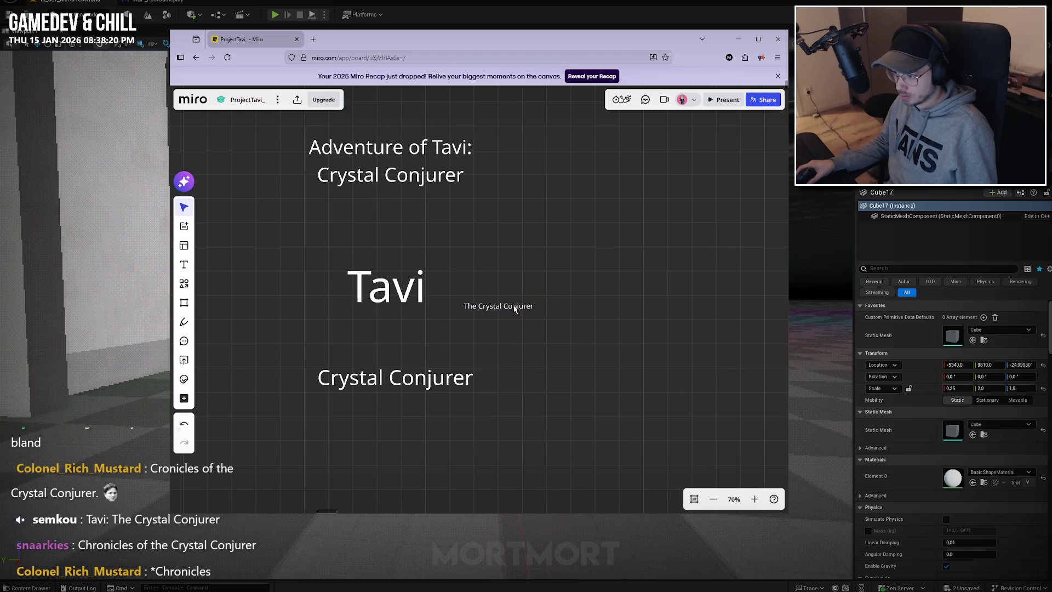
click(515, 309)
drag(510, 308, 385, 315)
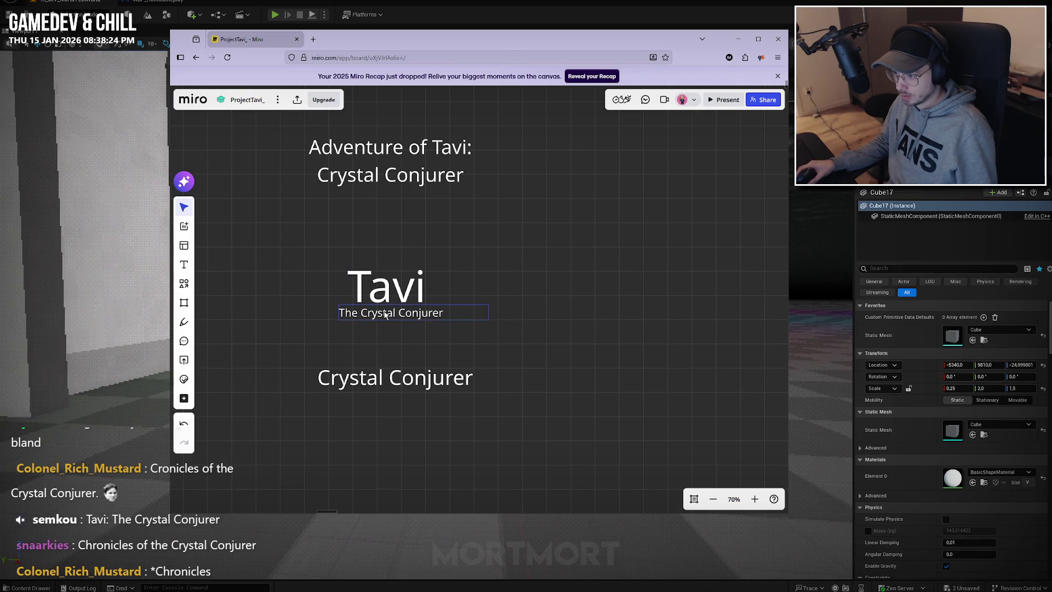
Step: Place 'Crystal Conjurer' right of Tavi and 'Adventure of Tavi' to its left
mouse_move(429, 387)
mouse_down()
mouse_move(605, 297)
mouse_move(621, 299)
mouse_up()
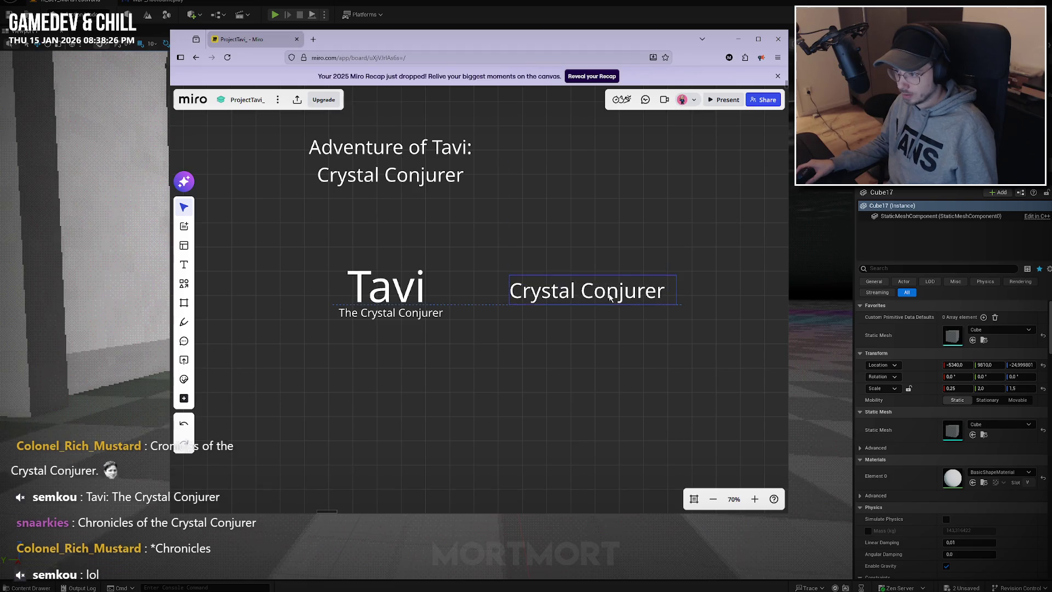
scroll(592, 236, left, 3)
mouse_move(562, 168)
mouse_down()
mouse_move(401, 283)
mouse_move(340, 305)
mouse_move(349, 303)
mouse_up()
scroll(471, 343, right, 3)
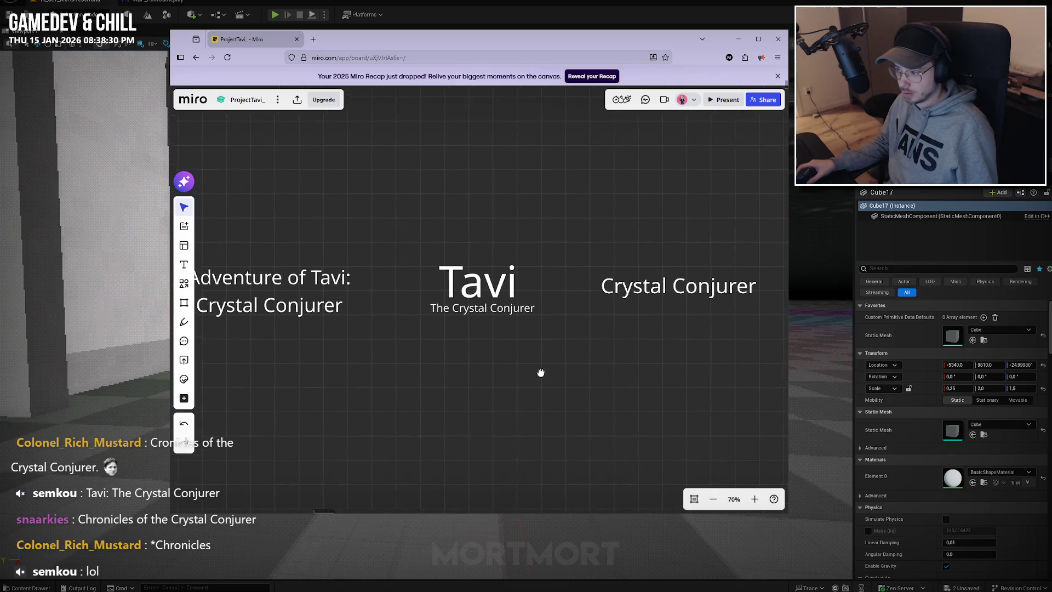
Step: Shrink the Tavi text box to fit the word and widen the browser to show all three options
click(449, 303)
click(455, 358)
click(459, 279)
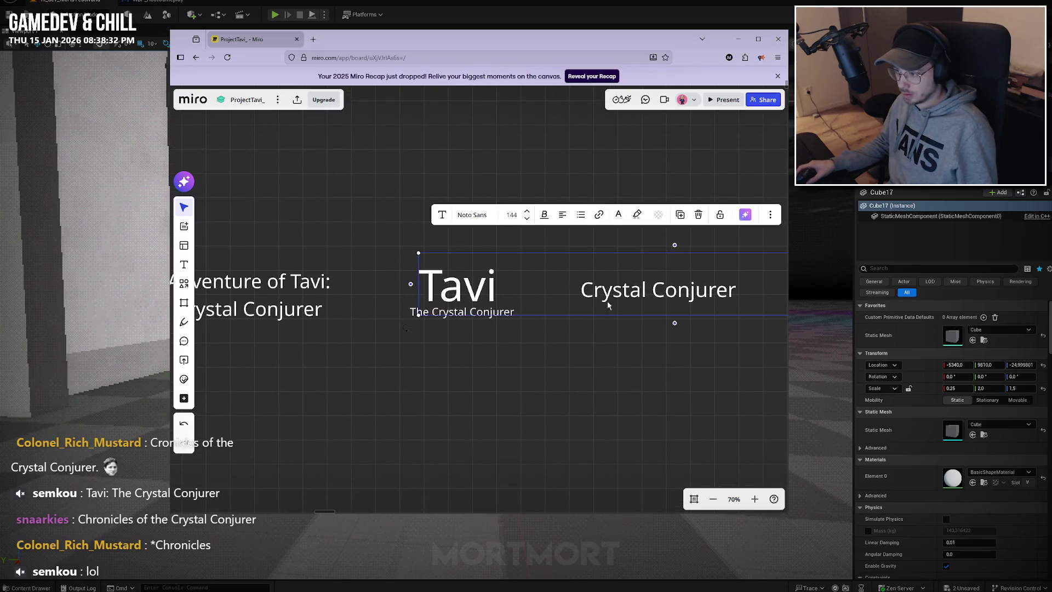
scroll(461, 277, right, 3)
double_click(462, 277)
drag(786, 288, 376, 289)
click(407, 387)
scroll(438, 400, left, 3)
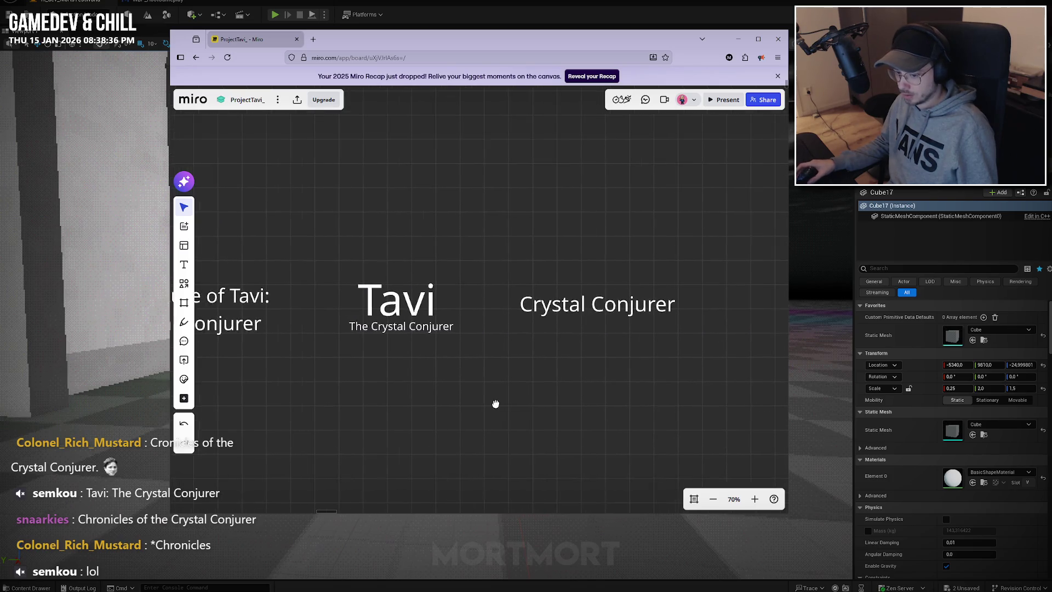
scroll(510, 386, down, 2)
scroll(548, 386, left, 3)
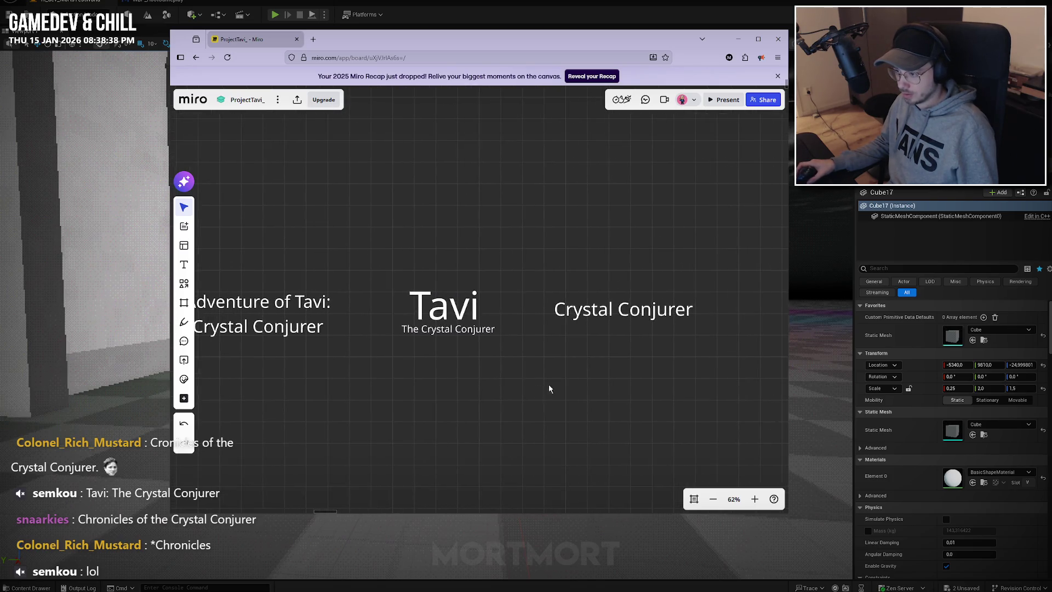
mouse_move(673, 364)
right_down()
mouse_move(656, 311)
mouse_move(648, 319)
right_up()
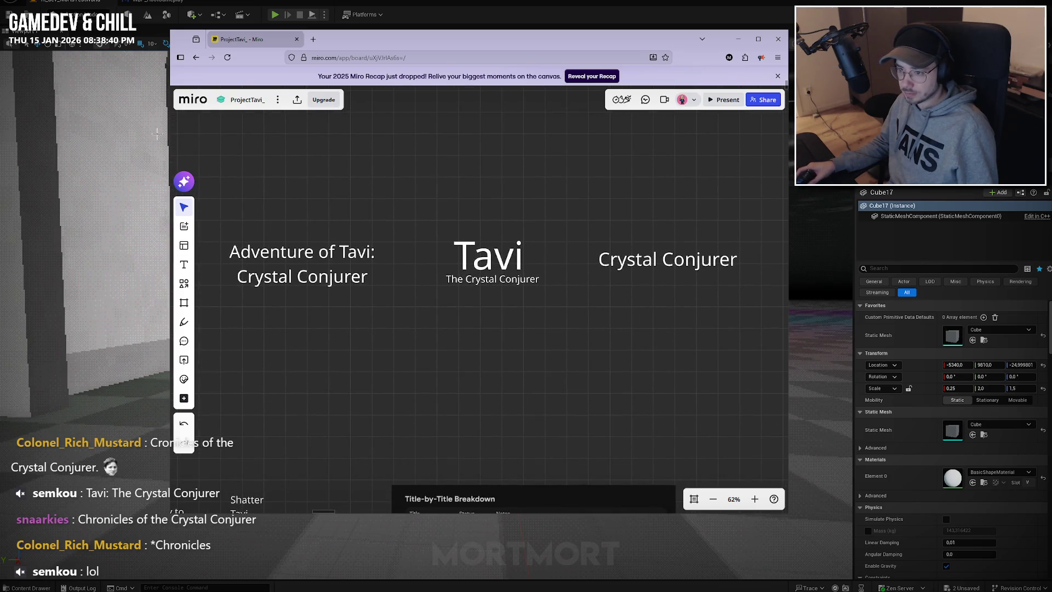
drag(167, 134, 17, 134)
mouse_move(557, 317)
right_down()
mouse_move(580, 286)
mouse_move(570, 321)
right_up()
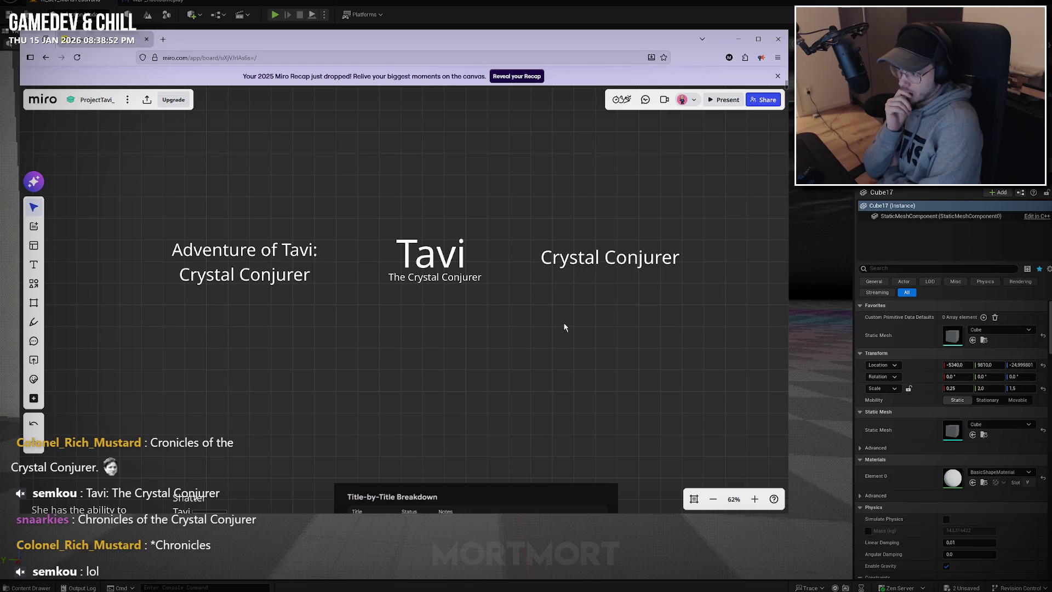
Step: Nudge 'Crystal Conjurer' up and right, then select each title option in turn
click(612, 261)
mouse_move(612, 261)
mouse_down()
mouse_move(628, 252)
mouse_move(640, 264)
mouse_up()
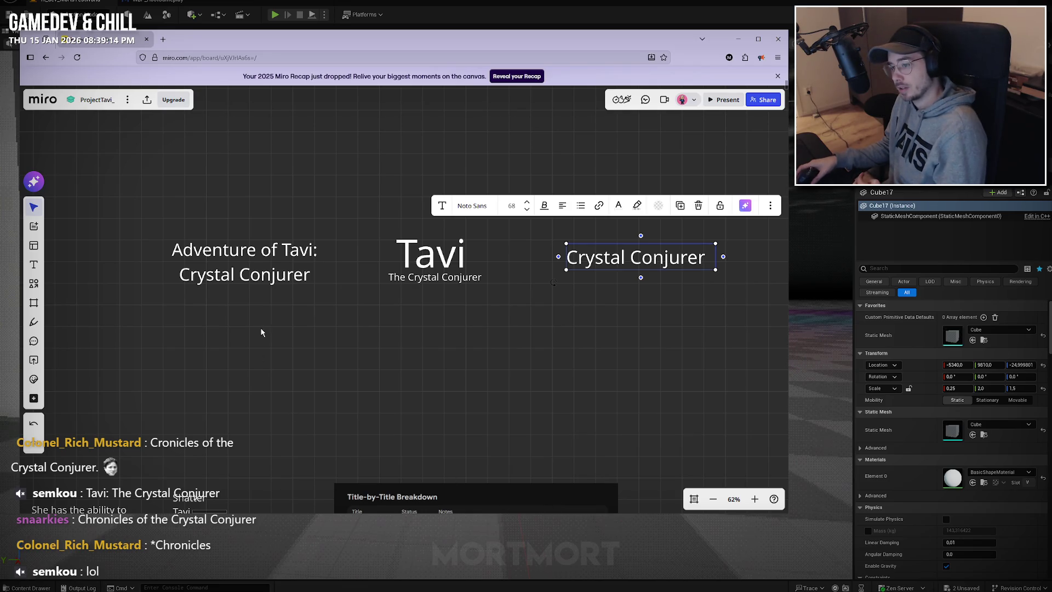
click(279, 252)
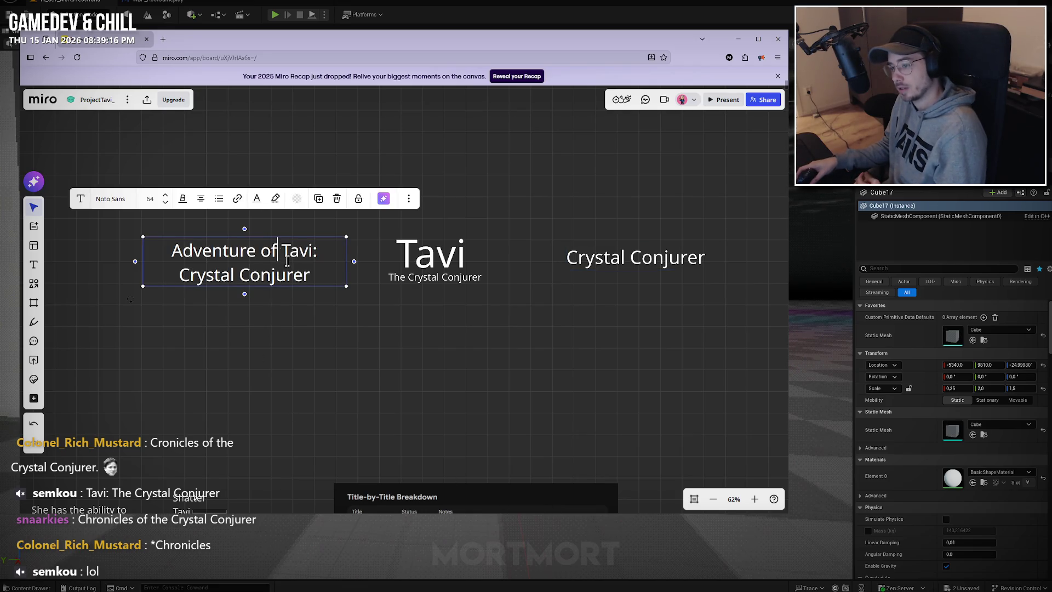
click(326, 328)
click(276, 264)
click(475, 297)
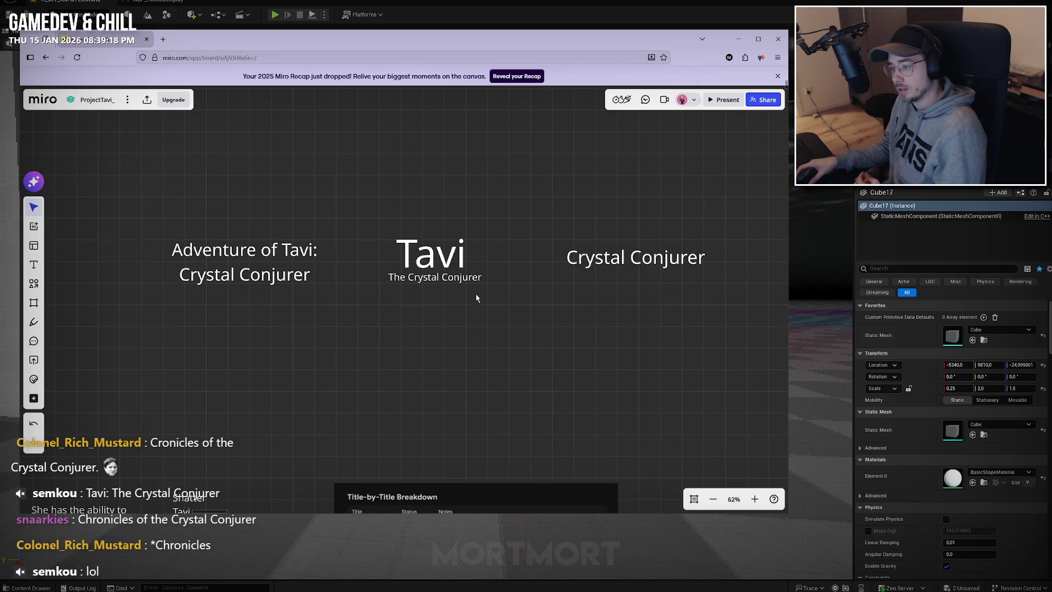
click(471, 246)
click(482, 312)
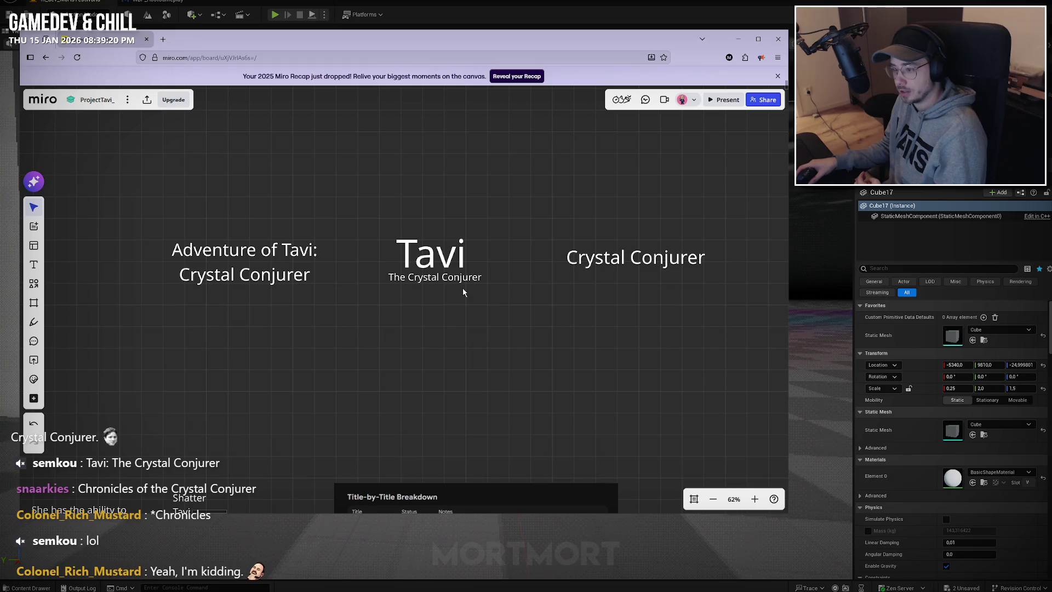
Step: Raise 'The Crystal Conjurer' subtitle to font size 48
click(474, 273)
click(376, 235)
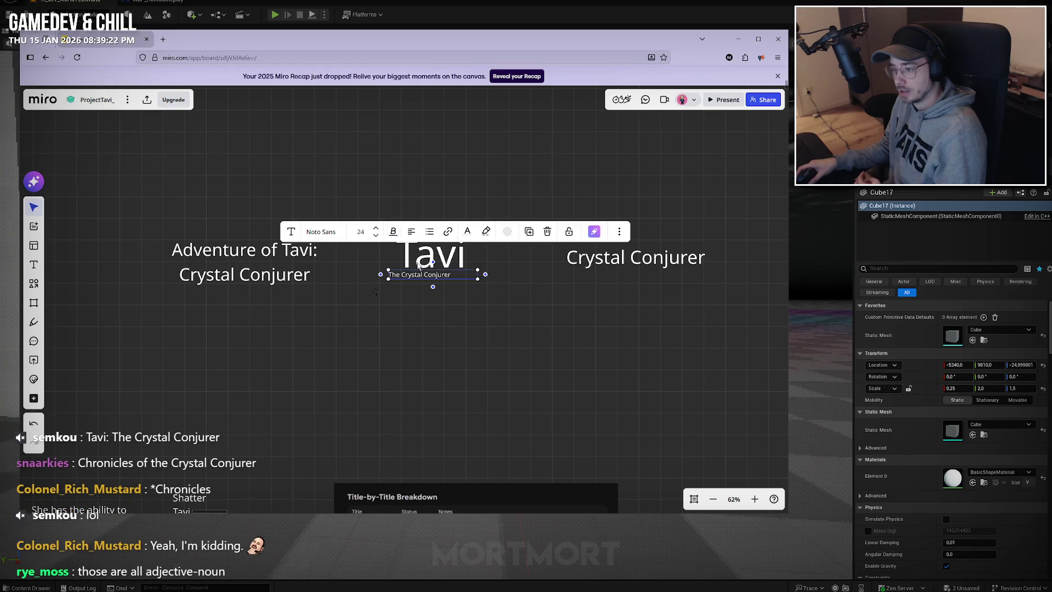
click(374, 229)
click(375, 229)
click(491, 343)
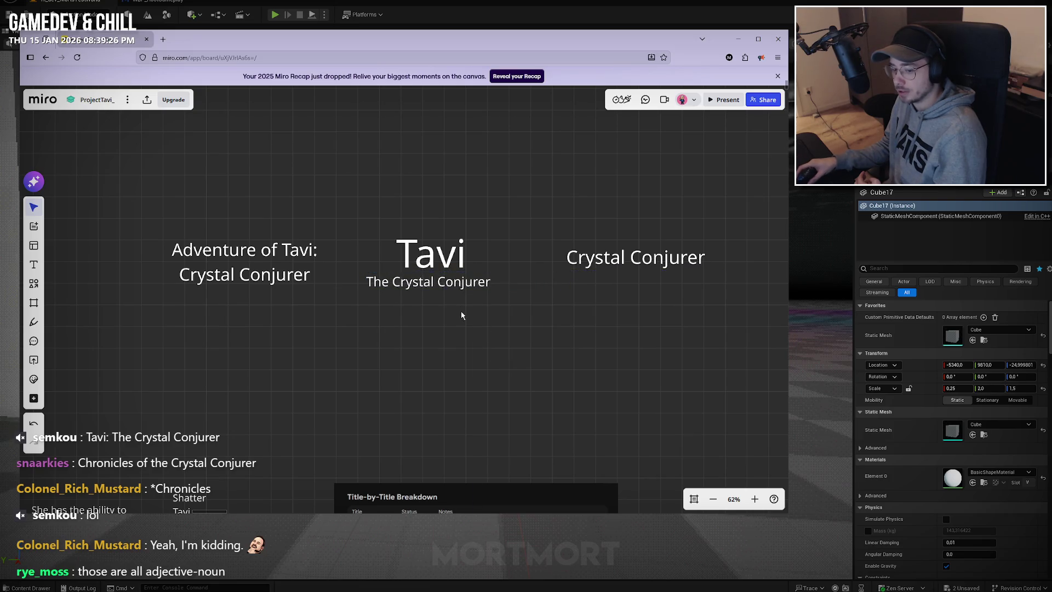
Step: Realign 'Crystal Conjurer' and 'Adventure of Tavi' beside the Tavi group into a neater row
scroll(482, 351, right, 2)
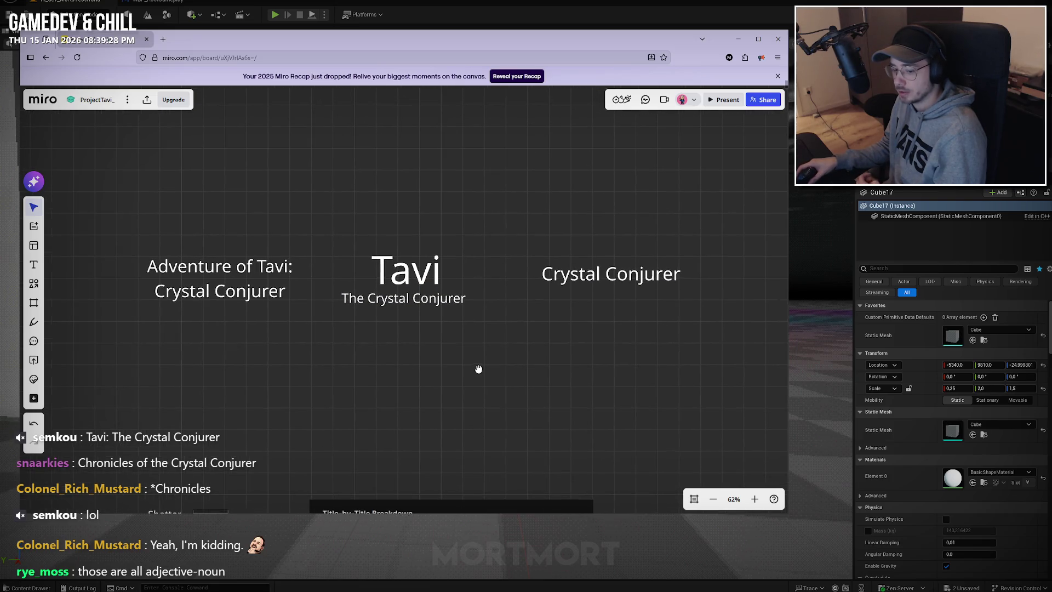
mouse_move(493, 188)
mouse_down()
mouse_move(436, 258)
mouse_move(334, 315)
mouse_move(397, 299)
mouse_up()
scroll(422, 383, up, 2)
scroll(417, 362, right, 1)
click(378, 399)
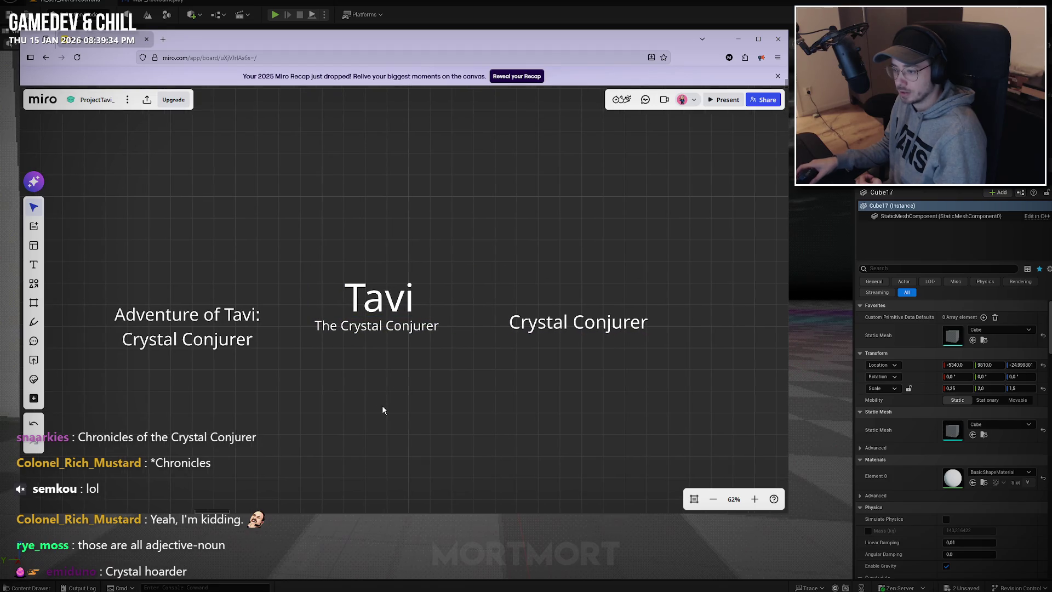
click(612, 328)
drag(612, 328, 620, 316)
click(269, 323)
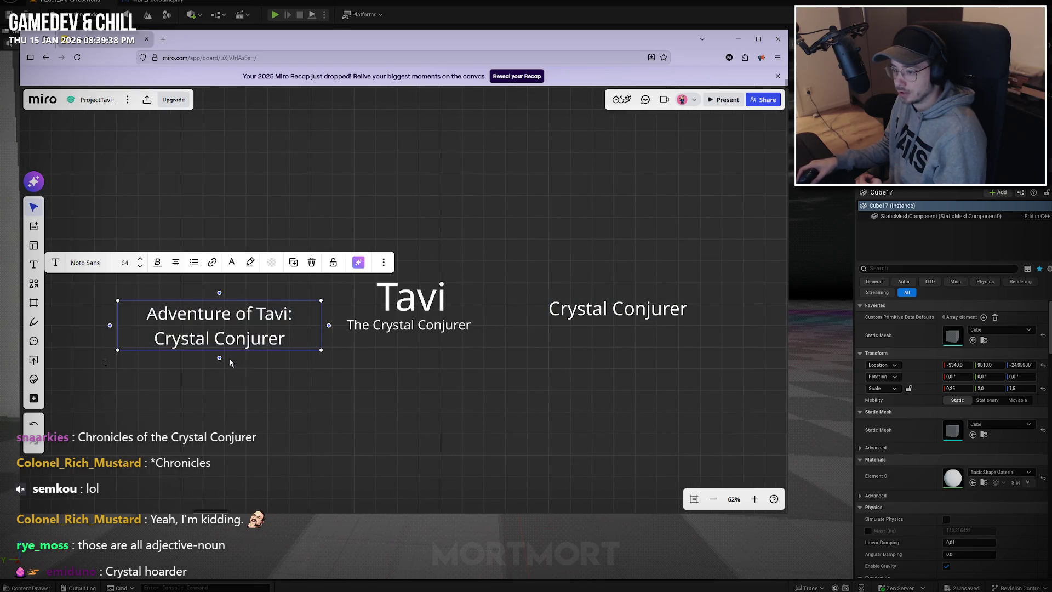
drag(269, 323, 252, 307)
click(383, 406)
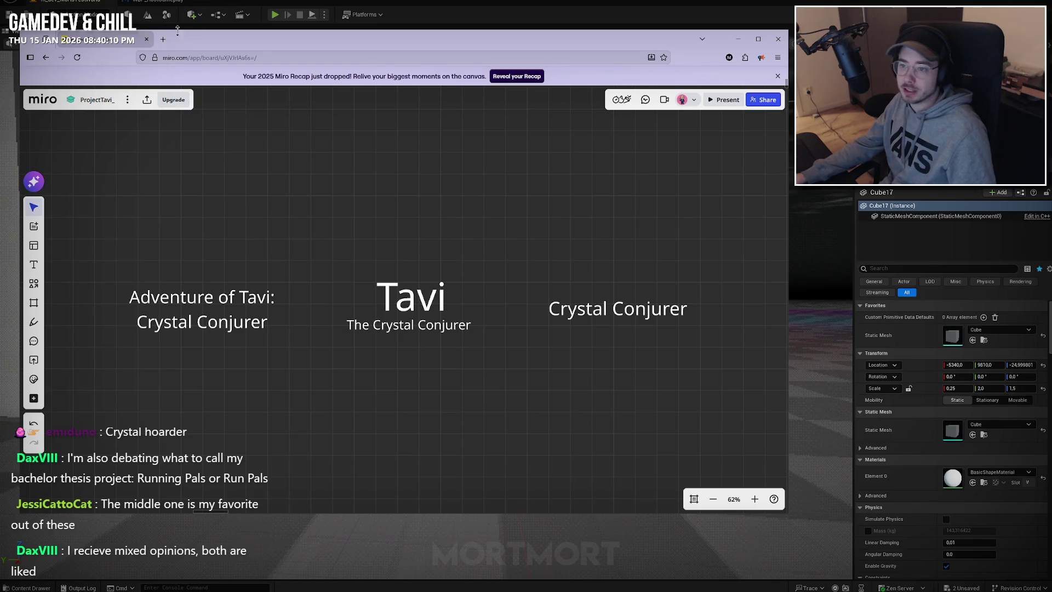
Step: Open a new browser tab and close it again, returning to the Miro board
click(163, 40)
key(ctrl+w)
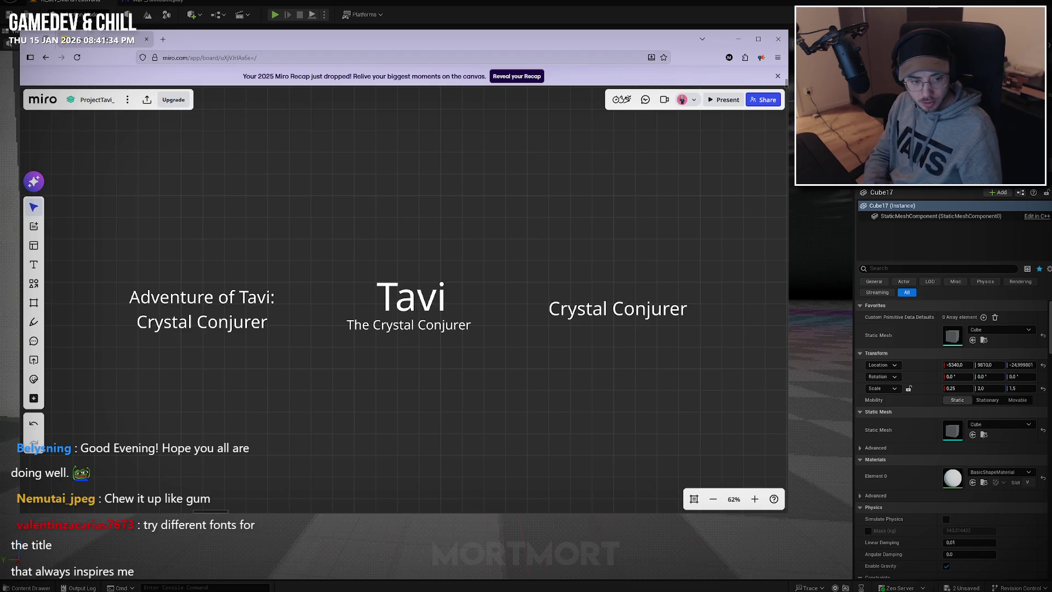
Step: Place Gemini beside the board and describe the game as a 3D fantasy Metroid Prime-like with Zelda elements
key(alt+Tab)
drag(400, 101, 641, 70)
key(BackSpace)
text(s iks a)
key(BackSpace)
key(BackSpace)
key(BackSpace)
text(is an indie adventure game, )
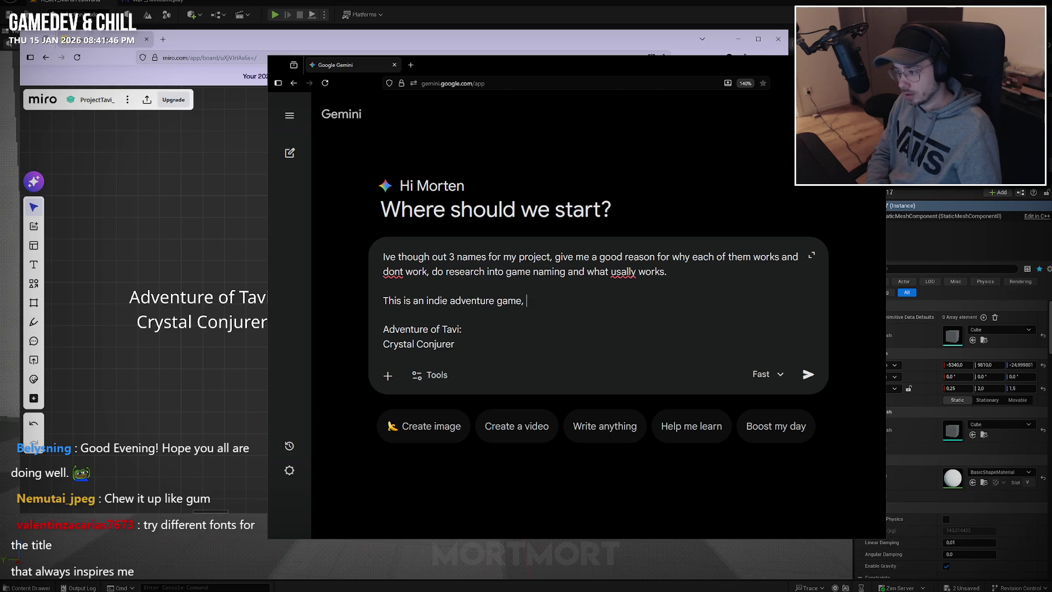
text(with gameplay )
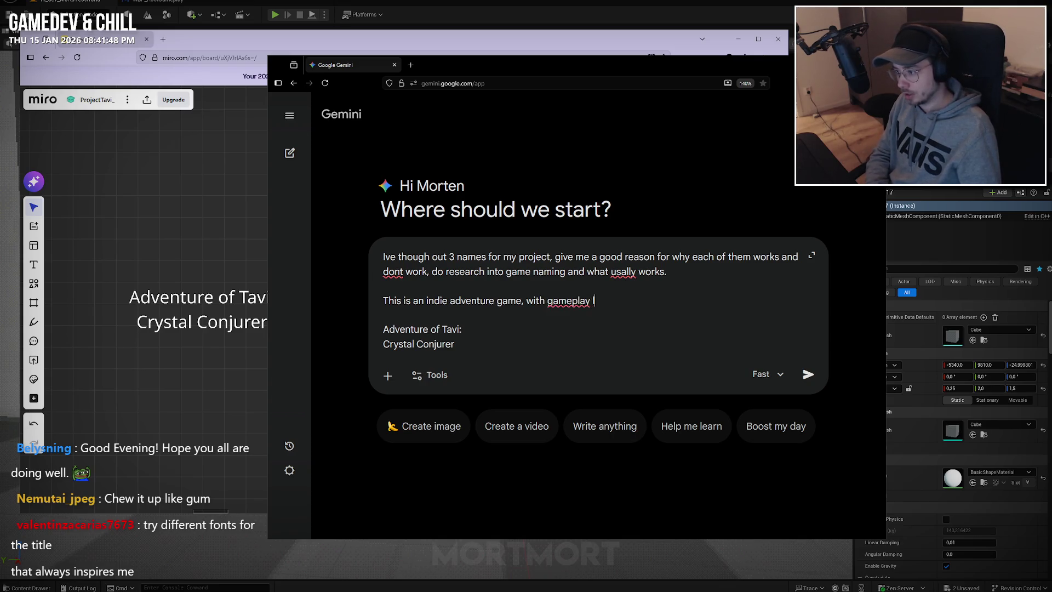
text(like Metroid prim)
key(BackSpace)
key(BackSpace)
text(ime, but 3d)
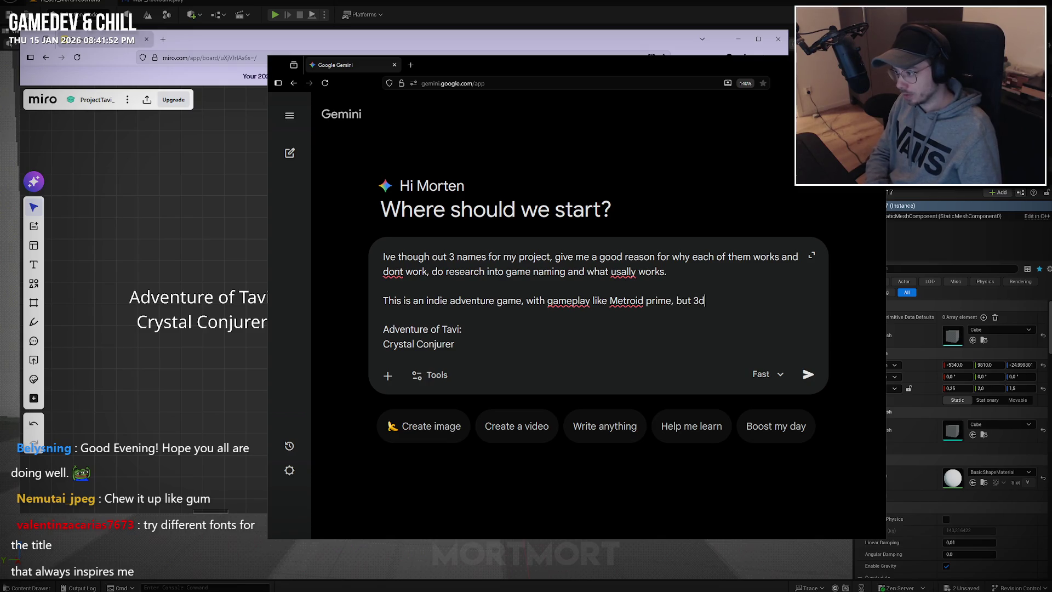
text( and fantasy, )
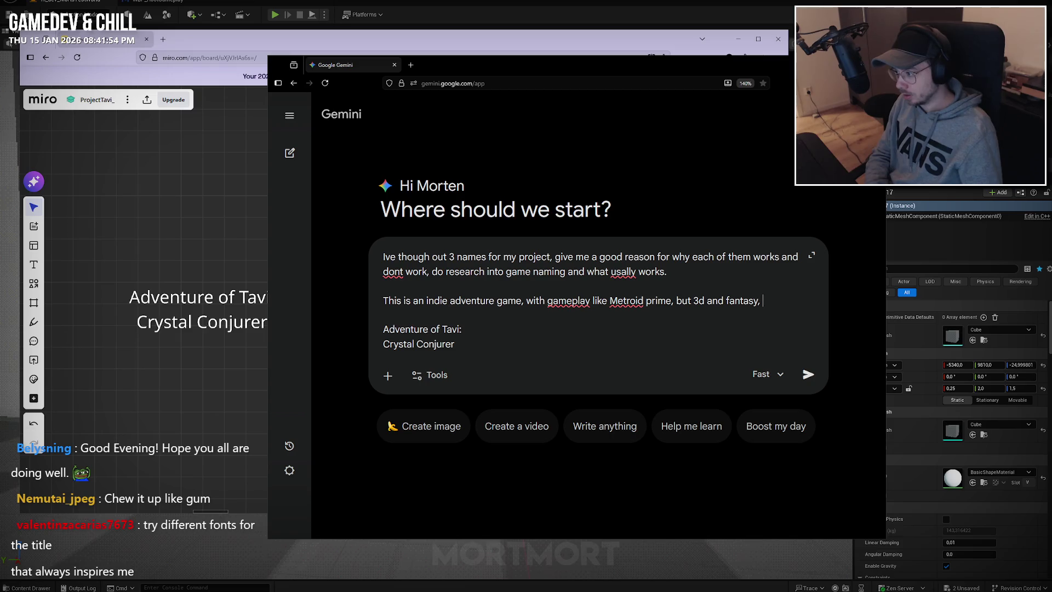
text(and also have a lo)
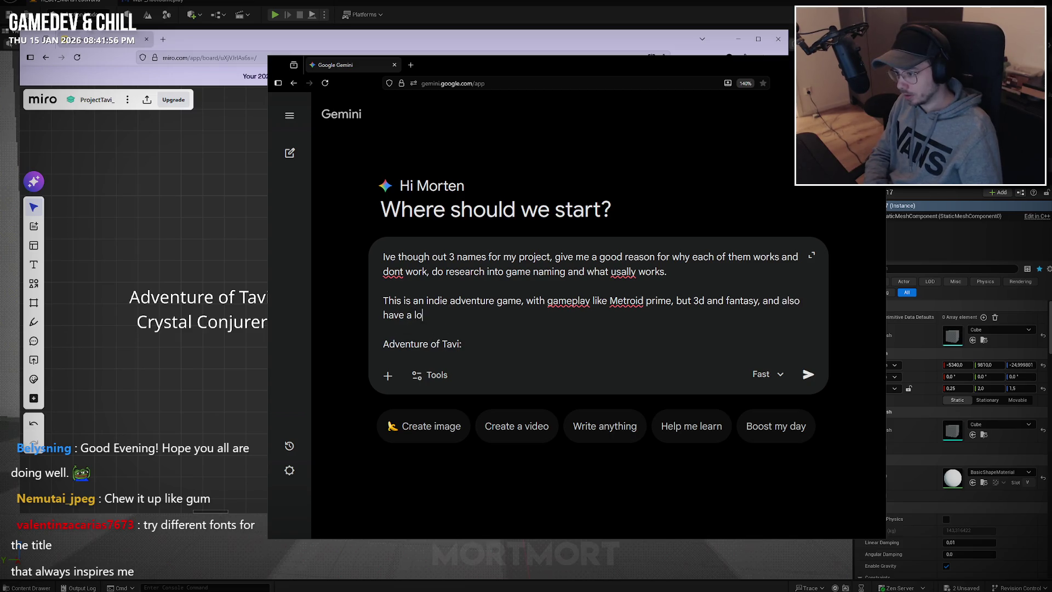
text(t of Zelda lik)
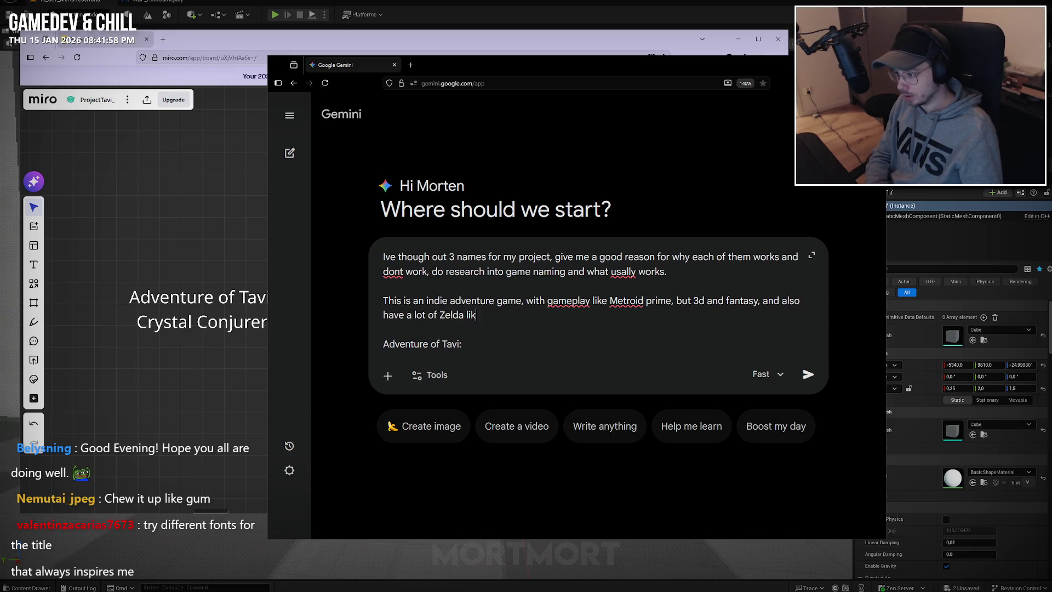
text(e elelements, gamepla)
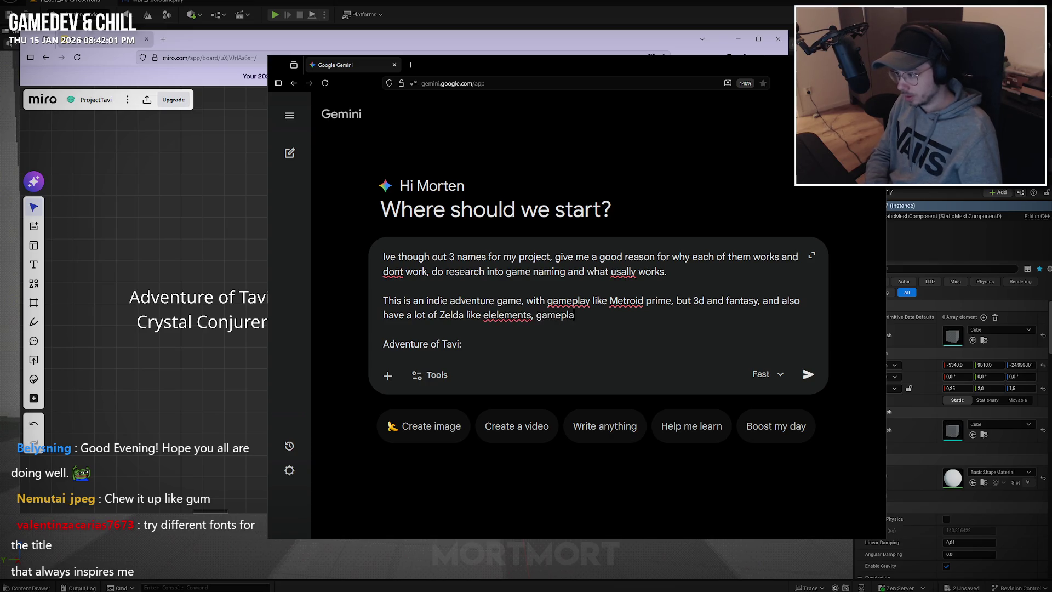
Step: Add 'or Megaman legends' to the description and send the naming request
key(ctrl+BackSpace)
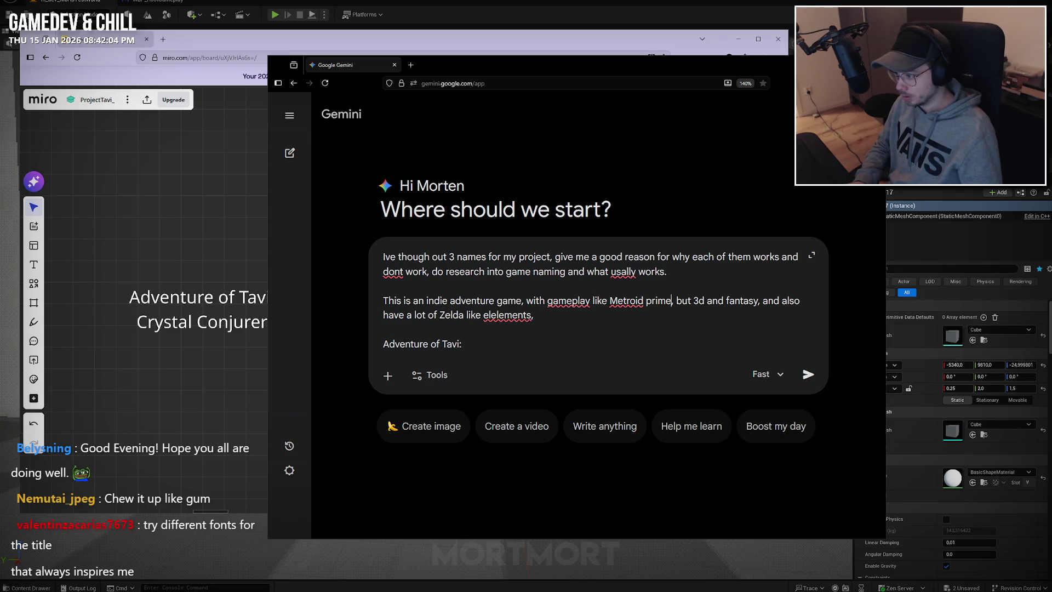
text(or Megaman kle)
key(BackSpace)
key(BackSpace)
key(BackSpace)
text(legends)
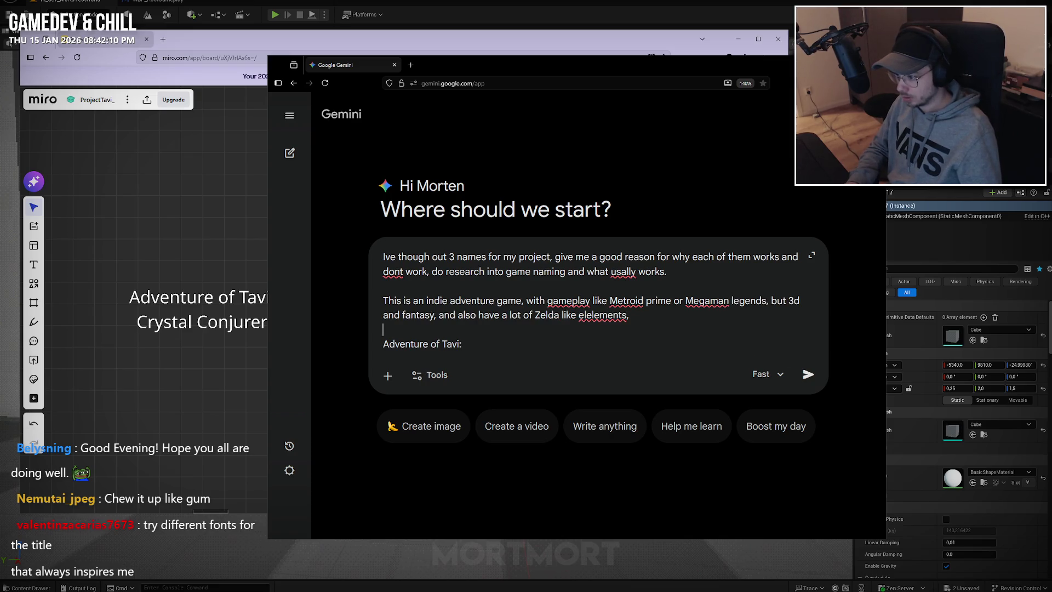
key(Down)
key(Down)
key(Down)
key(Up)
key(Up)
key(Up)
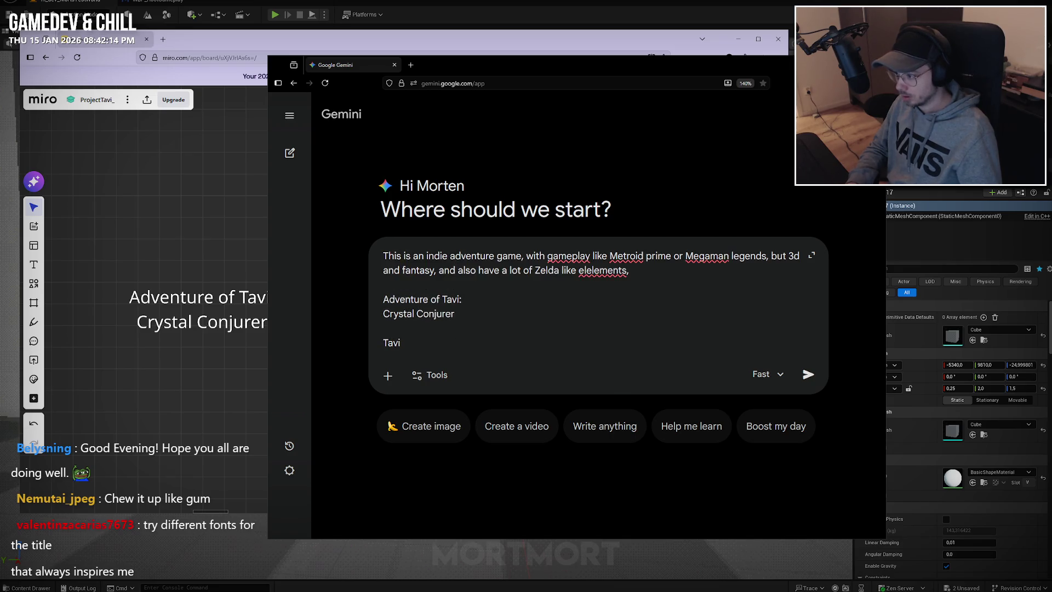
key(Return)
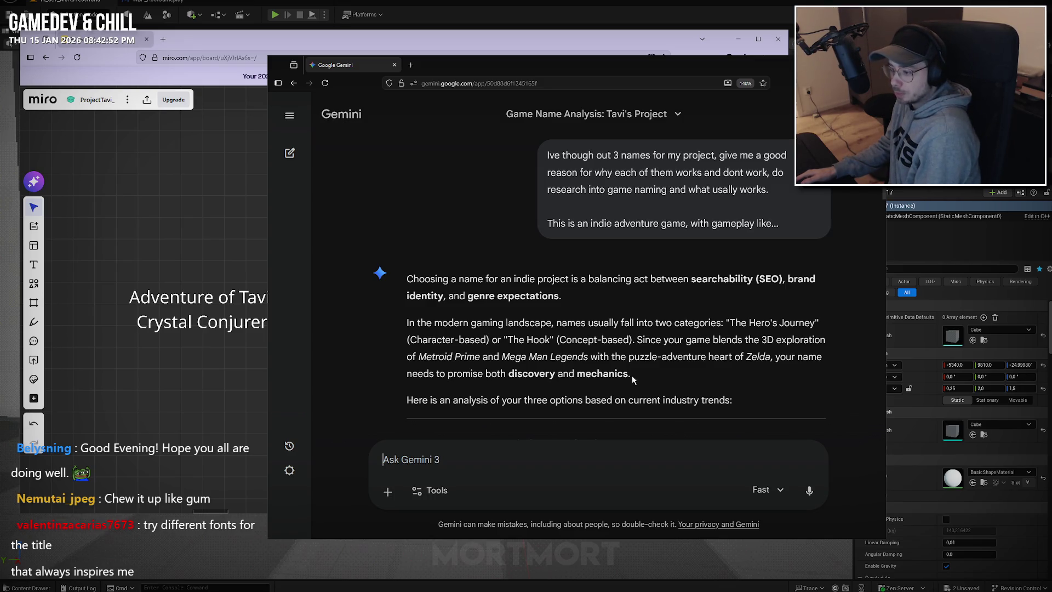
Step: Scroll through Gemini's analysis of the three title options and back up
scroll(647, 385, down, 2)
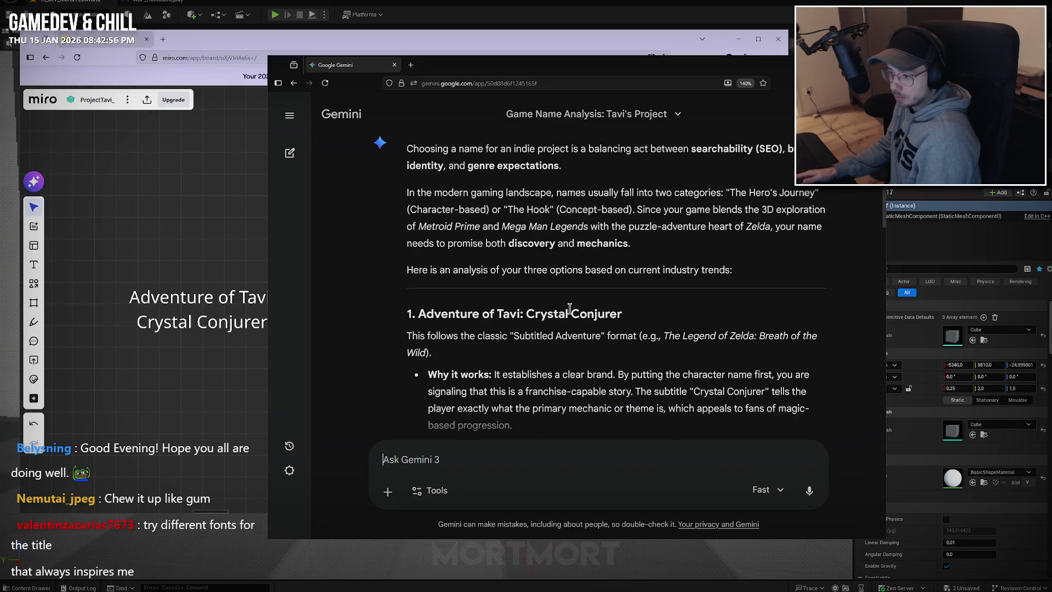
scroll(594, 297, up, 2)
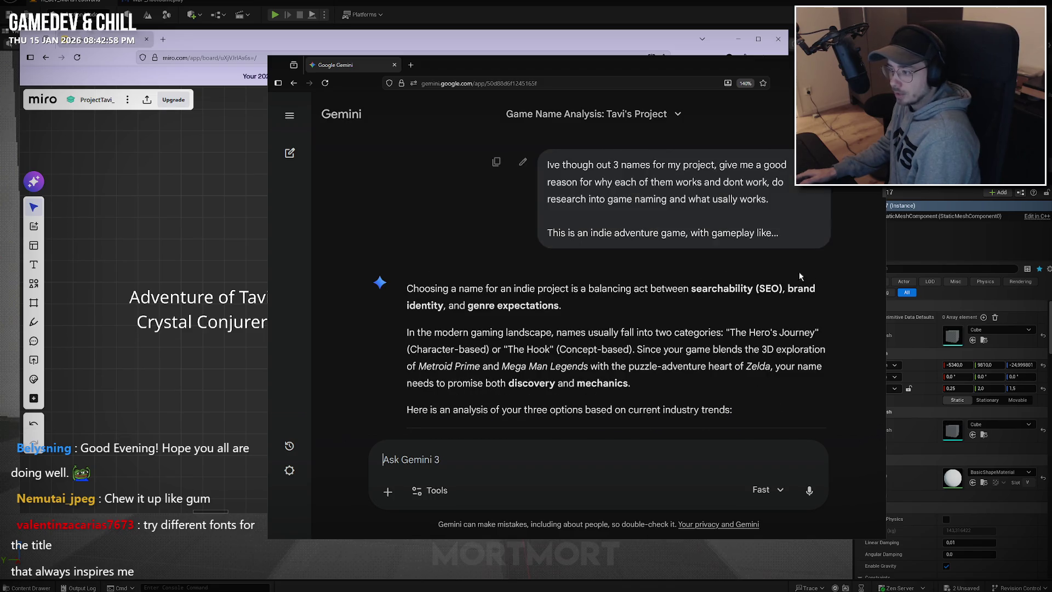
Step: Edit the prompt to mention collecting crystals, conjuring skills and projectile tools, then resubmit it
click(524, 162)
scroll(665, 208, up, 3)
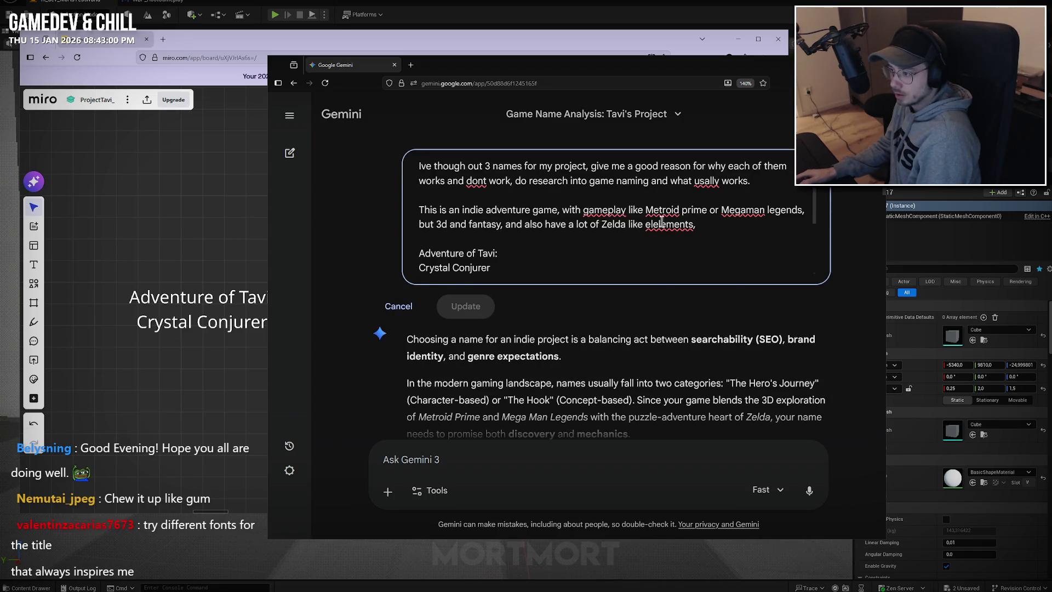
key(ctrl+BackSpace)
key(ctrl+BackSpace)
key(ctrl+BackSpace)
text(Y)
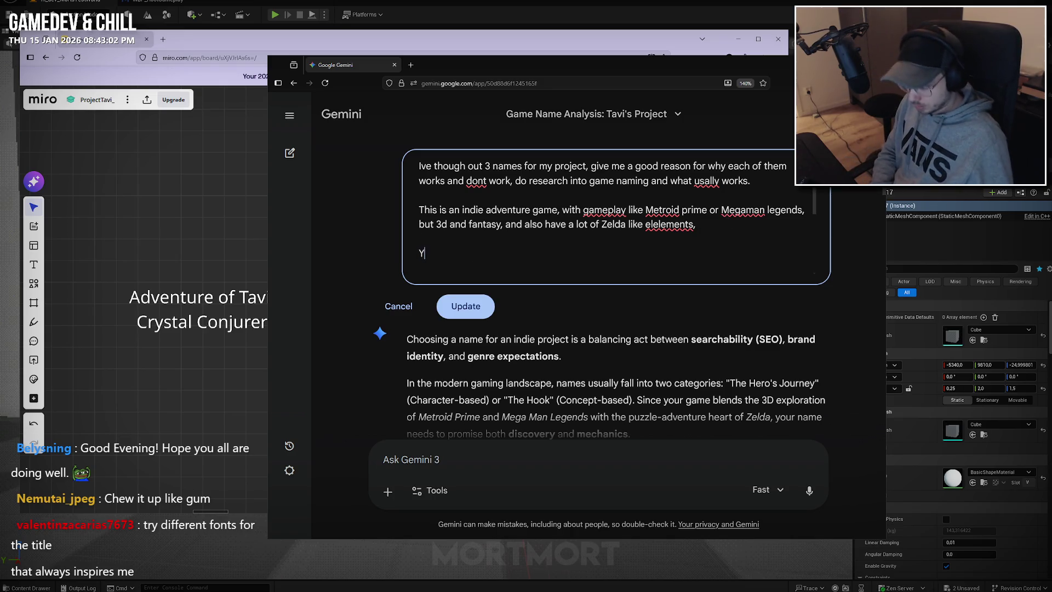
text(ou get differe)
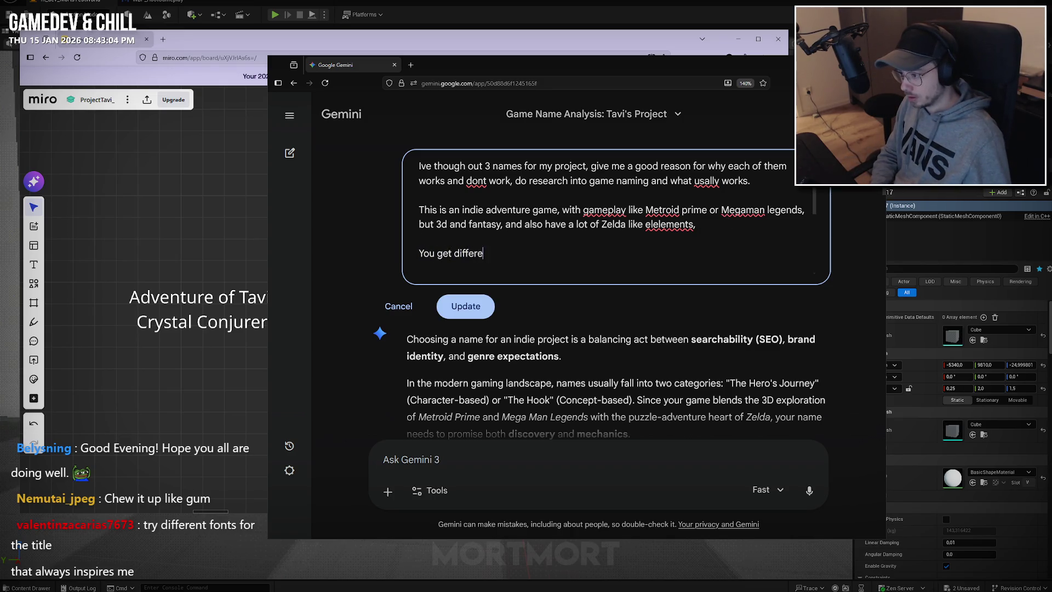
text(nt cyrs)
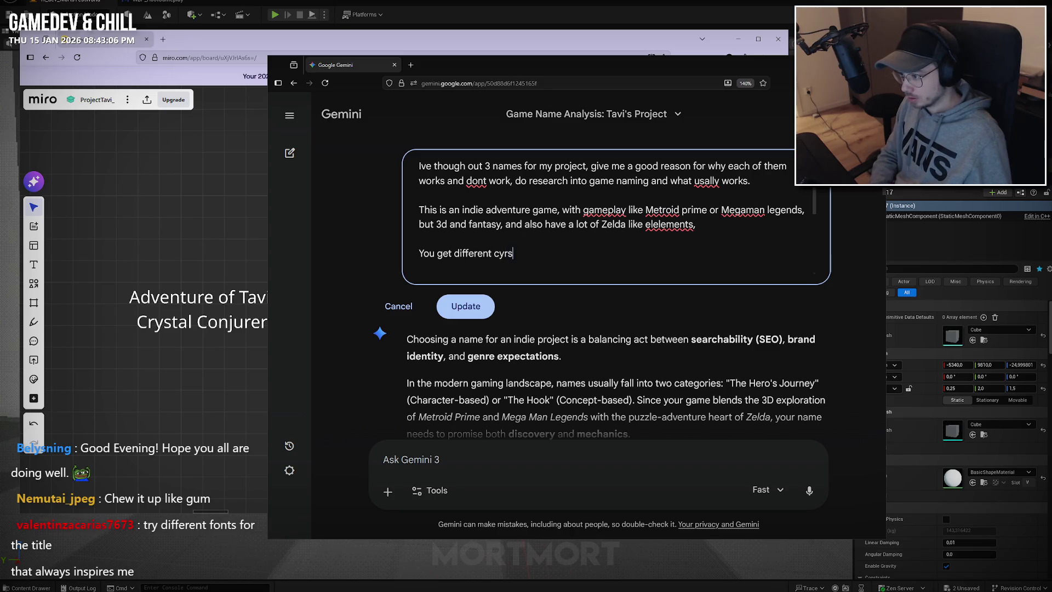
text(tals and are able to)
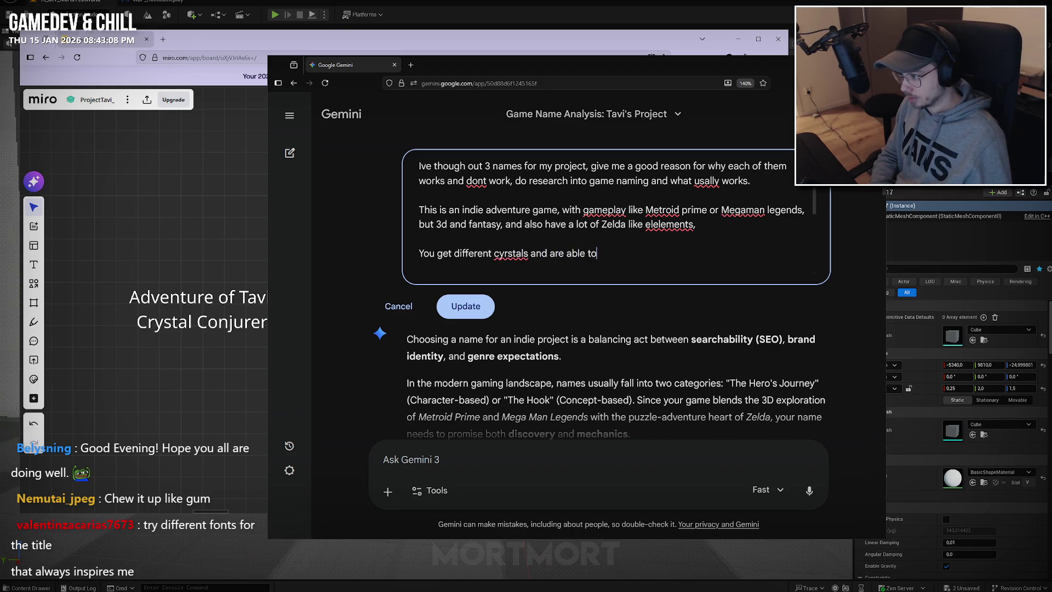
text( conjurer )
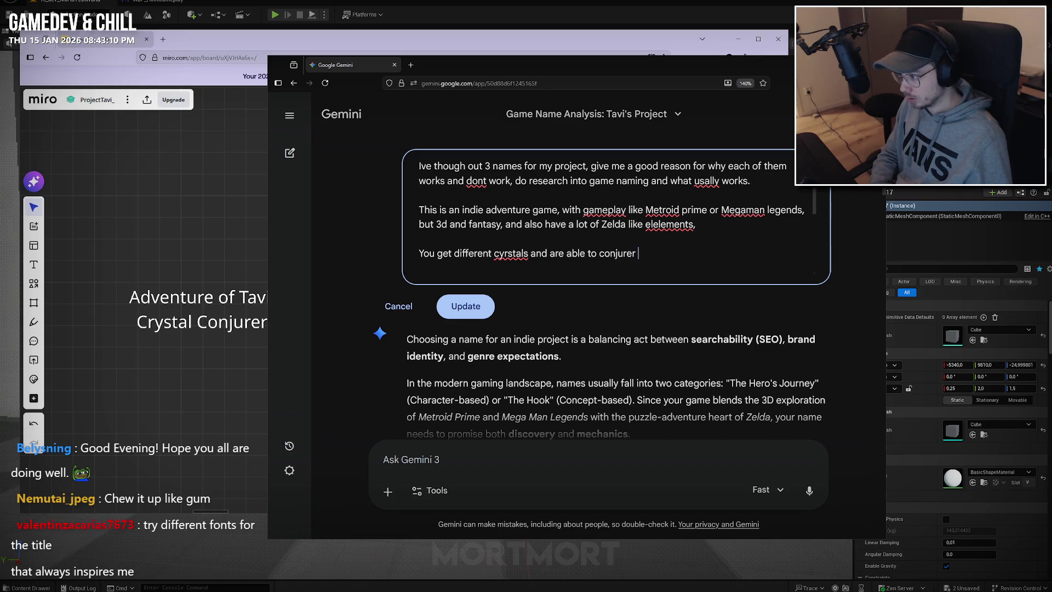
text(s)
key(BackSpace)
text(ke elelements,  You get different cyrstals and are able to conjurer skil)
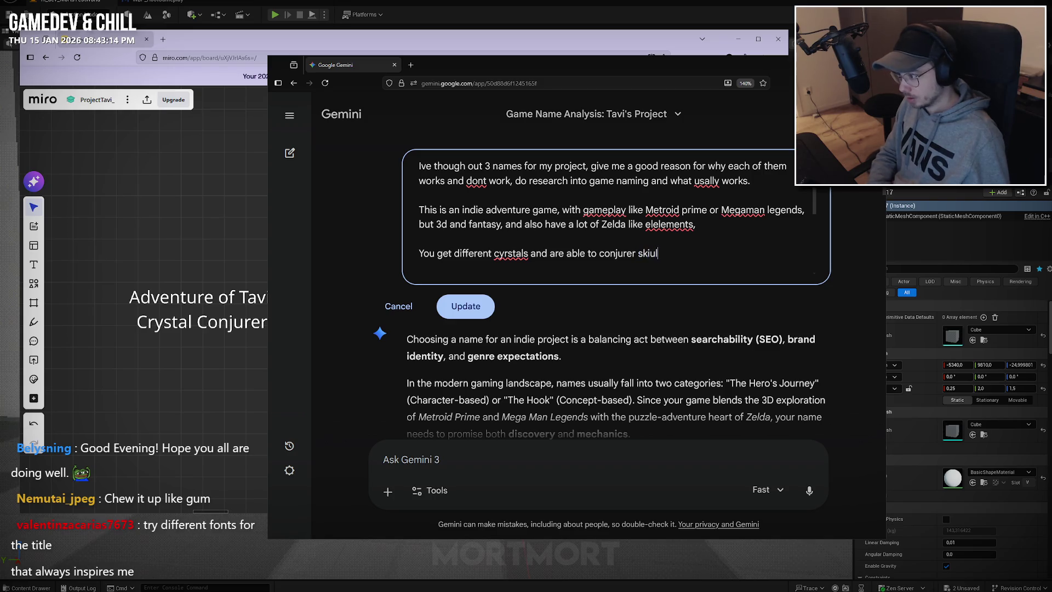
text(ls from them or )
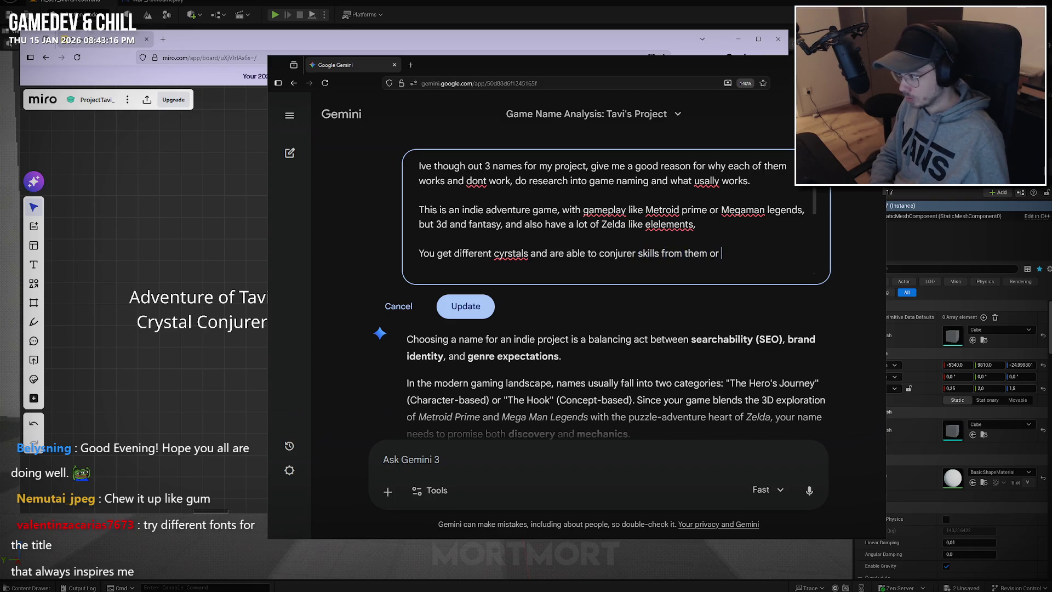
text(use magic, tha)
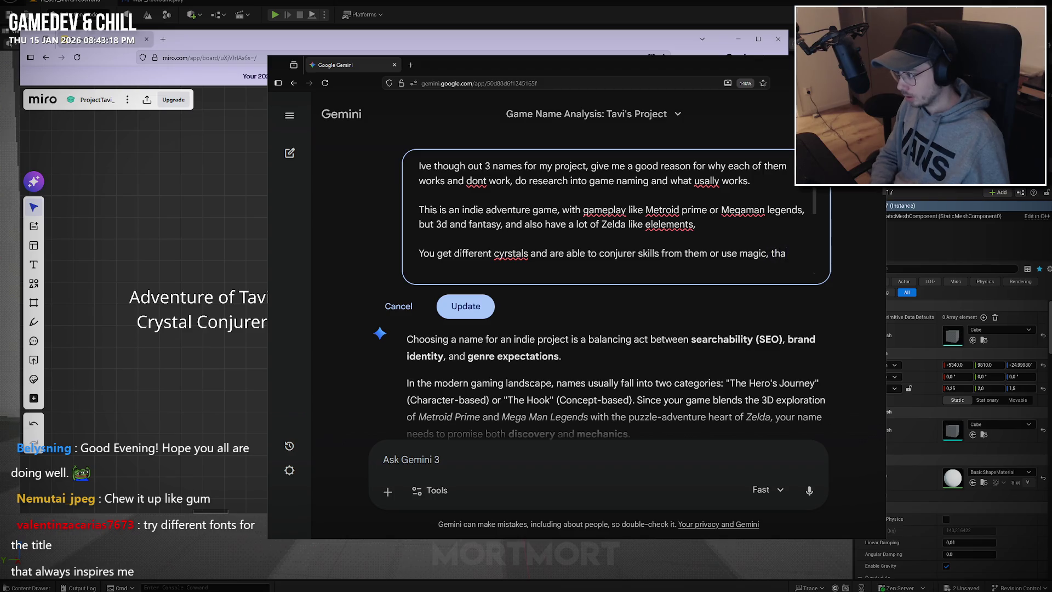
text(ts the main mecani)
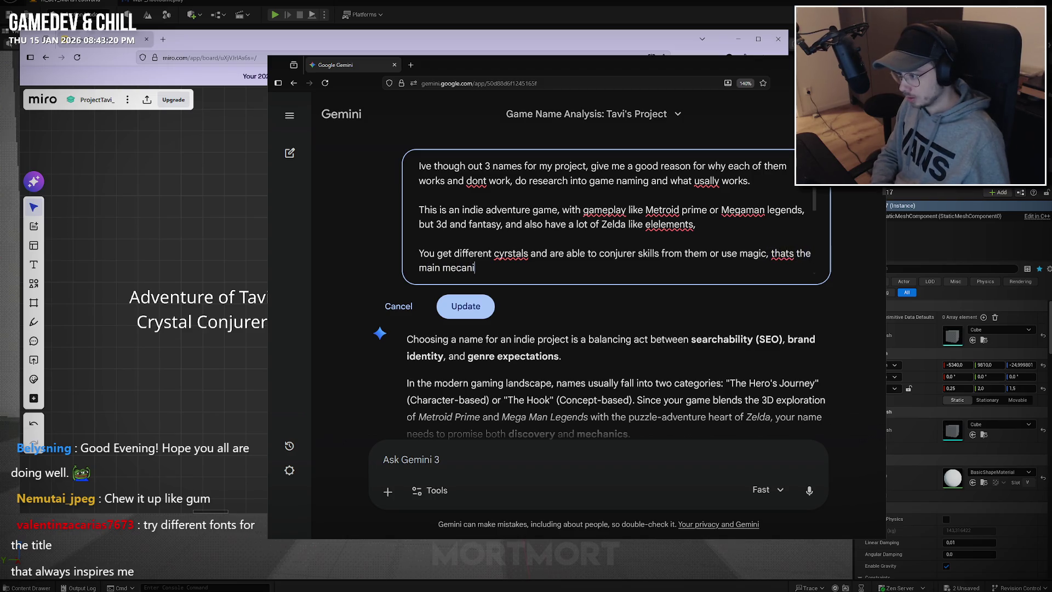
text(c, getting a )
text(cryal eq)
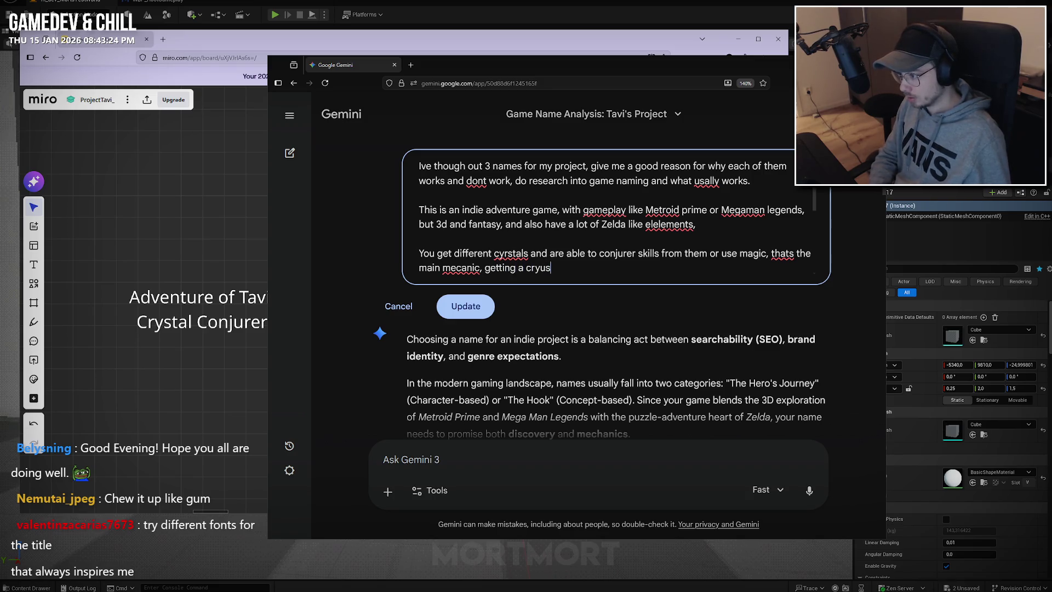
text(uals no)
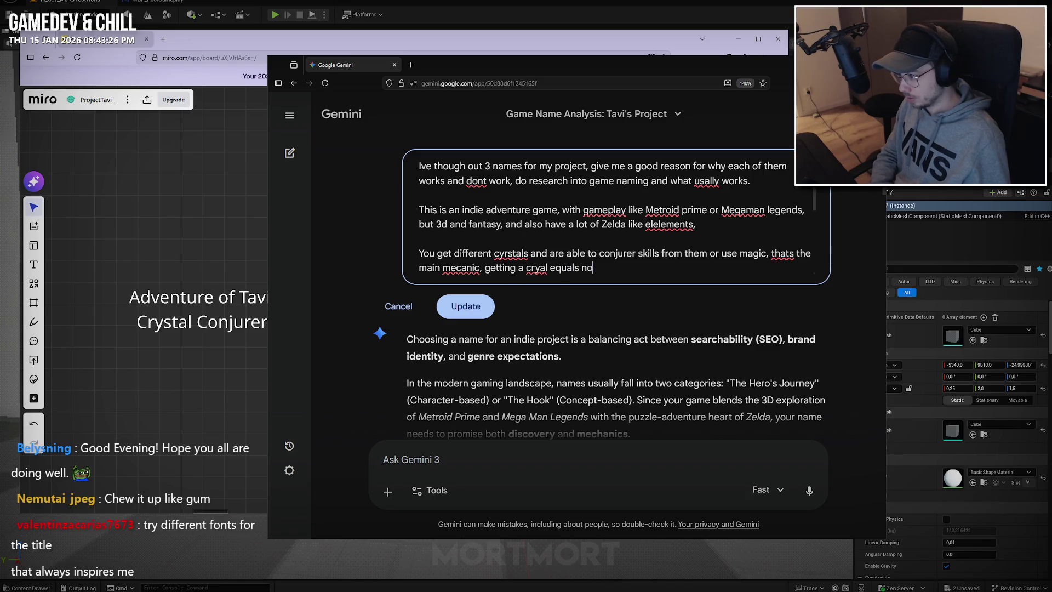
key(BackSpace)
text(ew tools, a)
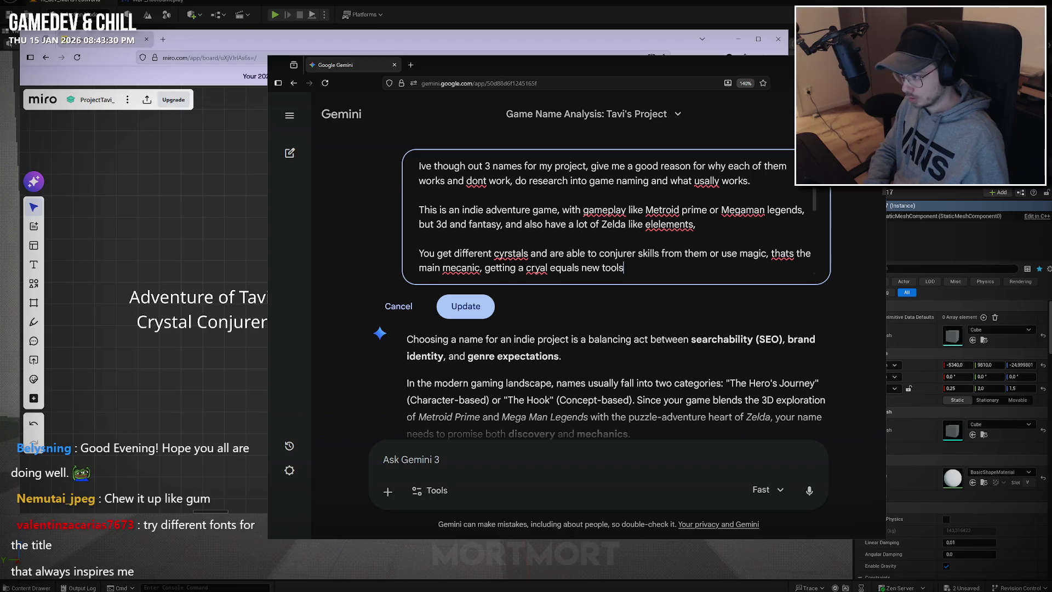
text(lways projectiles)
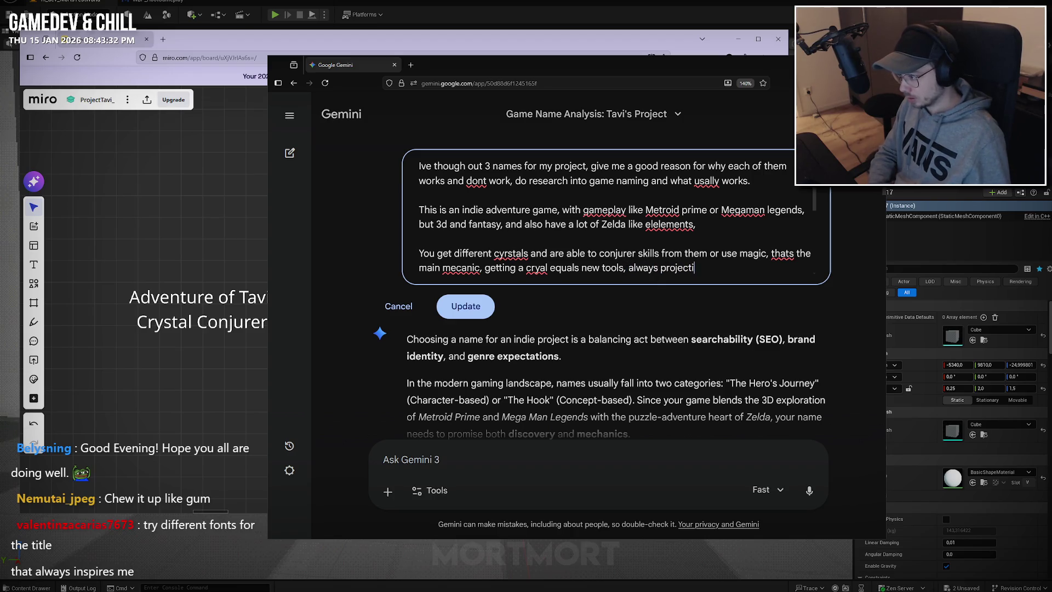
key(Return)
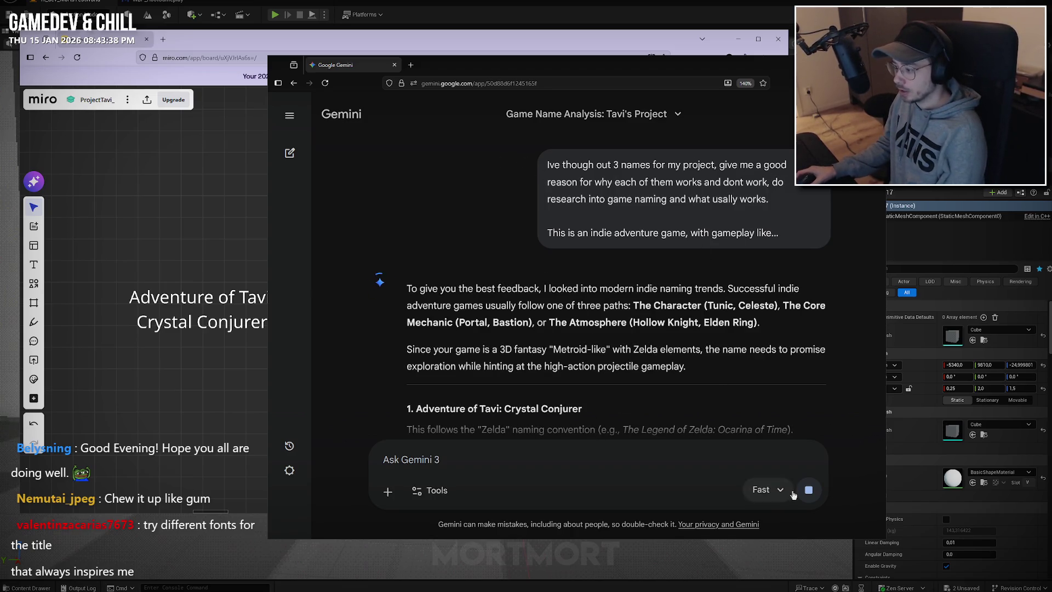
text(Adventure of Tavi: Crystal Conjurer  Tavi The Crystal Conjurer  Crystal Conjurer)
Step: Paste the three name options back into the prompt and add 'Please keep it readable and to the point'
click(520, 162)
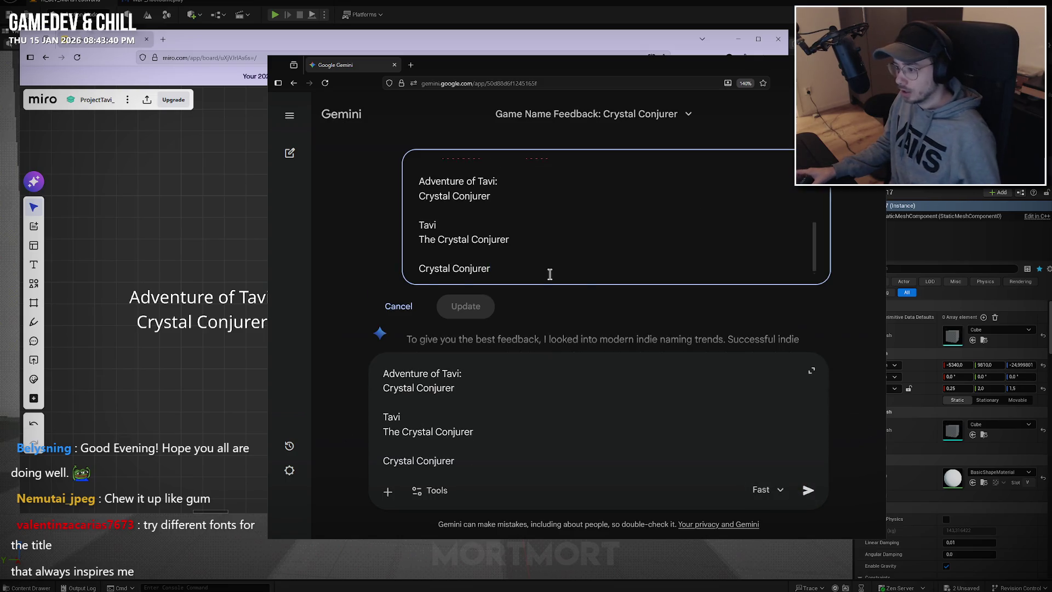
text(Adventure of Tavi: Crystal Conjurer  Tavi The Crystal Conjurer  Crystal Conjurer)
scroll(734, 220, up, 3)
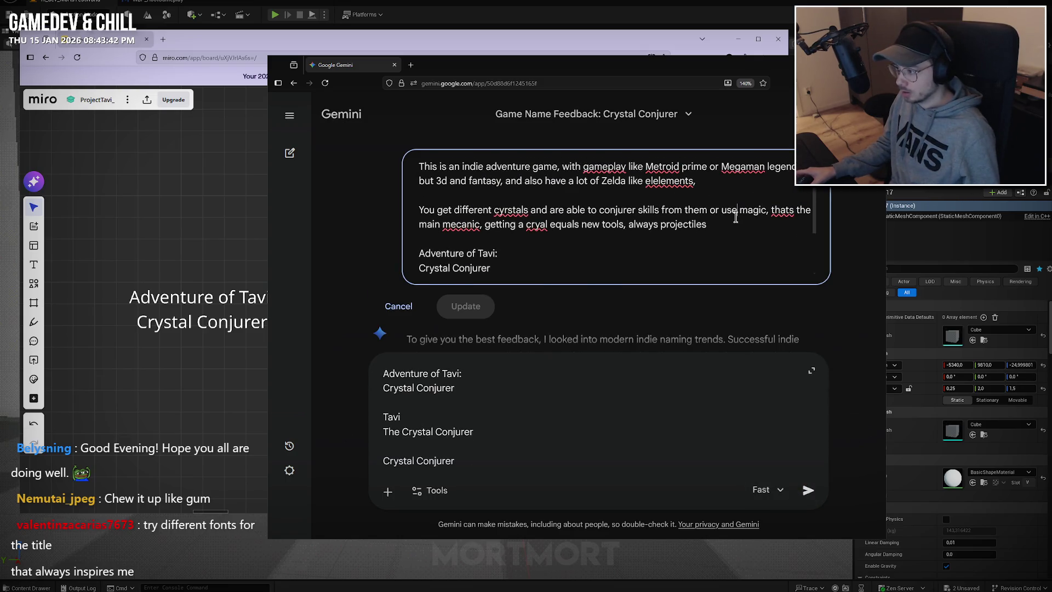
key(ctrl+End)
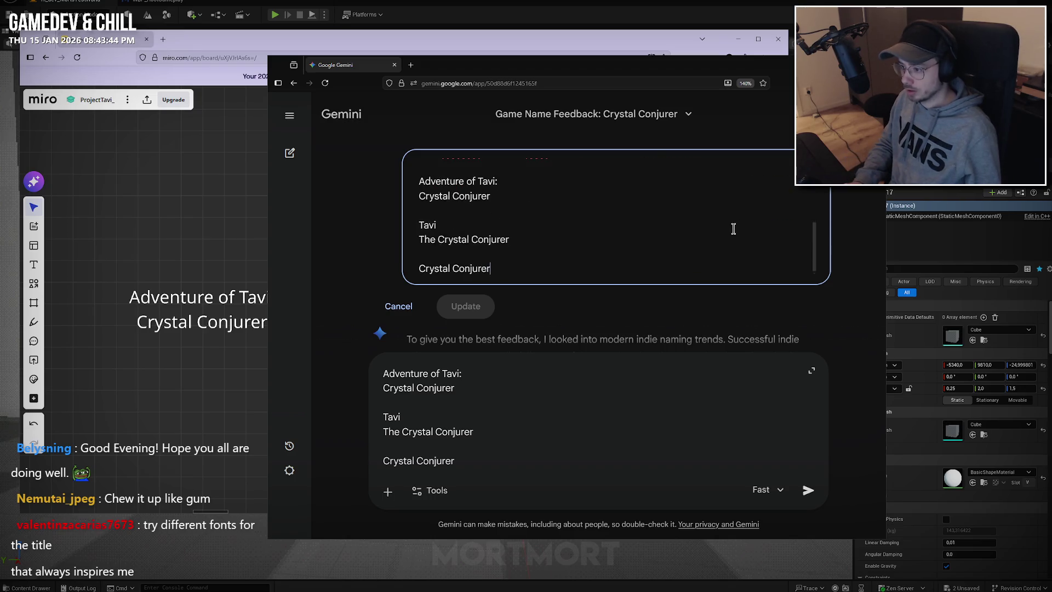
key(Return)
key(Return)
text(Plkea)
key(BackSpace)
key(BackSpace)
key(BackSpace)
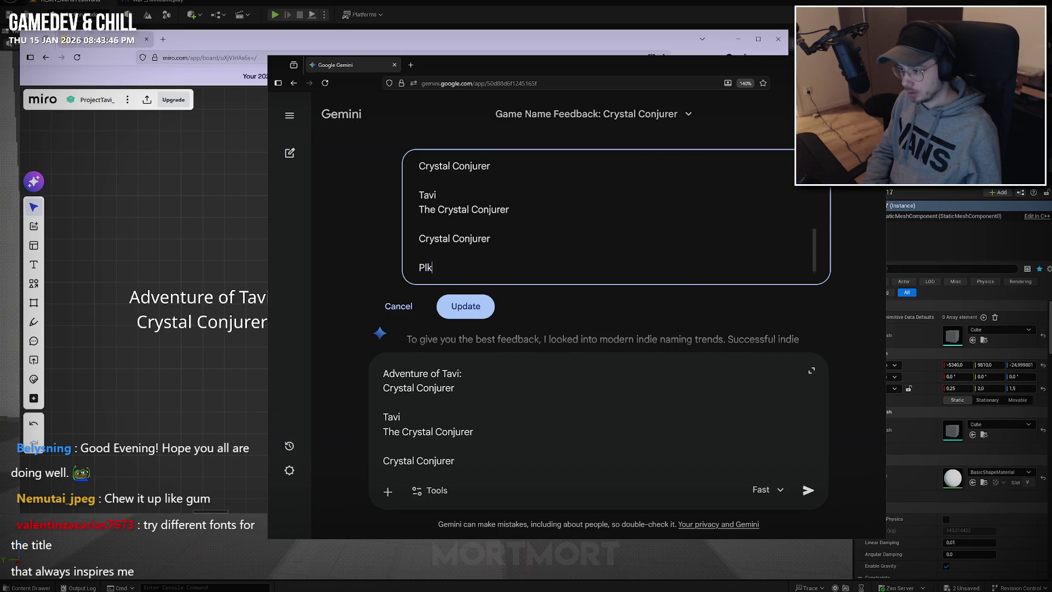
text(ease keep it reac)
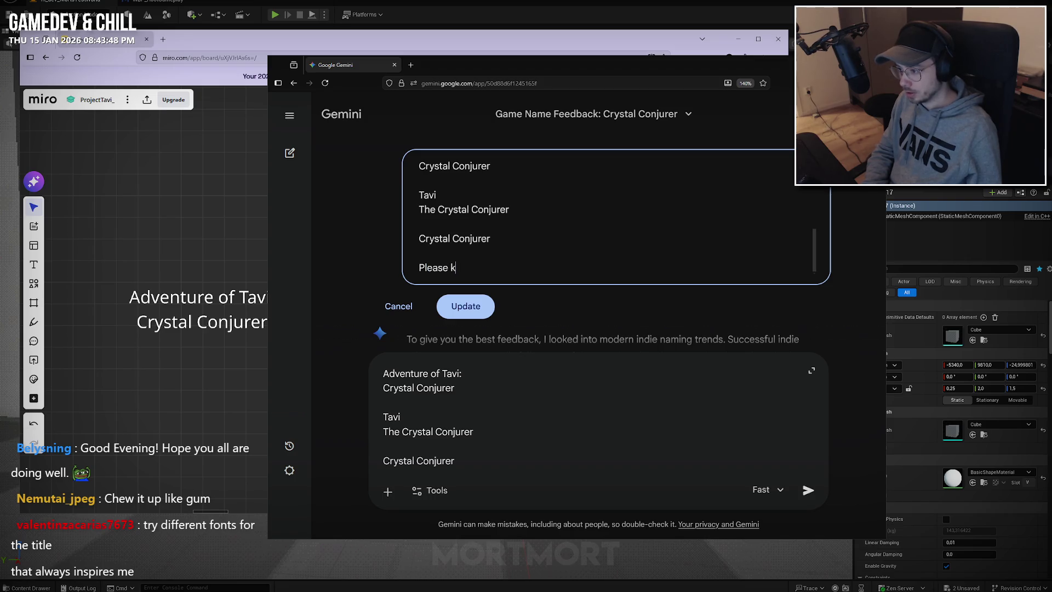
text(da)
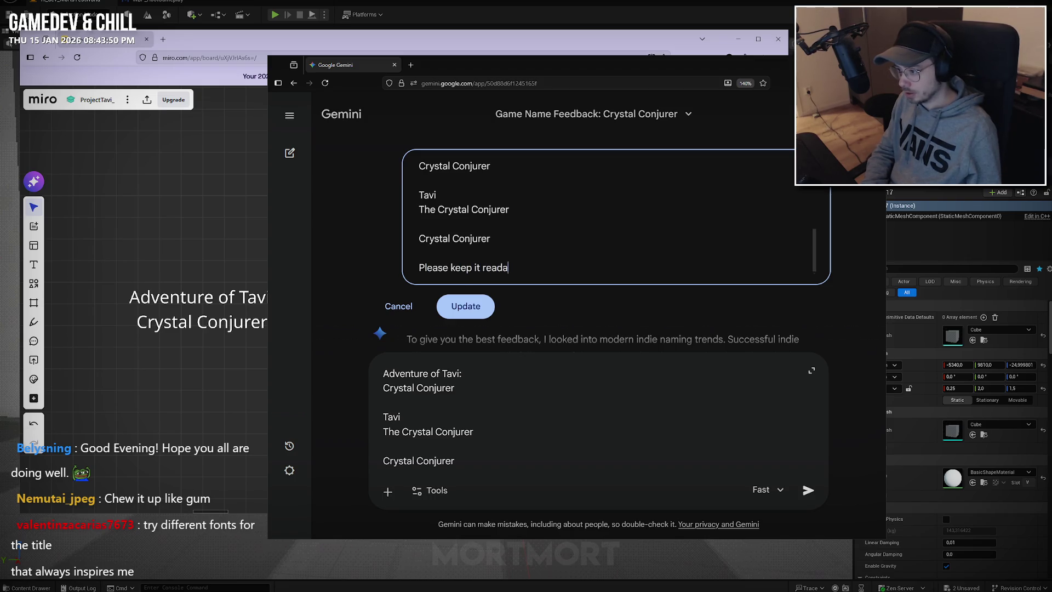
text(ble an to the poin)
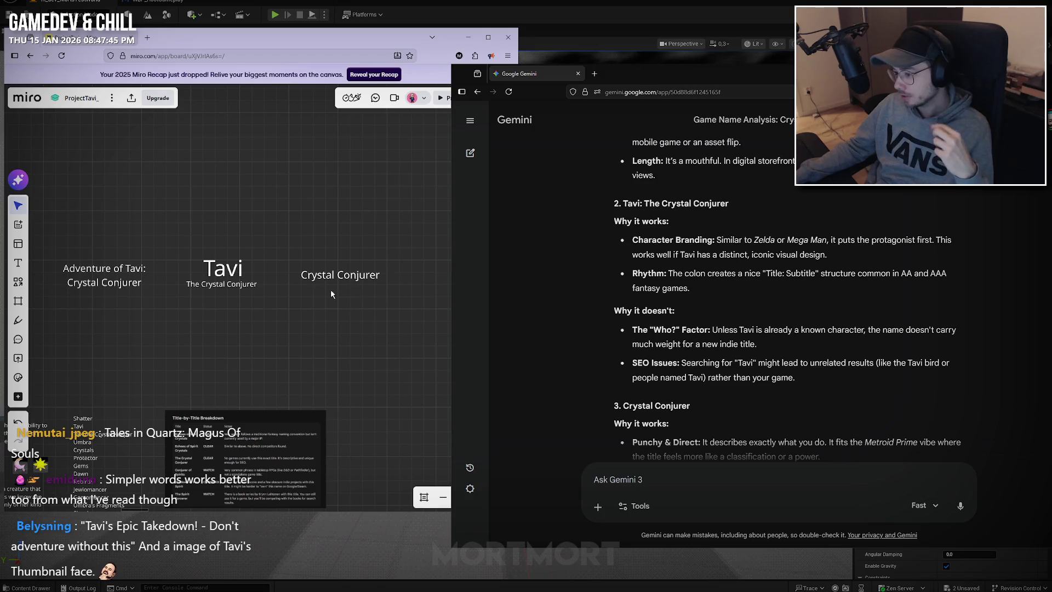
scroll(825, 310, down, 2)
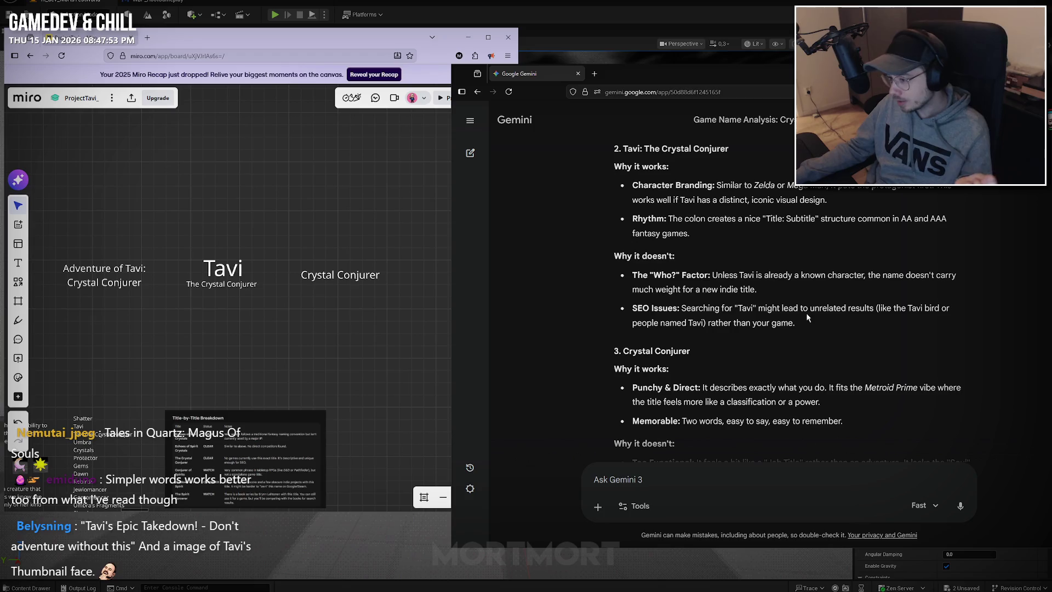
scroll(816, 317, down, 2)
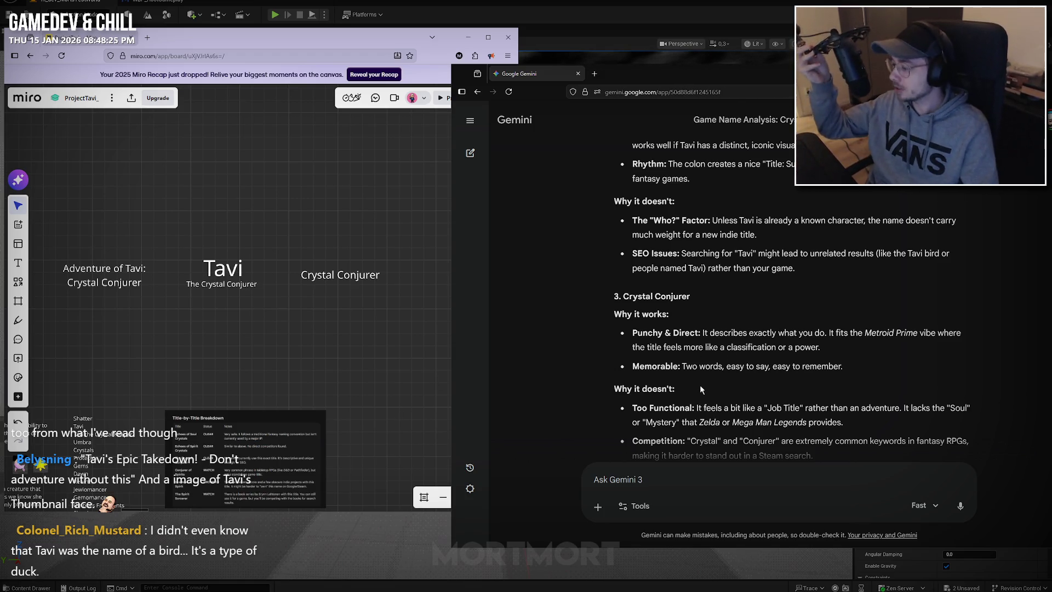
scroll(700, 388, down, 1)
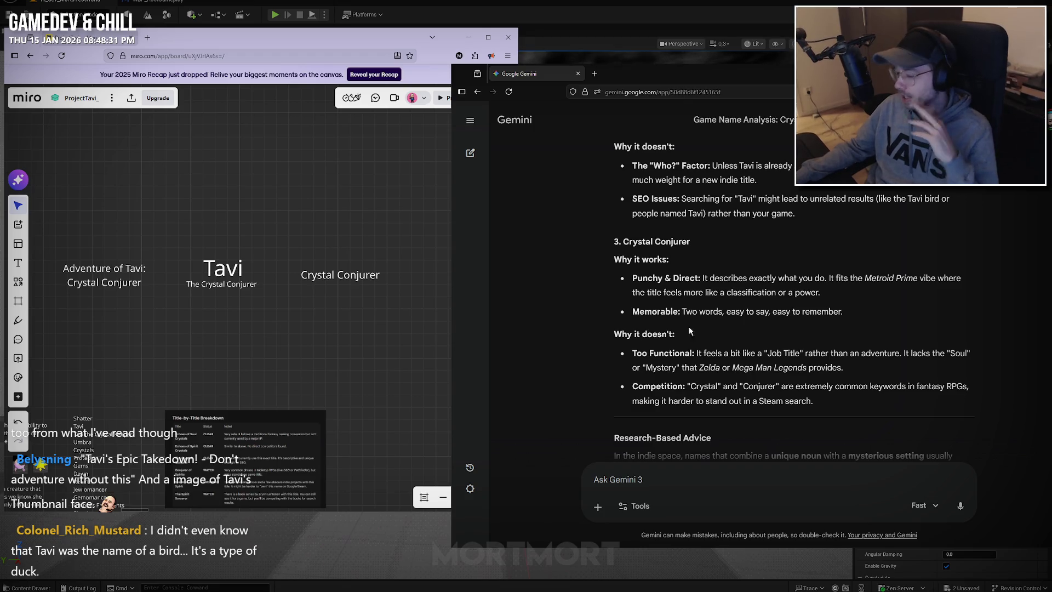
scroll(777, 324, up, 3)
scroll(806, 329, down, 3)
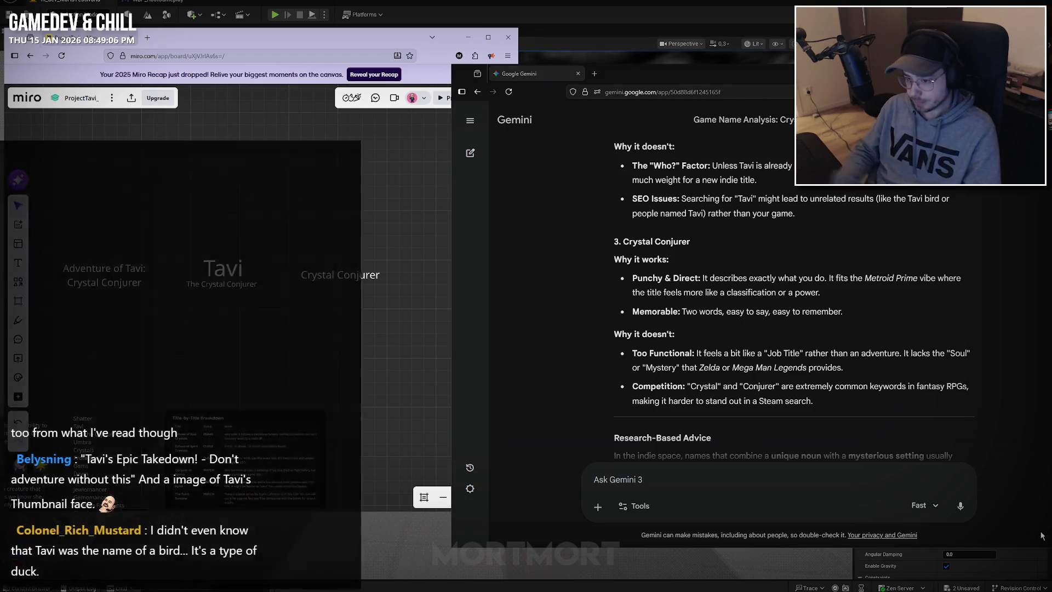
Step: Move the Steam window to the centre of the screen, then switch windows
mouse_move(147, 150)
mouse_down()
mouse_move(475, 143)
mouse_move(409, 129)
mouse_move(446, 141)
mouse_up()
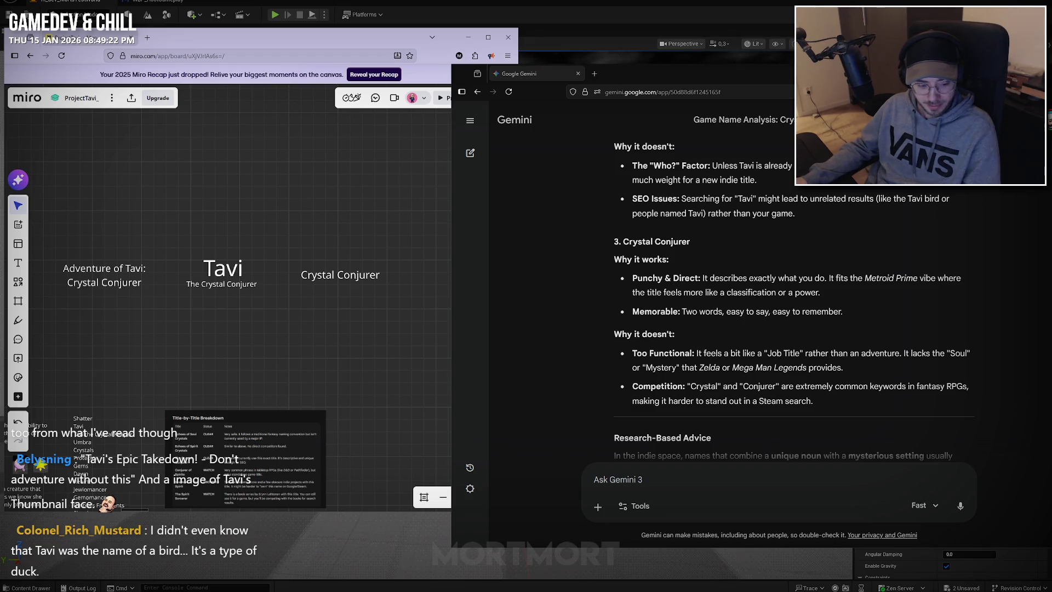
key(alt+Tab)
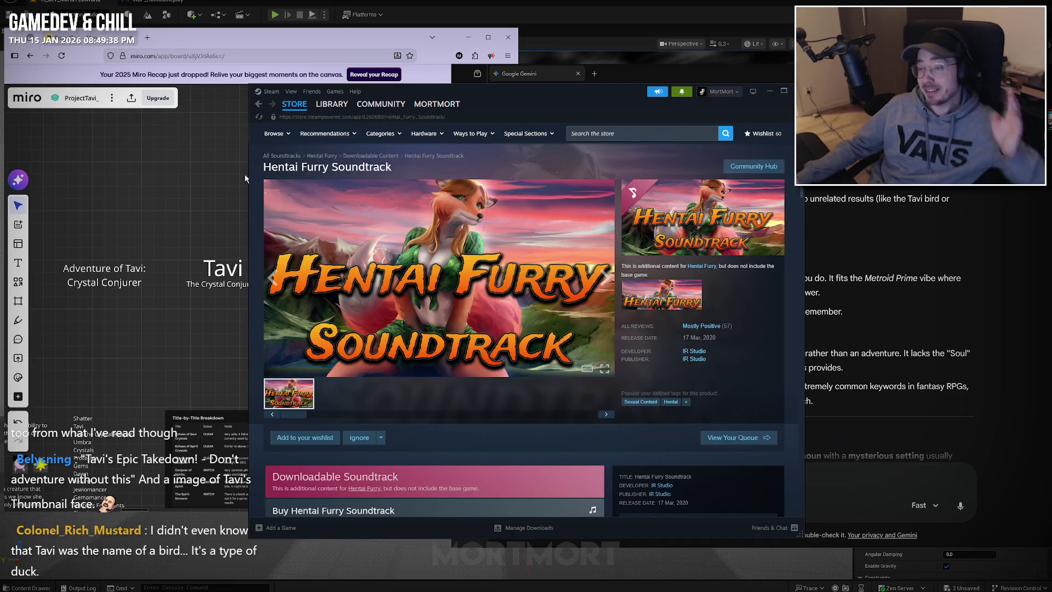
Step: Return Steam to the store front page and move it left to uncover Gemini
mouse_move(294, 104)
click(262, 104)
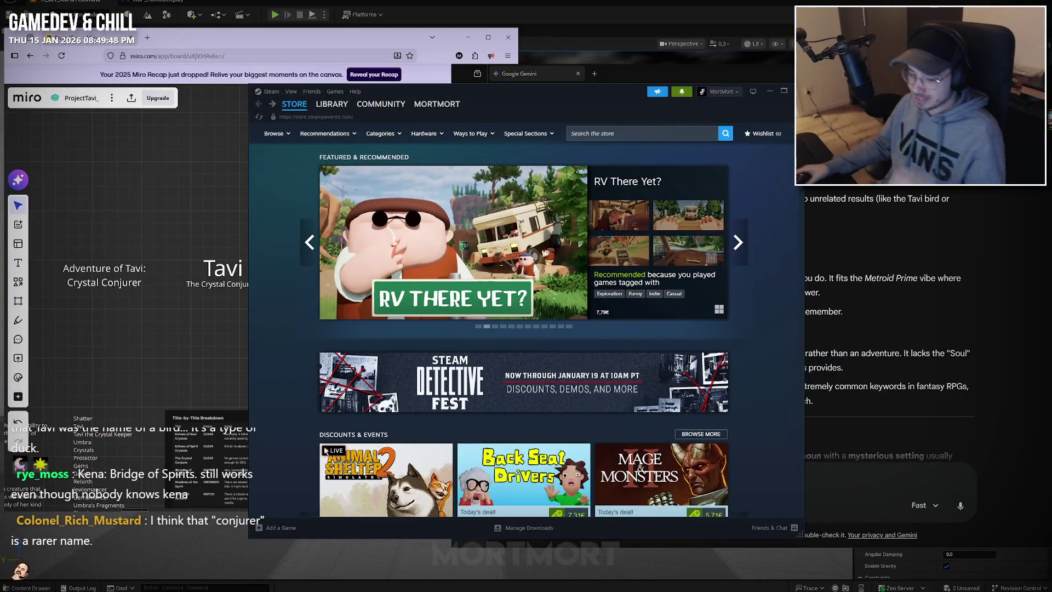
drag(649, 97, 385, 82)
Step: Copy the title 'Crystal Conjurer' from Gemini's analysis
scroll(754, 294, up, 5)
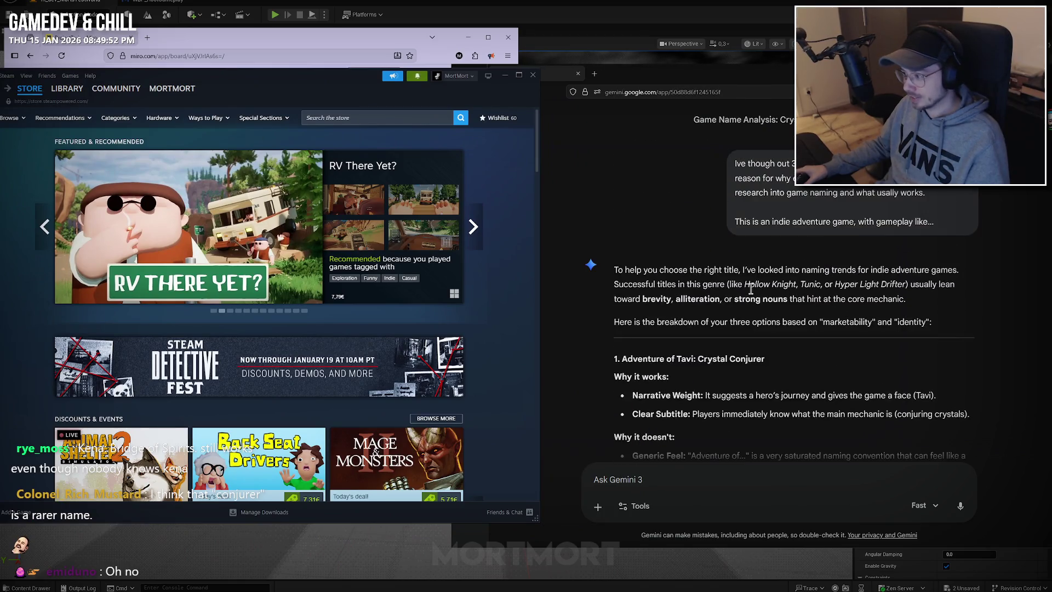
scroll(729, 276, down, 10)
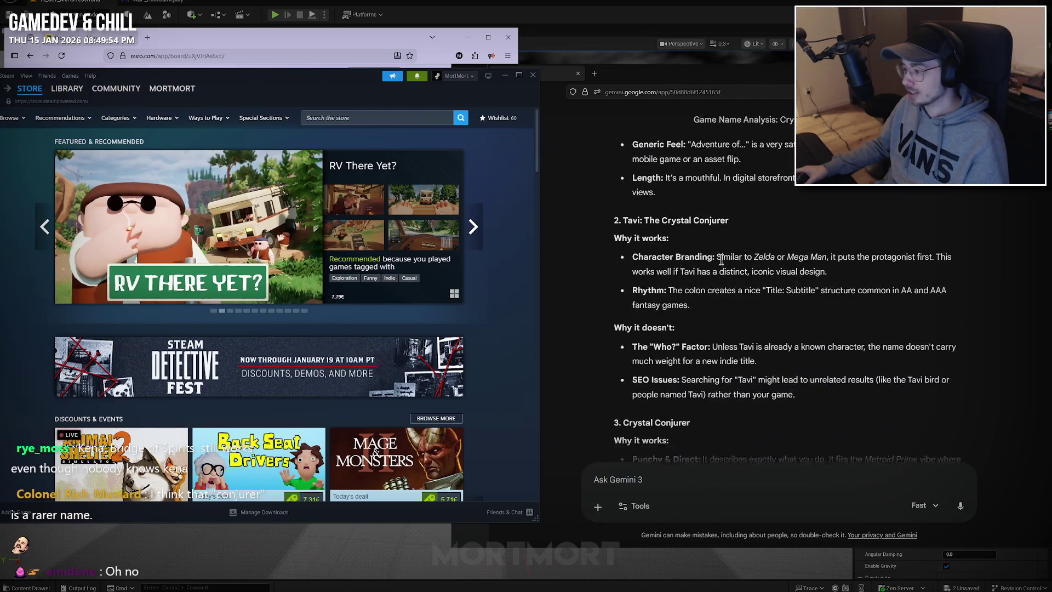
drag(729, 204, 661, 204)
key(ctrl+c)
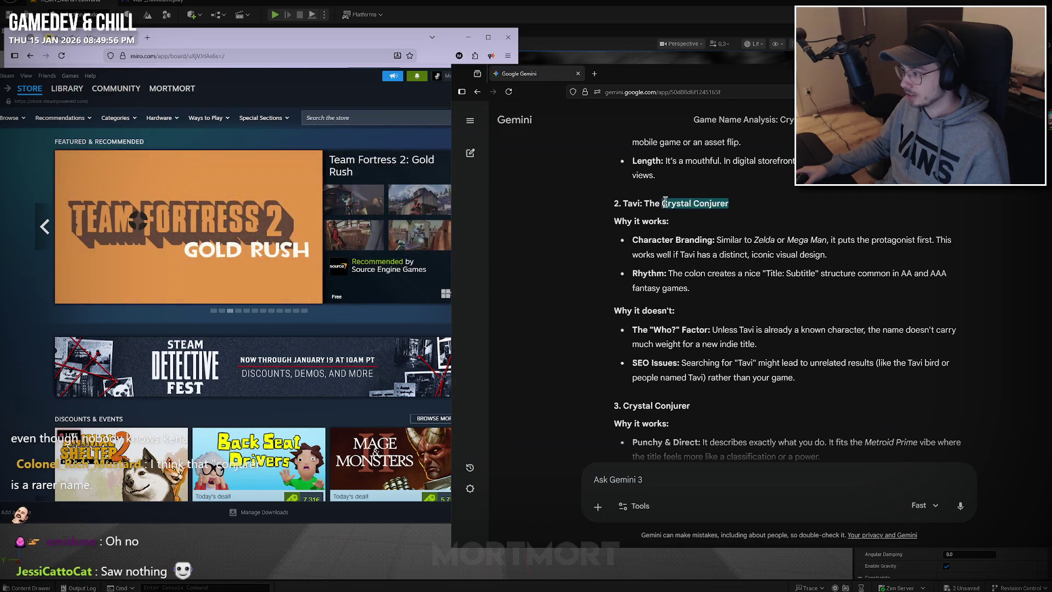
Step: Search the Steam store for 'Crystal Conjurer' and look over the results
click(392, 118)
key(ctrl+v)
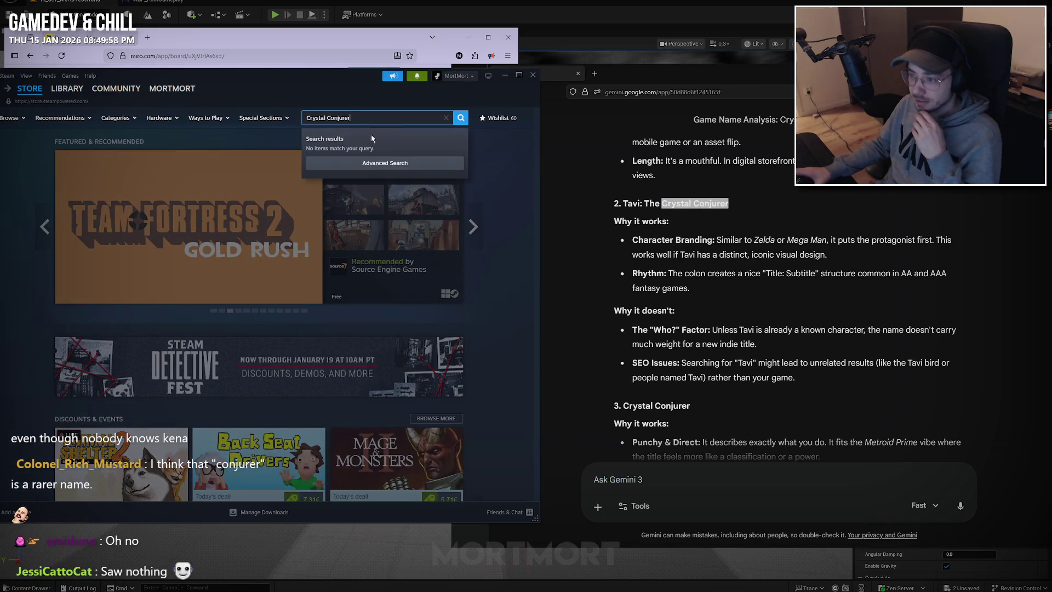
key(Return)
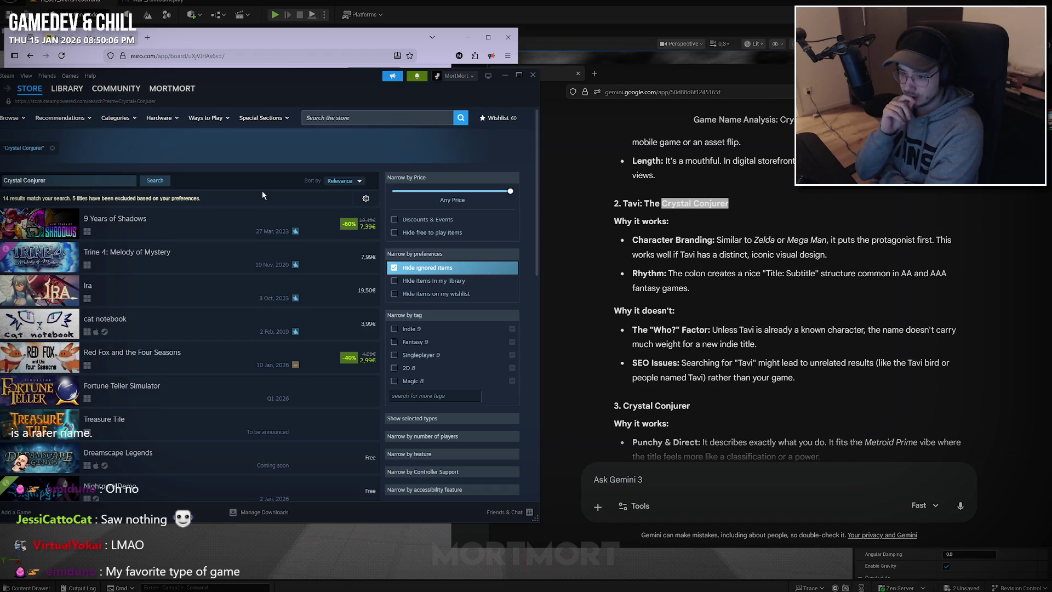
mouse_move(301, 91)
mouse_down()
mouse_move(373, 86)
mouse_move(341, 103)
mouse_up()
scroll(305, 354, down, 3)
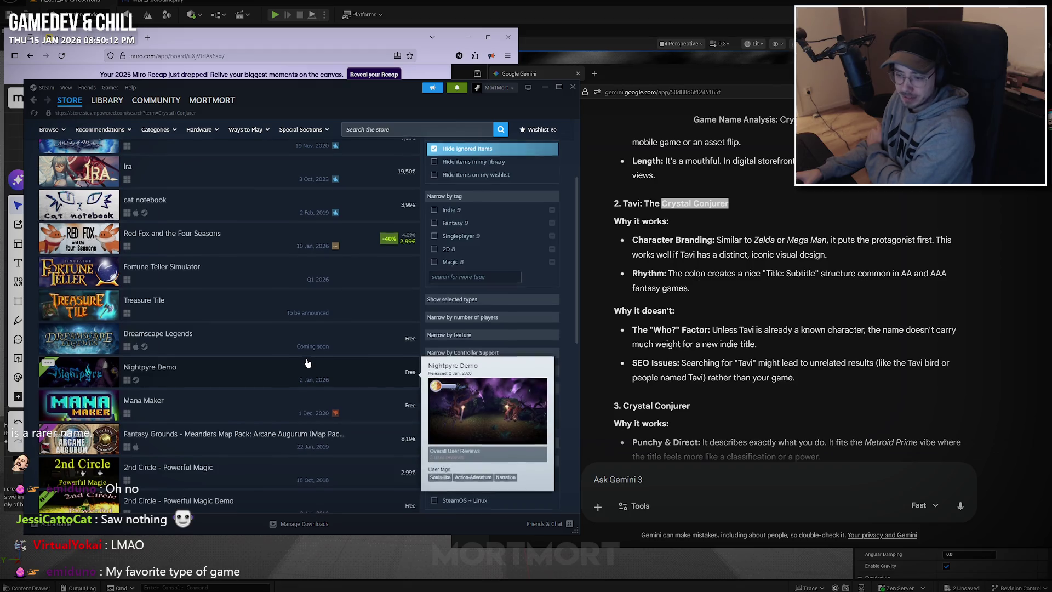
scroll(306, 356, up, 3)
Step: Narrow the Steam search to just 'Conjurer', then restore 'Crystal Conjurer'
click(366, 130)
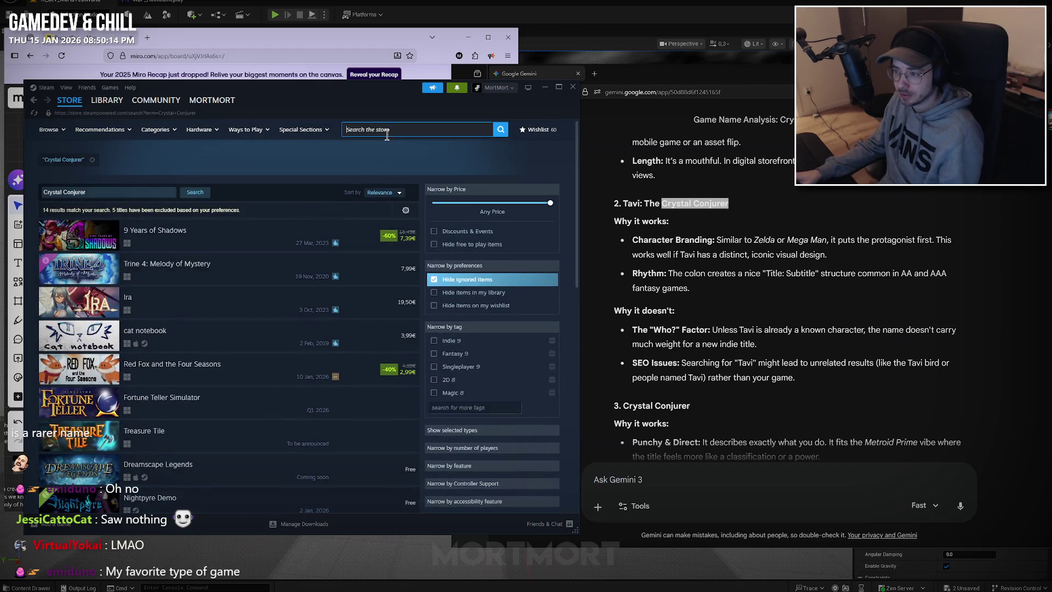
click(106, 194)
click(66, 189)
drag(65, 190, 22, 198)
key(BackSpace)
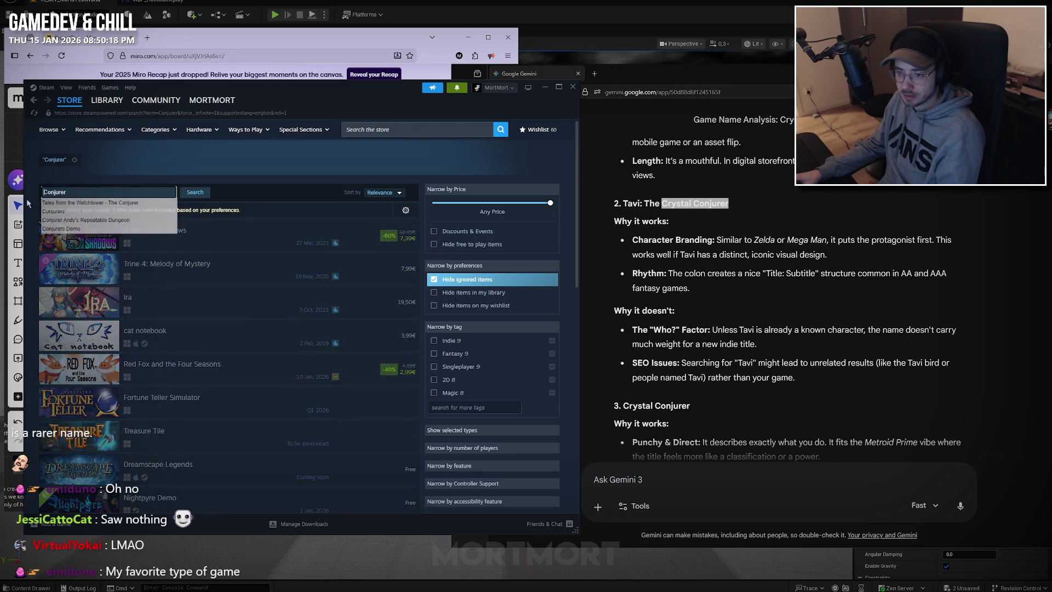
click(262, 170)
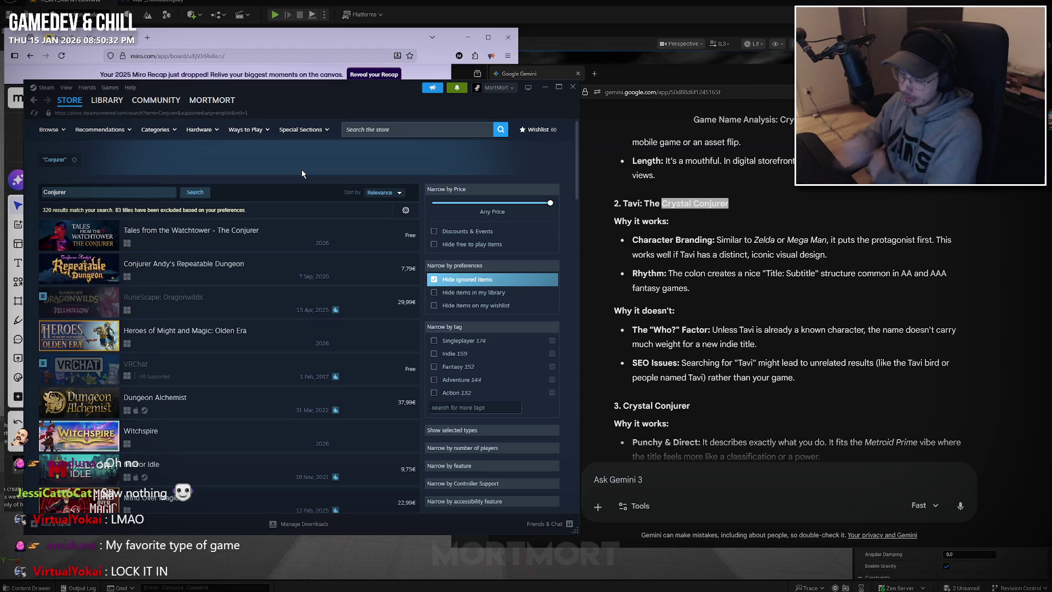
double_click(79, 193)
key(ctrl+v)
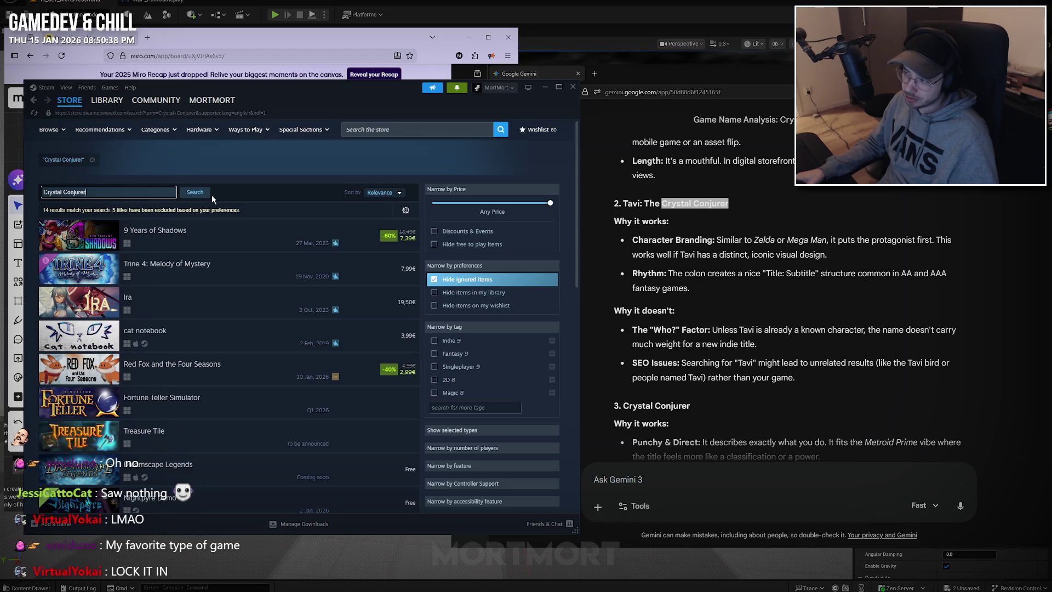
Step: Search Steam for 'Tavi', then 'Adventure of', and minimize the Gemini window
key(ctrl+a)
text(Tavi)
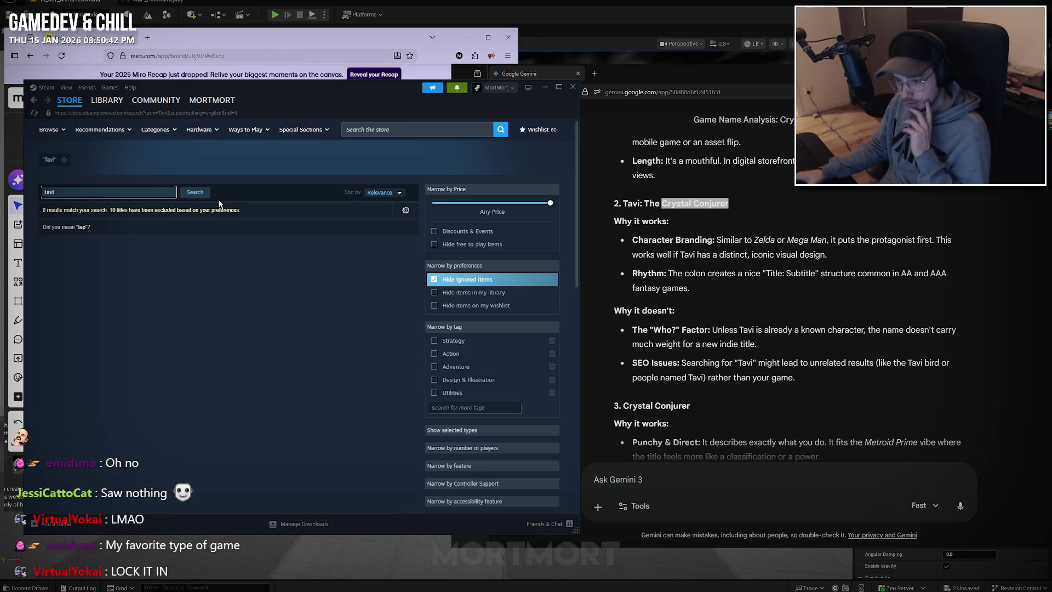
key(ctrl+a)
text(enture of)
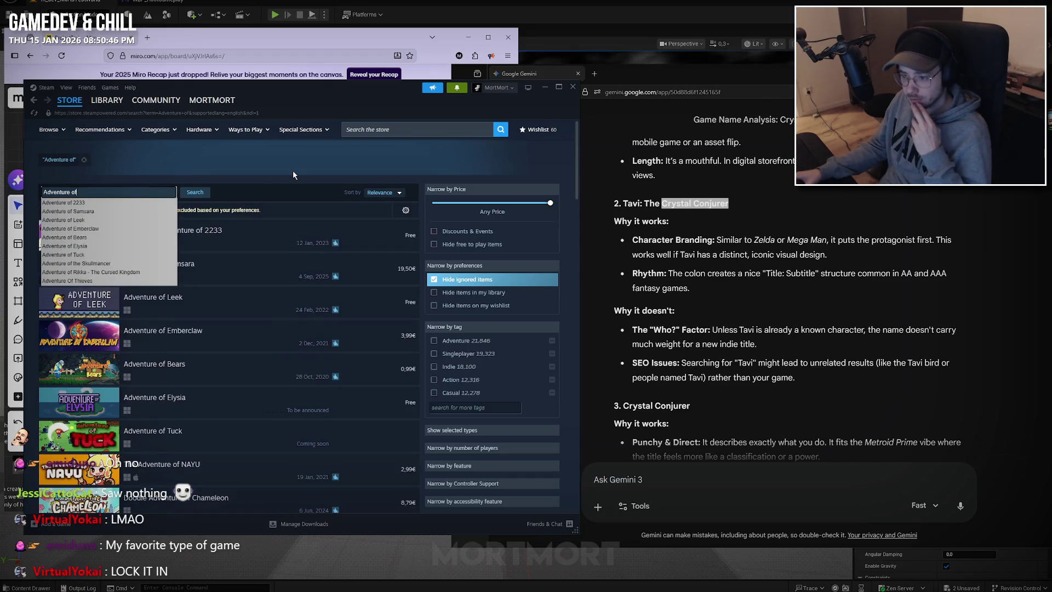
click(295, 168)
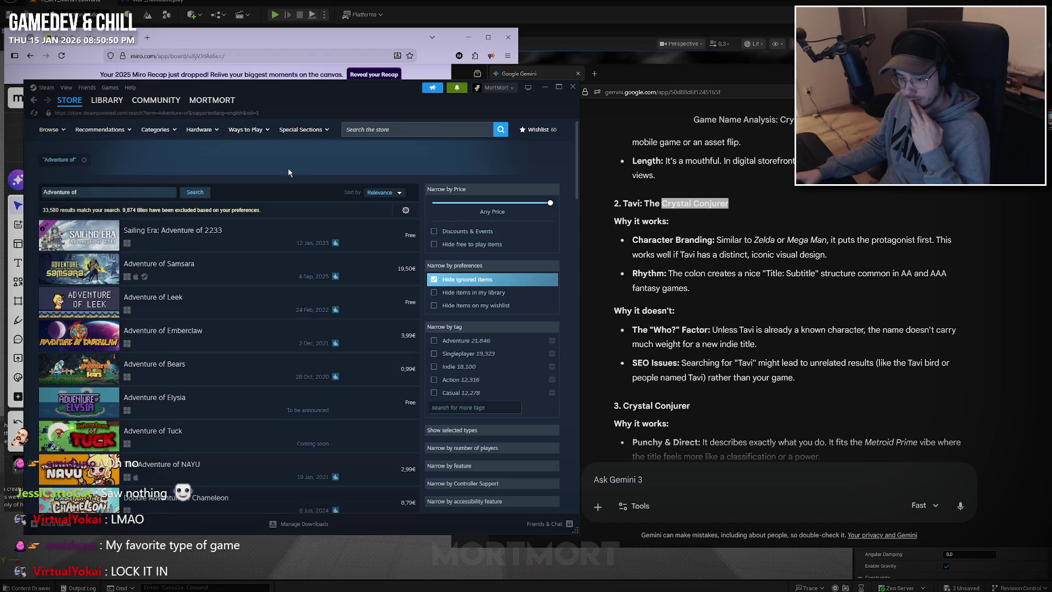
mouse_move(227, 90)
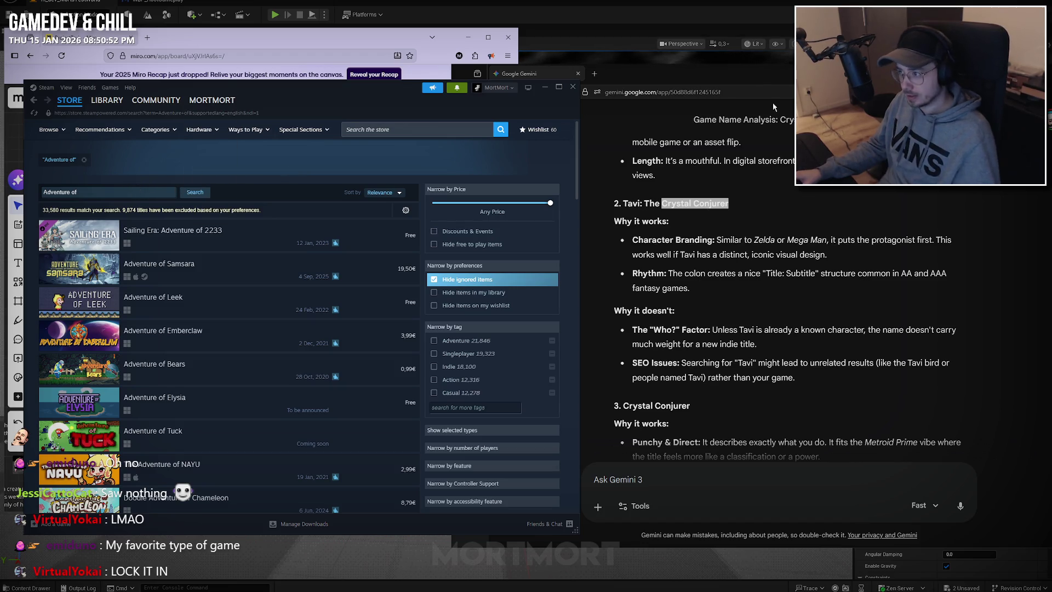
click(981, 73)
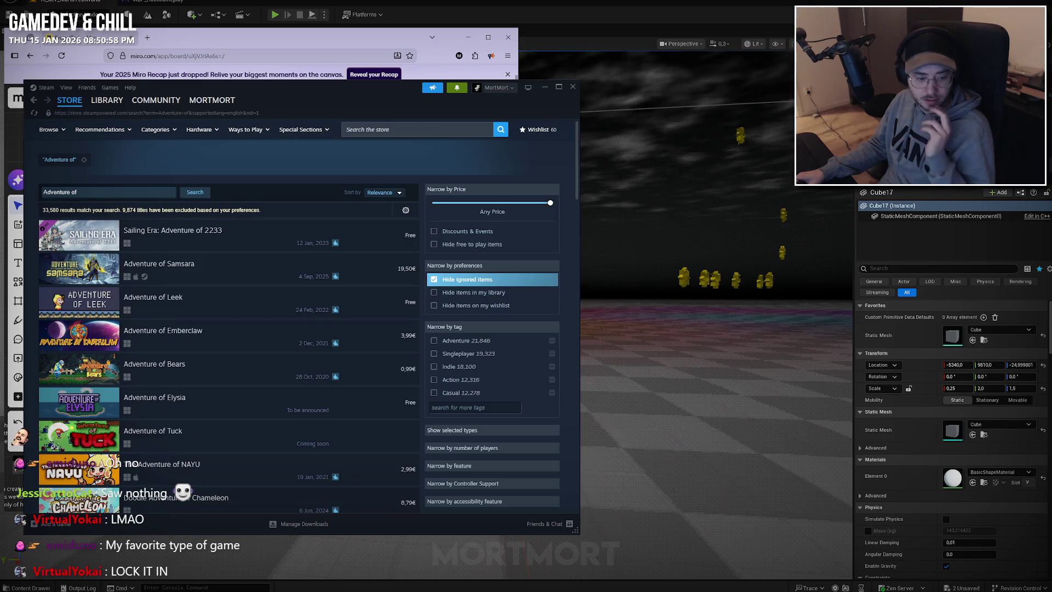
key(alt+Tab)
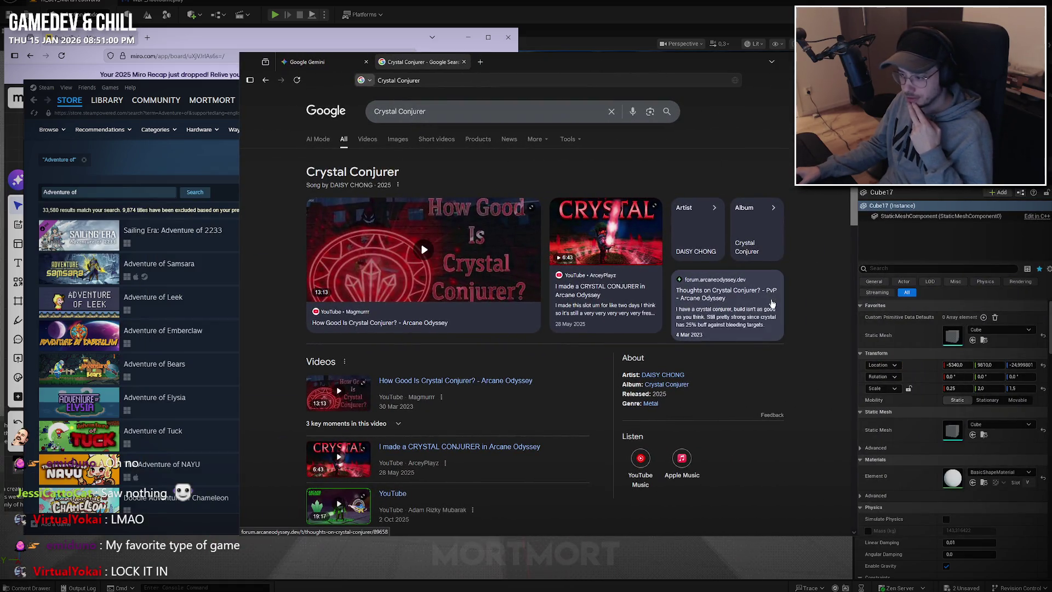
scroll(771, 301, down, 3)
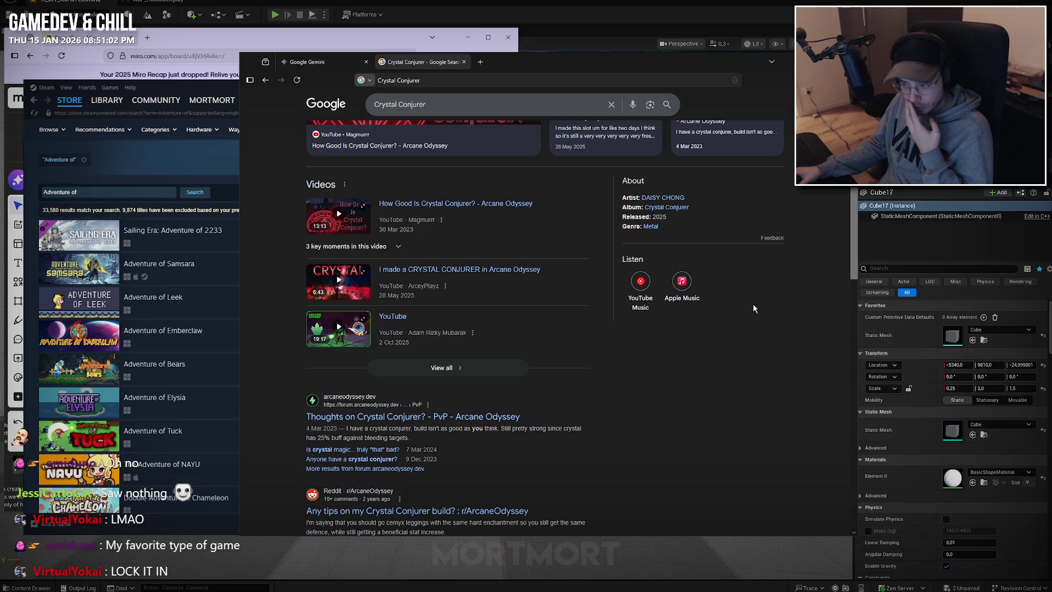
scroll(749, 304, down, 1)
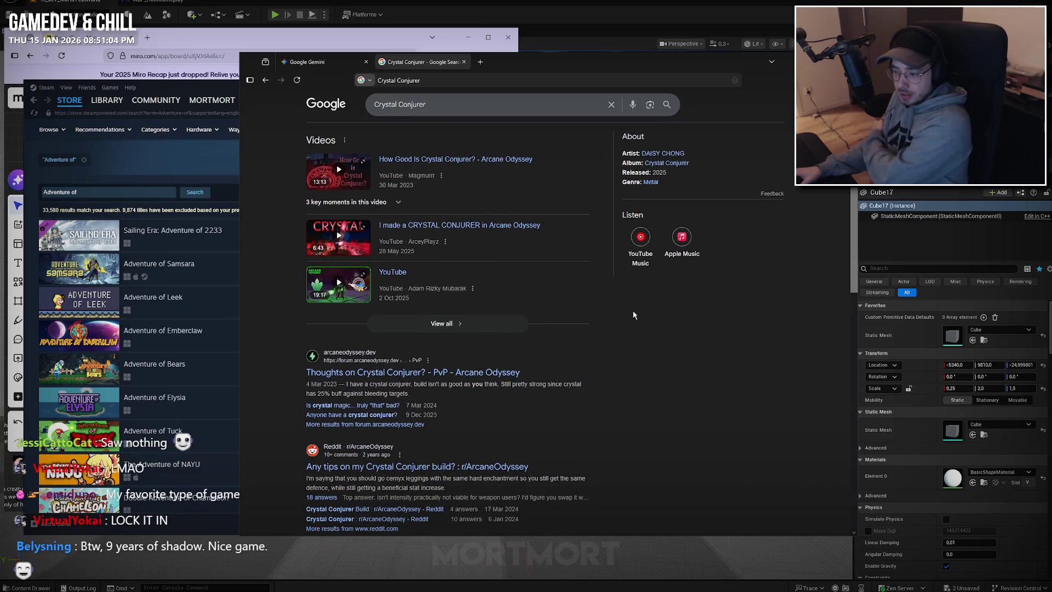
scroll(589, 347, up, 5)
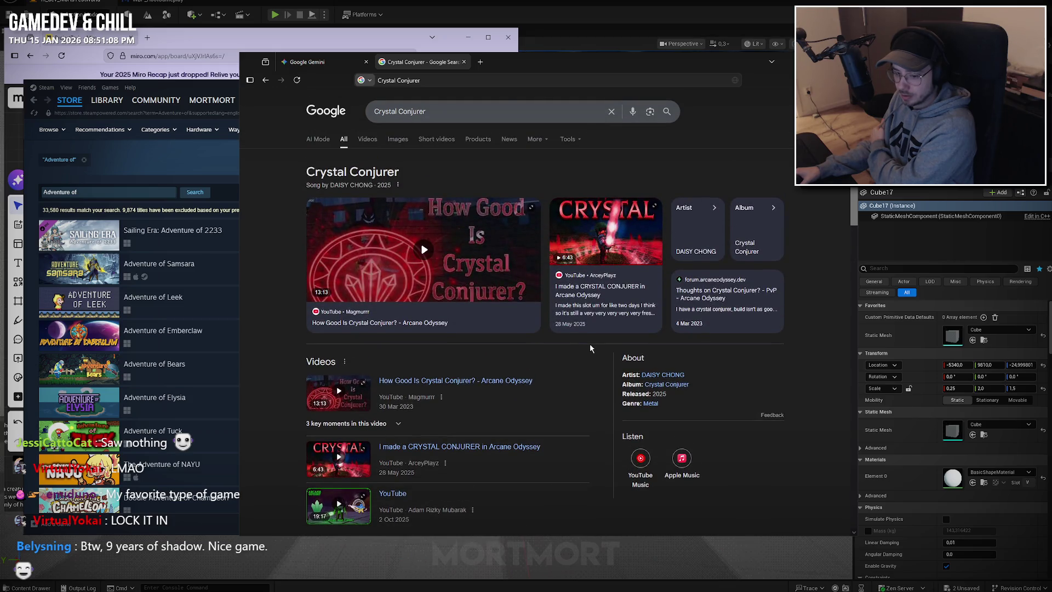
scroll(590, 347, down, 6)
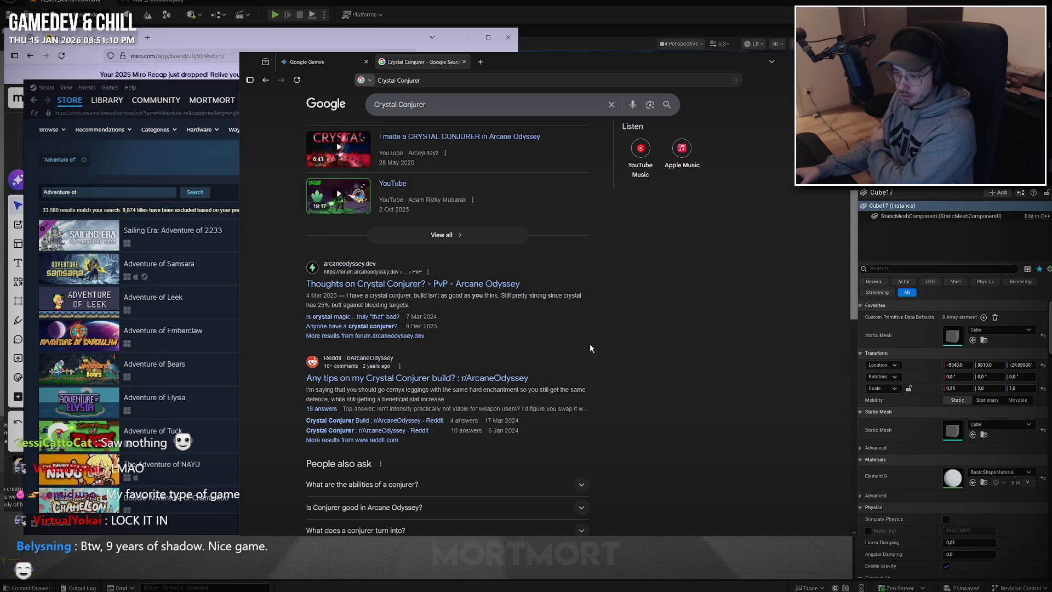
scroll(590, 347, down, 4)
scroll(591, 341, down, 2)
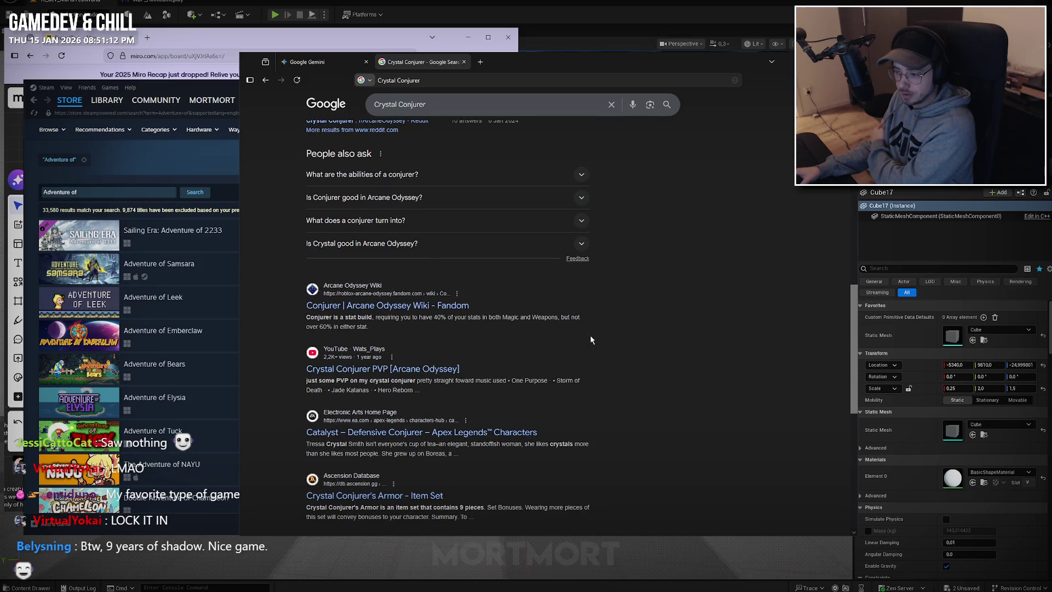
scroll(591, 339, up, 10)
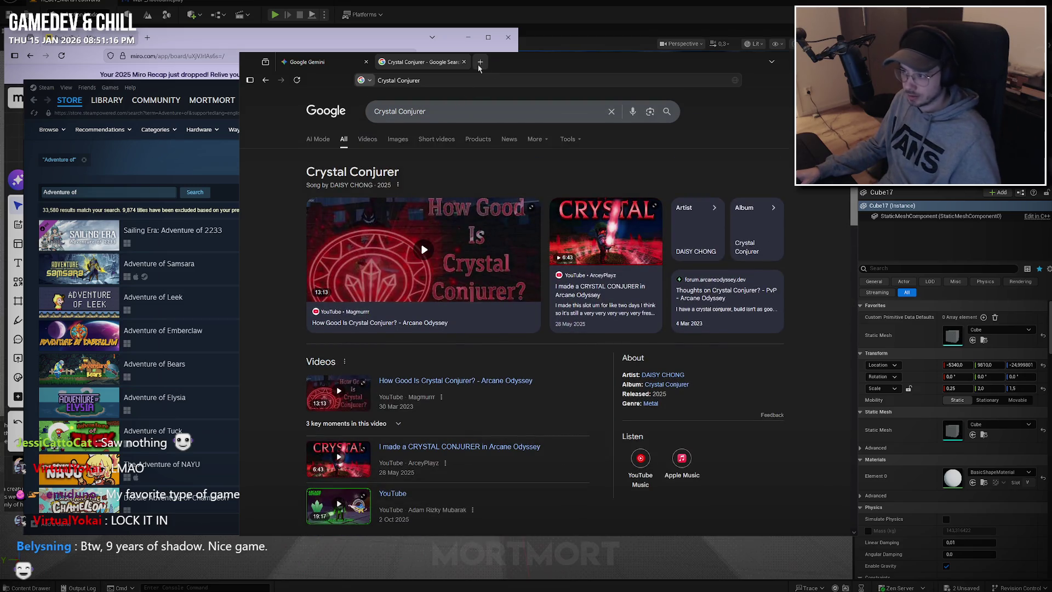
key(alt+F4)
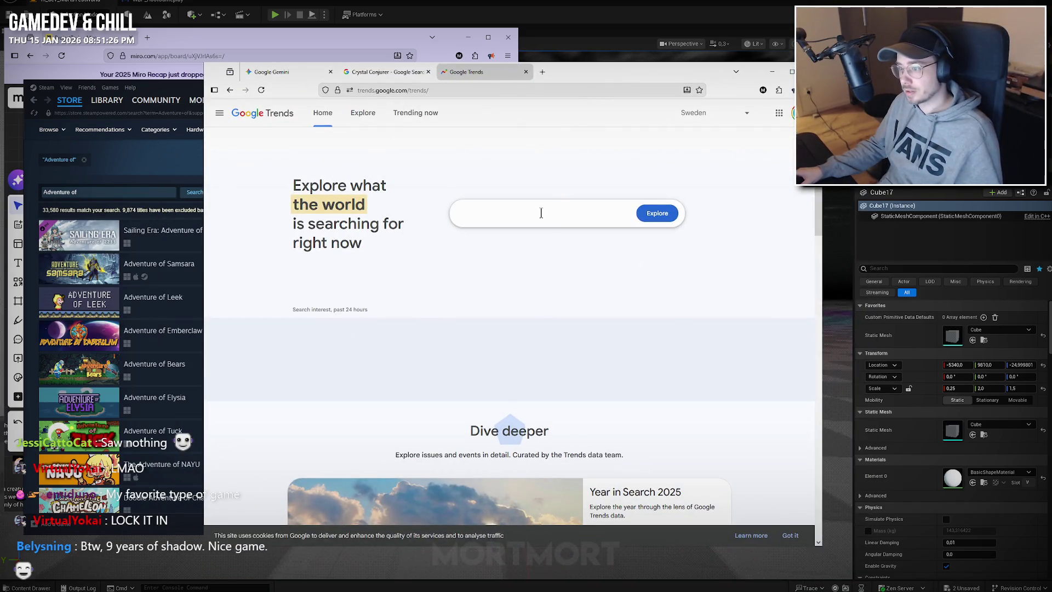
Step: Explore 'Crystal Conjurer' on Google Trends
click(540, 213)
text(Crystal Conjurer)
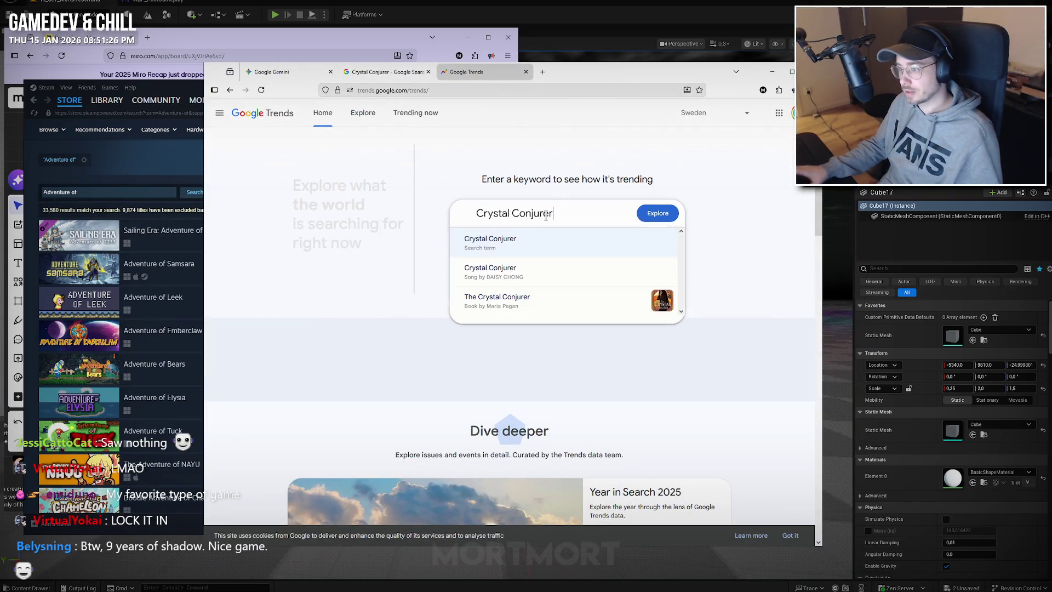
click(540, 235)
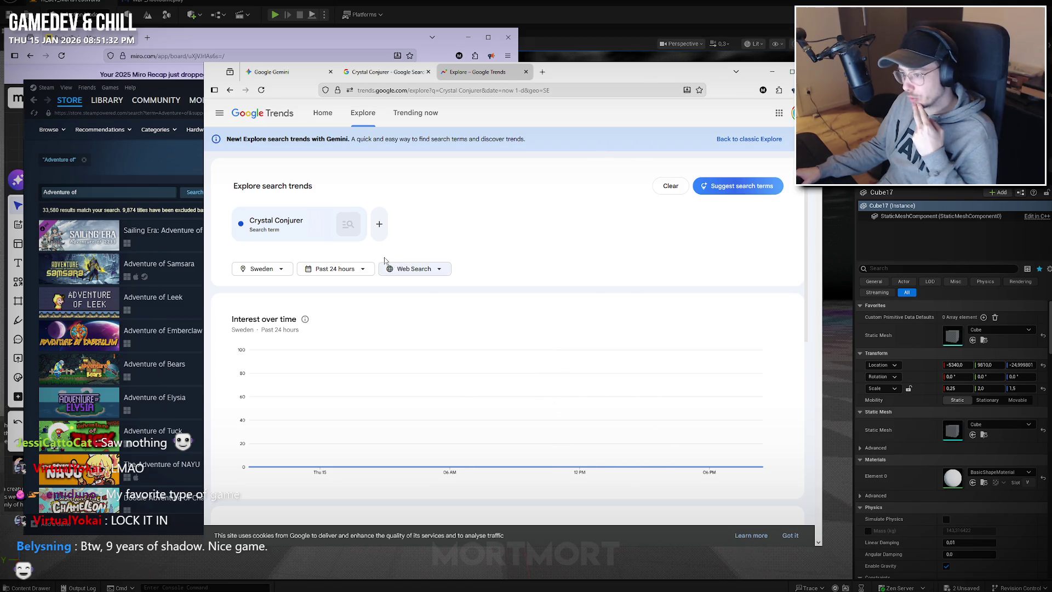
Step: Try the Past month and Past year ranges, ending on Past month
click(362, 270)
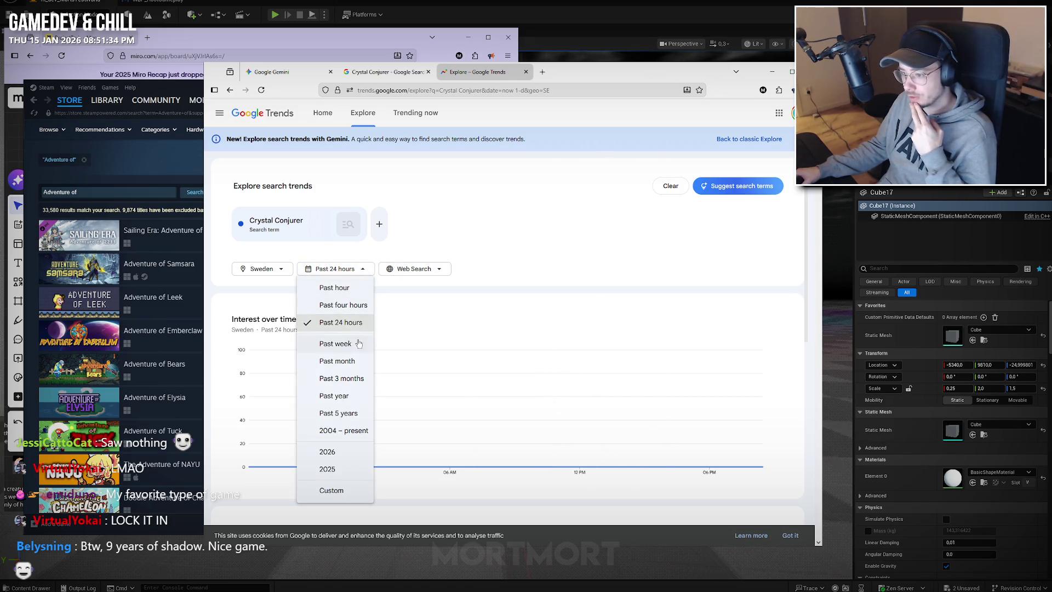
click(352, 362)
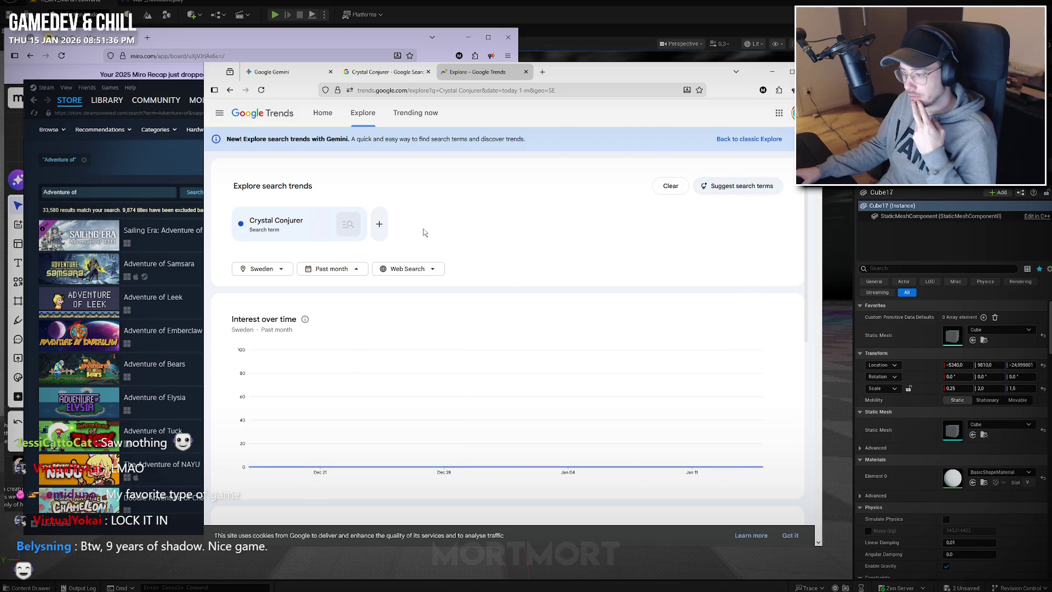
click(337, 269)
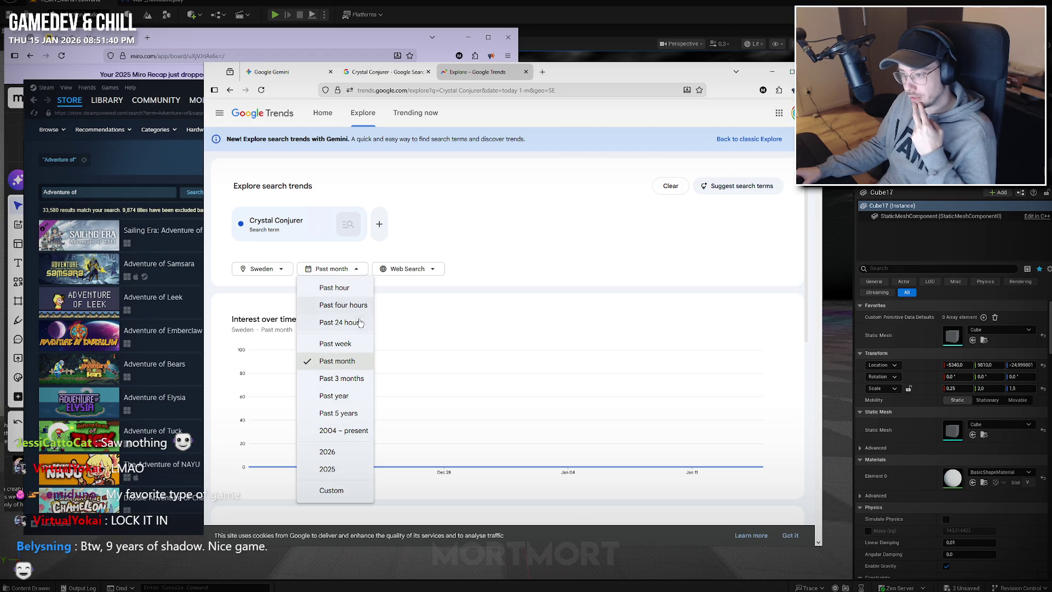
click(357, 396)
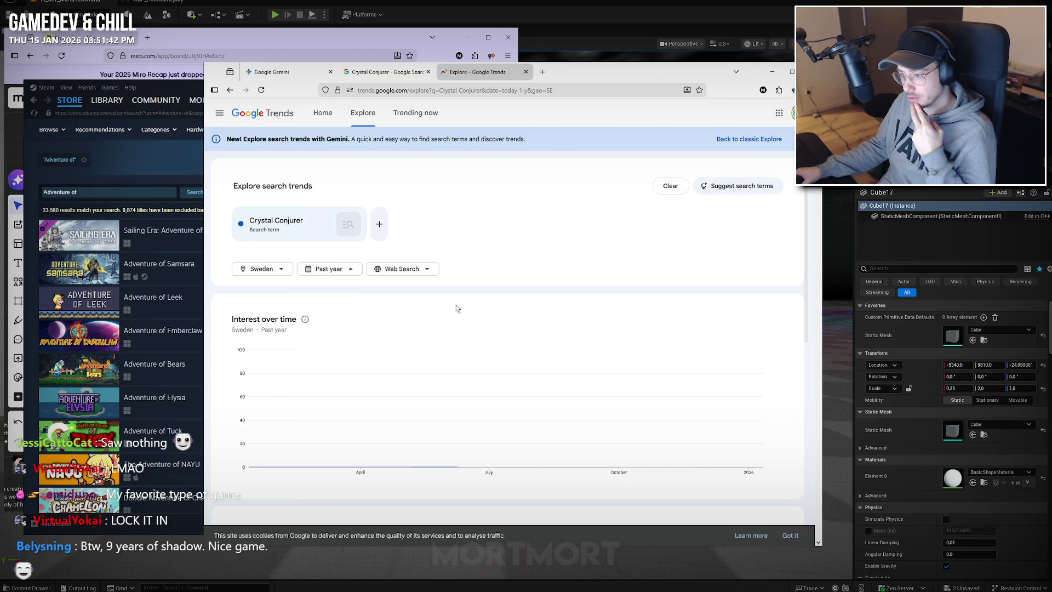
mouse_move(706, 412)
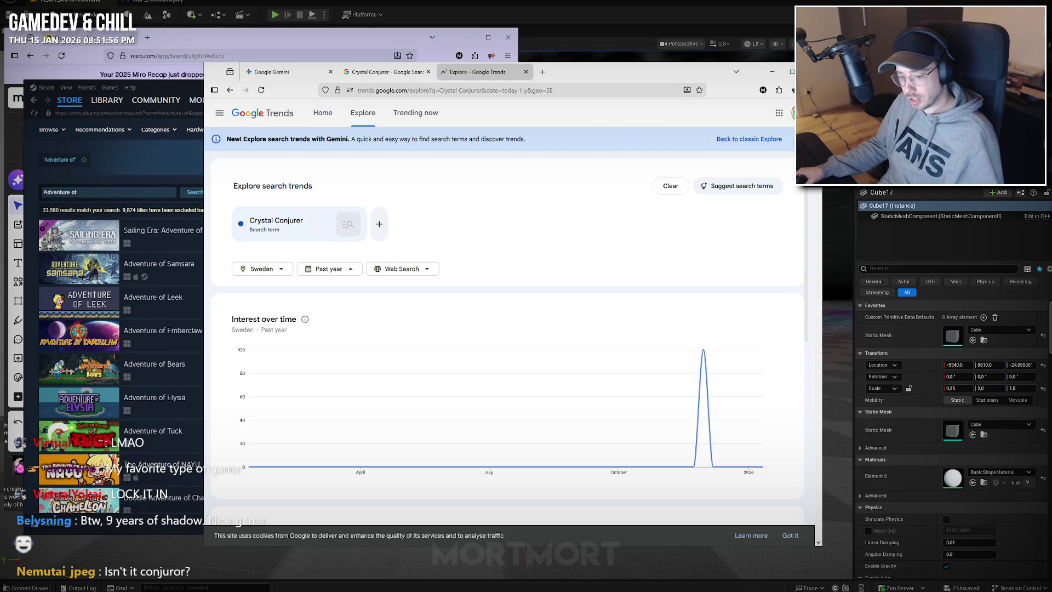
click(603, 243)
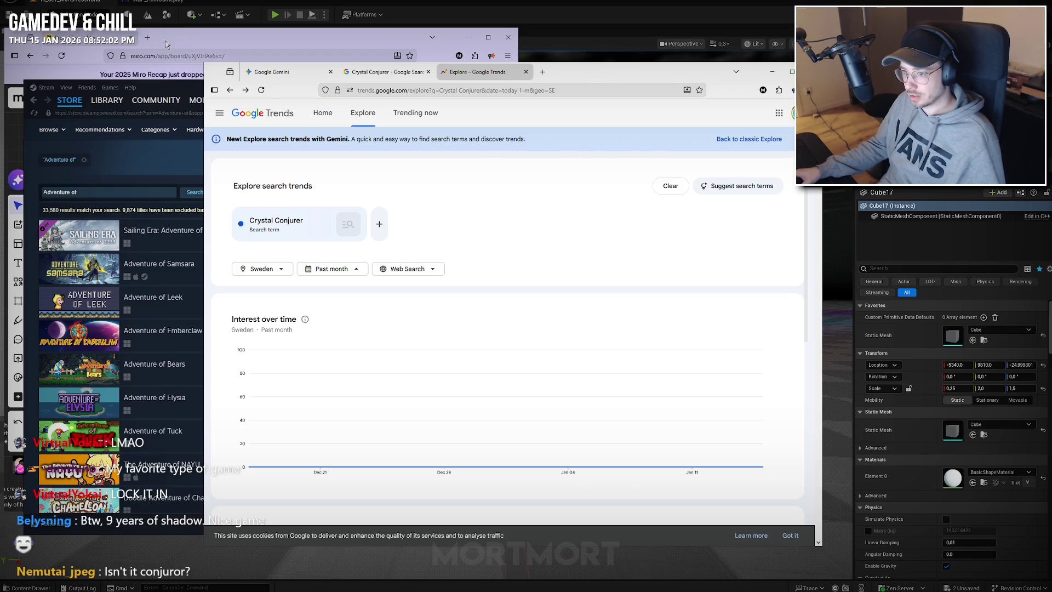
Step: Change Steam's store search text to 'Crystal'
click(88, 192)
triple_click(88, 192)
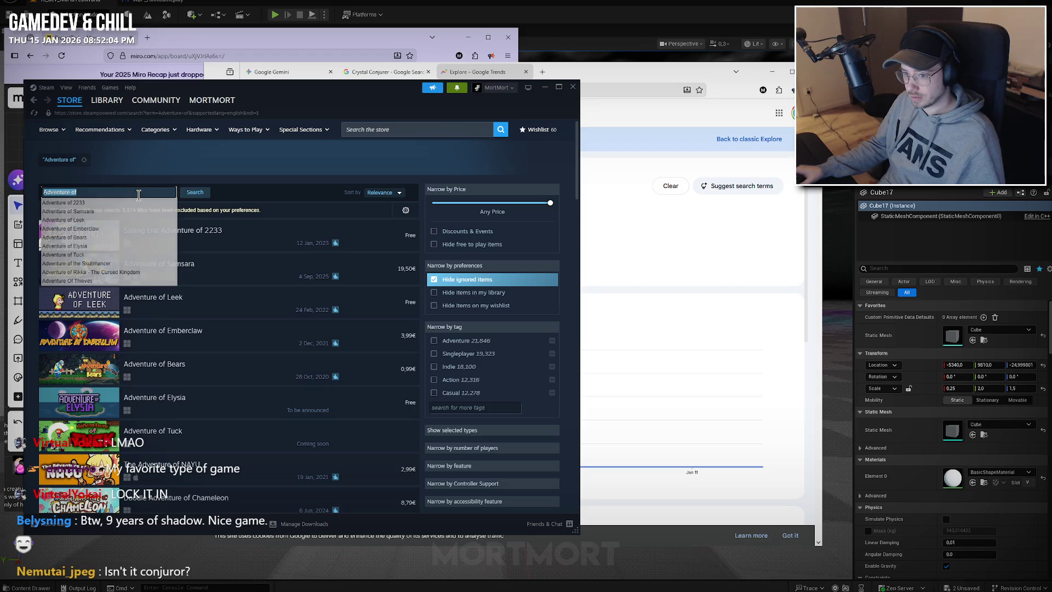
text(Crystal conjuro)
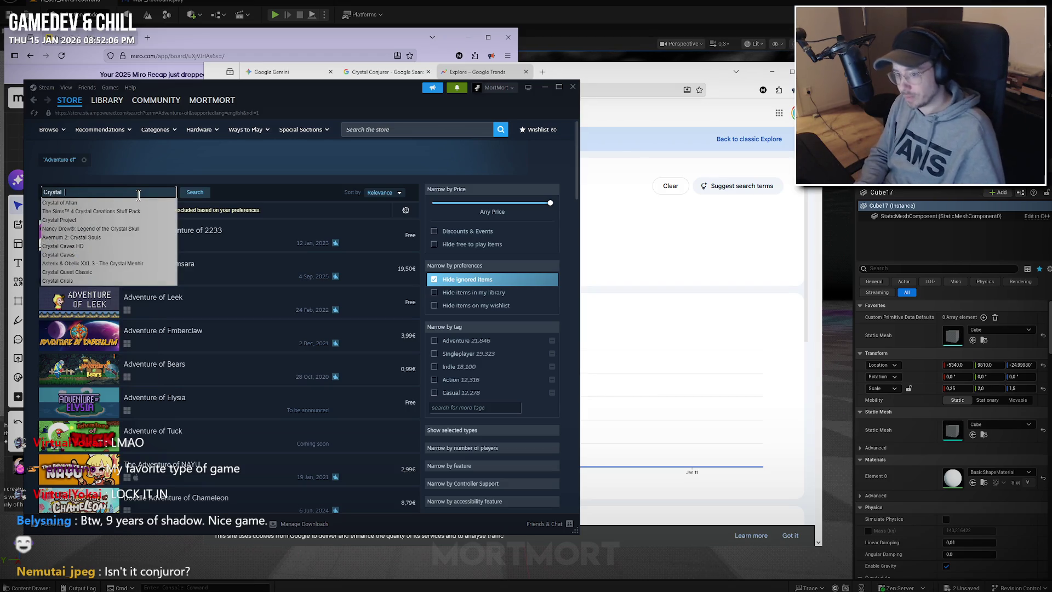
key(BackSpace)
key(BackSpace)
key(BackSpace)
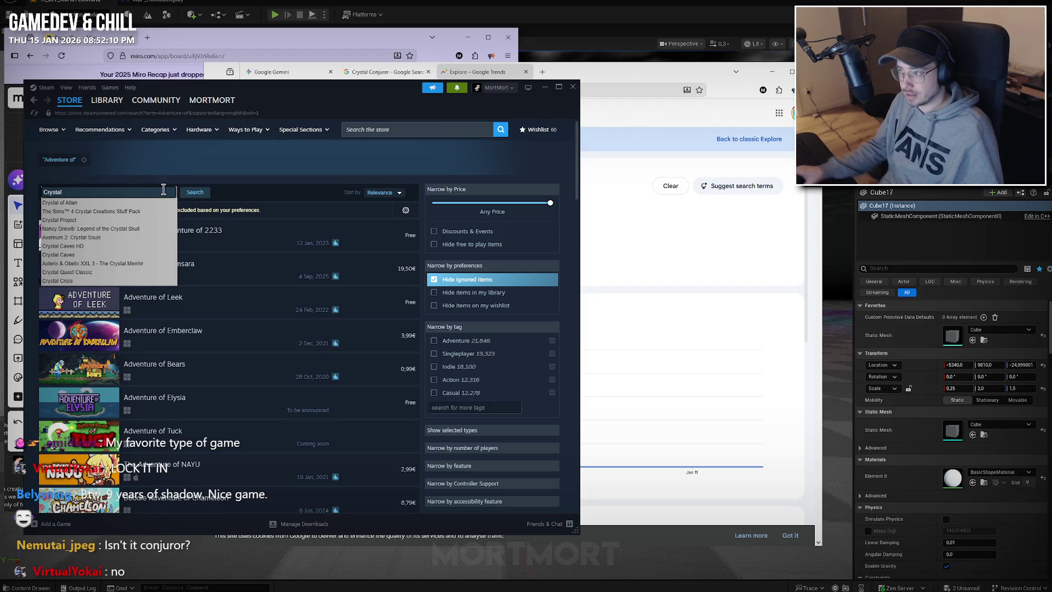
Step: Google 'conjuror', then 'conjurer', to compare spellings, and close the results tab
click(614, 78)
click(543, 71)
text(conjuror)
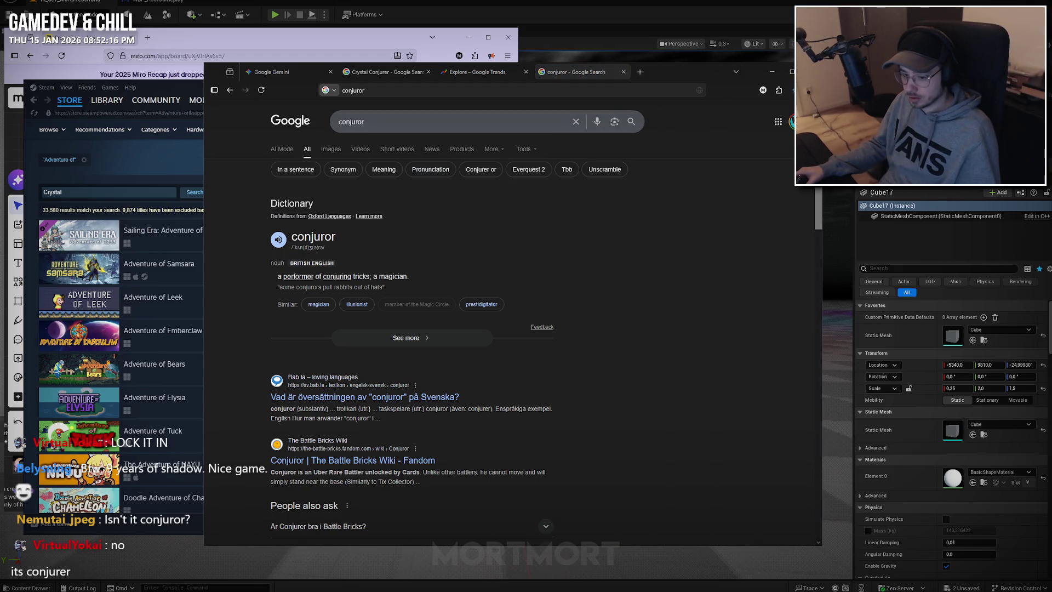
double_click(405, 125)
text(conjurer)
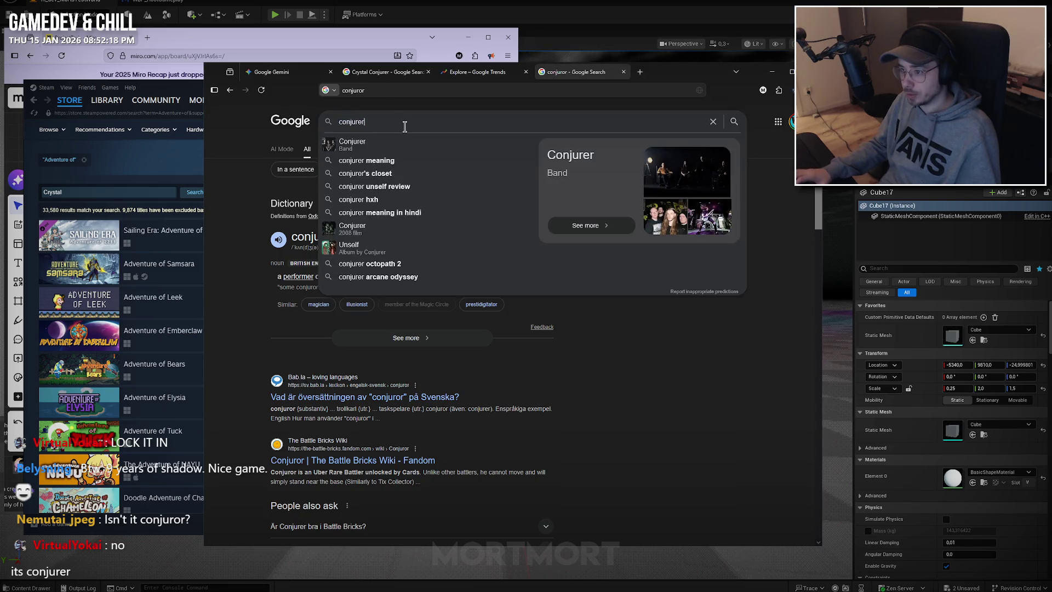
key(Return)
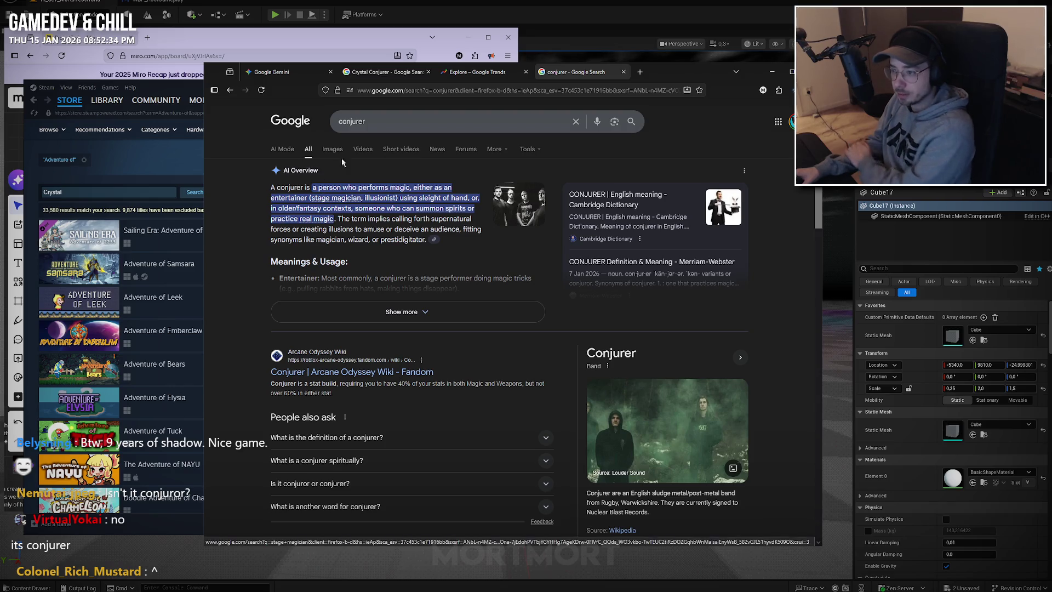
middle_click(569, 72)
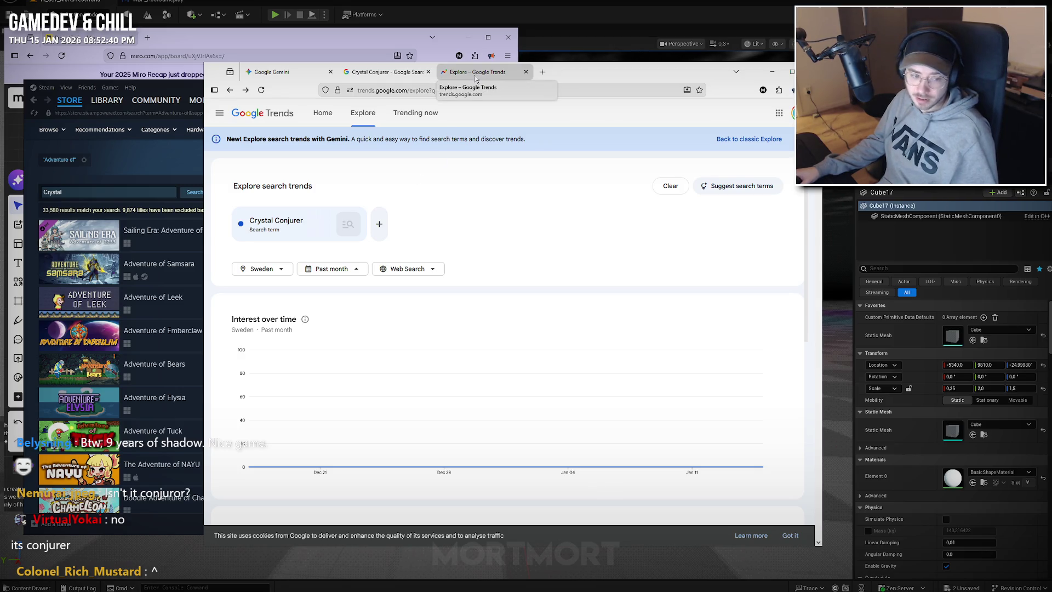
triple_click(115, 192)
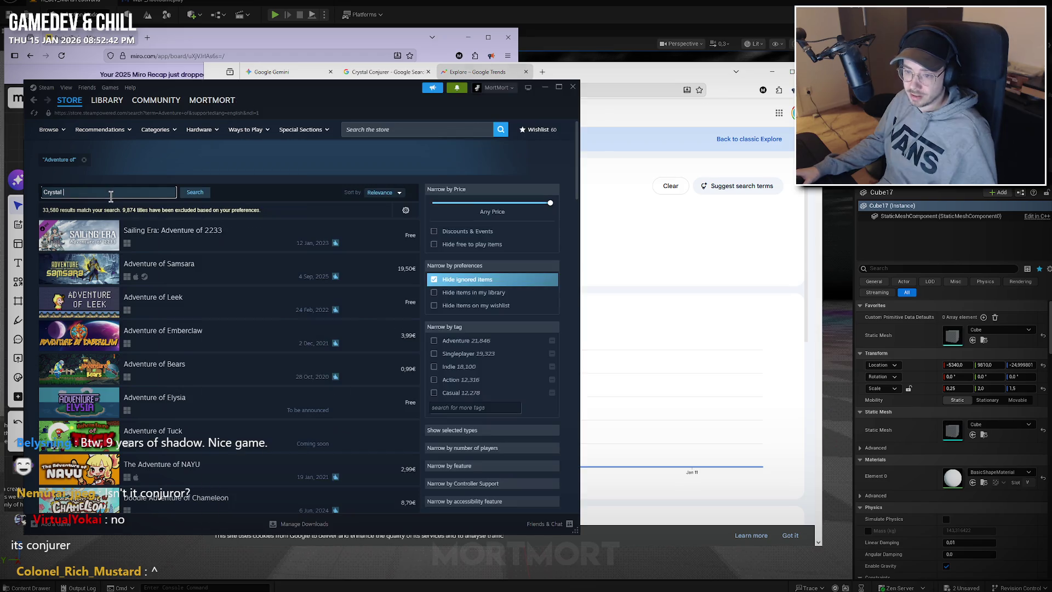
Step: Search the Steam store for 'conjurer', then change it to 'conjuror'
text(conjurer)
key(Return)
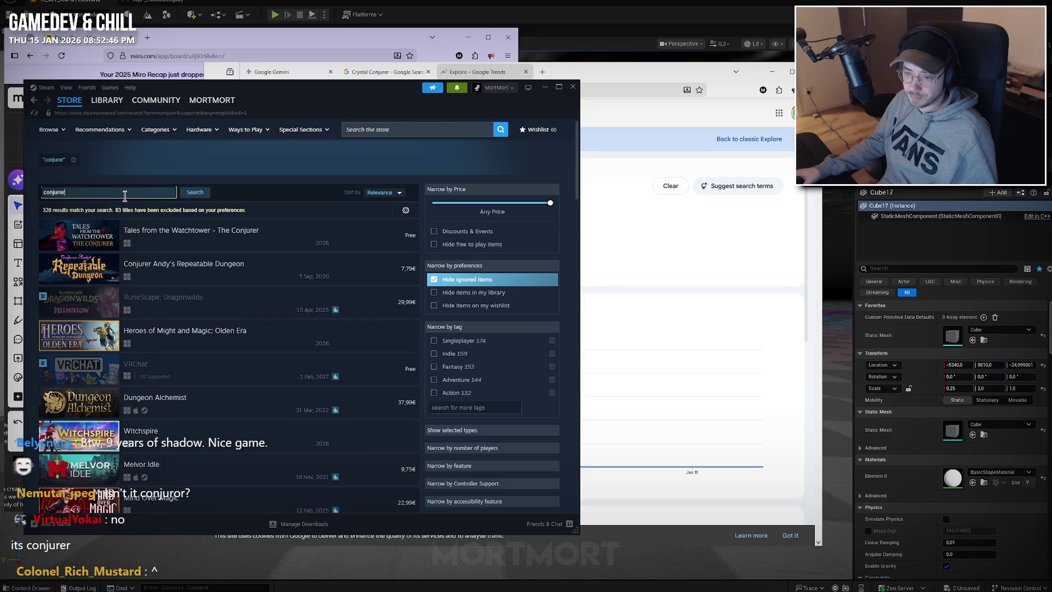
key(BackSpace)
key(BackSpace)
text(or)
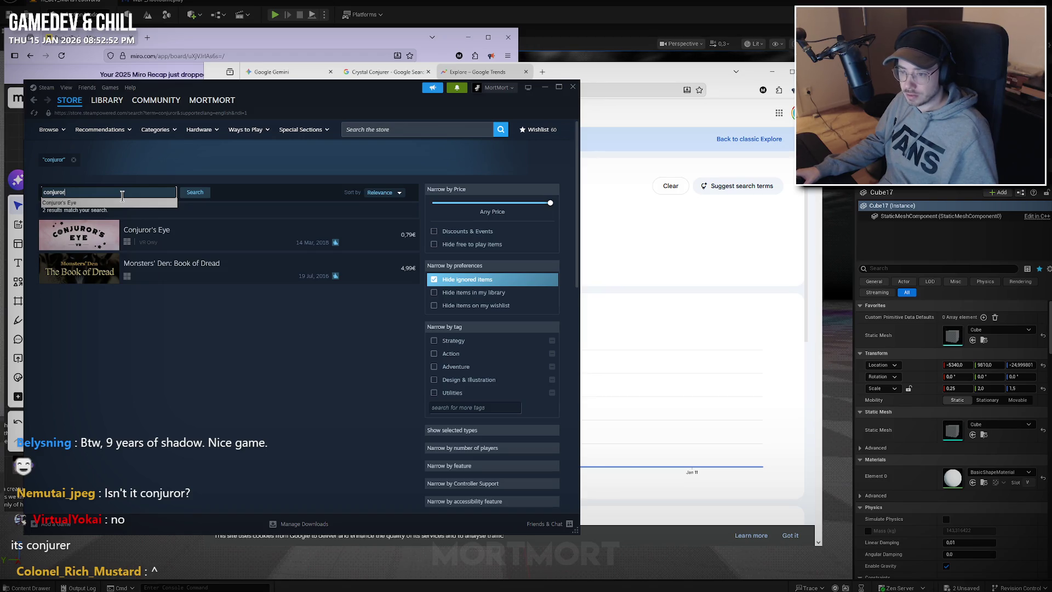
Step: Google the copied word 'conjuror', then return to the Gemini name analysis
key(ctrl+a)
key(ctrl+c)
click(551, 76)
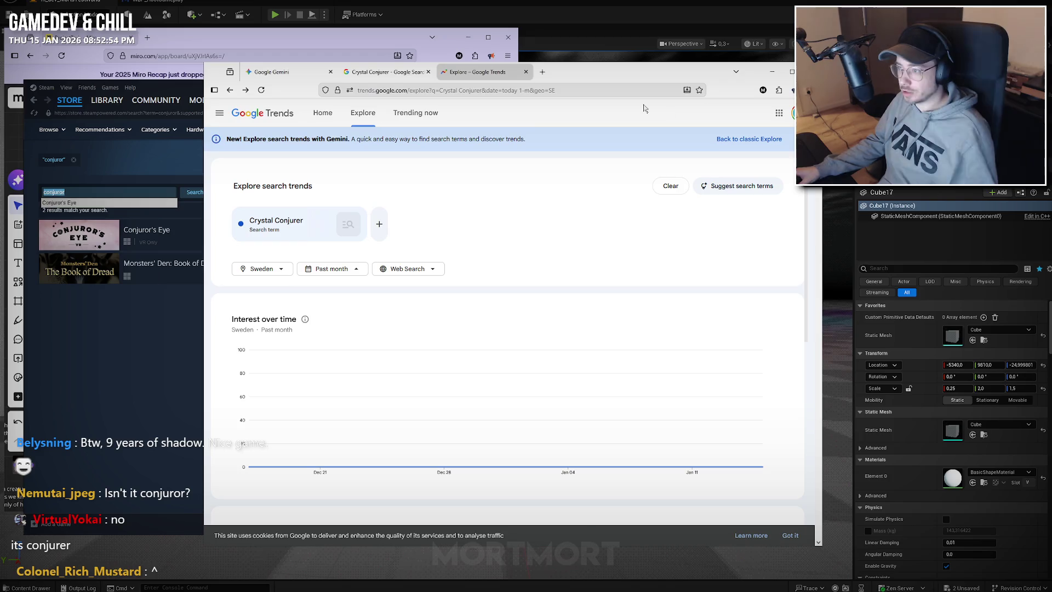
click(551, 91)
key(ctrl+v)
key(Return)
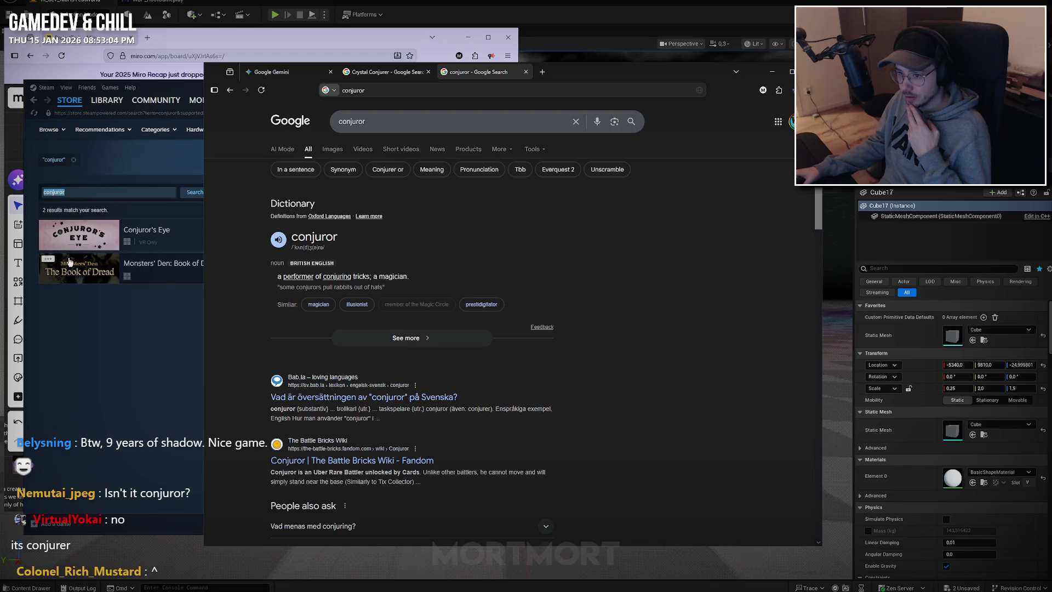
click(273, 72)
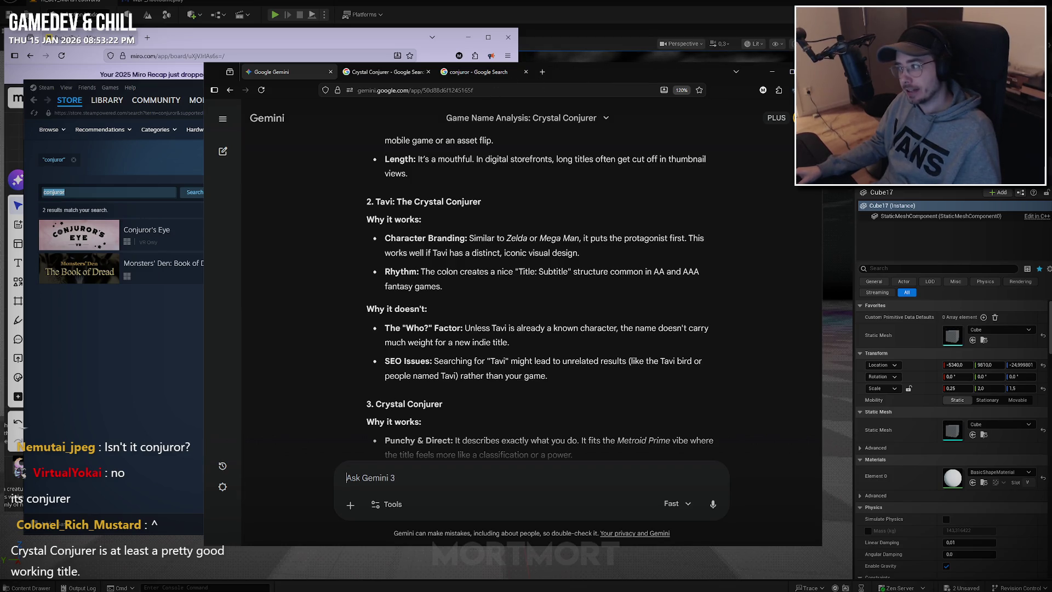
Step: Close the browser and Steam, widen the Miro window, and pan to the title options
key(alt+F4)
click(573, 87)
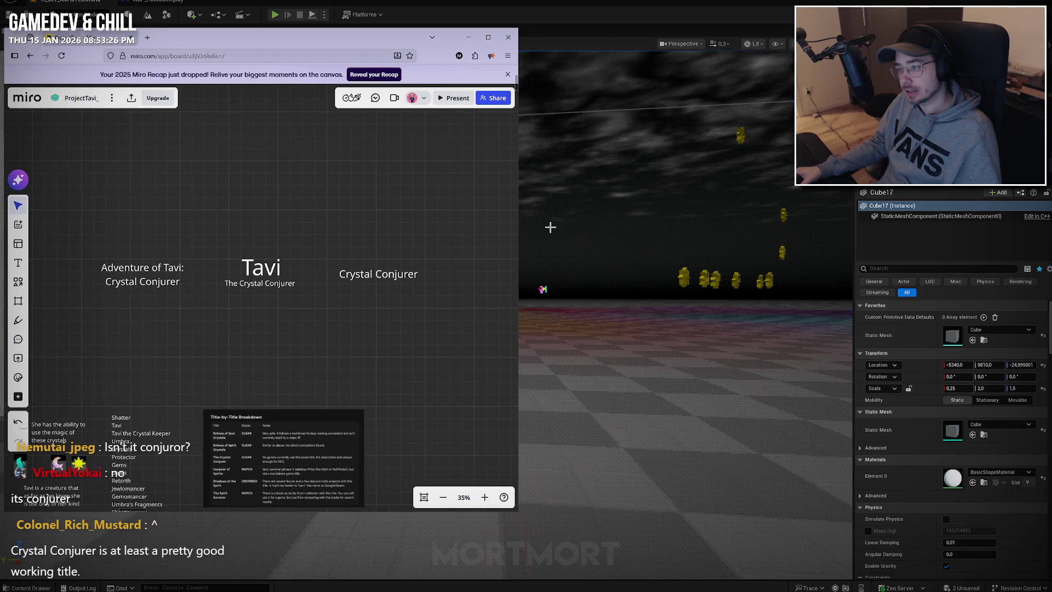
drag(521, 210, 718, 235)
scroll(512, 277, up, 3)
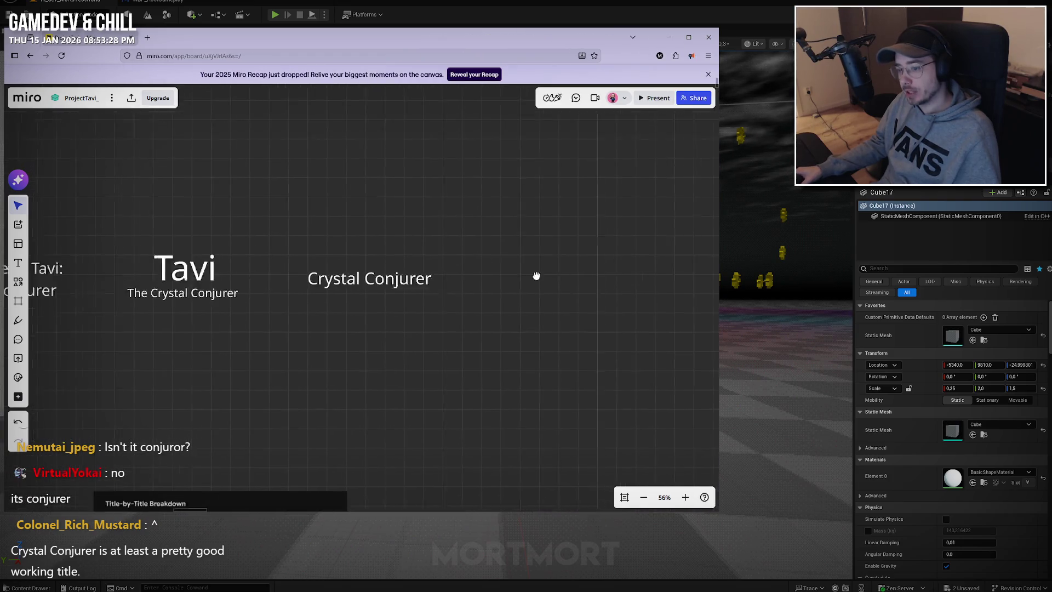
right_drag(512, 278, 679, 277)
Step: Delete the 'Adventure of Tavi' title and select the 'Crystal Conjurer' title
click(139, 274)
key(Delete)
scroll(285, 301, up, 3)
scroll(438, 258, right, 3)
click(506, 266)
mouse_move(524, 367)
right_down()
mouse_move(432, 383)
mouse_move(227, 371)
mouse_move(582, 372)
right_up()
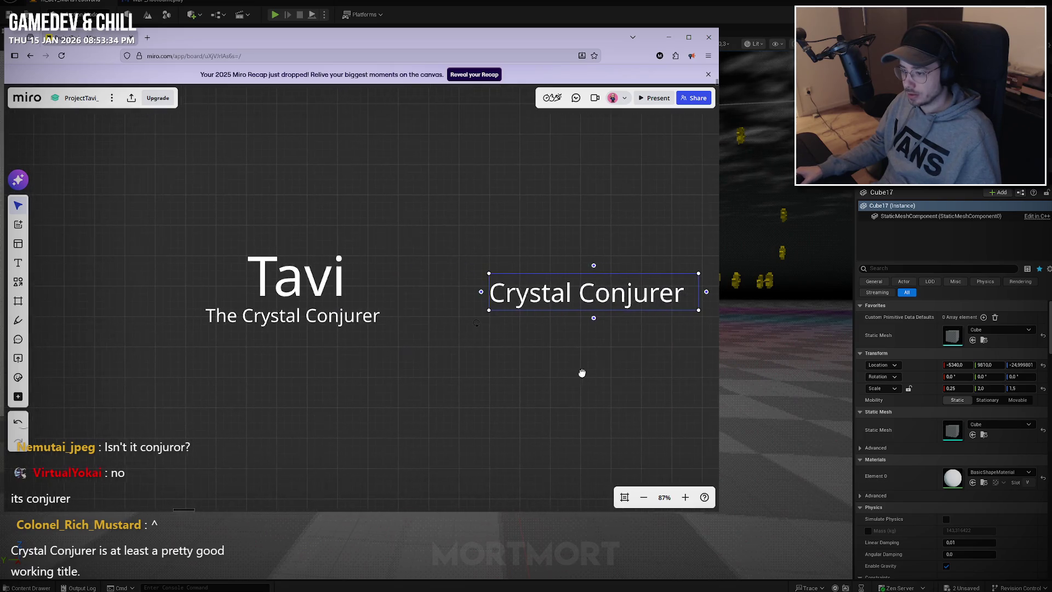
Step: Remove 'The' from the subtitle under Tavi and nudge the Tavi title left
double_click(240, 316)
key(ctrl+BackSpace)
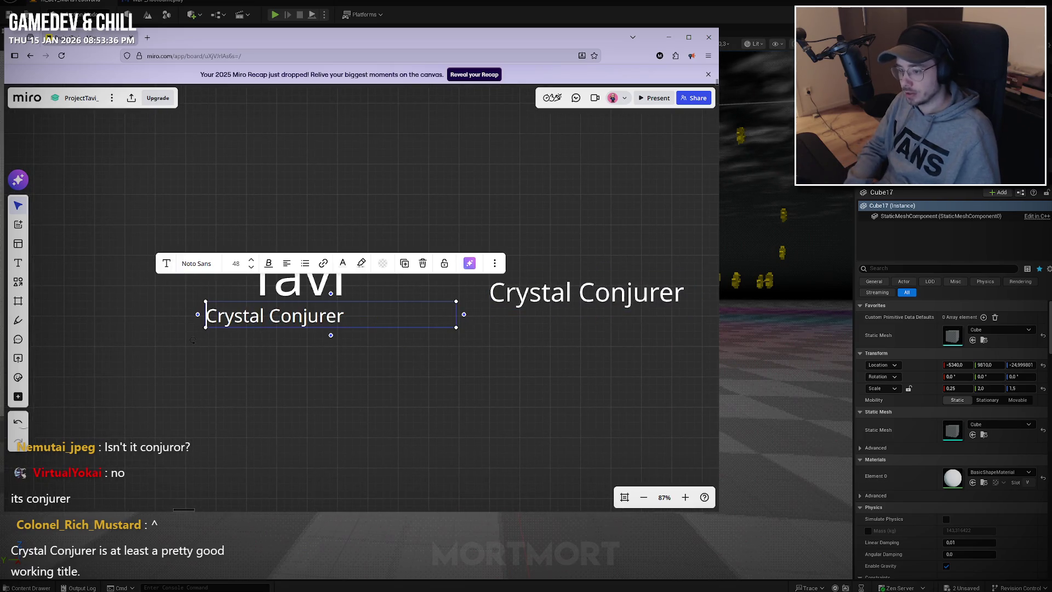
click(334, 393)
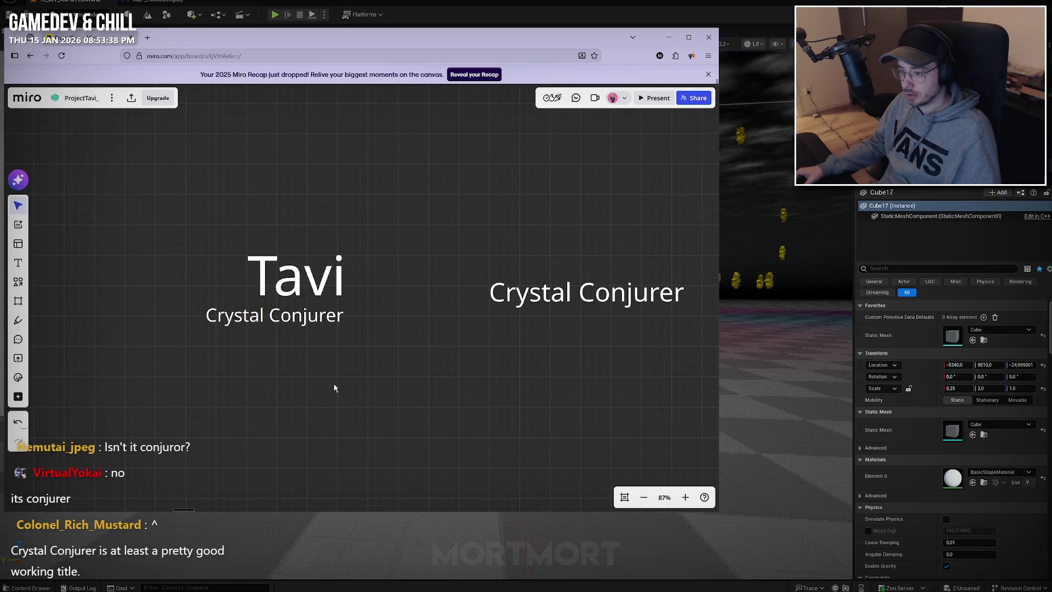
drag(349, 282, 321, 281)
scroll(442, 386, right, 3)
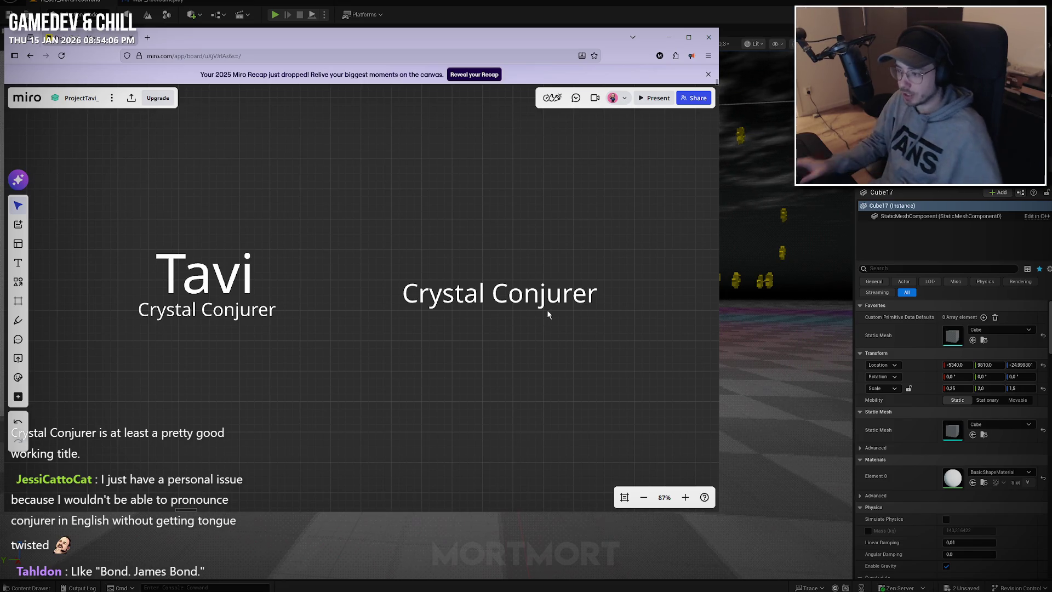
double_click(547, 310)
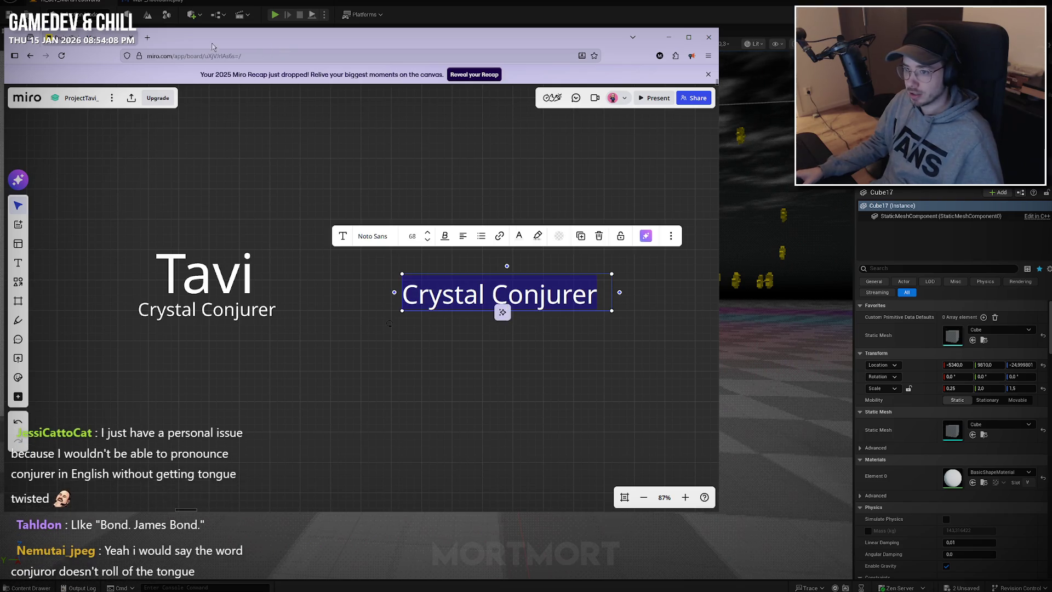
Step: Google the pasted name 'Crystal Conjurer' and select the query
click(169, 57)
key(ctrl+v)
key(Return)
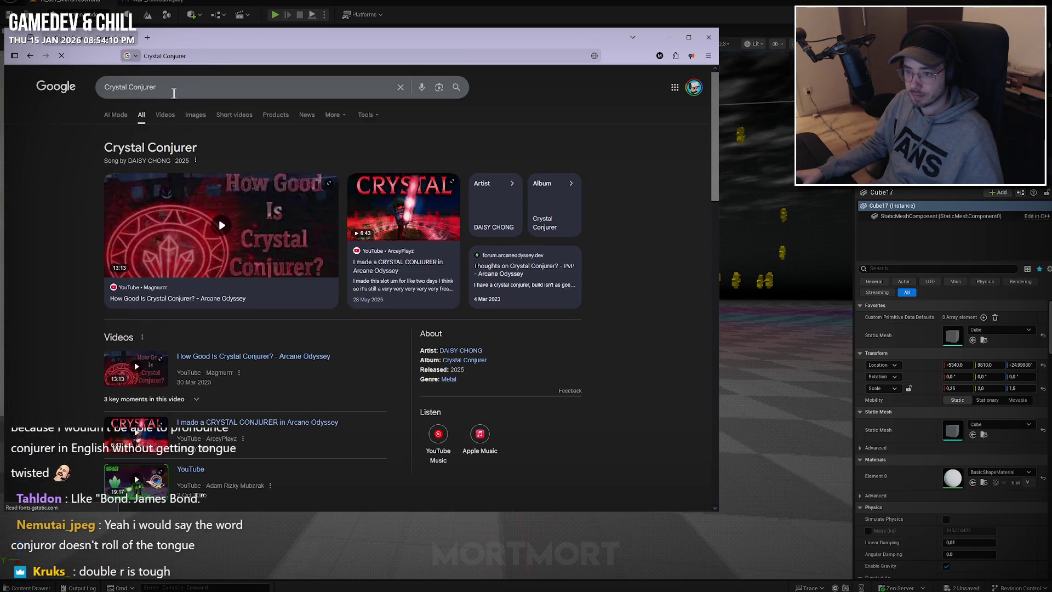
triple_click(173, 92)
Step: Have the selected name read aloud, then open the 'How Good Is Crystal Conjurer?' video
right_click(141, 94)
mouse_move(199, 291)
click(257, 291)
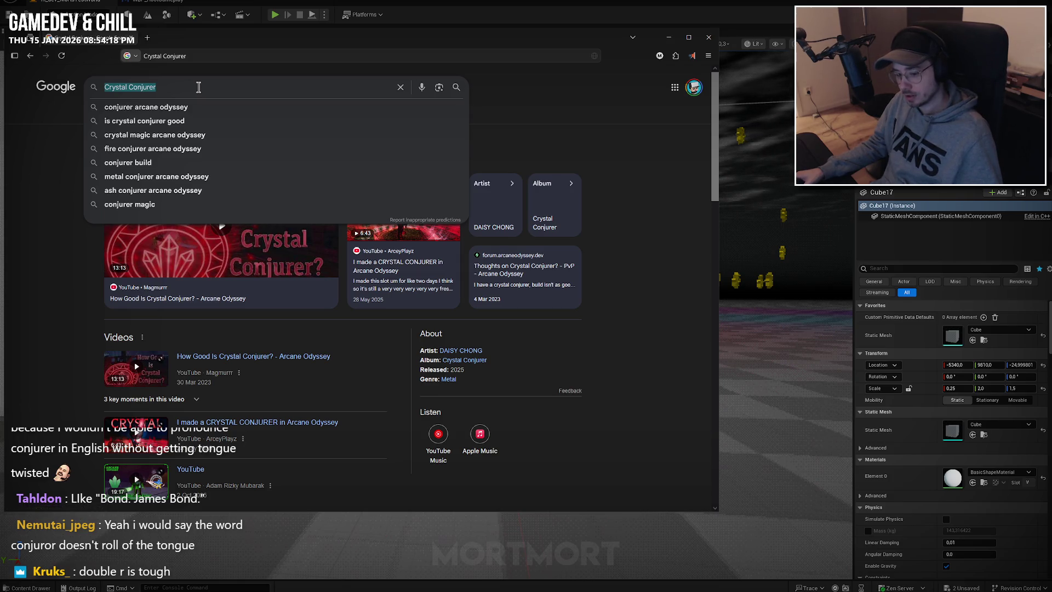
right_click(154, 83)
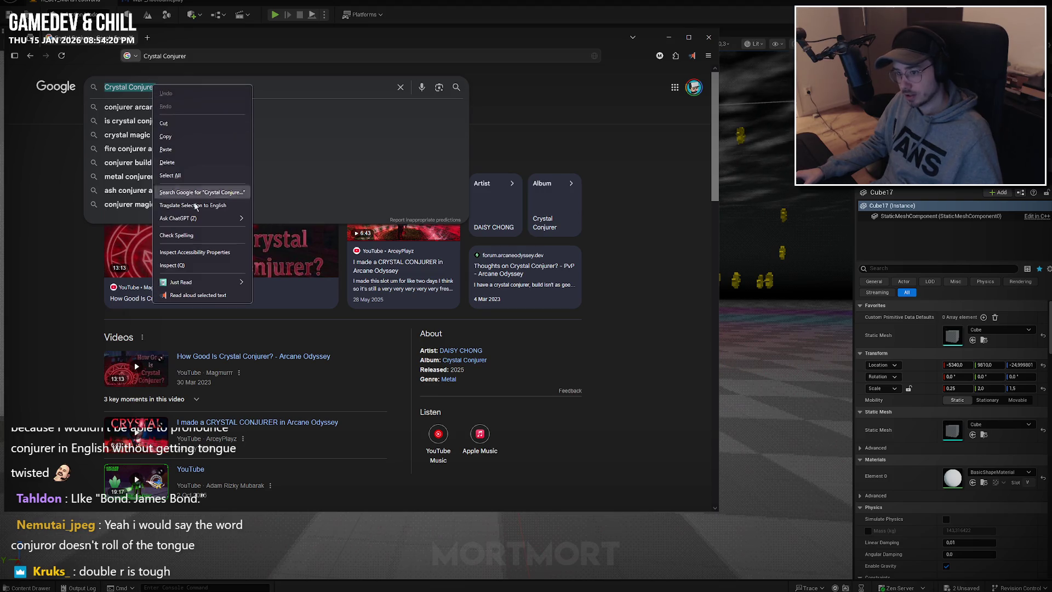
click(275, 284)
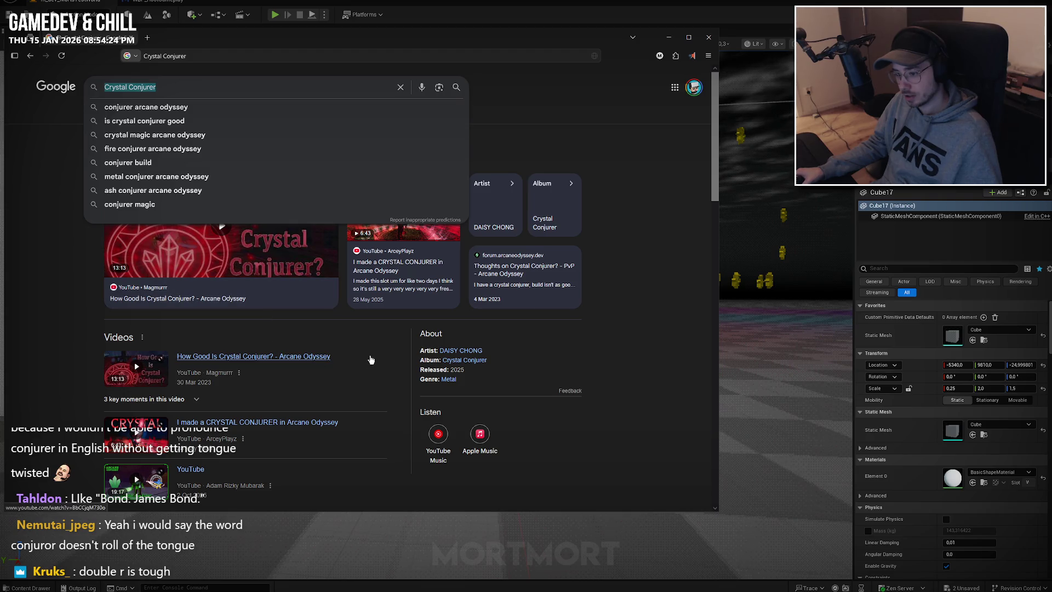
click(291, 357)
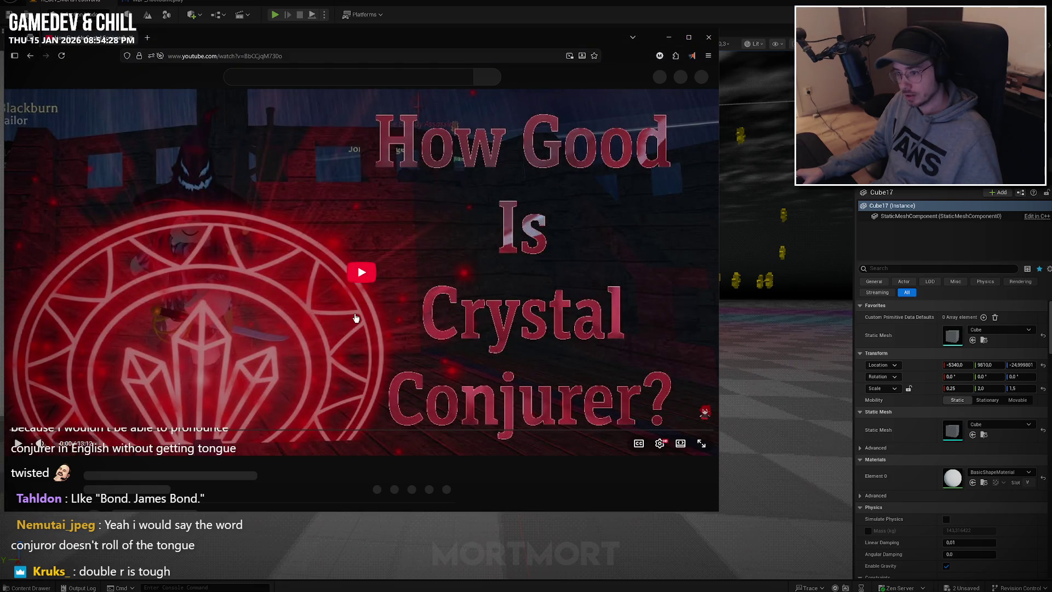
Step: Play the 'How Good Is Crystal Conjurer?' Arcane Odyssey video
click(355, 271)
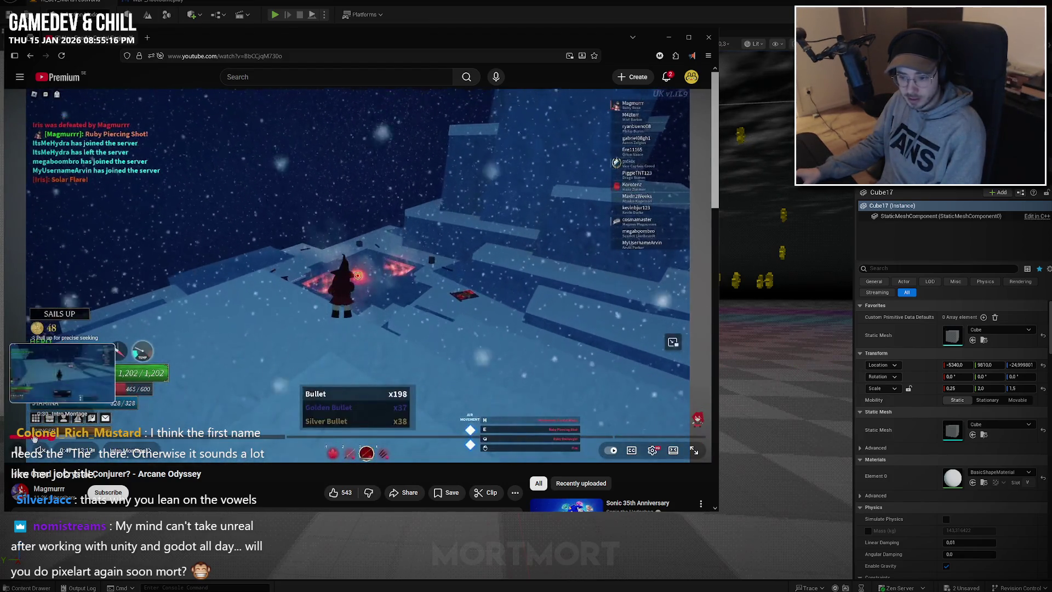
Step: Jump the video back to 0:00 and watch it, then switch to Unreal Editor
key(0)
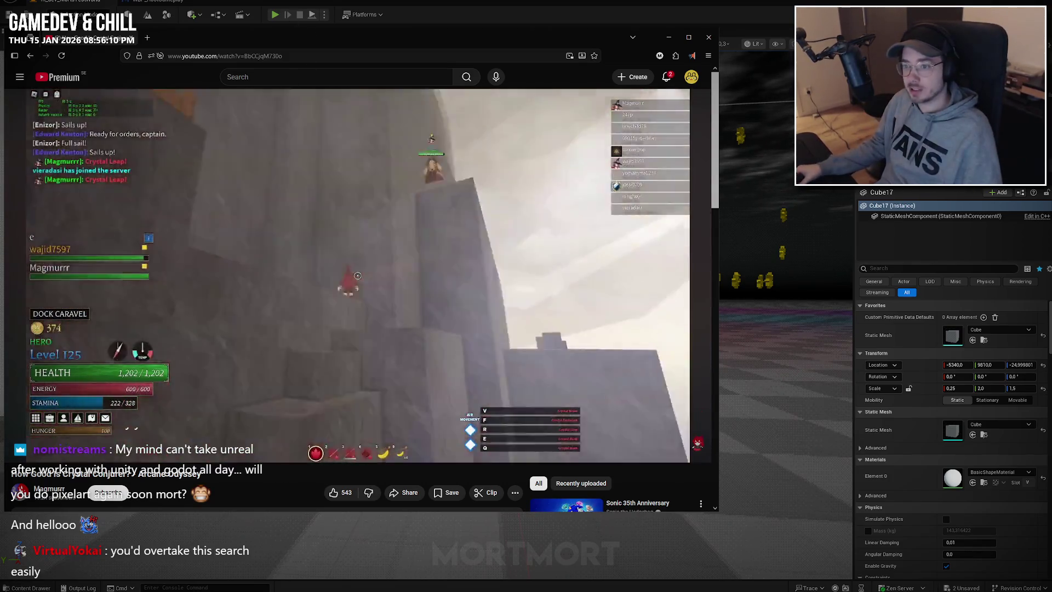
key(alt+Tab)
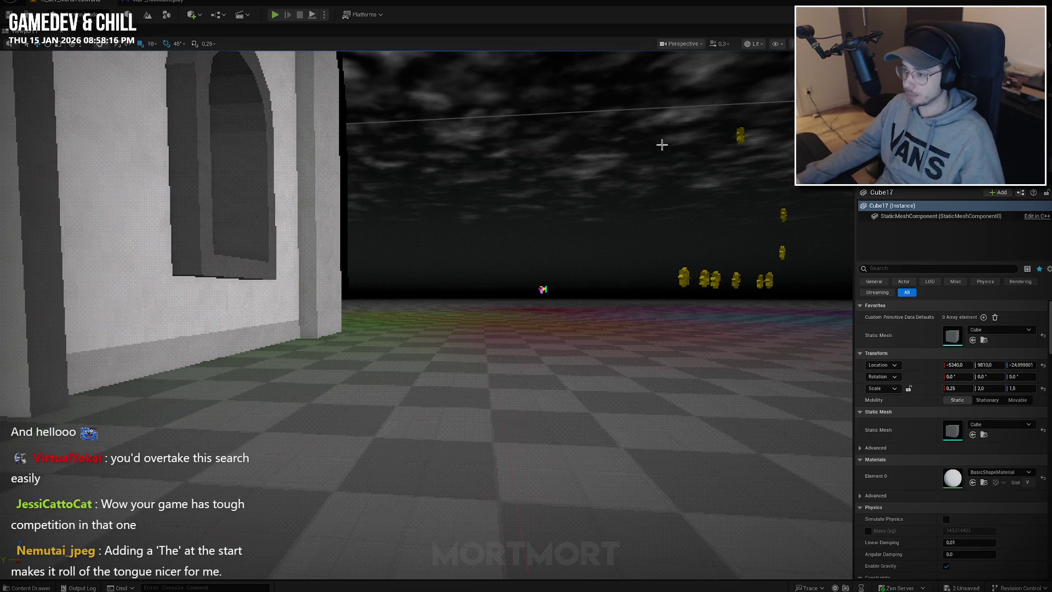
Step: Frame the wooden ladder and character in Blender's front view with overlays shown
key(alt+Tab)
key(alt+Tab)
mouse_move(538, 272)
middle_down()
mouse_move(382, 268)
mouse_move(465, 255)
middle_up()
key(KP_1)
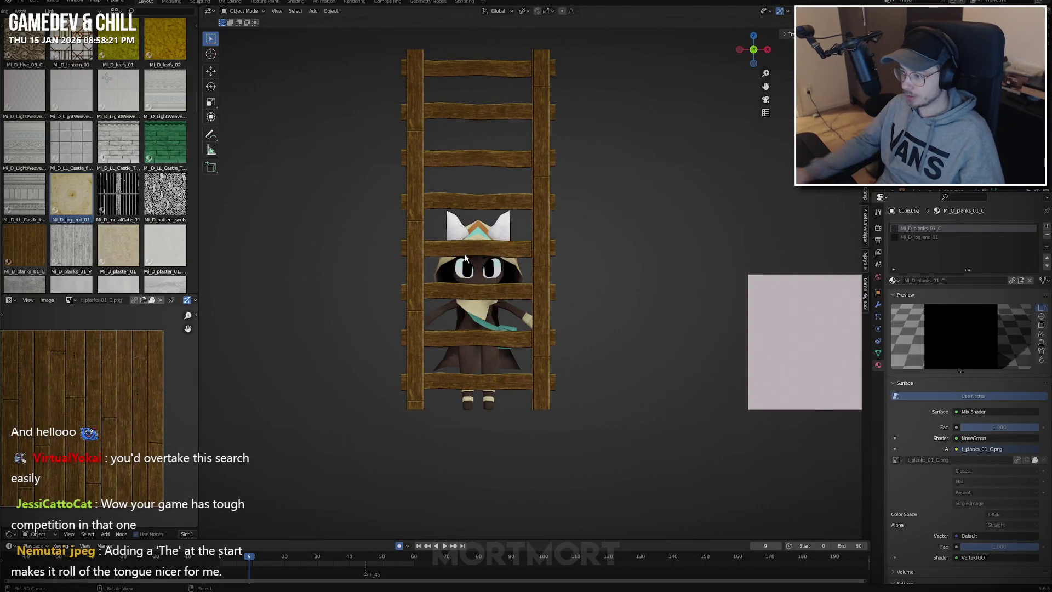
scroll(652, 322, down, 5)
shift+middle_drag(652, 322, 441, 377)
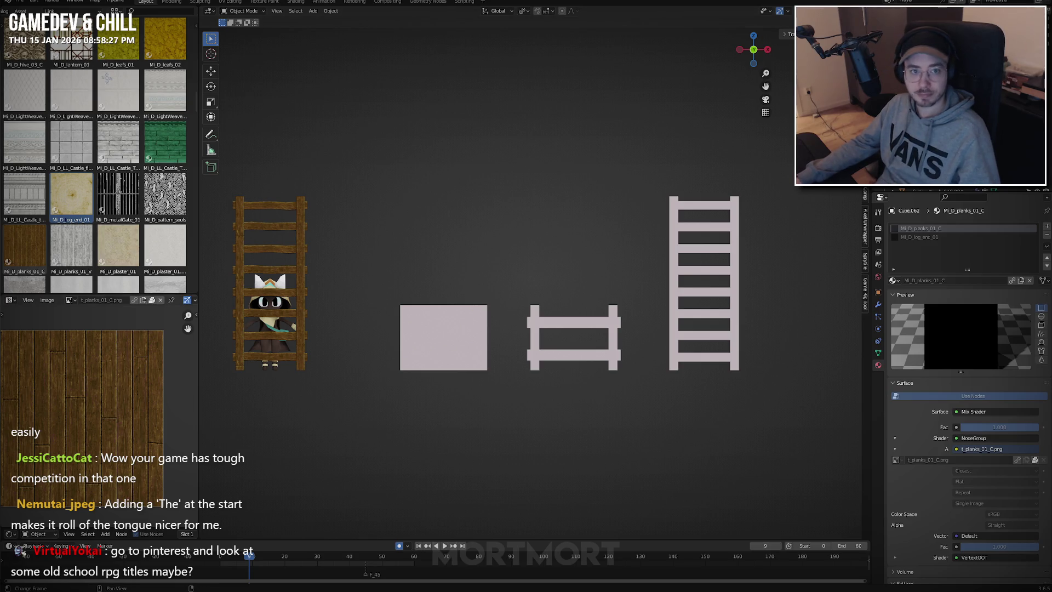
key(KP_1)
key(shift+alt+z)
shift+middle_drag(499, 316, 592, 291)
scroll(522, 280, up, 4)
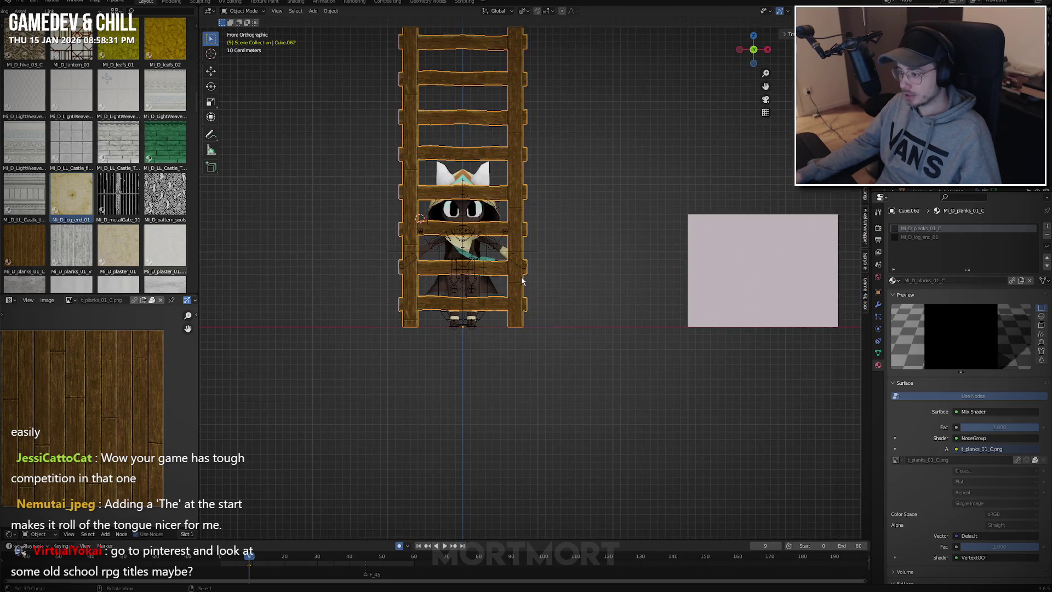
Step: Inspect the ladder's mesh in edit mode from the side and front
key(Tab)
mouse_move(522, 280)
middle_down()
mouse_move(596, 382)
mouse_move(530, 402)
middle_up()
key(Tab)
key(Tab)
middle_drag(474, 386, 602, 367)
key(KP_1)
scroll(614, 378, down, 5)
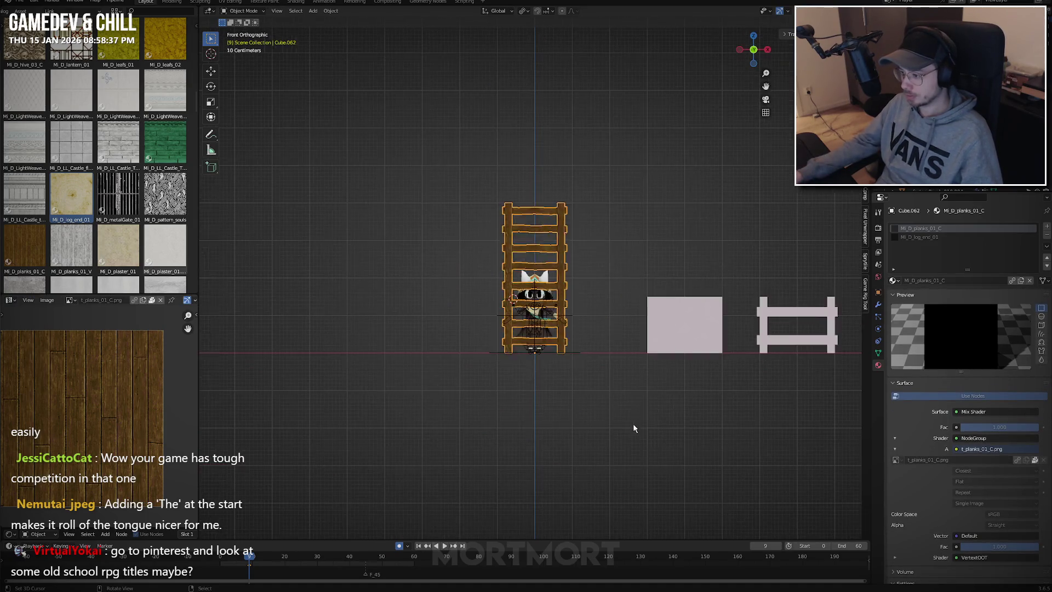
key(Tab)
scroll(646, 385, up, 2)
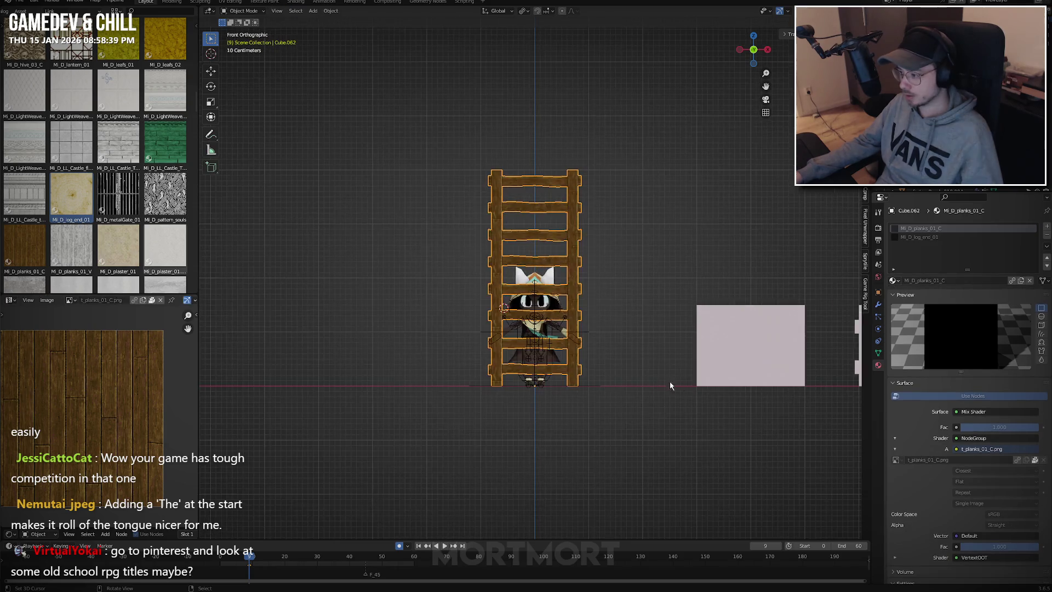
scroll(674, 382, down, 1)
scroll(573, 348, up, 2)
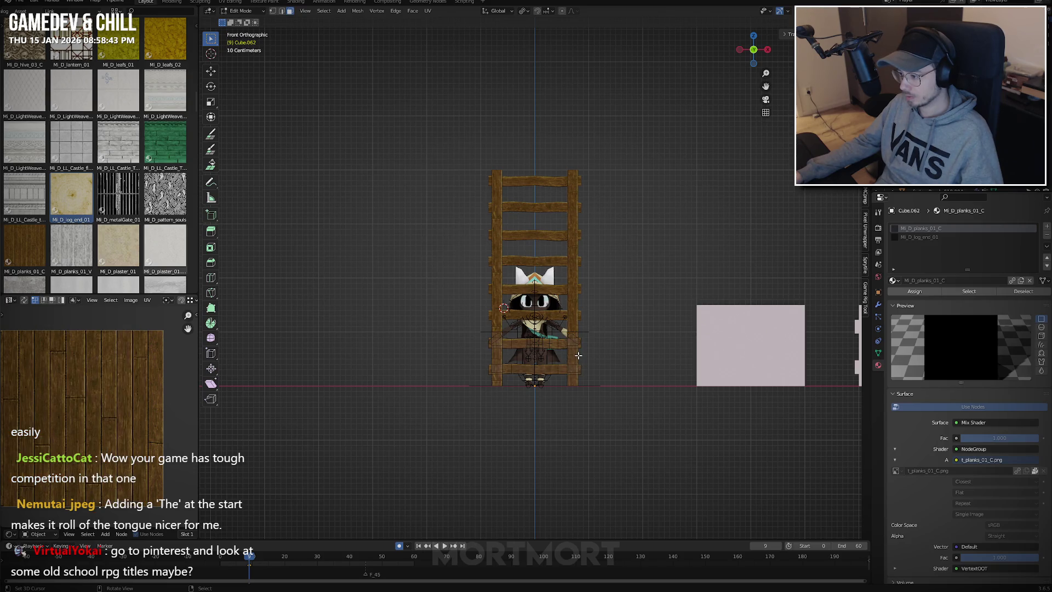
key(Tab)
scroll(624, 371, down, 2)
Step: Duplicate the wooden ladder and place the copy 12 m to the right
key(shift+d)
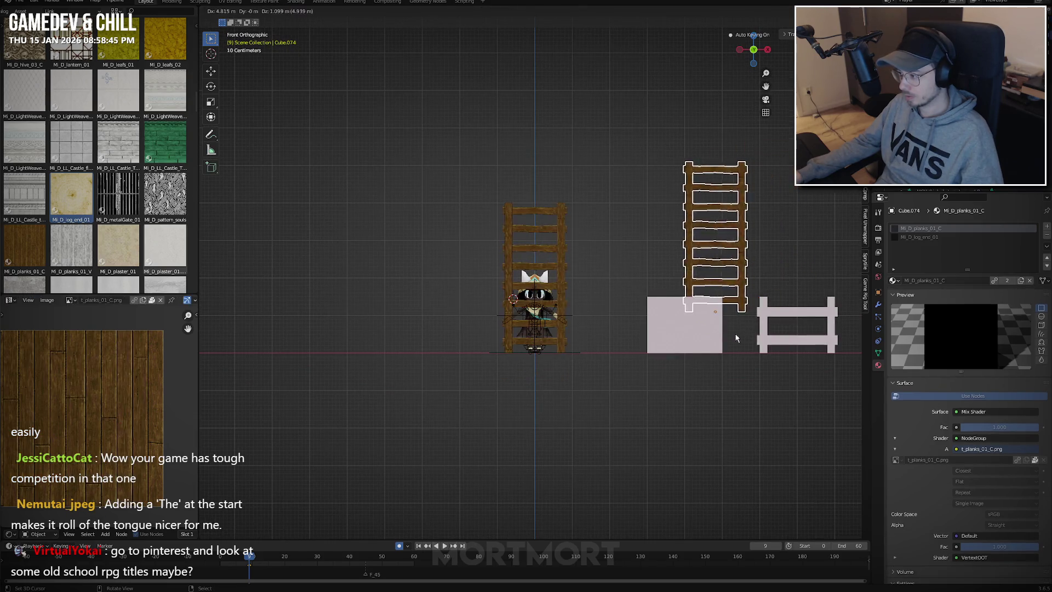
right_click(756, 328)
shift+middle_drag(756, 329, 570, 328)
text(g12)
key(Return)
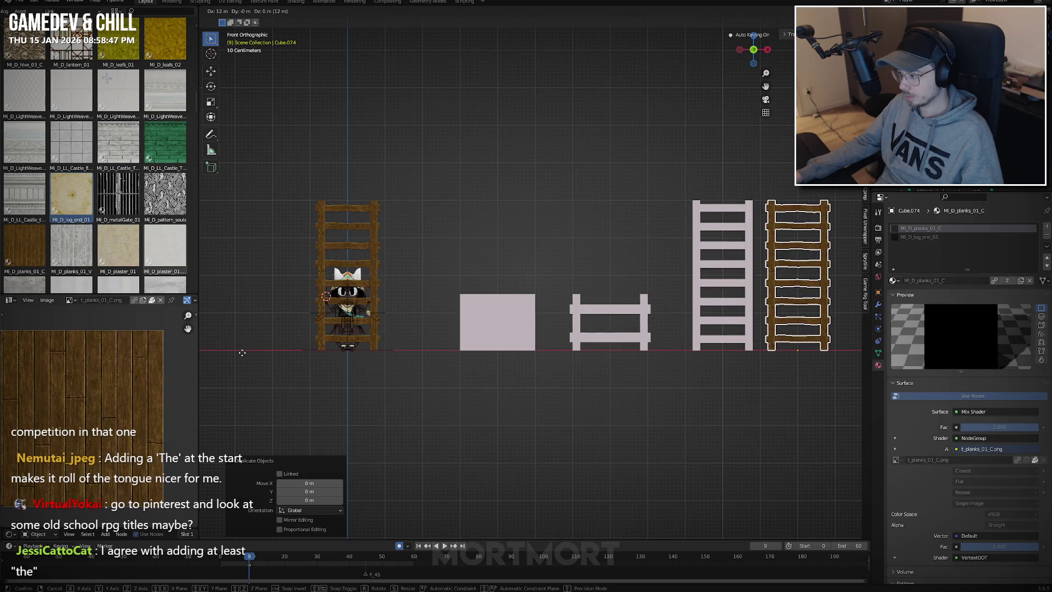
shift+middle_drag(304, 358, 420, 352)
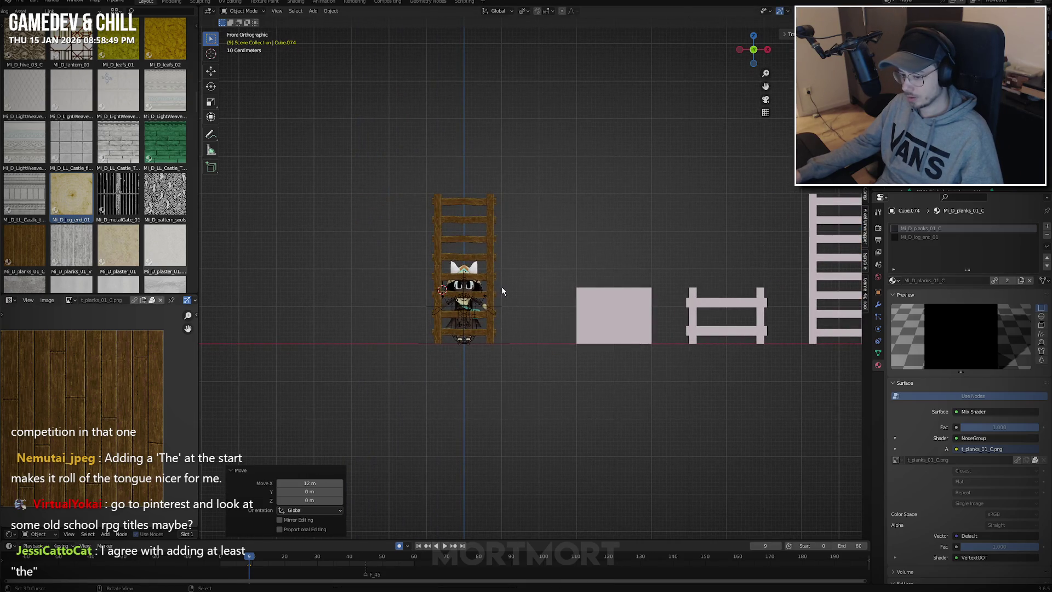
Step: Stretch the ladder in front of Tavi taller along Z, then return to Unreal
click(504, 223)
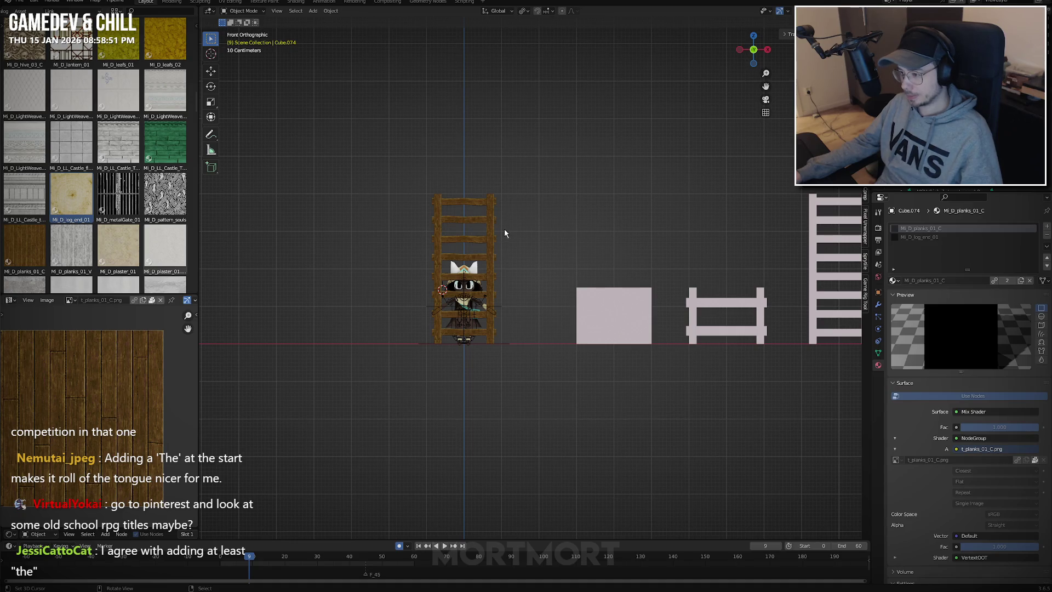
click(495, 233)
key(KP_Decimal)
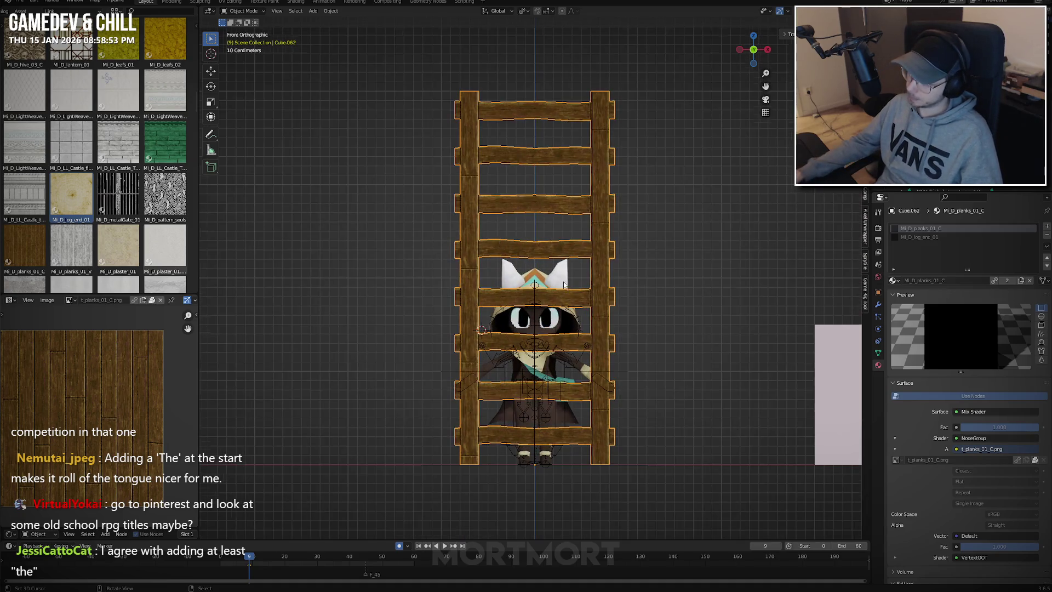
scroll(553, 275, down, 2)
middle_drag(552, 276, 634, 368)
key(KP_1)
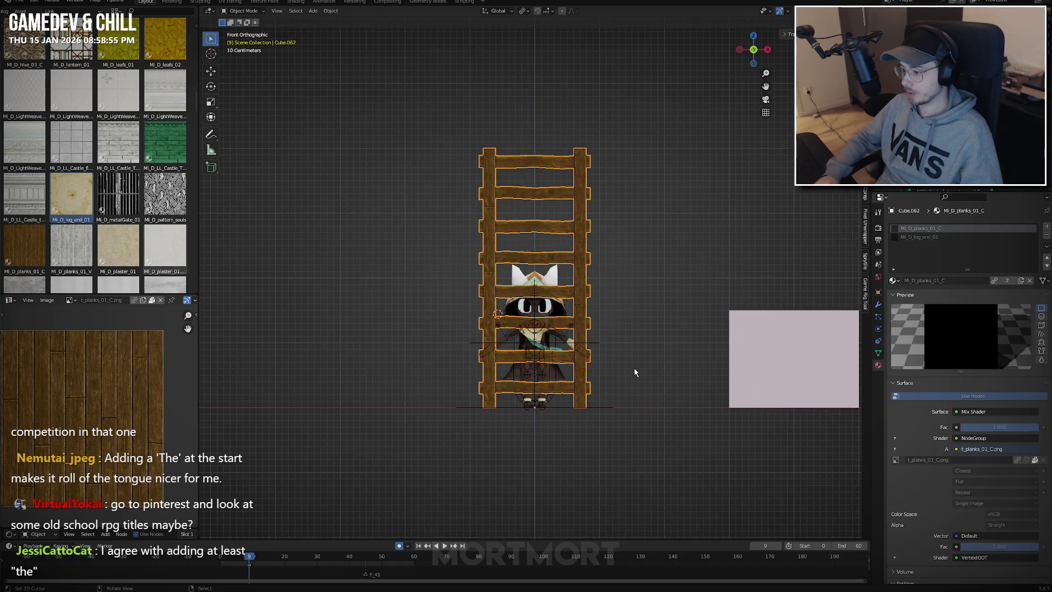
key(s)
key(z)
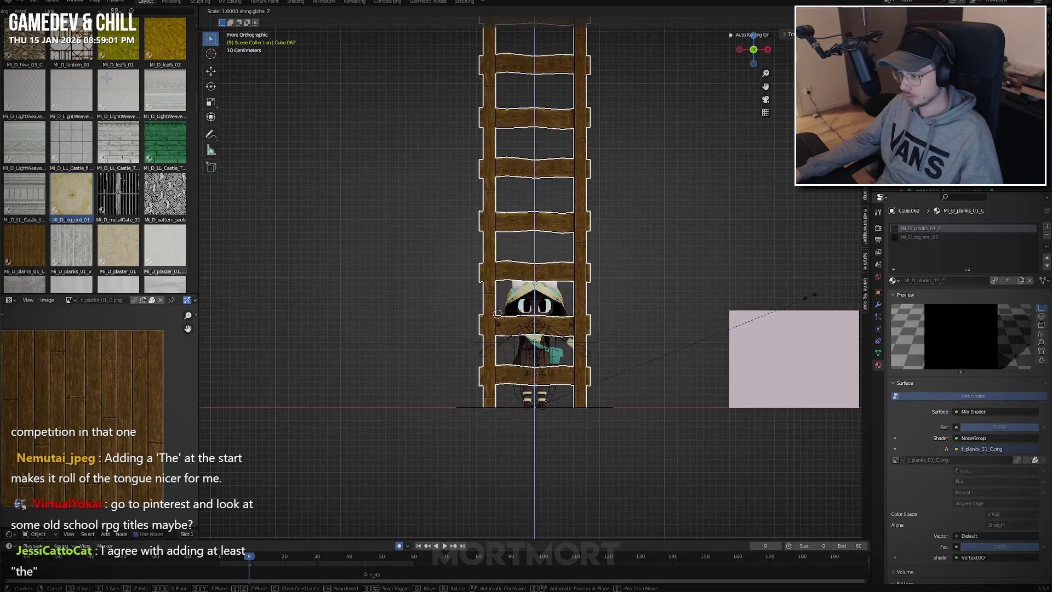
click(787, 301)
middle_drag(787, 301, 493, 318)
key(alt+Tab)
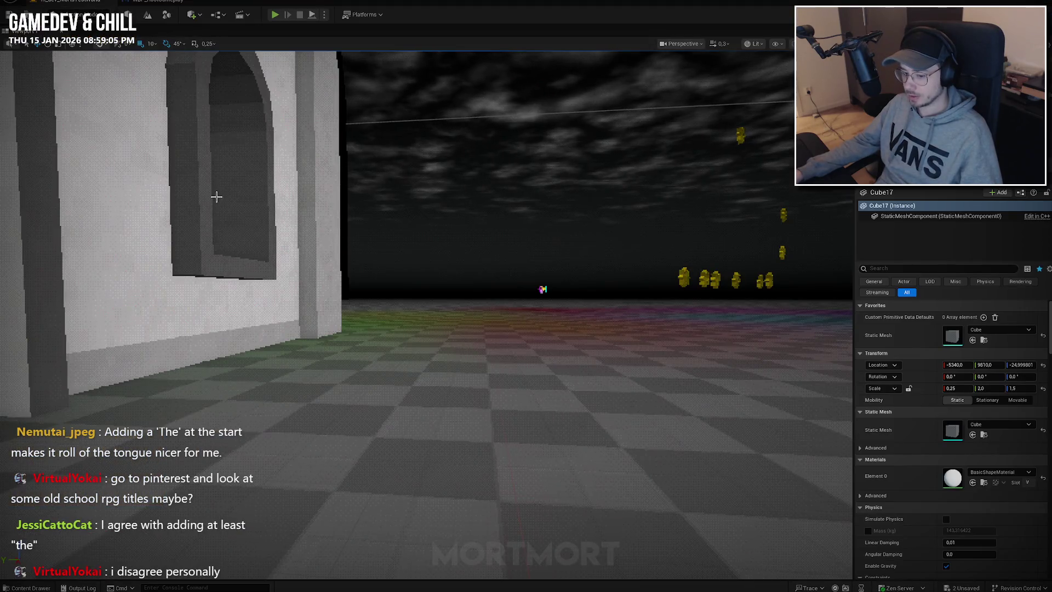
Step: Playtest walking onto and climbing the ladder, then stop Play In Editor
click(274, 14)
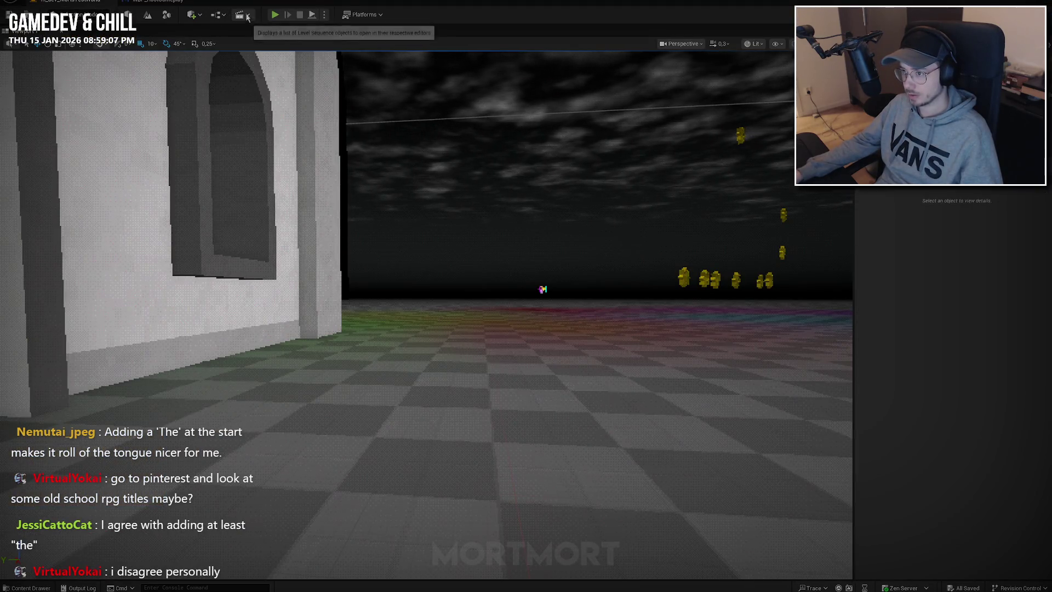
key(d)
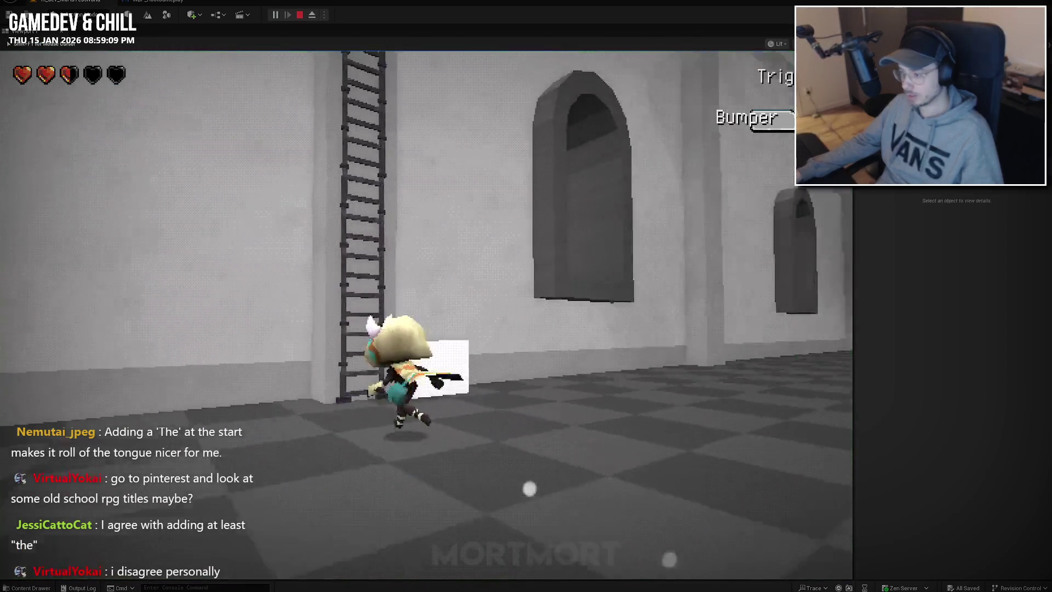
key(a)
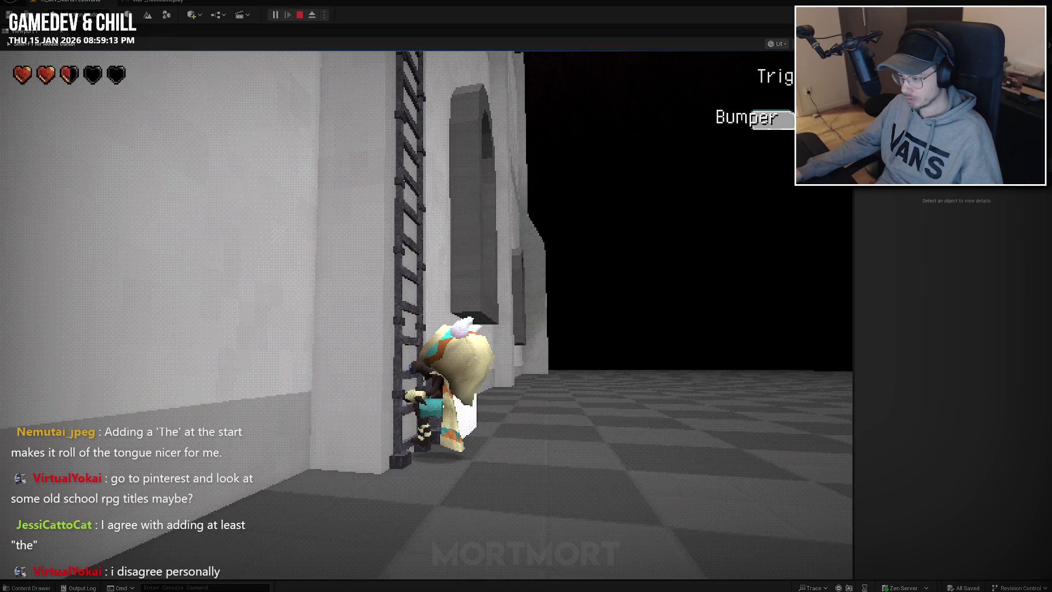
key(w)
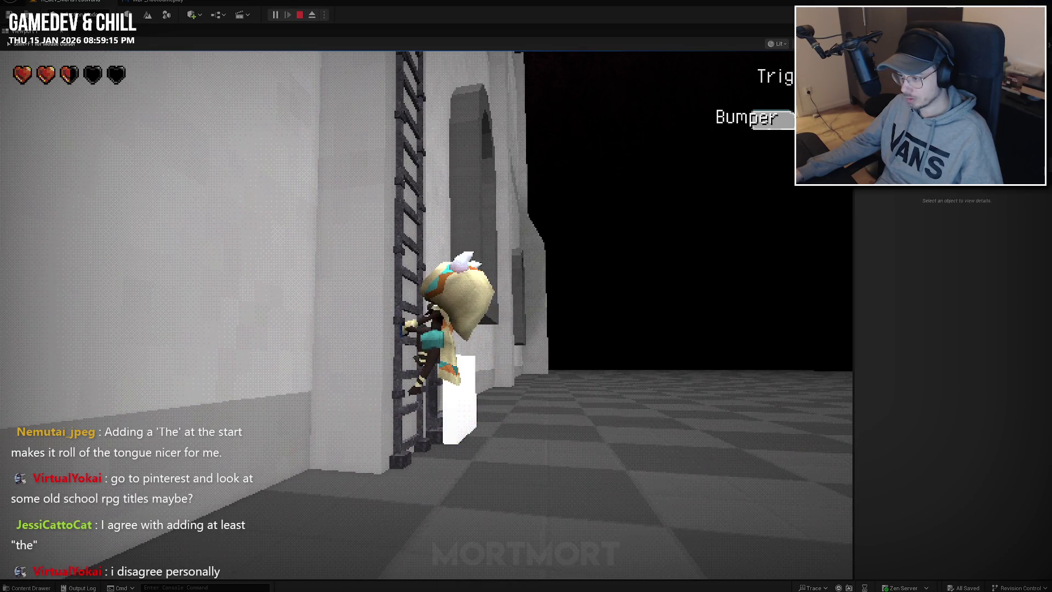
key(w)
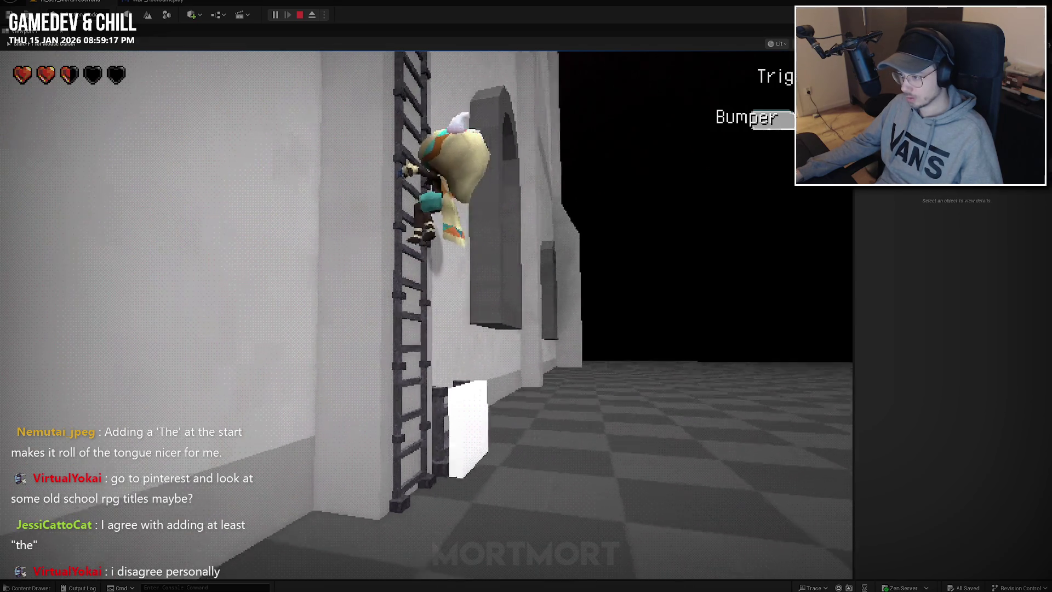
key(Escape)
Step: Compare the ladder in Blender with the Unreal level, ending in Blender
key(alt+Tab)
mouse_move(522, 190)
middle_down()
mouse_move(513, 290)
mouse_move(461, 281)
mouse_move(736, 268)
middle_up()
key(alt+Tab)
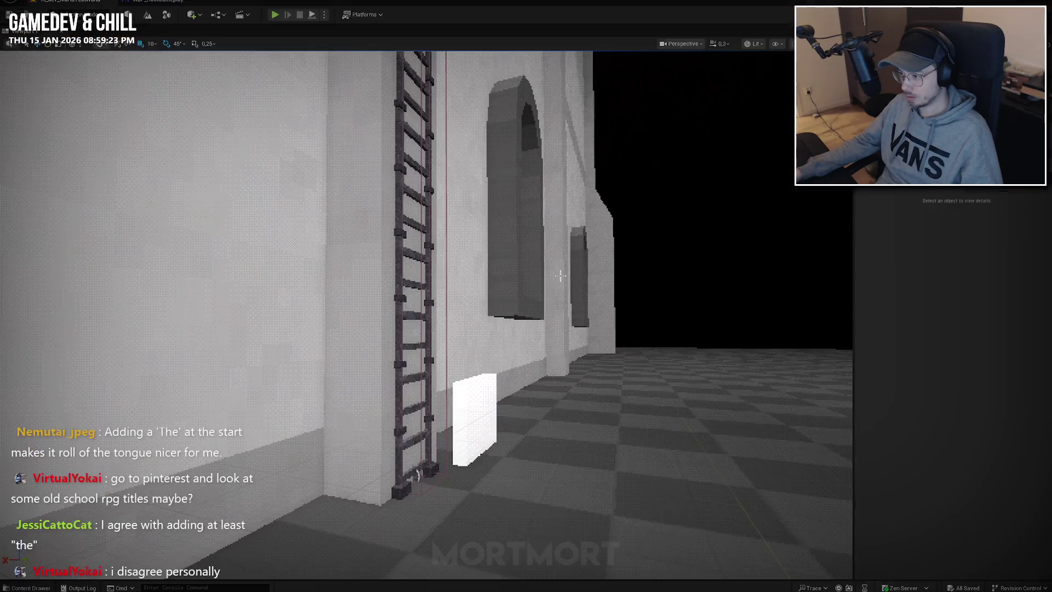
key(alt+Tab)
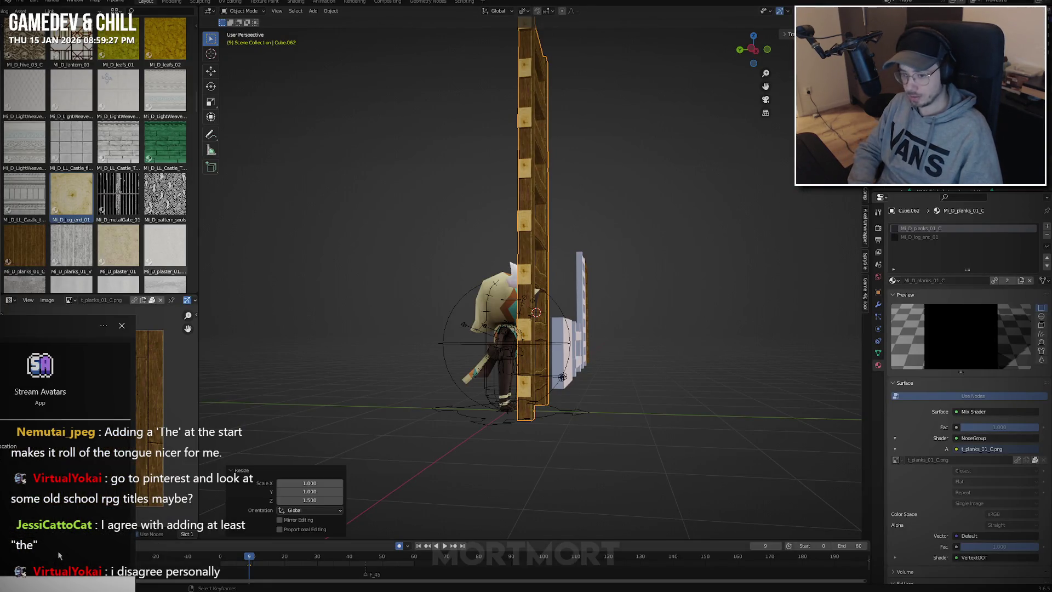
click(33, 365)
click(107, 100)
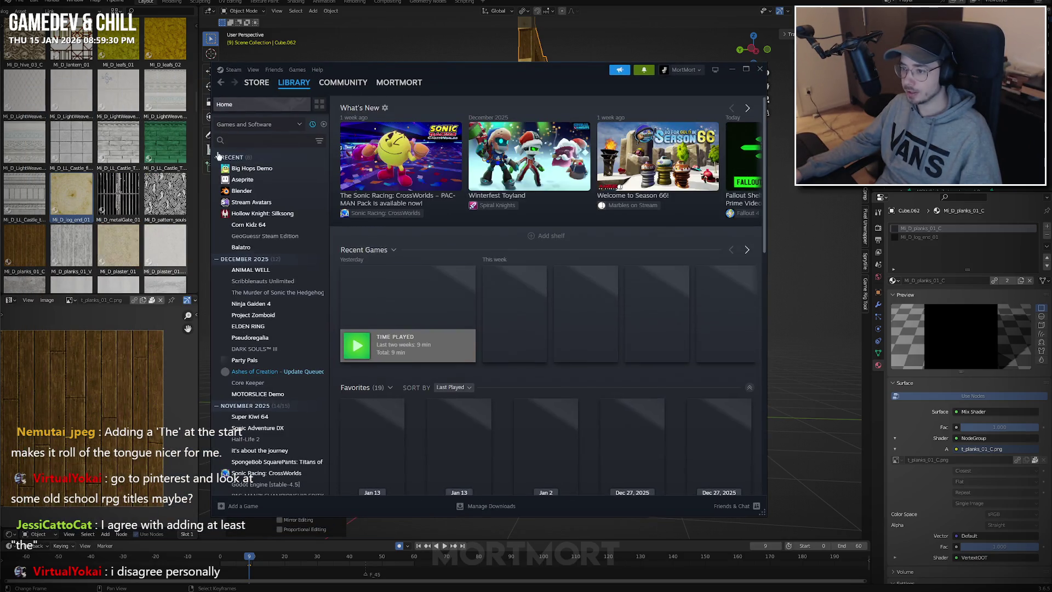
click(217, 157)
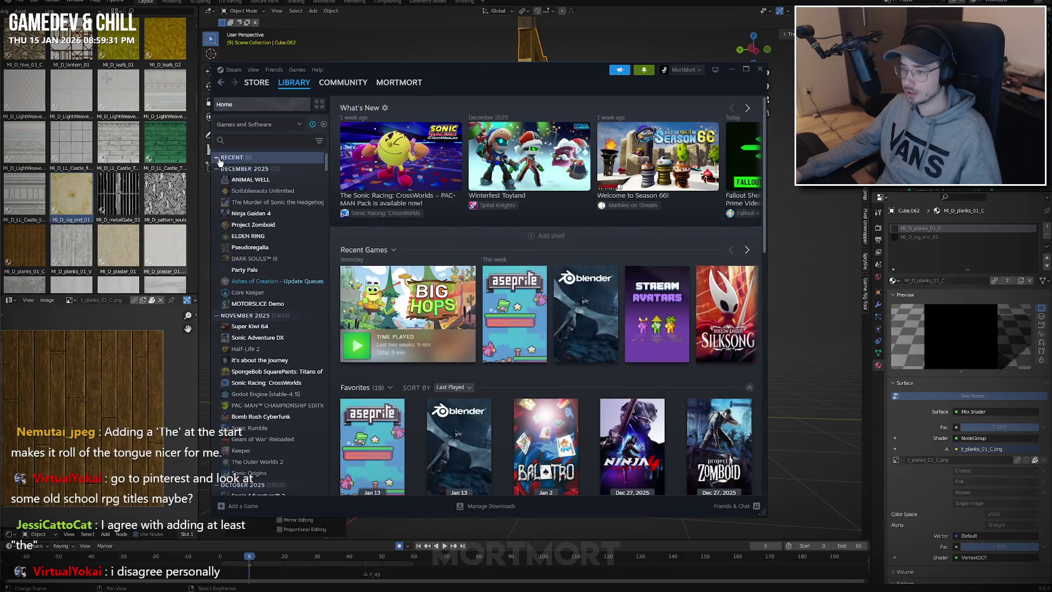
click(312, 124)
click(221, 157)
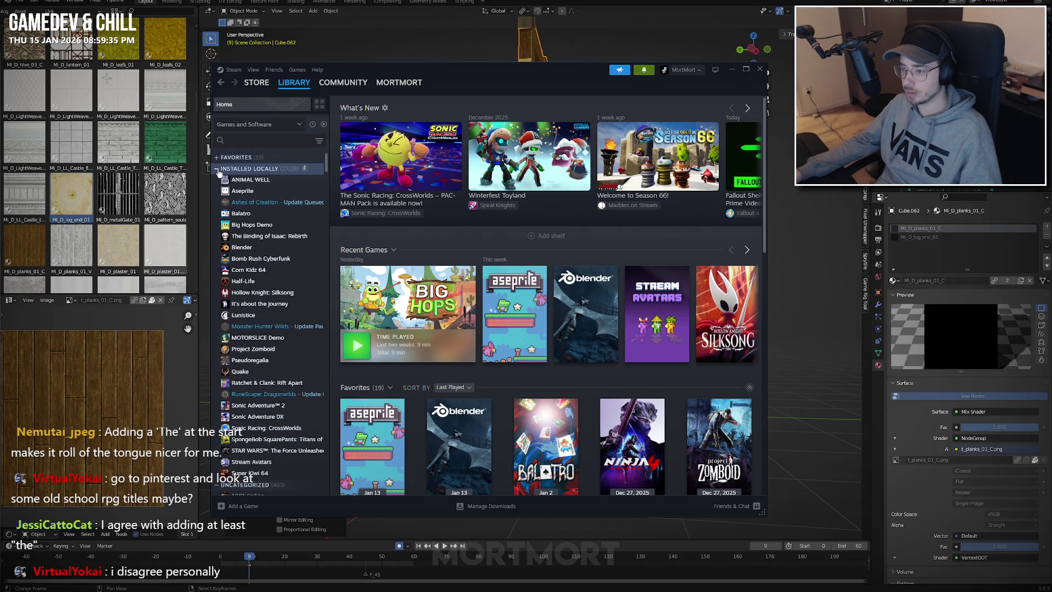
scroll(277, 243, down, 1)
scroll(278, 242, up, 1)
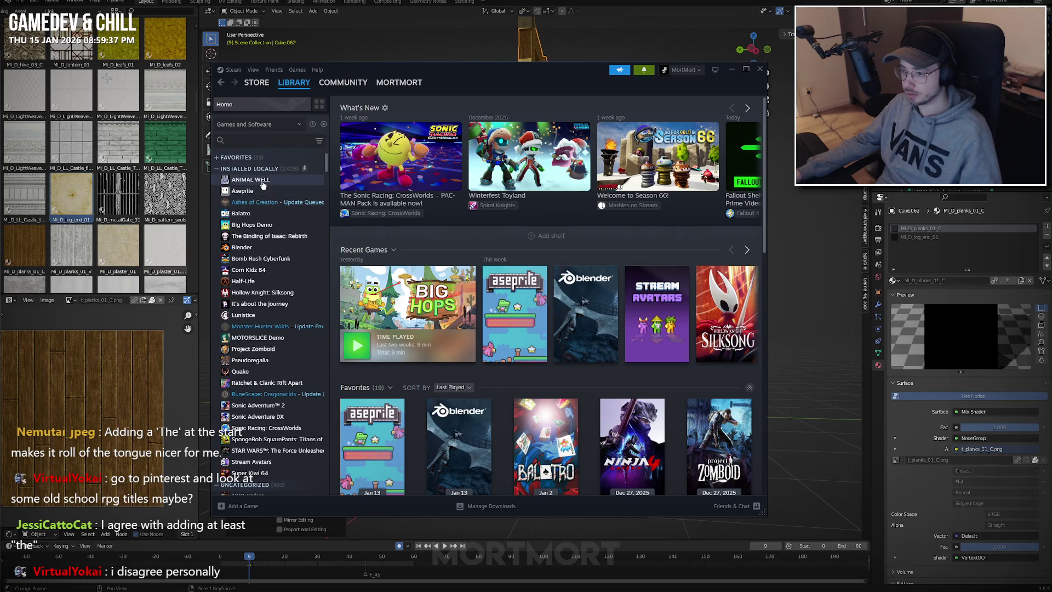
click(252, 270)
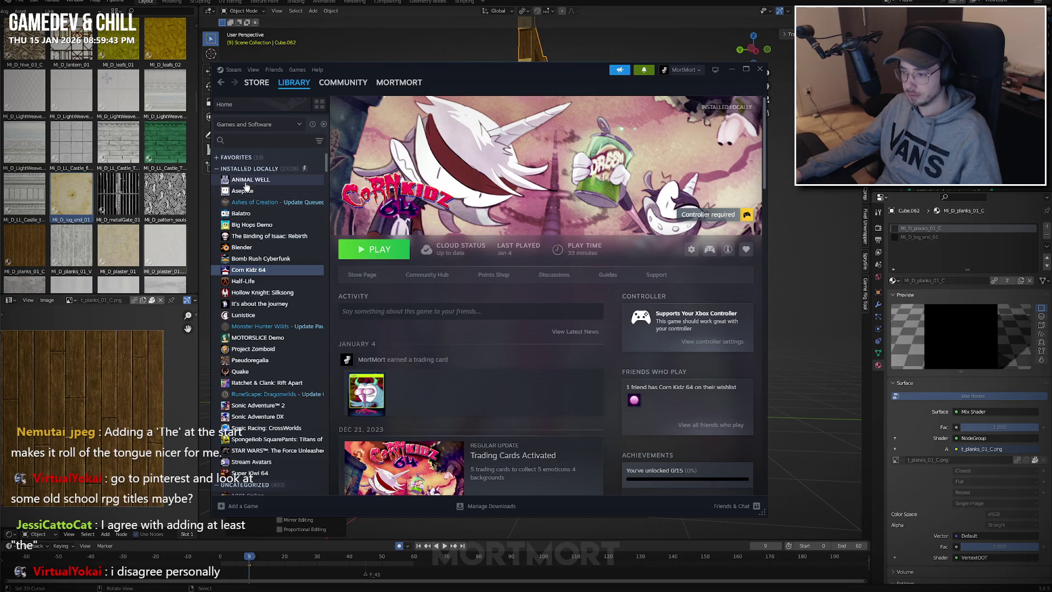
mouse_move(428, 67)
mouse_down()
mouse_move(511, 87)
mouse_move(448, 105)
mouse_up()
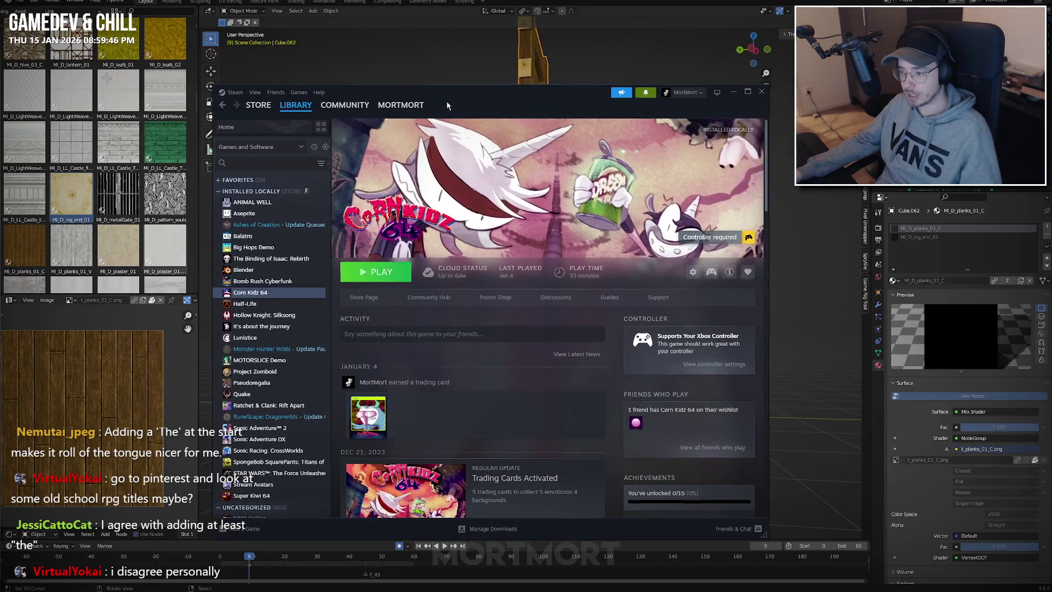
click(755, 93)
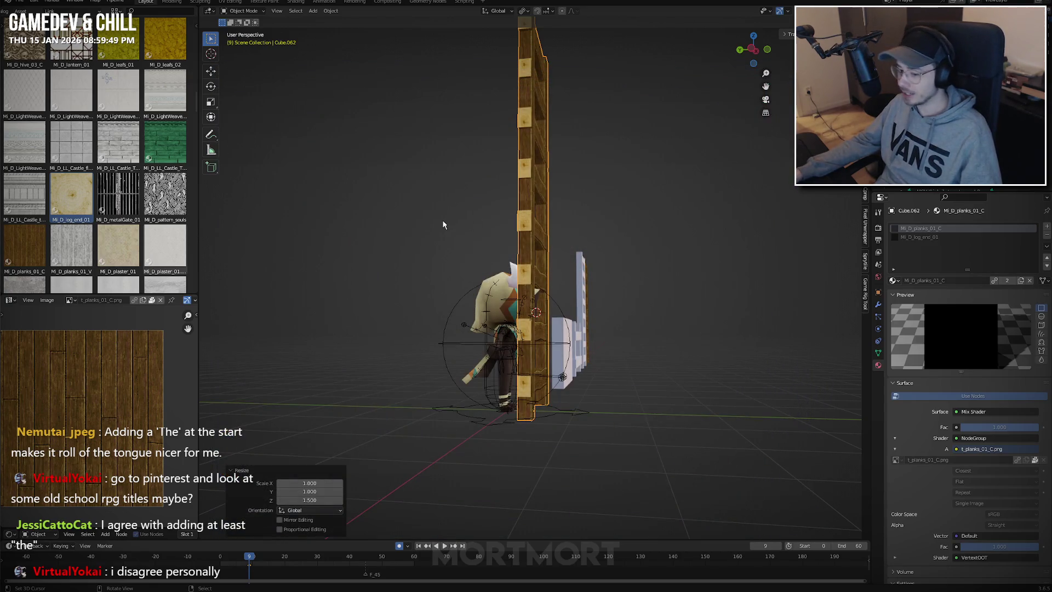
Step: Back in Blender, clear the ladder's scale with Alt+S
key(alt+Tab)
key(alt+Tab)
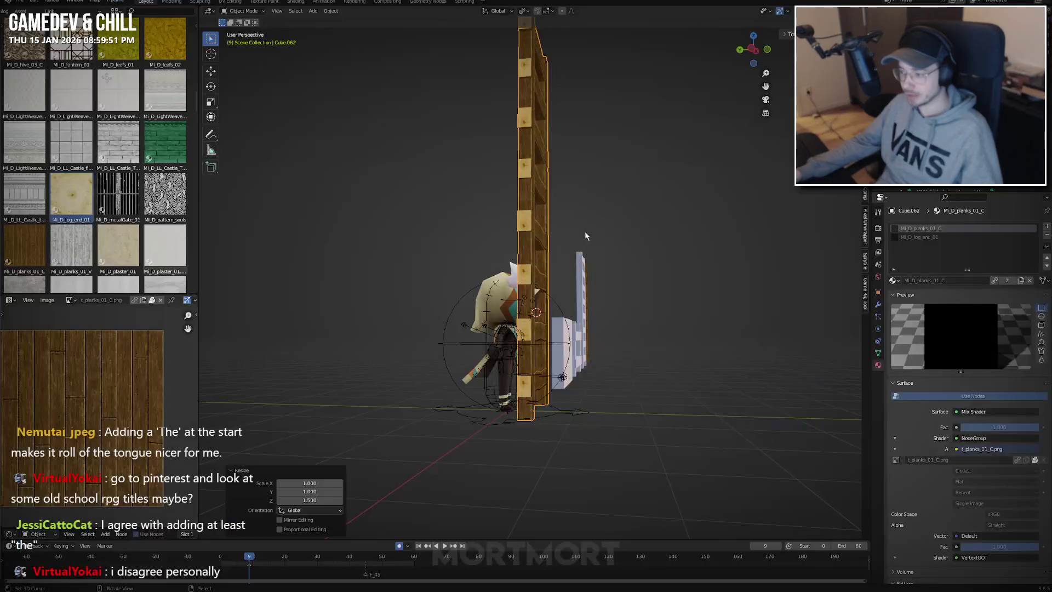
mouse_move(676, 256)
middle_down()
mouse_move(548, 250)
mouse_move(685, 242)
middle_up()
key(alt+s)
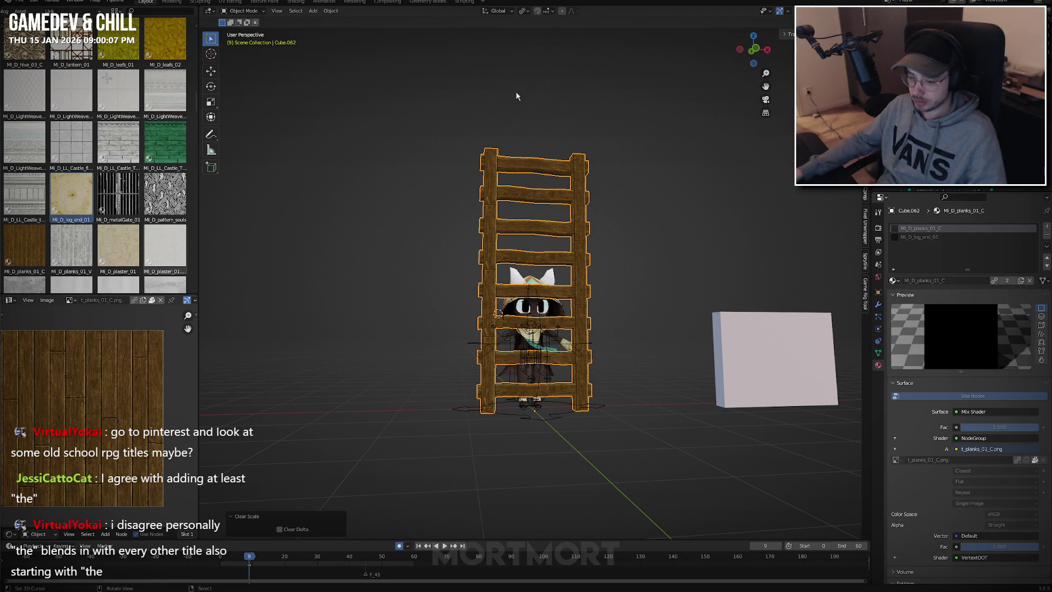
Step: Inspect the ladder's modifiers: an Array repeating it 4 times upward and a 30° Edge Split
mouse_move(612, 183)
middle_down()
mouse_move(592, 208)
mouse_move(367, 214)
mouse_move(454, 219)
middle_up()
middle_drag(615, 311, 612, 376)
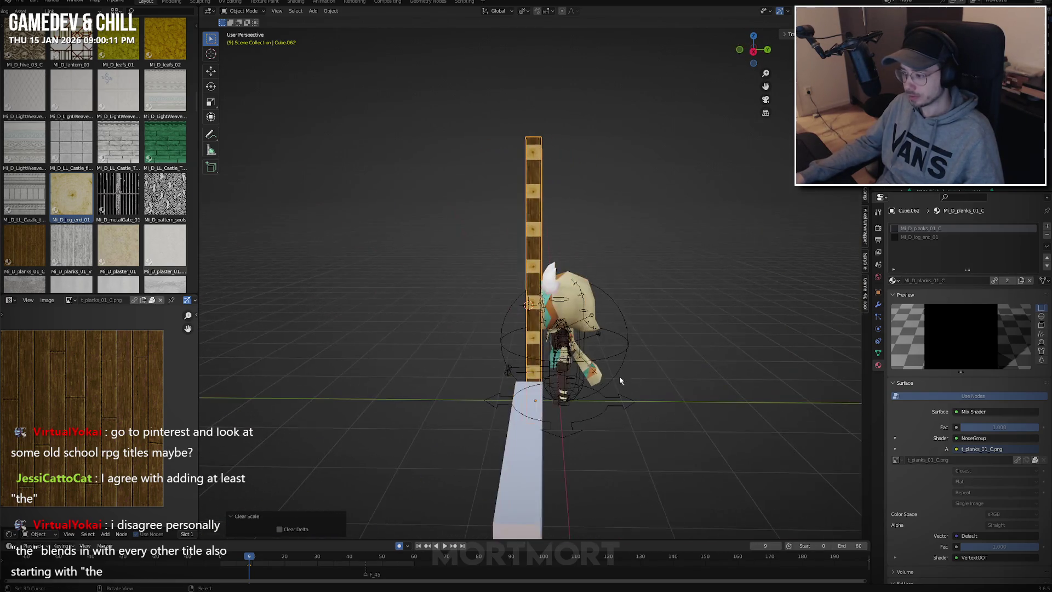
mouse_move(599, 416)
middle_down()
mouse_move(449, 410)
mouse_move(678, 408)
mouse_move(576, 273)
middle_up()
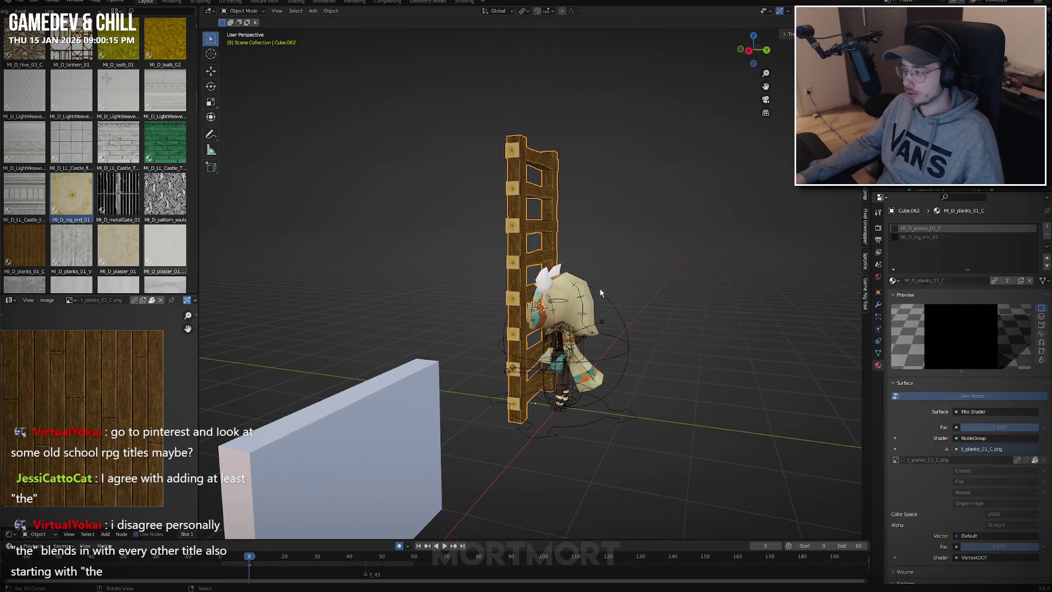
click(878, 304)
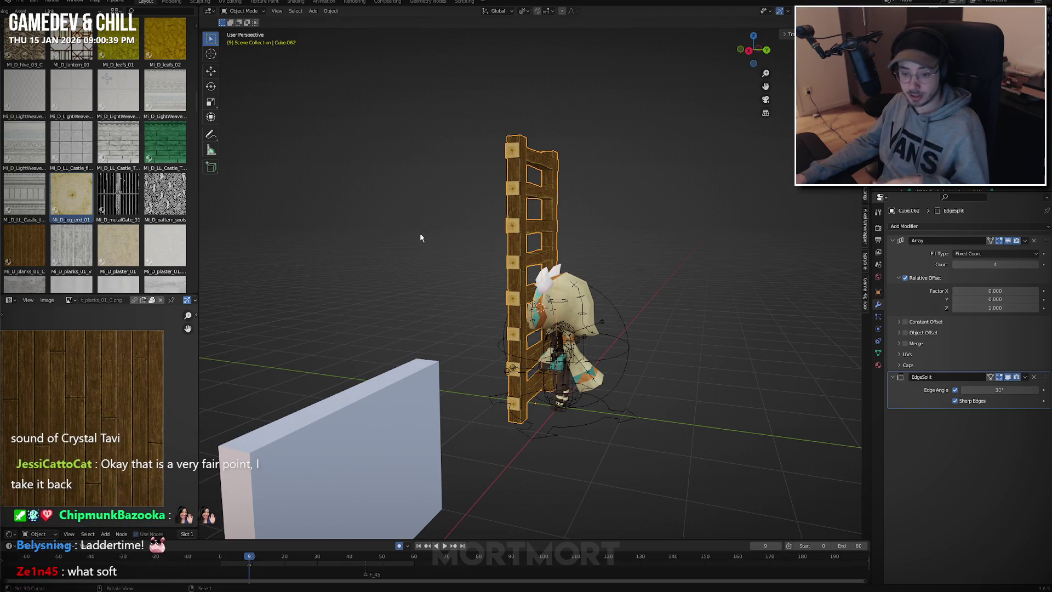
mouse_move(632, 236)
middle_down()
mouse_move(239, 238)
mouse_move(871, 239)
middle_up()
key(alt+Tab)
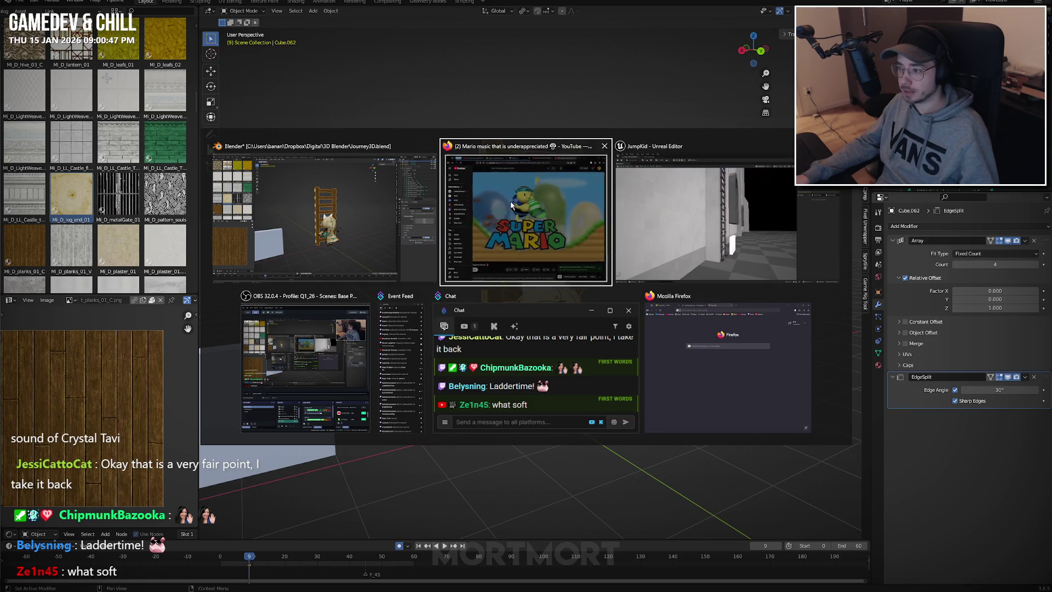
Step: Dismiss the window switcher and Windows search so the Miro boards dashboard is in front
click(327, 226)
mouse_move(3, 383)
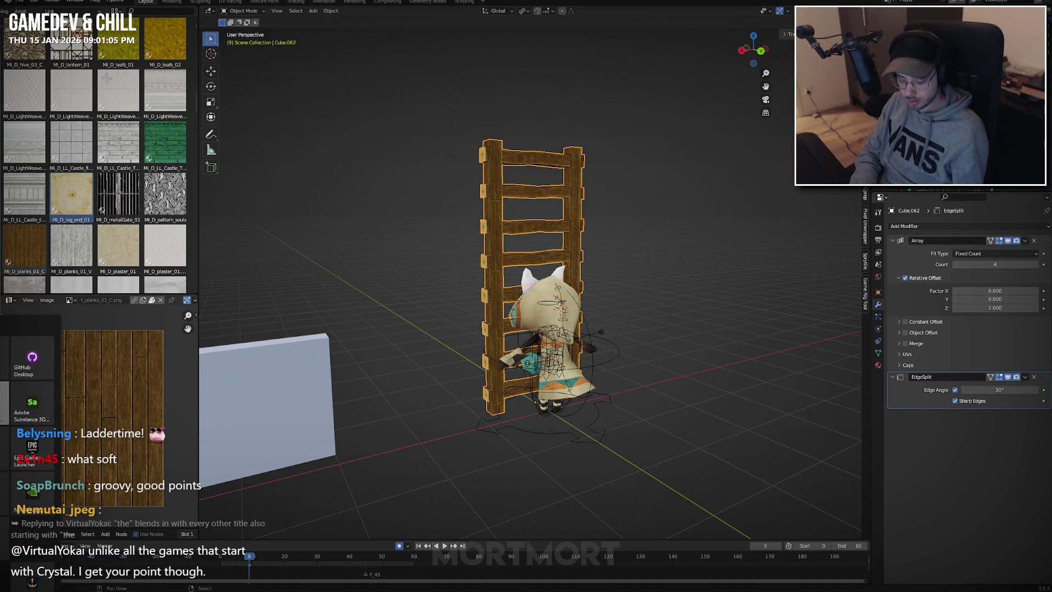
key(super)
key(Escape)
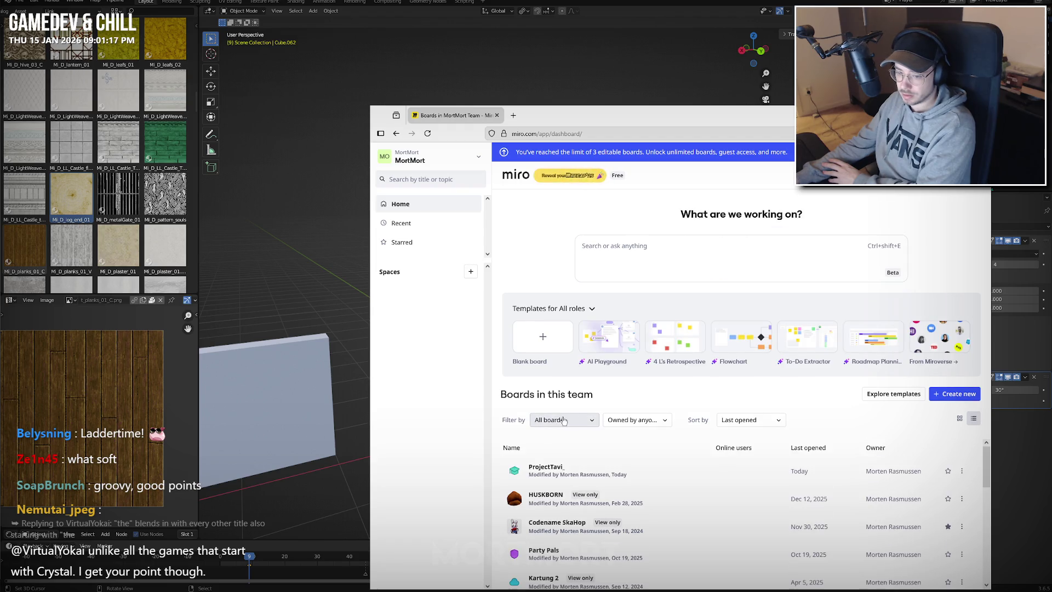
Step: Open the ProjectTavi board and prepend 'The' to the Crystal Conjurer subtitle under Tavi
click(541, 467)
mouse_move(554, 123)
mouse_down()
mouse_move(379, 41)
mouse_move(280, 18)
mouse_up()
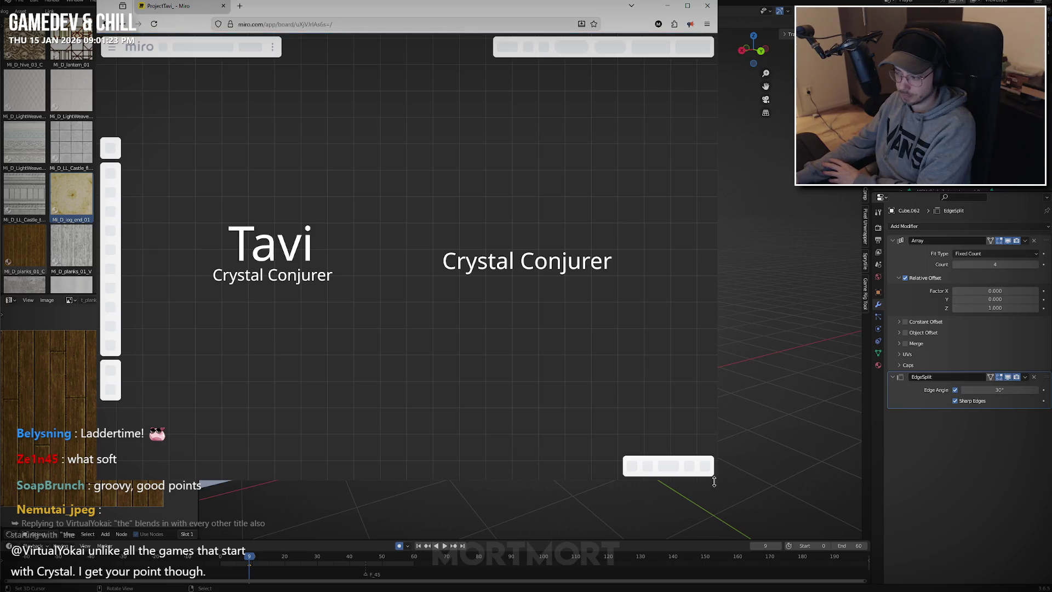
drag(447, 335, 460, 359)
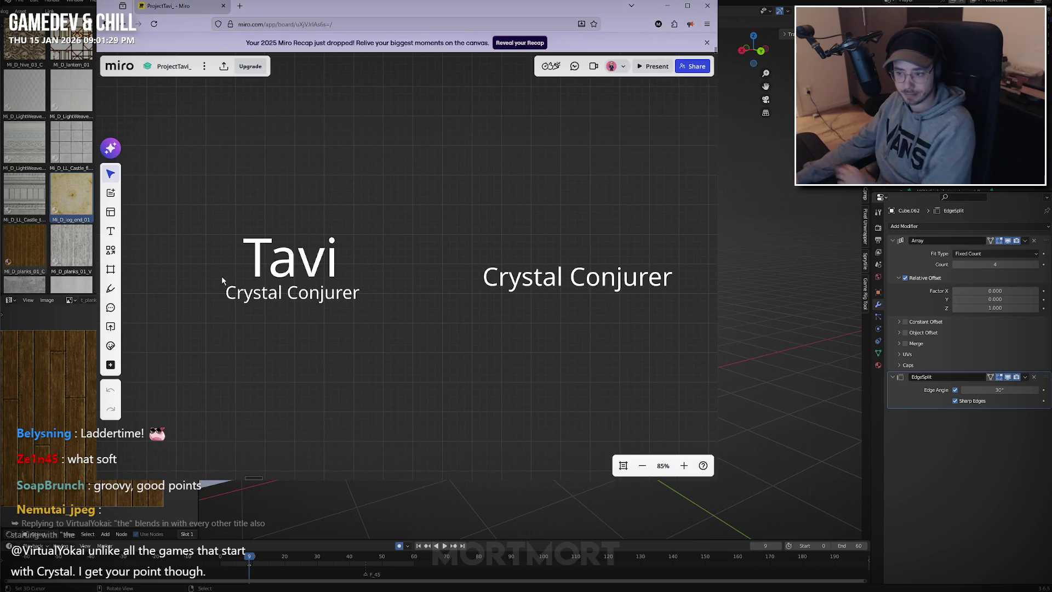
double_click(232, 291)
text(The)
click(420, 336)
Step: Nudge 'The Crystal Conjurer' slightly left under Tavi, then return to Blender's ladder scene
drag(362, 299, 343, 299)
click(487, 388)
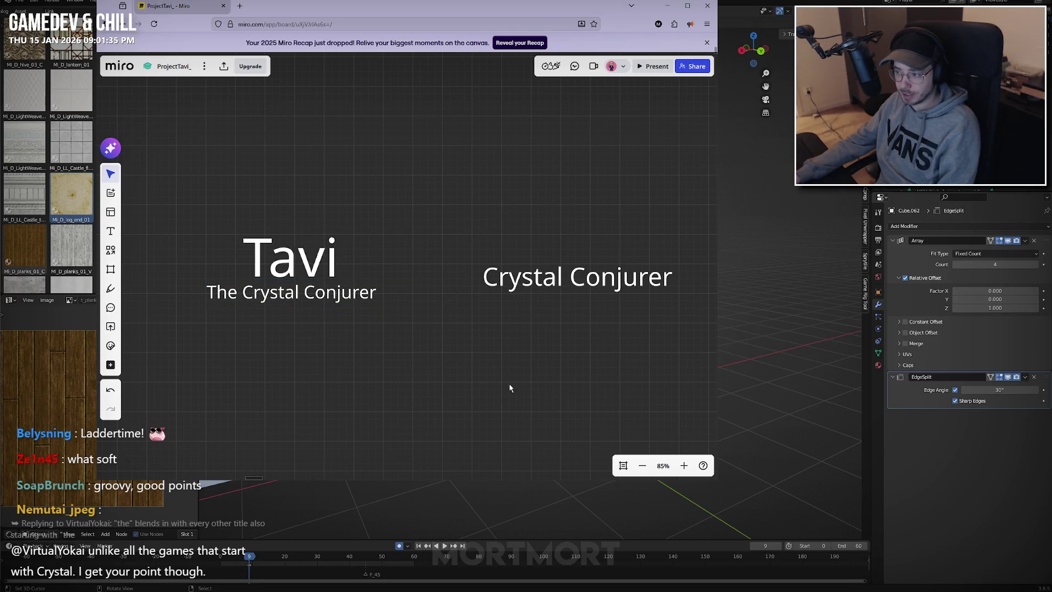
scroll(504, 387, right, 2)
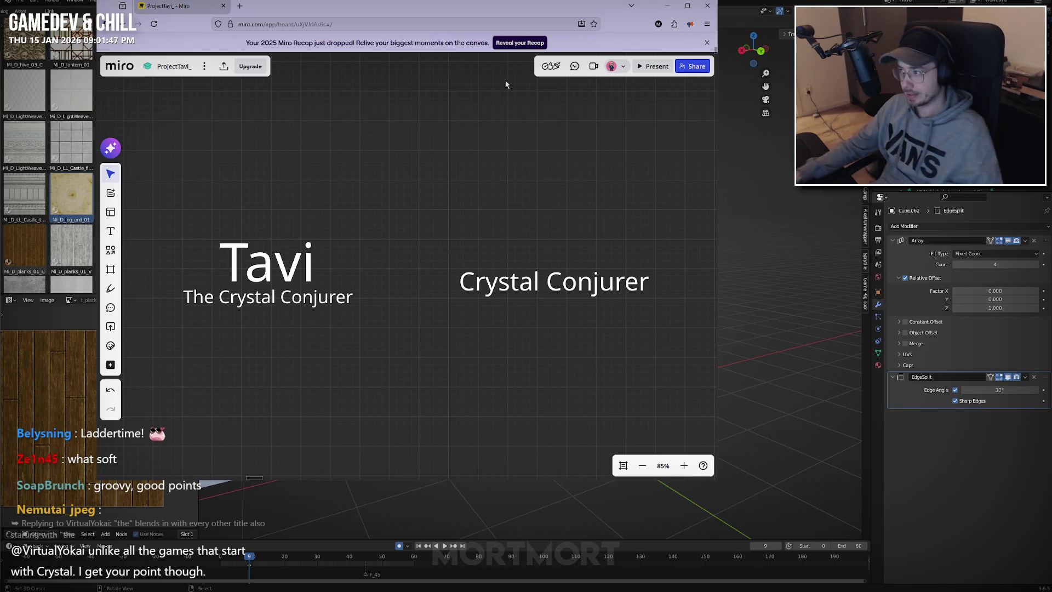
click(674, 11)
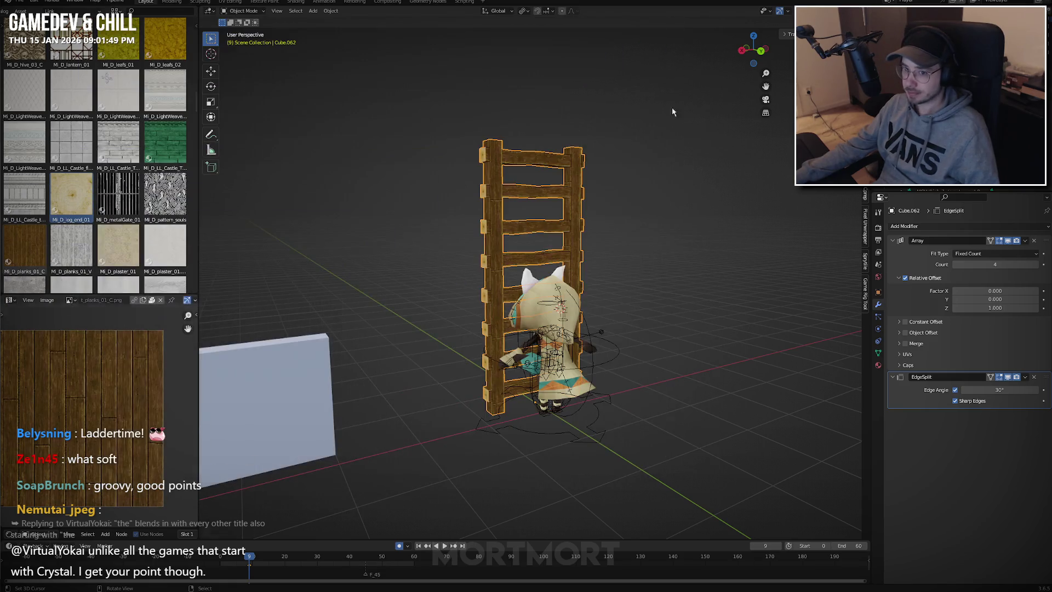
middle_drag(672, 83, 558, 90)
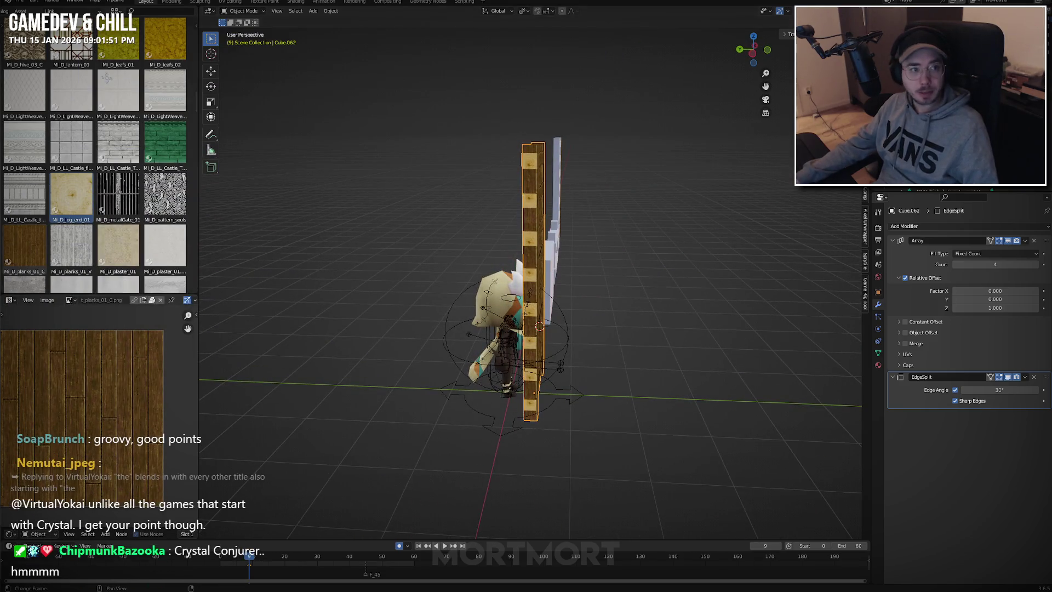
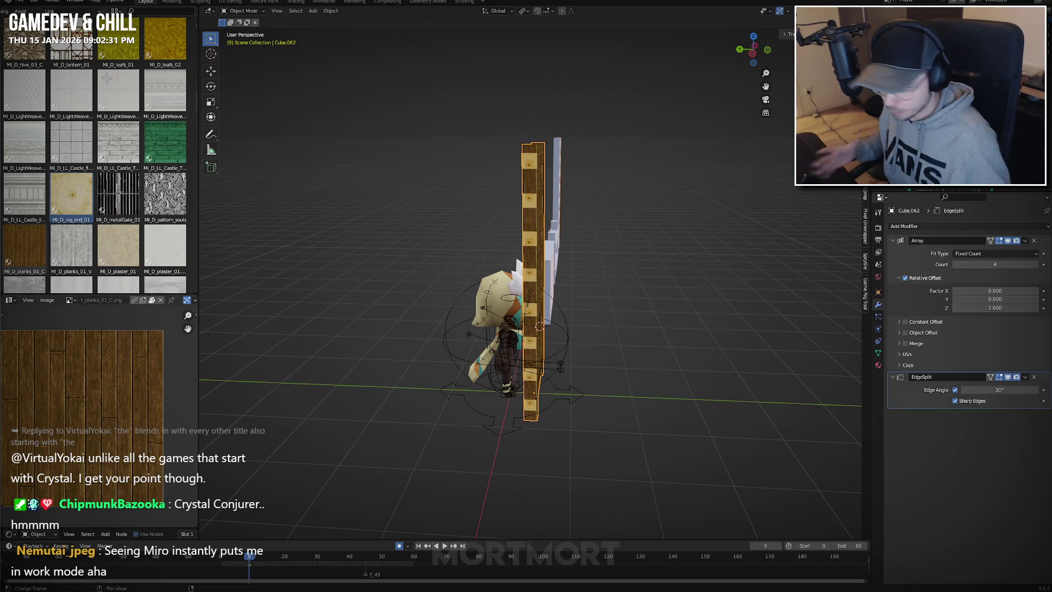
Step: Box-select the assets beside the ladder and move them out of the way
key(KP_1)
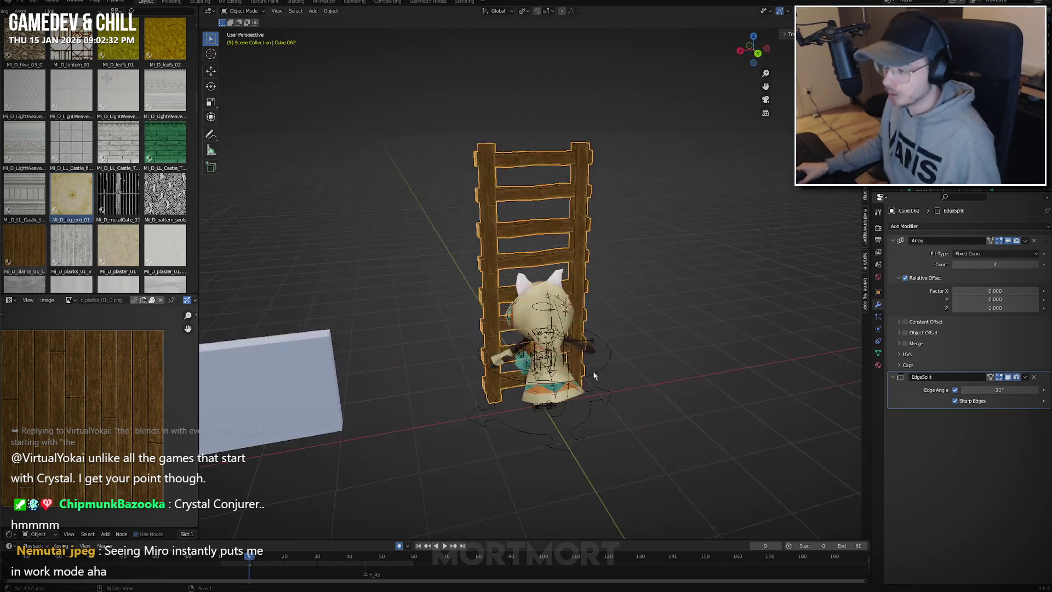
alt+middle_drag(597, 341, 638, 251)
scroll(638, 251, down, 5)
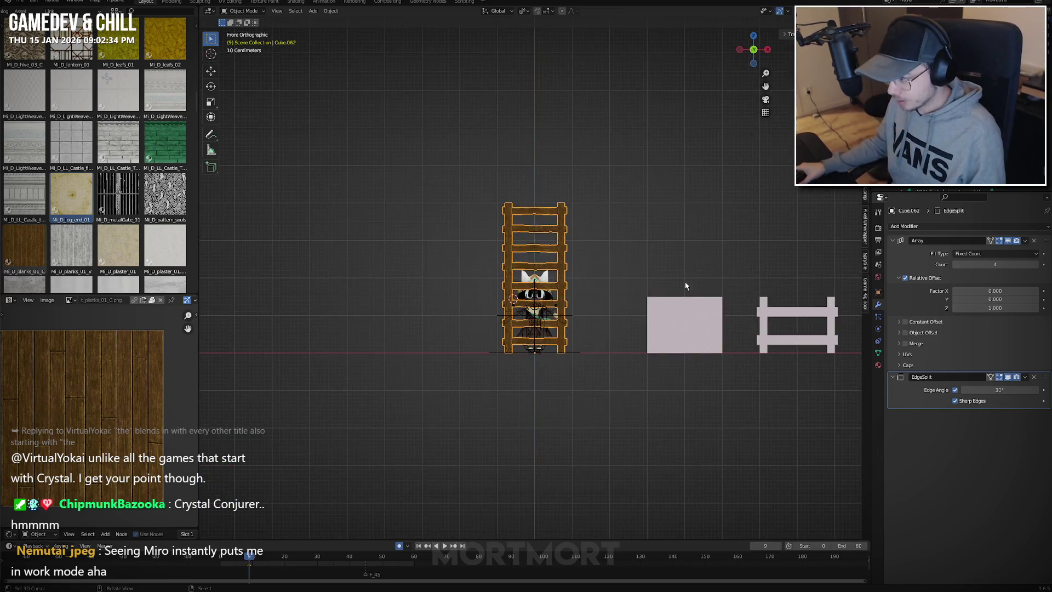
scroll(813, 318, down, 4)
shift+middle_drag(813, 318, 727, 248)
drag(709, 179, 495, 323)
key(g)
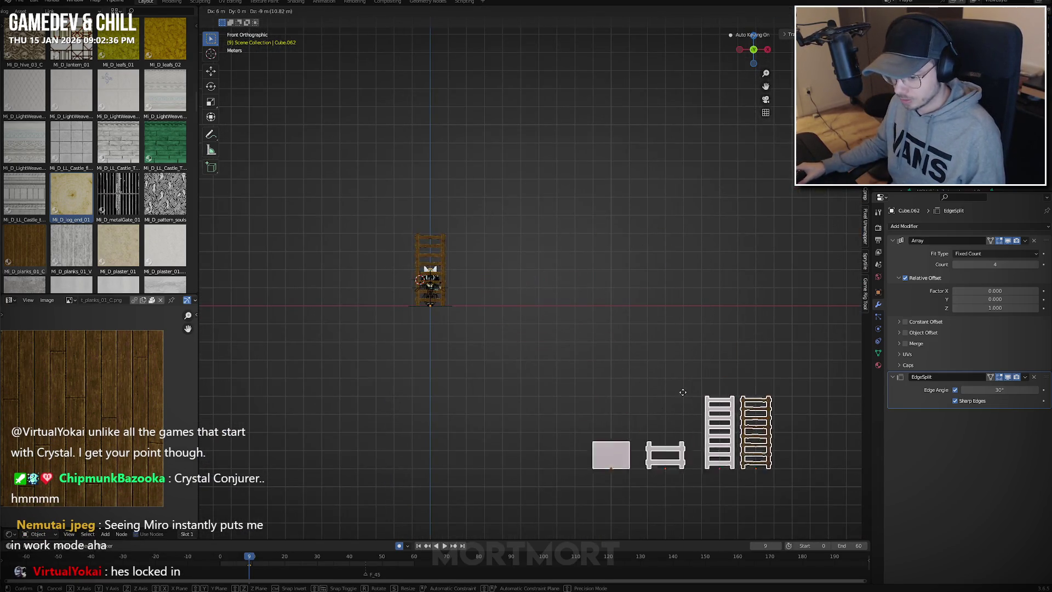
click(552, 369)
Step: Raise the ladder's Array modifier count from 4 to 12
scroll(564, 280, up, 5)
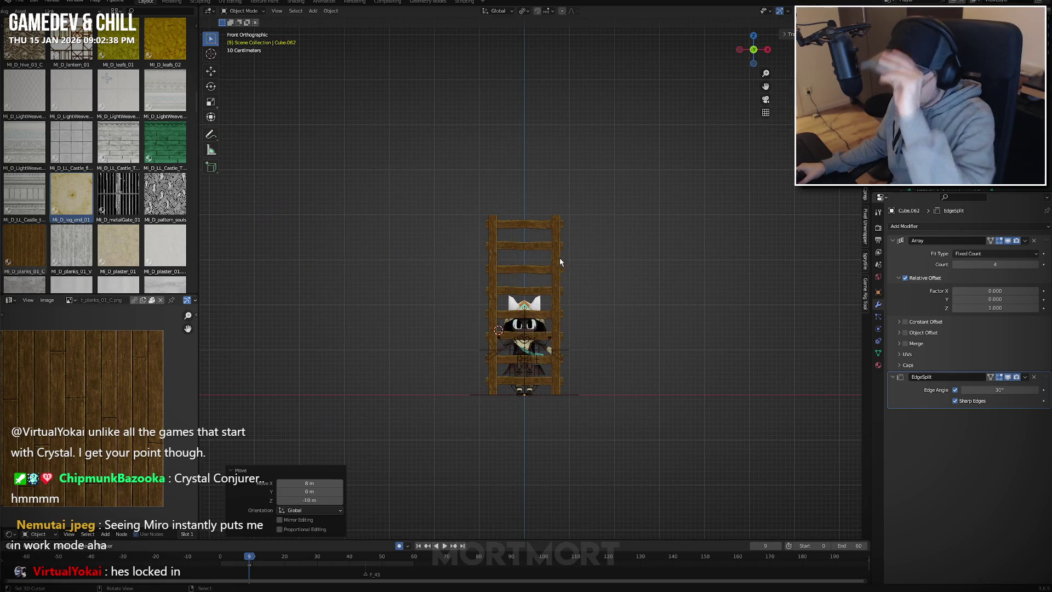
click(558, 267)
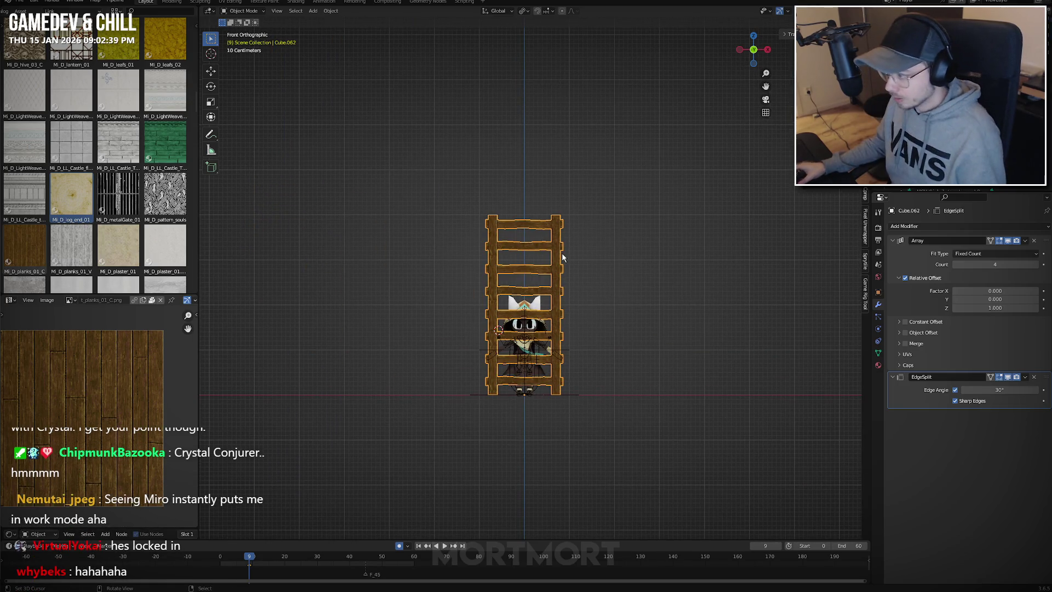
click(1037, 265)
click(1037, 266)
click(1037, 265)
click(1037, 265)
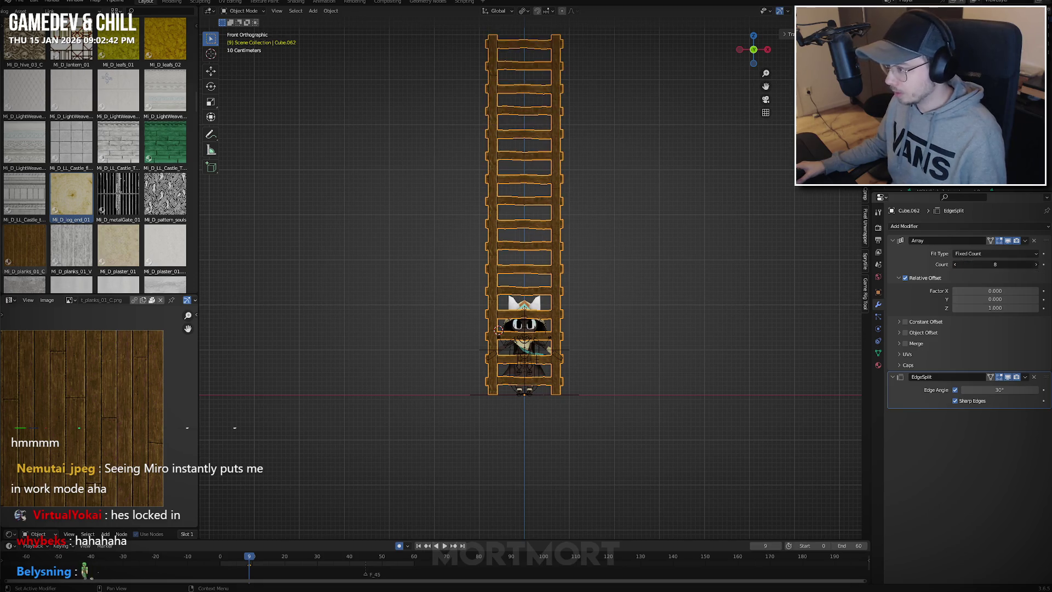
click(1038, 266)
click(1037, 266)
alt+middle_drag(584, 318, 603, 283)
scroll(603, 283, down, 8)
Step: Lower the ladder 5 m along Z so it towers around the character
key(g)
key(z)
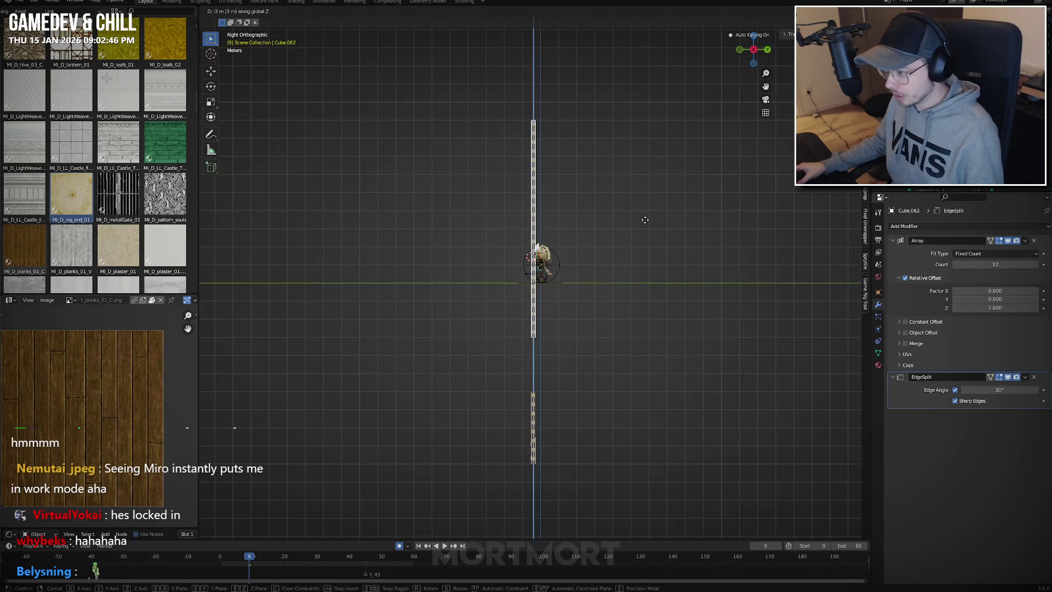
click(638, 252)
alt+middle_drag(638, 252, 659, 254)
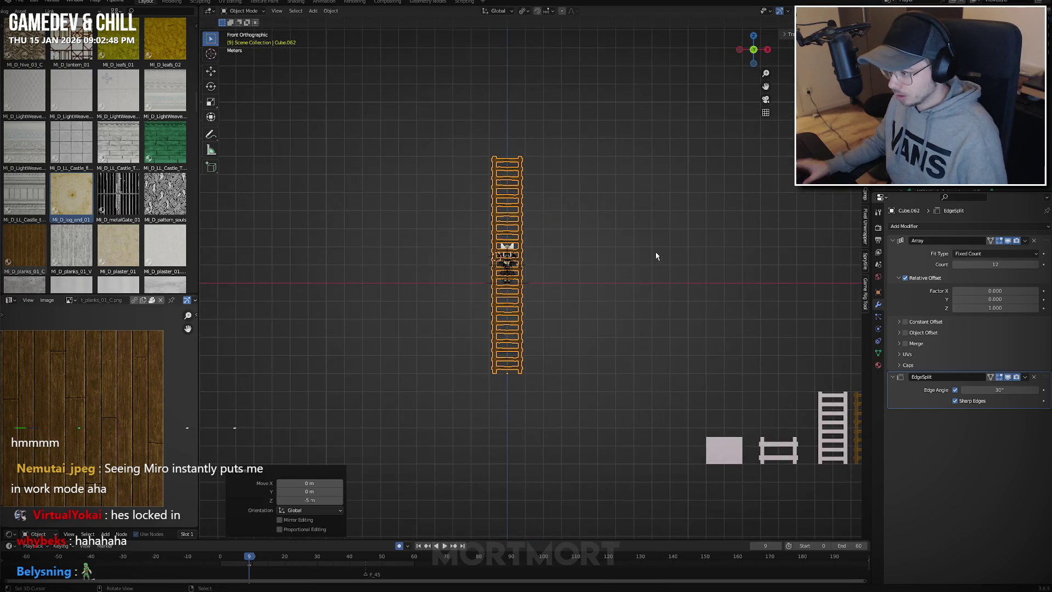
scroll(655, 252, up, 6)
click(528, 404)
shift+middle_drag(576, 436, 583, 386)
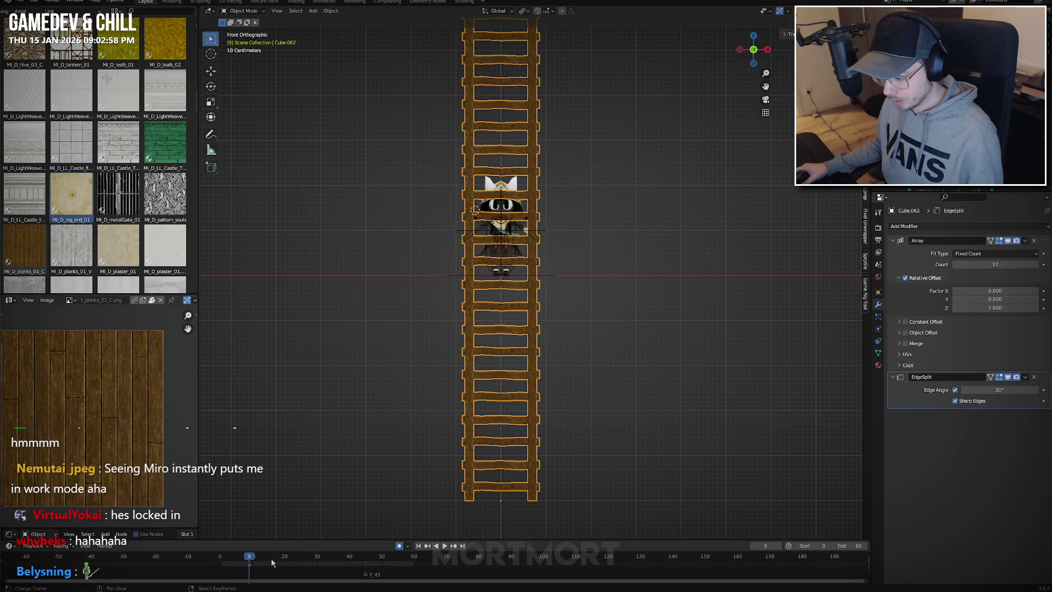
Step: At frame 0, lower the ladder another 0.3 m along Z
click(219, 558)
scroll(567, 329, up, 2)
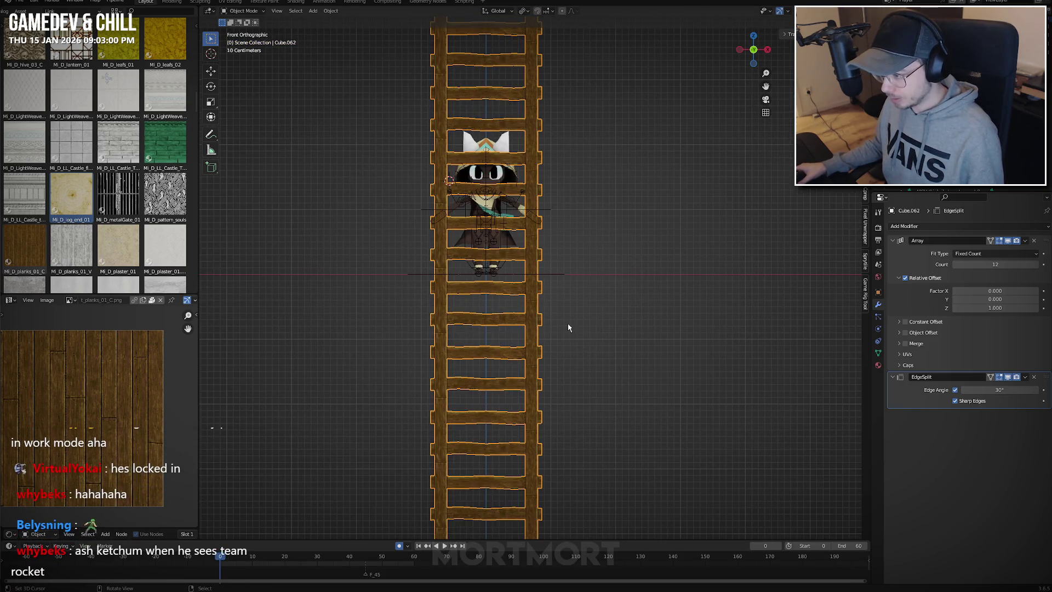
scroll(614, 339, down, 1)
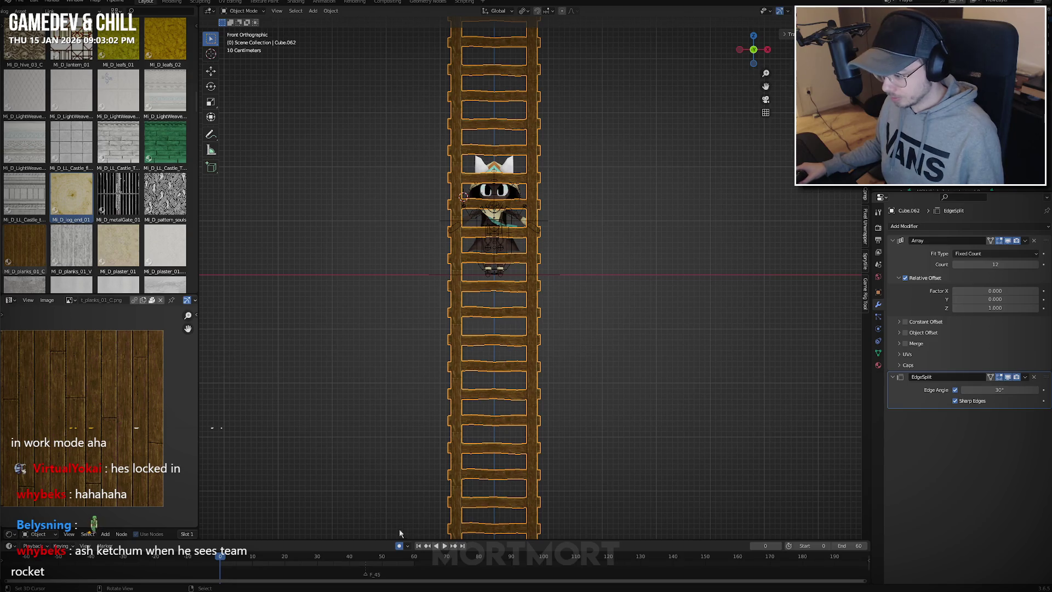
right_click(632, 393)
key(g)
key(y)
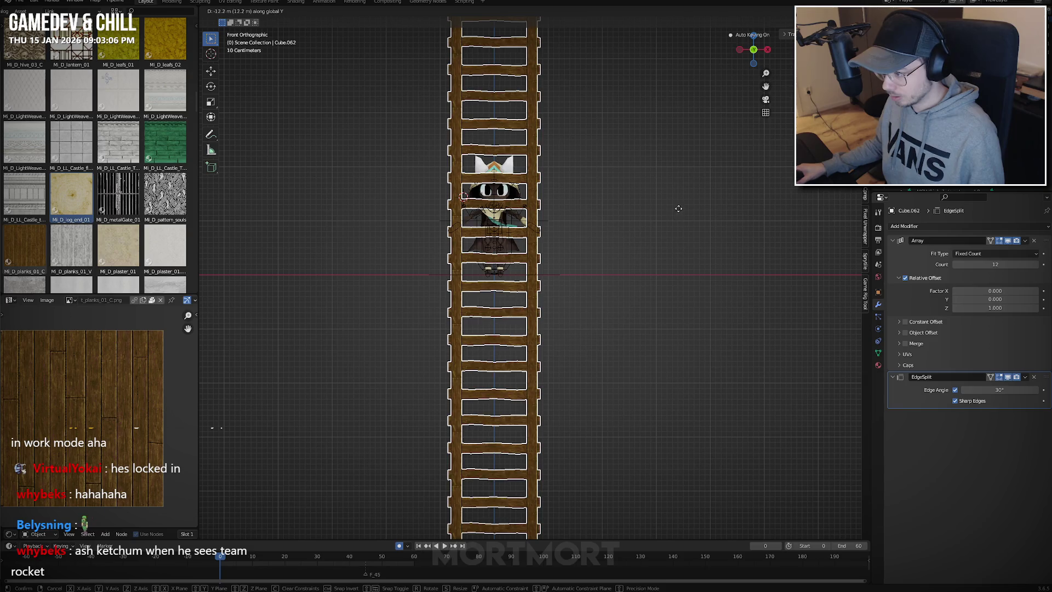
key(z)
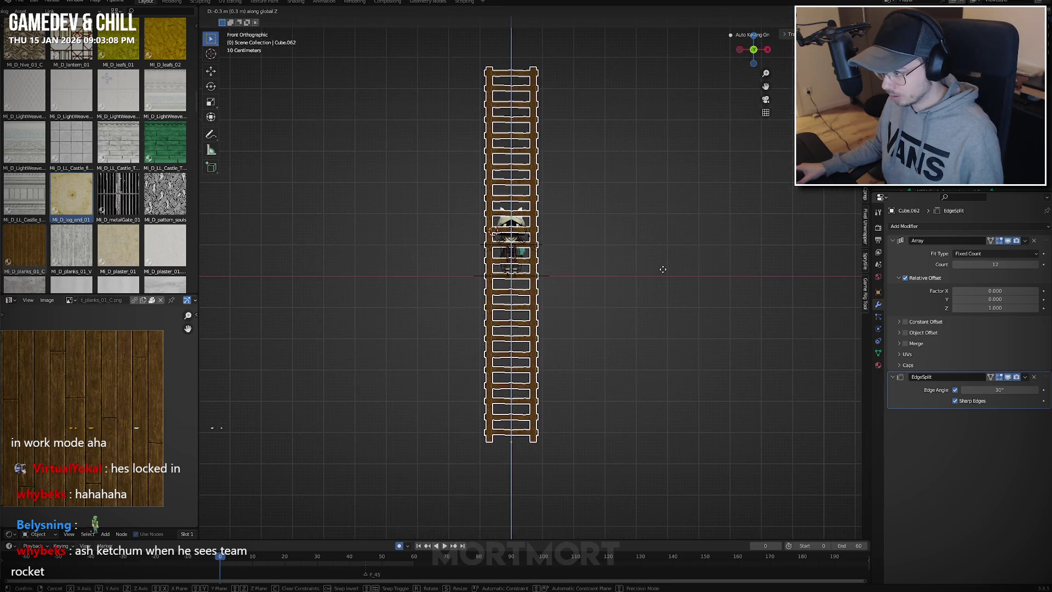
click(663, 273)
Step: Scrub to frame 27 and switch to the Animation workspace
scroll(623, 279, up, 3)
shift+middle_drag(624, 280, 629, 356)
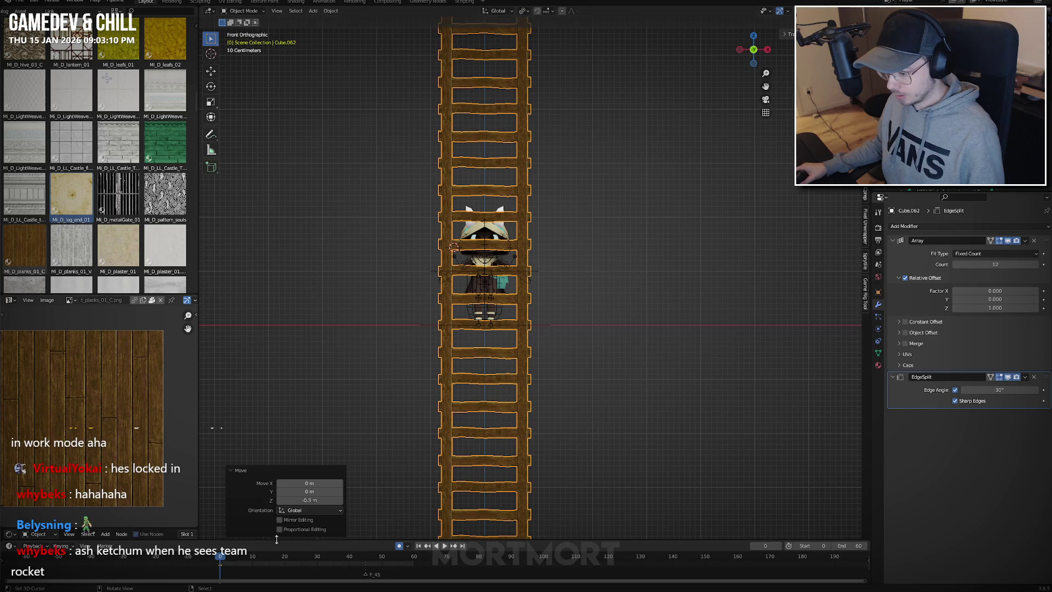
drag(313, 558, 308, 558)
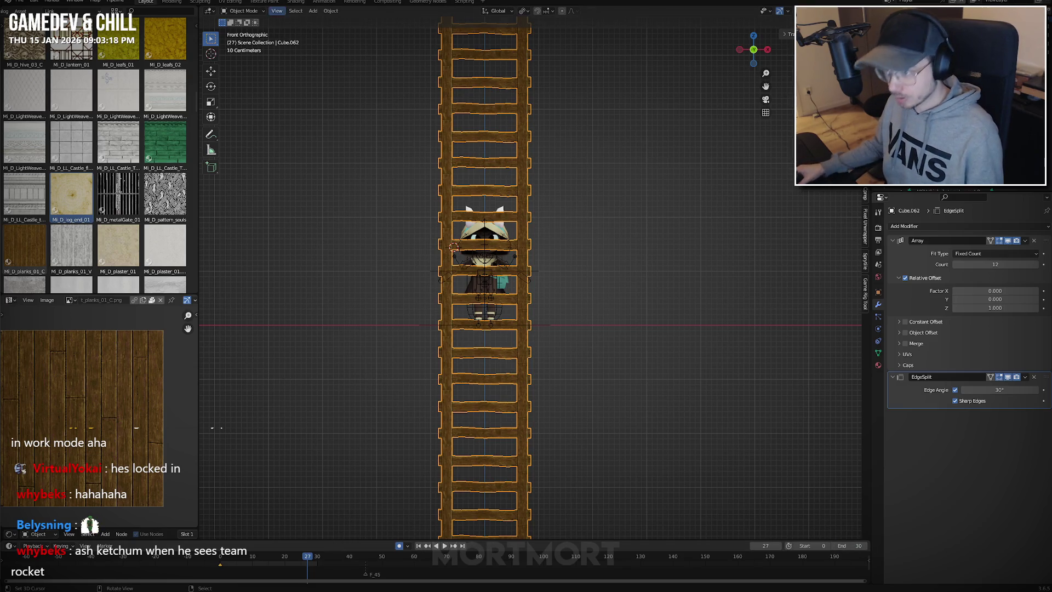
click(322, 3)
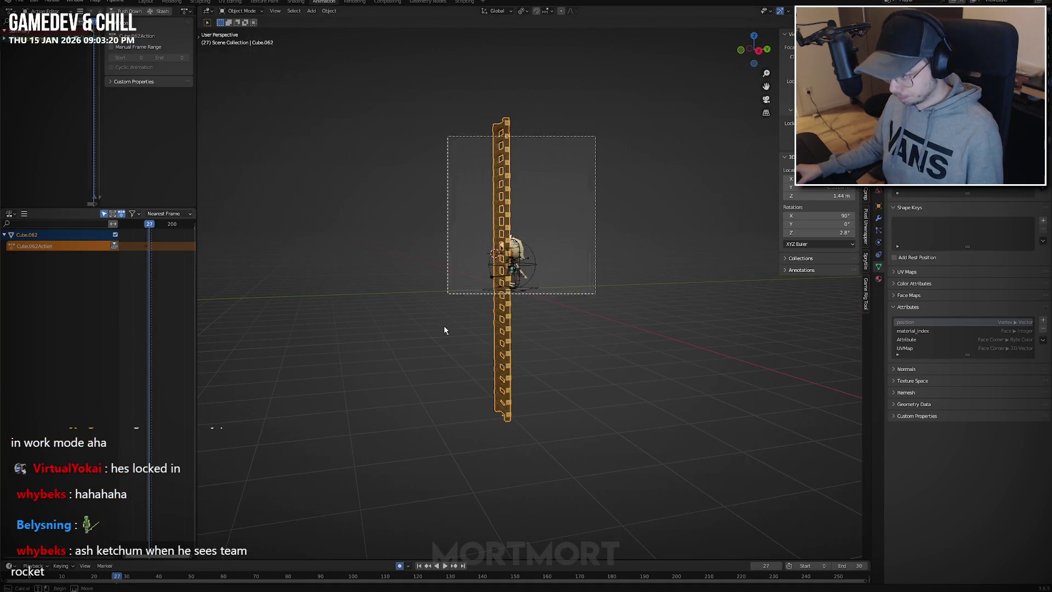
Step: Merge the bottom-left area away and enlarge the timeline to show frames -45 to 105
scroll(508, 370, up, 5)
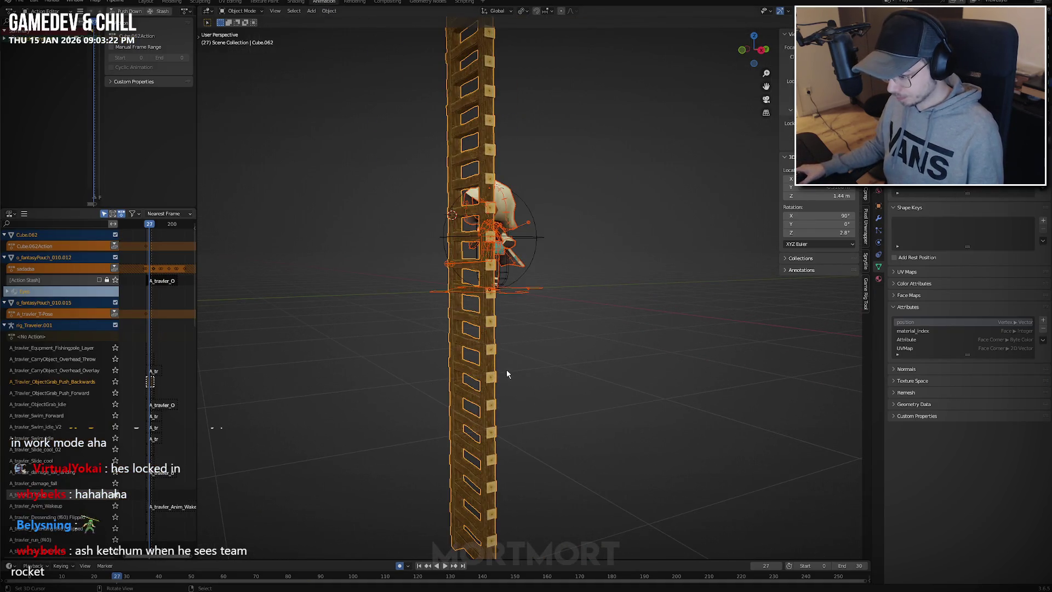
drag(281, 559, 285, 536)
click(476, 371)
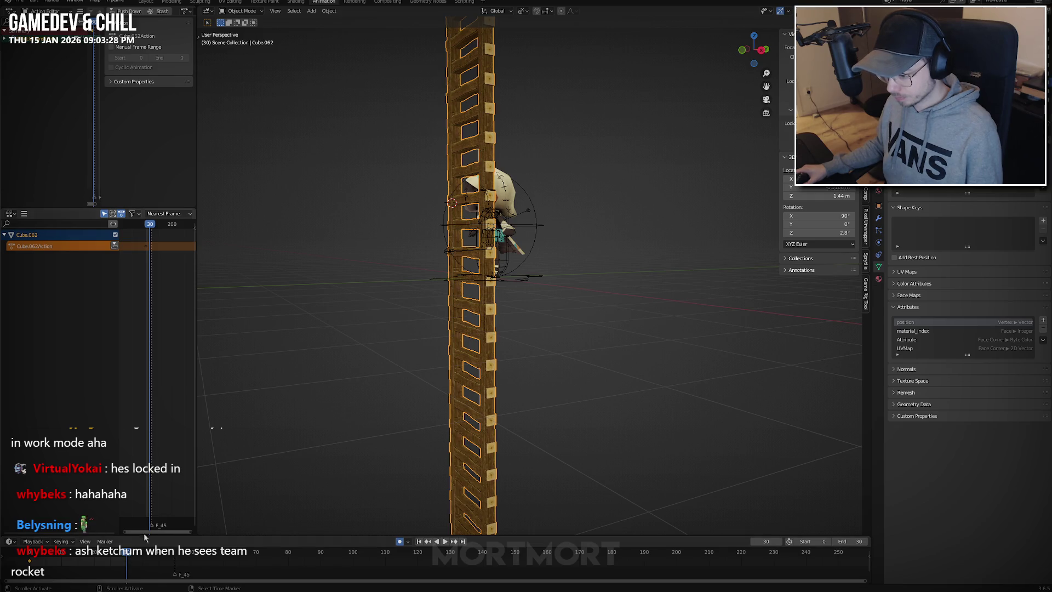
click(145, 539)
click(235, 559)
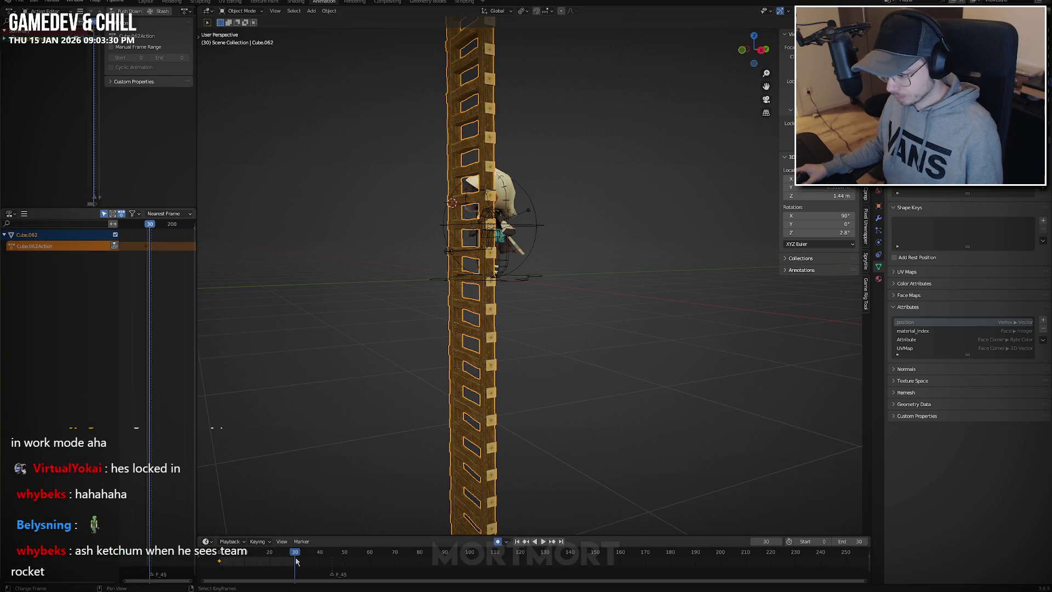
drag(337, 536, 340, 515)
scroll(384, 553, up, 3)
middle_drag(408, 557, 551, 550)
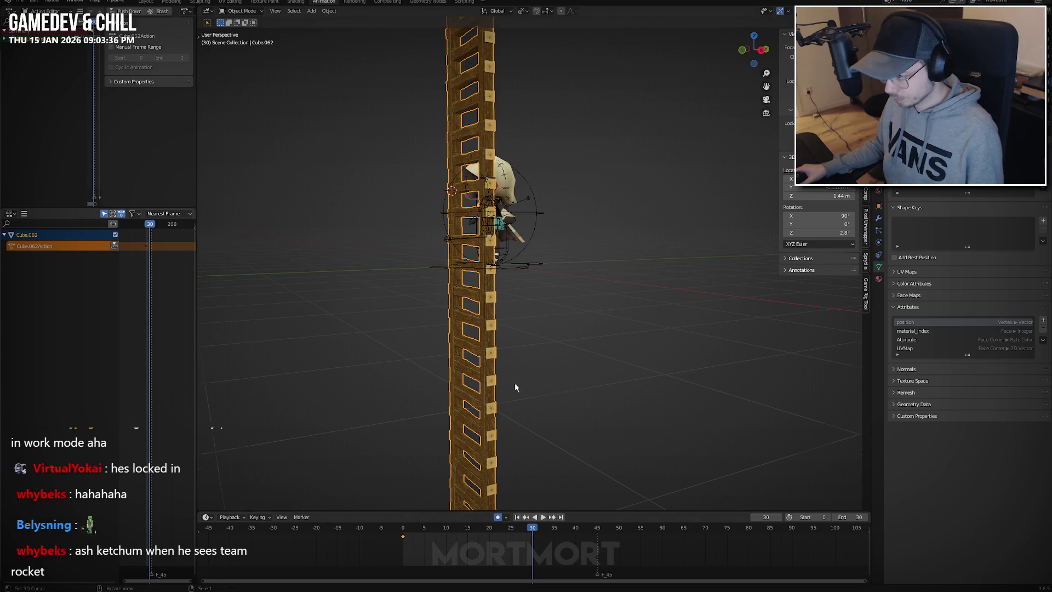
Step: With auto-key on, key the ladder lowered 1 m along Z at frame 30
key(KP_1)
scroll(597, 362, down, 3)
key(g)
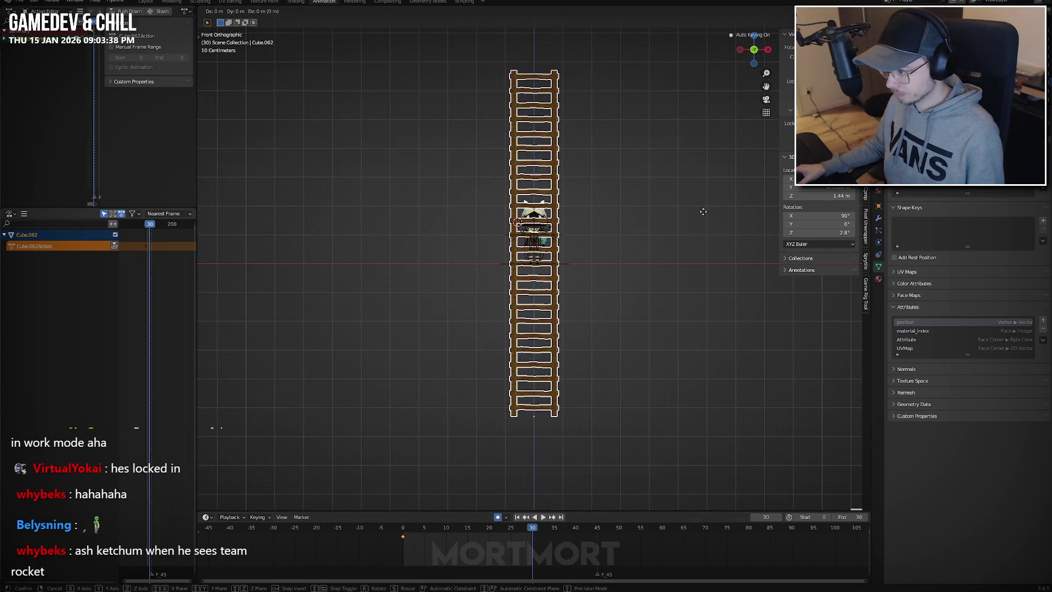
key(z)
scroll(704, 225, down, 4)
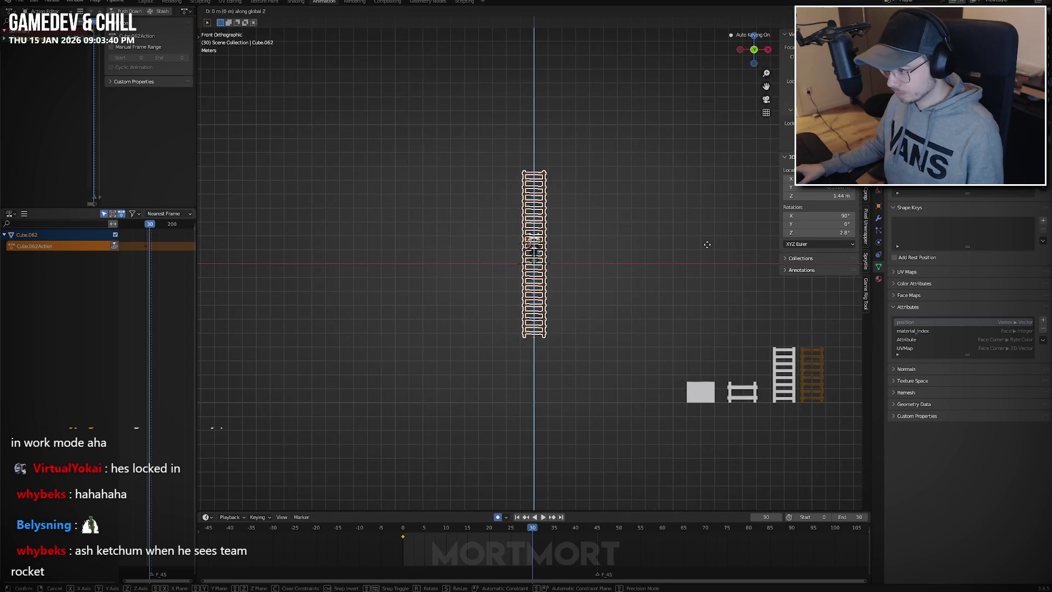
key(Return)
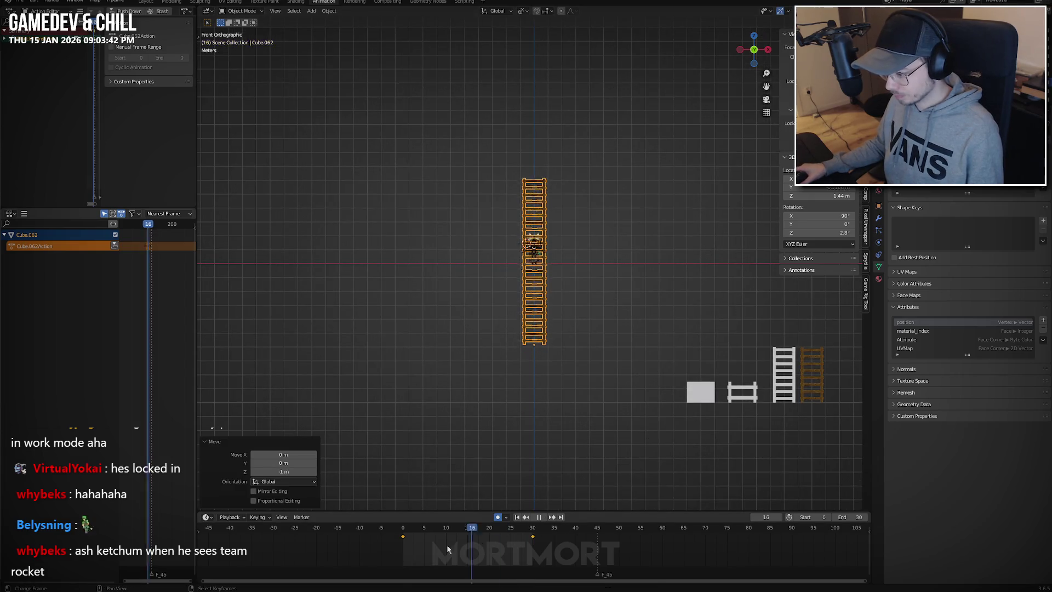
key(shift+Left)
scroll(559, 312, up, 6)
Step: Change the interpolation type of the ladder's keyframes
key(v)
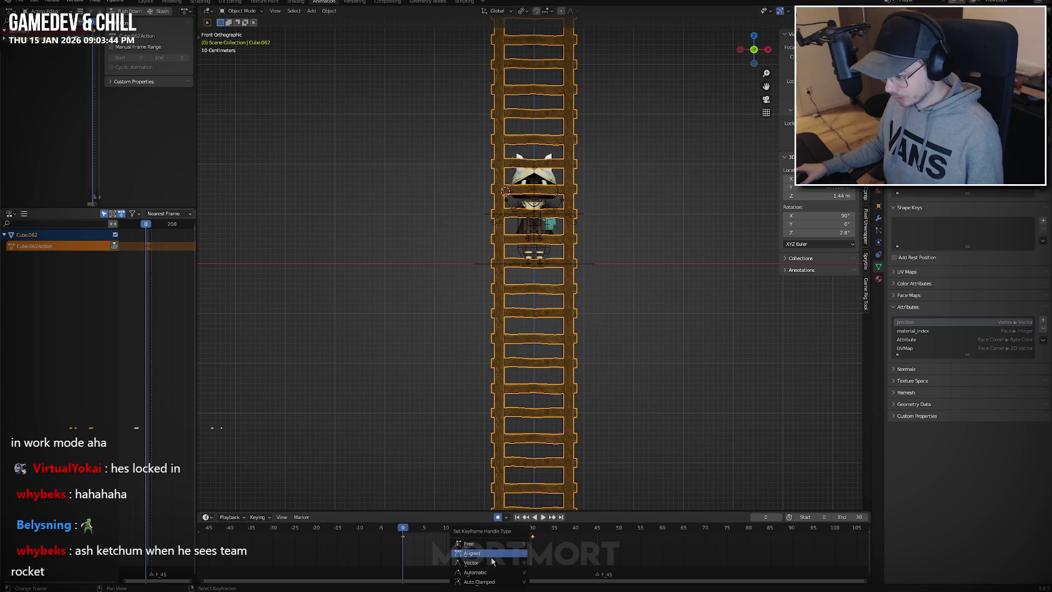
click(479, 581)
key(t)
click(235, 536)
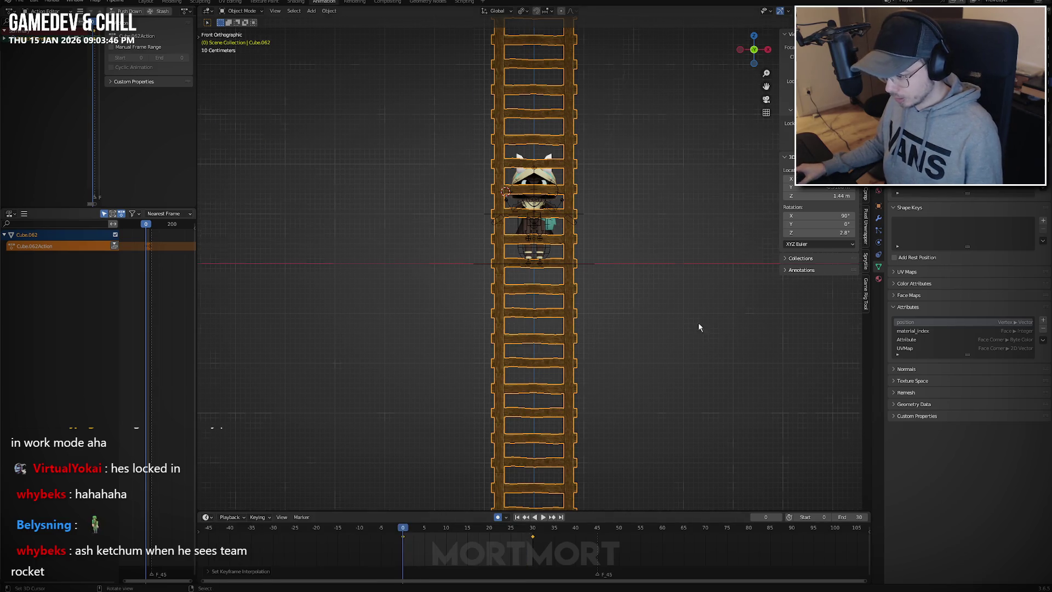
Step: Hide overlays, maximize the 3D view and play the climb back
middle_drag(705, 327, 509, 314)
key(shift+alt+z)
key(ctrl+space)
key(ctrl+space)
key(space)
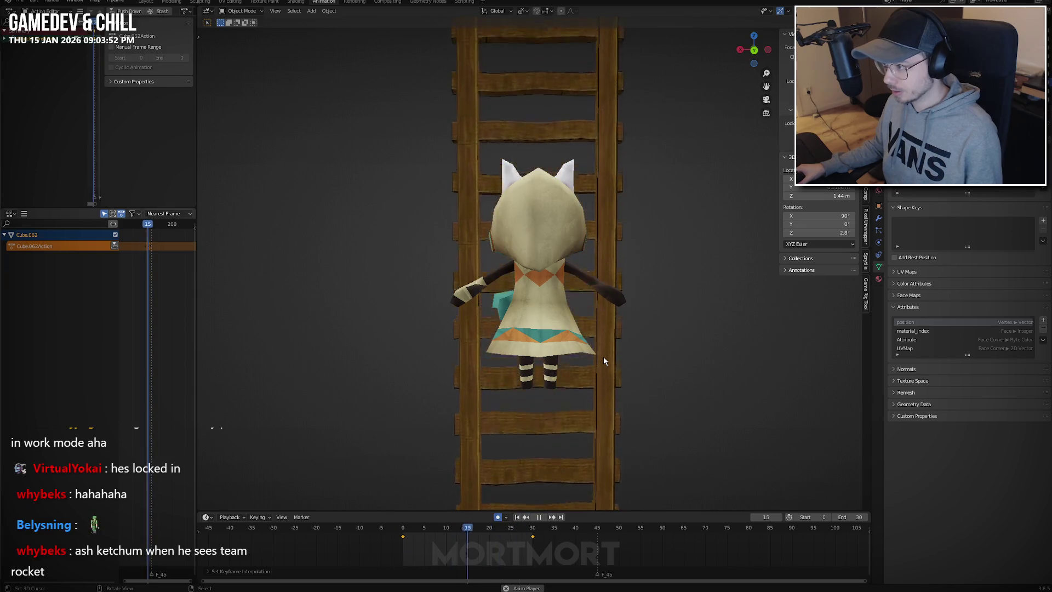
Step: Review the 60 fps, frames 0–30 output settings, then select the rig_Traveler.001 armature
click(879, 154)
scroll(979, 208, down, 3)
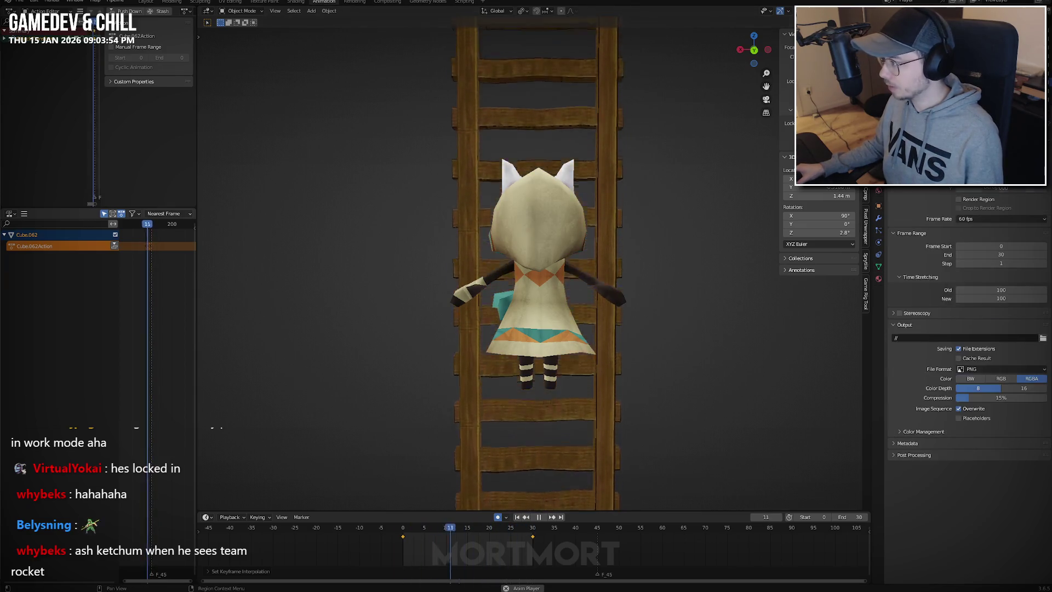
middle_drag(647, 249, 541, 270)
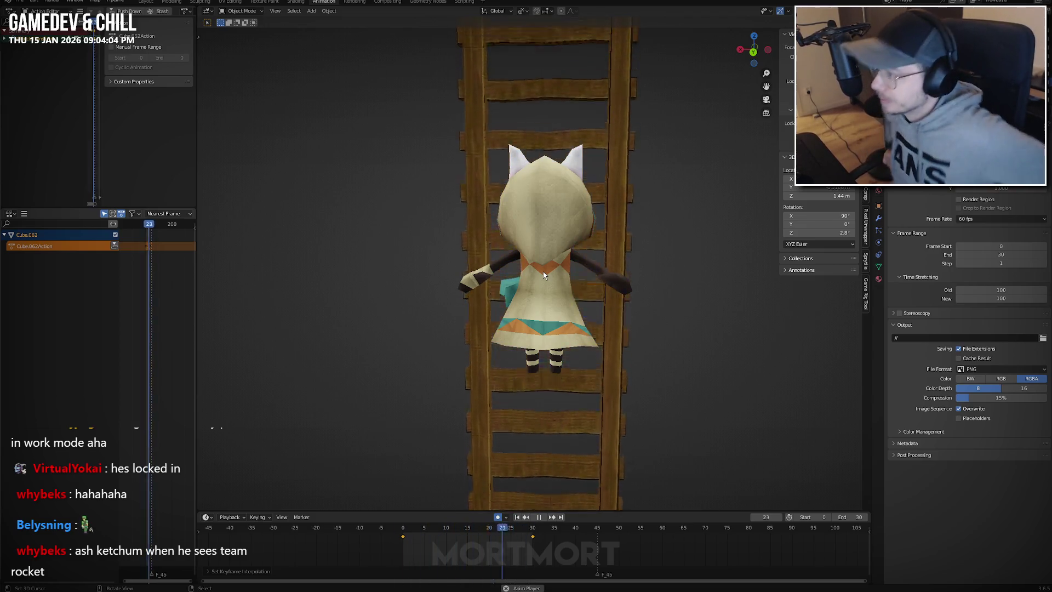
mouse_move(542, 248)
middle_down()
mouse_move(589, 304)
mouse_move(656, 191)
mouse_move(577, 312)
mouse_move(611, 305)
middle_up()
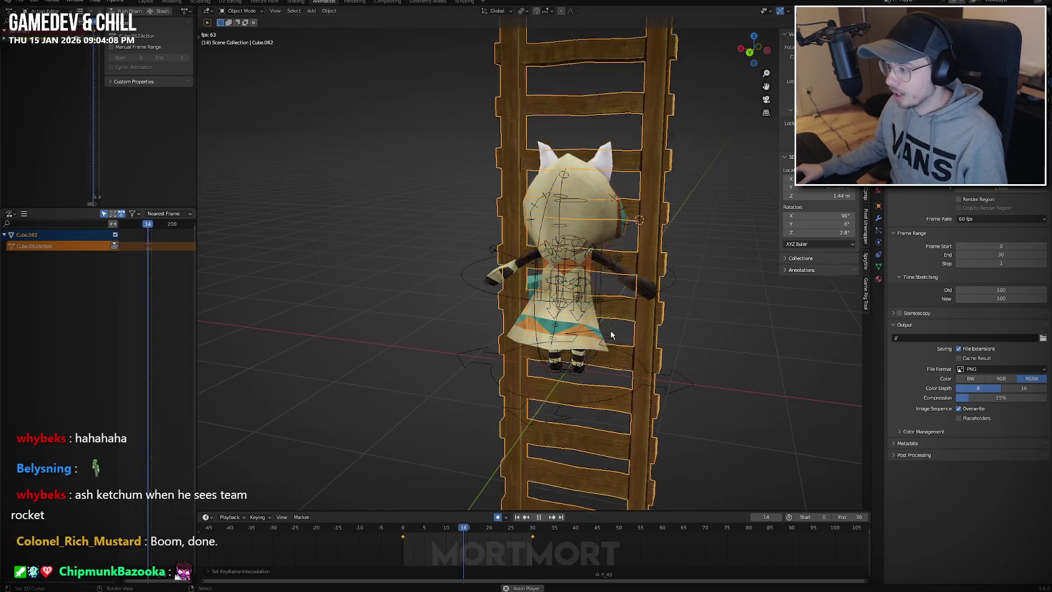
click(603, 296)
middle_drag(569, 271, 575, 277)
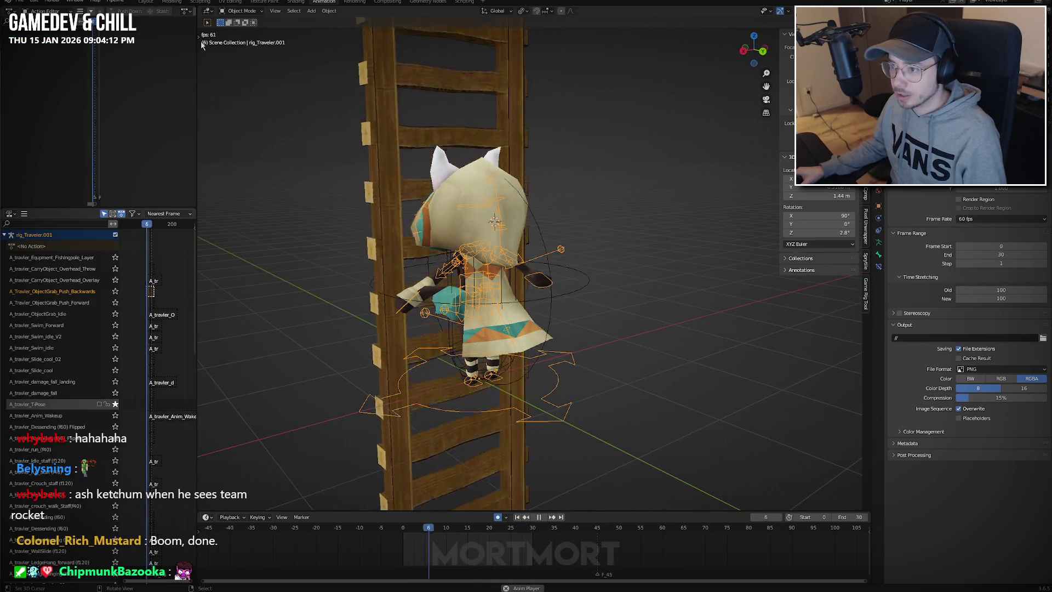
Step: Widen the action editor and assign the A_travler_T-Pose action to the rig
drag(196, 42, 299, 42)
middle_drag(498, 140, 459, 156)
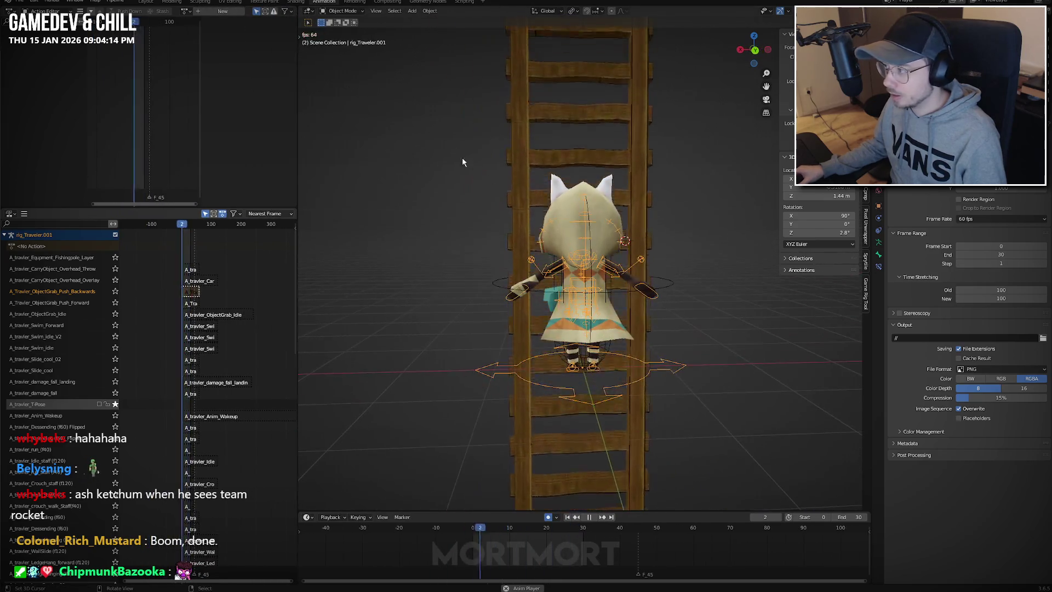
click(186, 11)
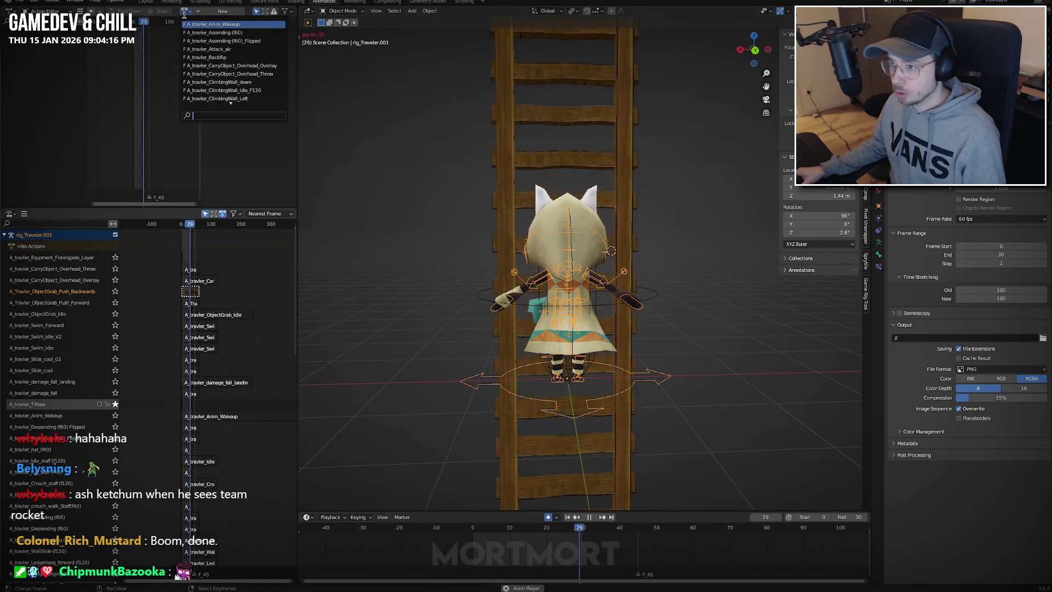
text(-pose)
key(Return)
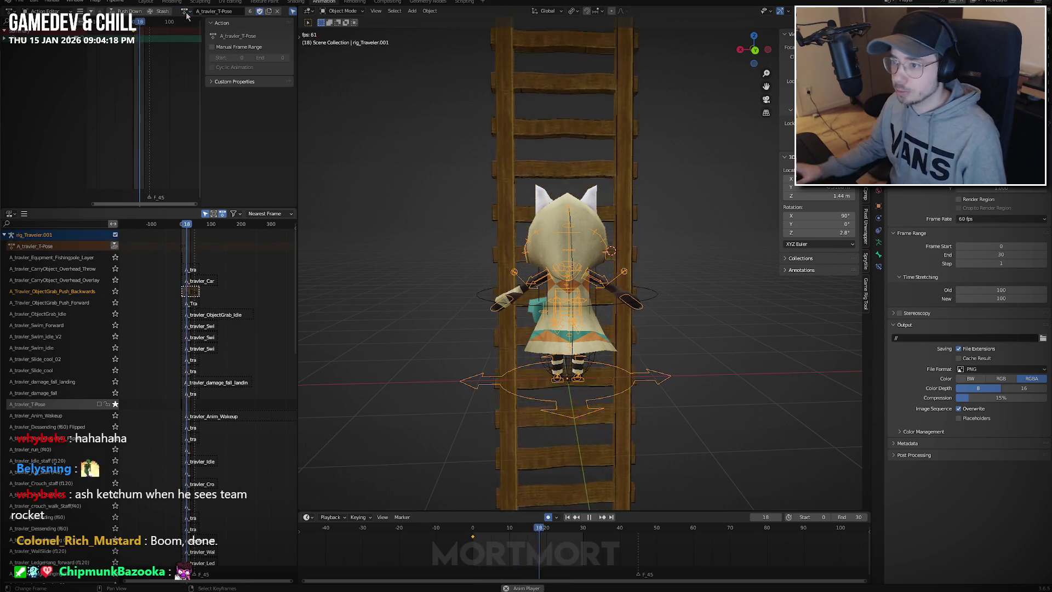
Step: Duplicate it as a new action named A_travler_LadderV2_Up
click(268, 11)
double_click(218, 11)
text(A_travler_La)
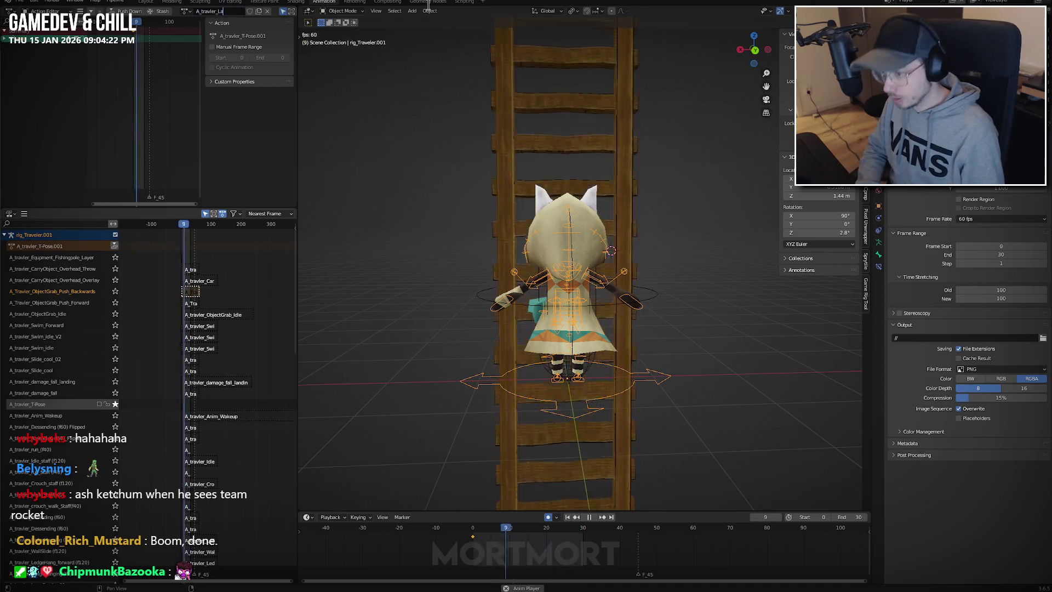
text(dder)
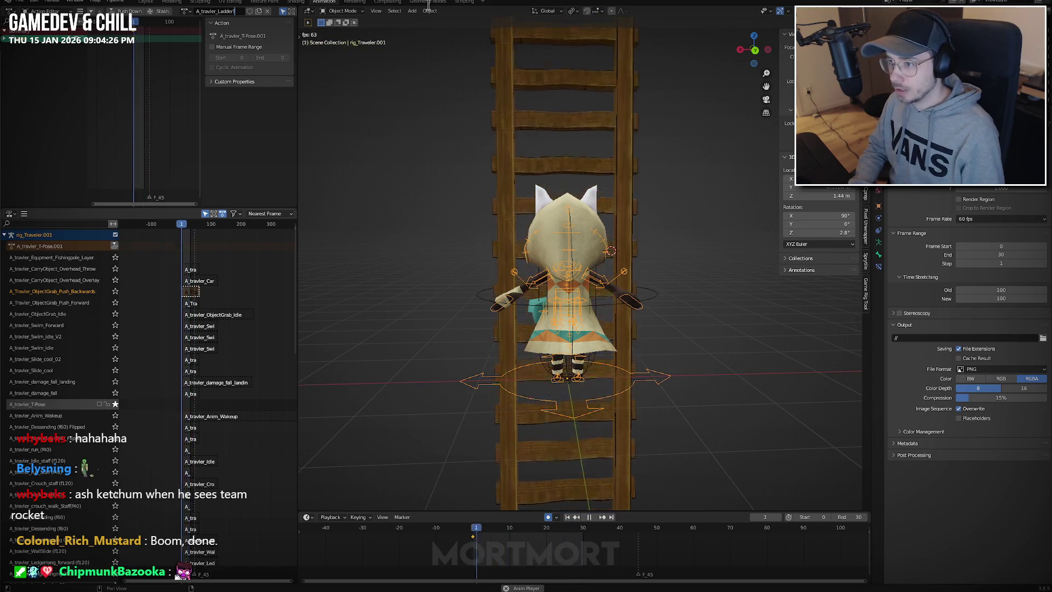
text(V2)
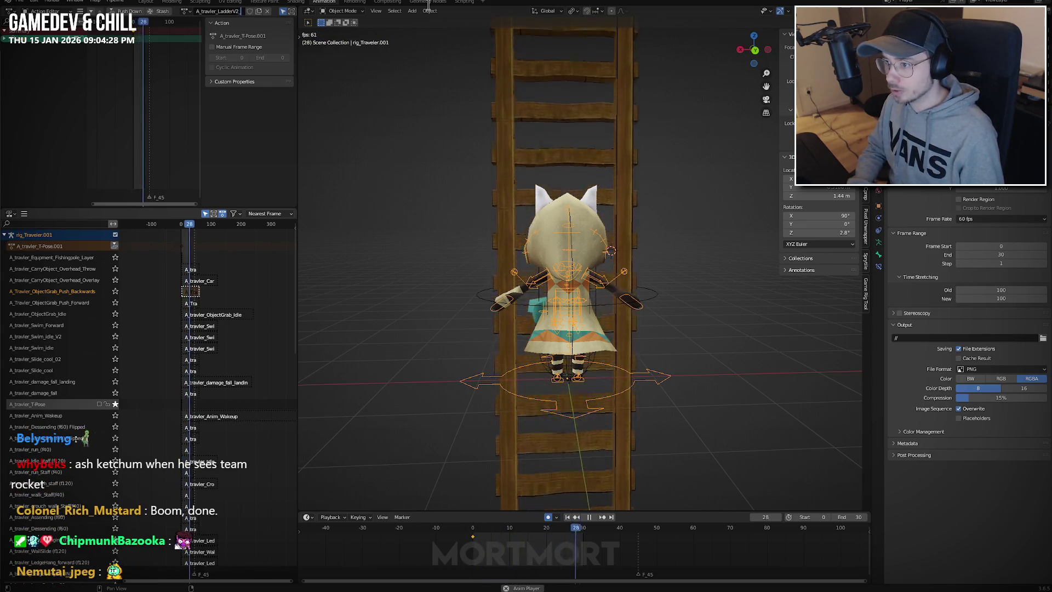
text(_Up)
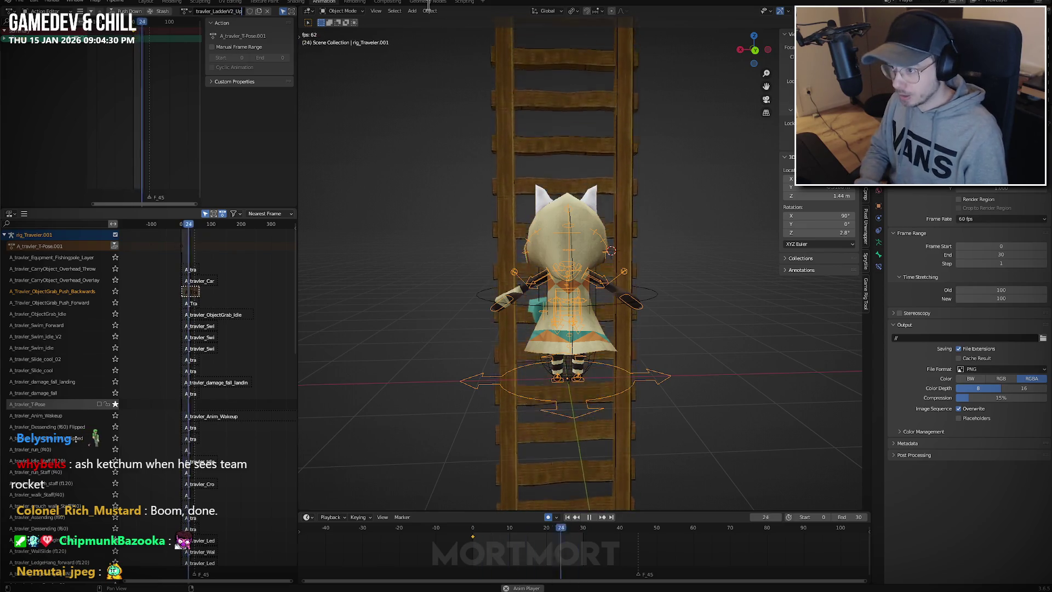
key(Return)
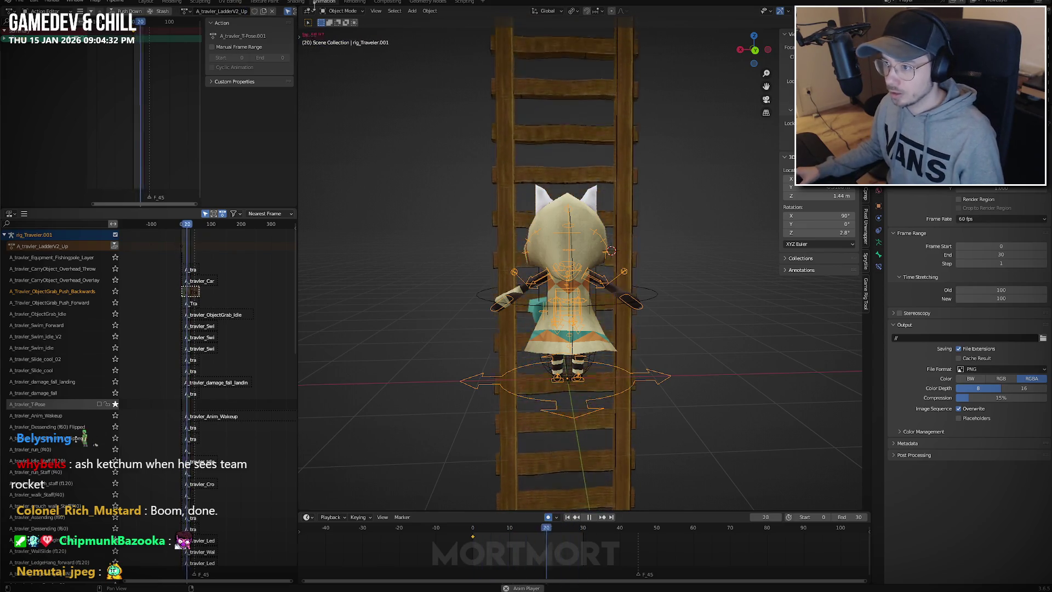
Step: Stop playback at frame 0 and select the ladder
middle_drag(608, 231, 622, 220)
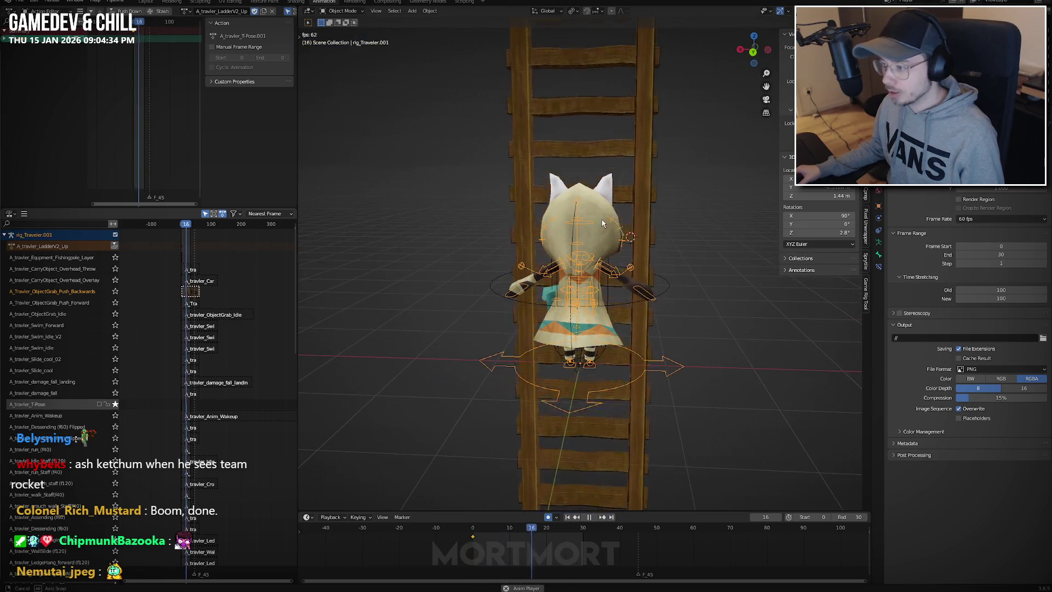
key(Escape)
mouse_move(526, 395)
middle_down()
mouse_move(556, 372)
mouse_move(545, 400)
middle_up()
click(537, 418)
Step: At frame 0, raise the ladder 0.3 m along Z
key(KP_1)
shift+scroll(634, 451, down, 3)
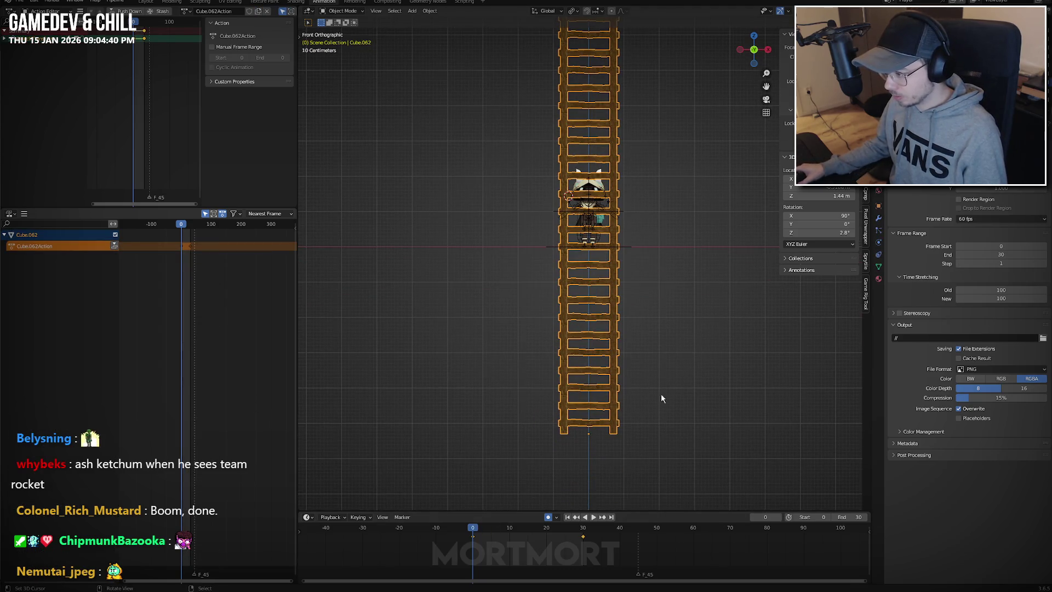
key(g)
key(z)
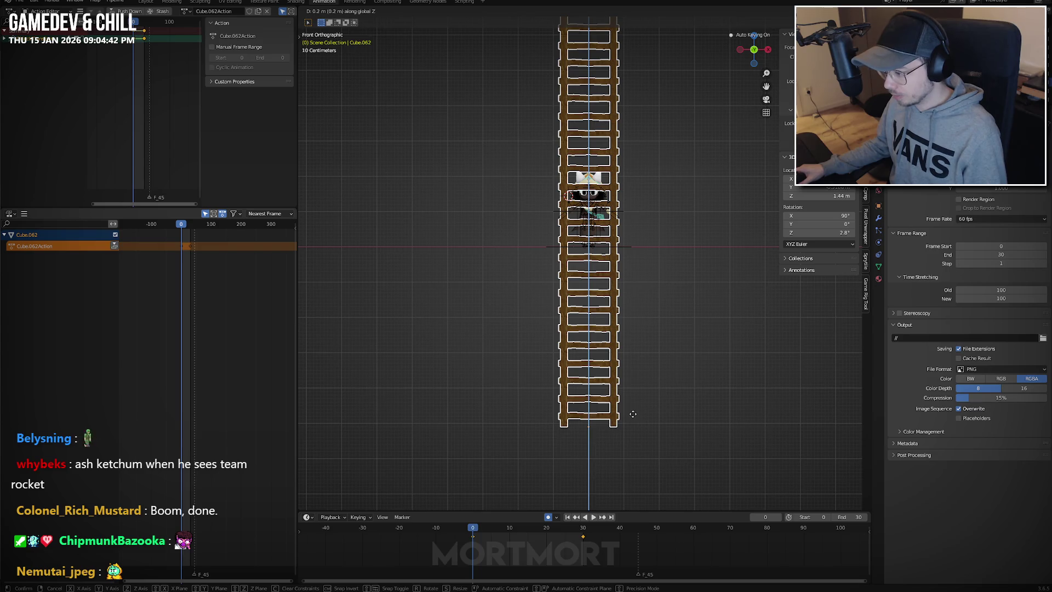
click(634, 412)
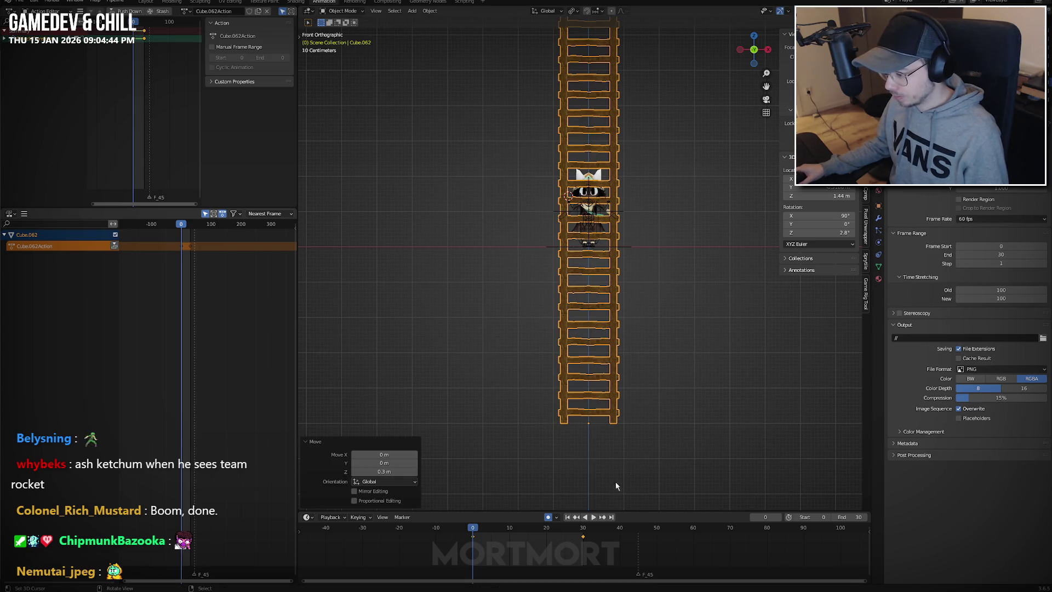
key(space)
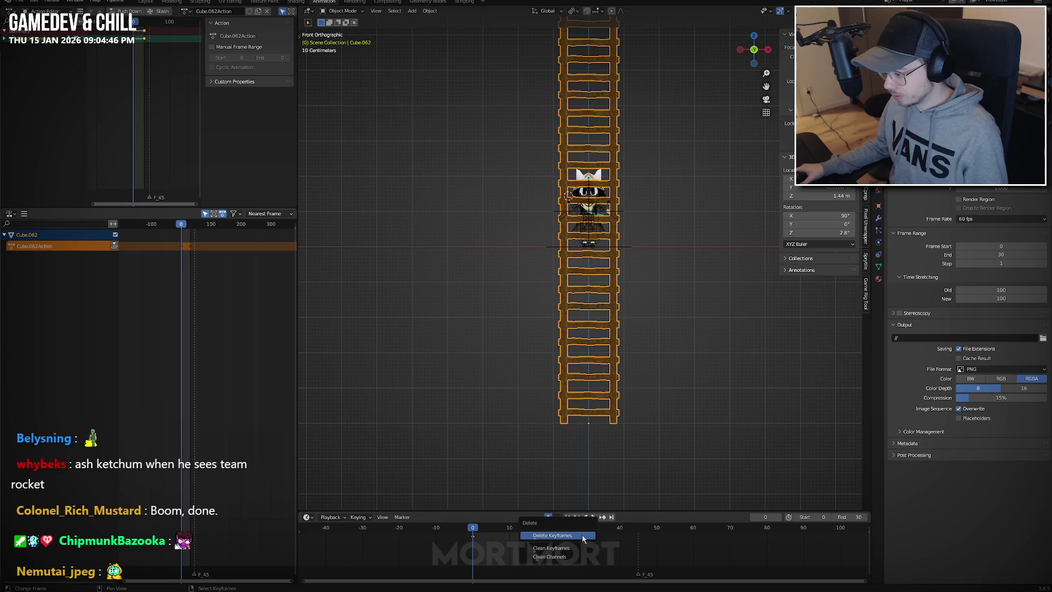
Step: At frame 30, lower the ladder along Z to key its end position
drag(519, 535, 582, 532)
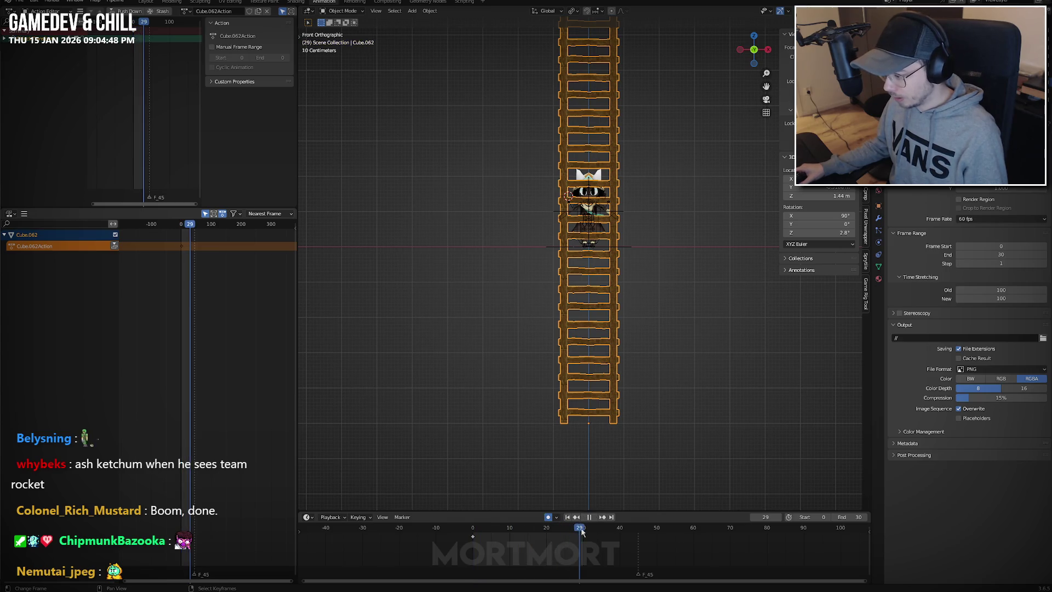
key(g)
key(z)
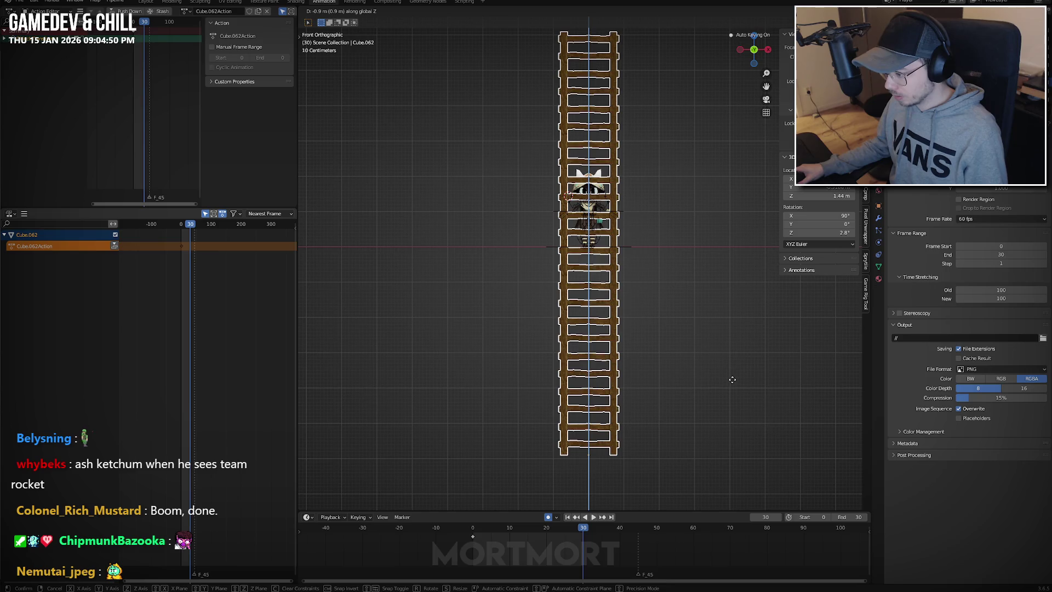
click(732, 381)
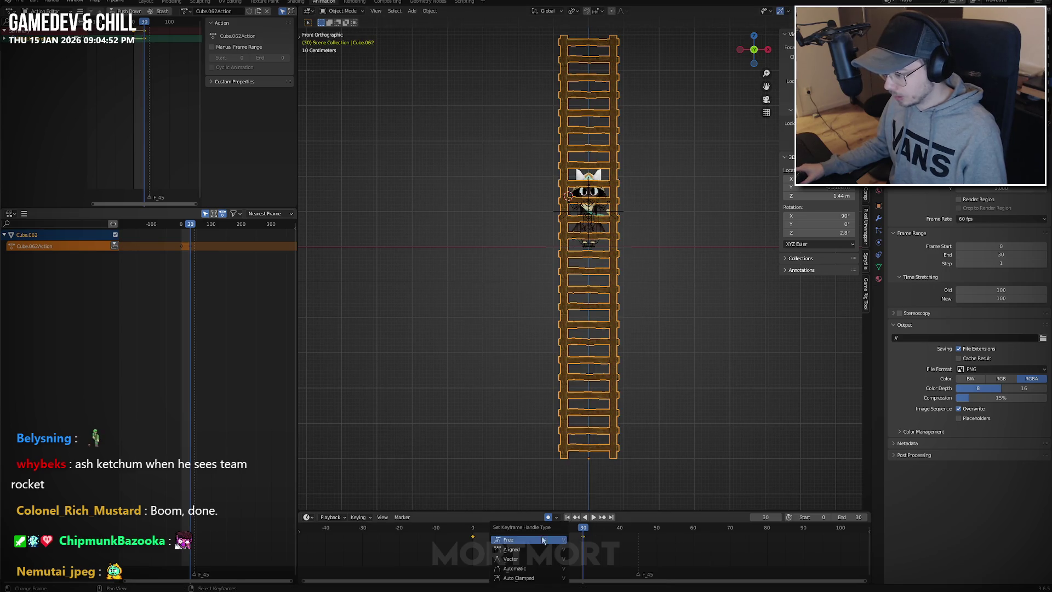
Step: Set new interpolation on the ladder keys and check the slide from side and rear views
key(t)
click(474, 535)
key(space)
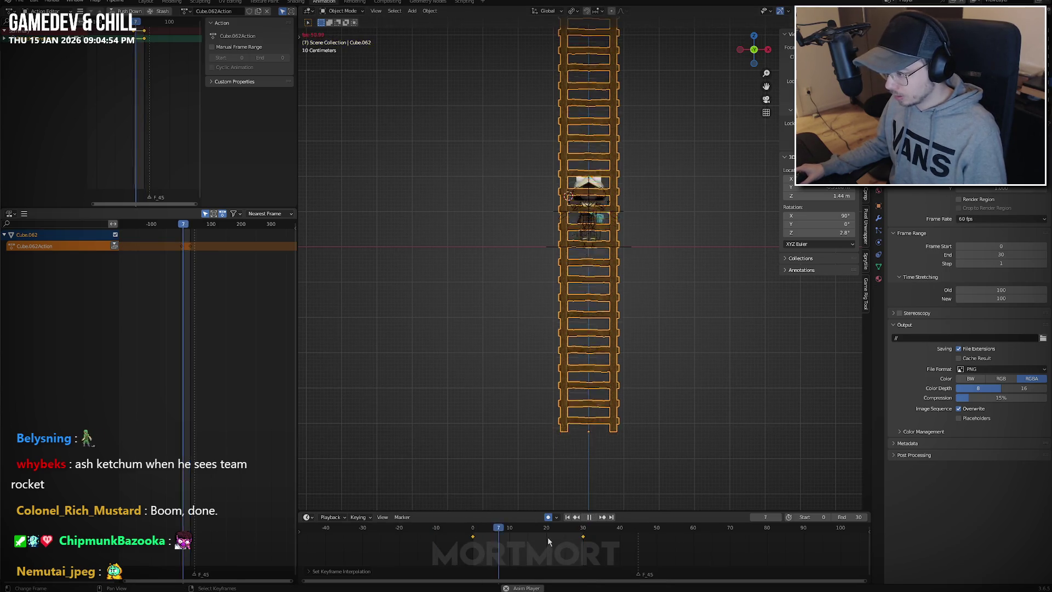
mouse_move(720, 311)
middle_down()
mouse_move(675, 284)
mouse_move(714, 280)
mouse_move(582, 335)
mouse_move(643, 264)
mouse_move(669, 257)
middle_up()
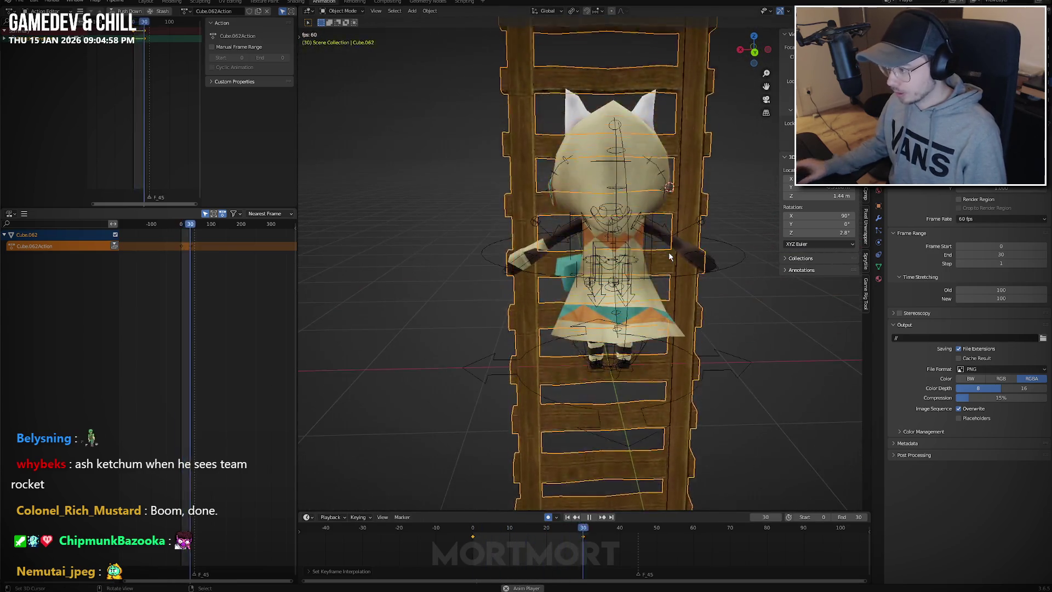
key(KP_3)
scroll(712, 244, up, 10)
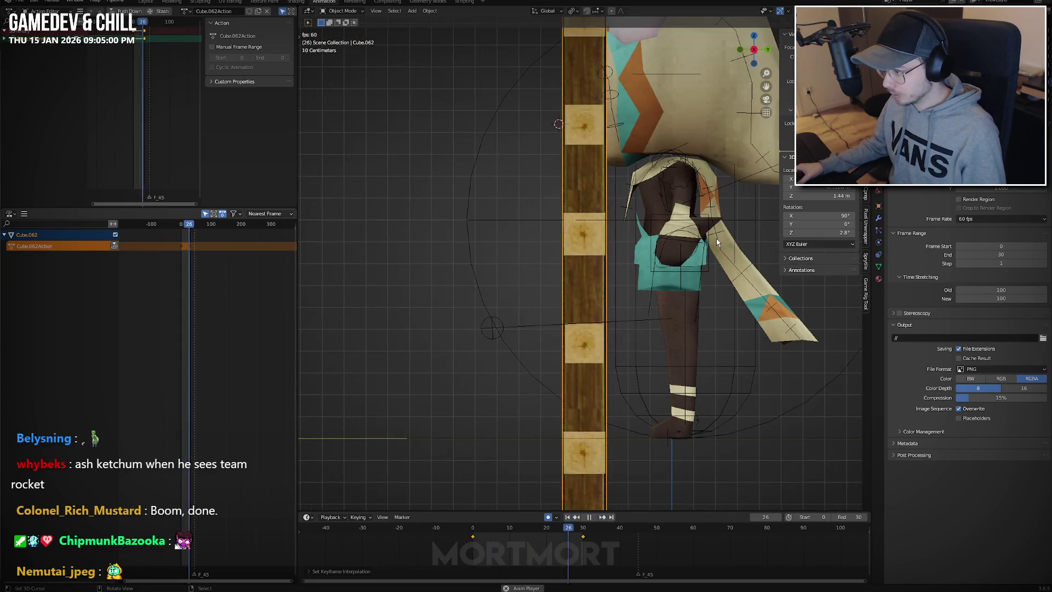
middle_drag(717, 241, 580, 280)
click(509, 316)
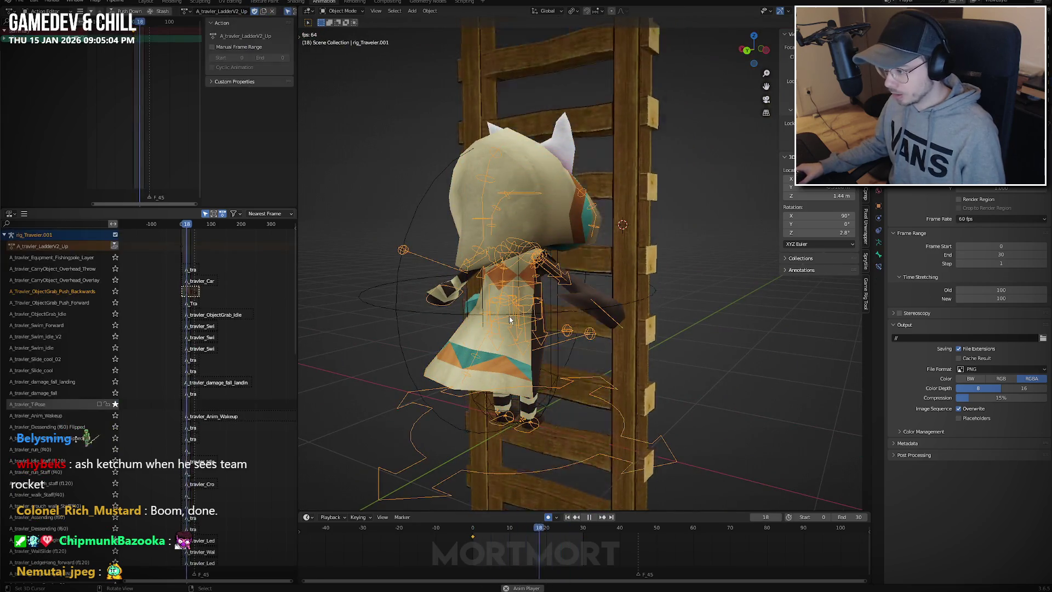
Step: Stop playback at frame 0, enter Pose Mode and frame the whole rig from the front
key(F3)
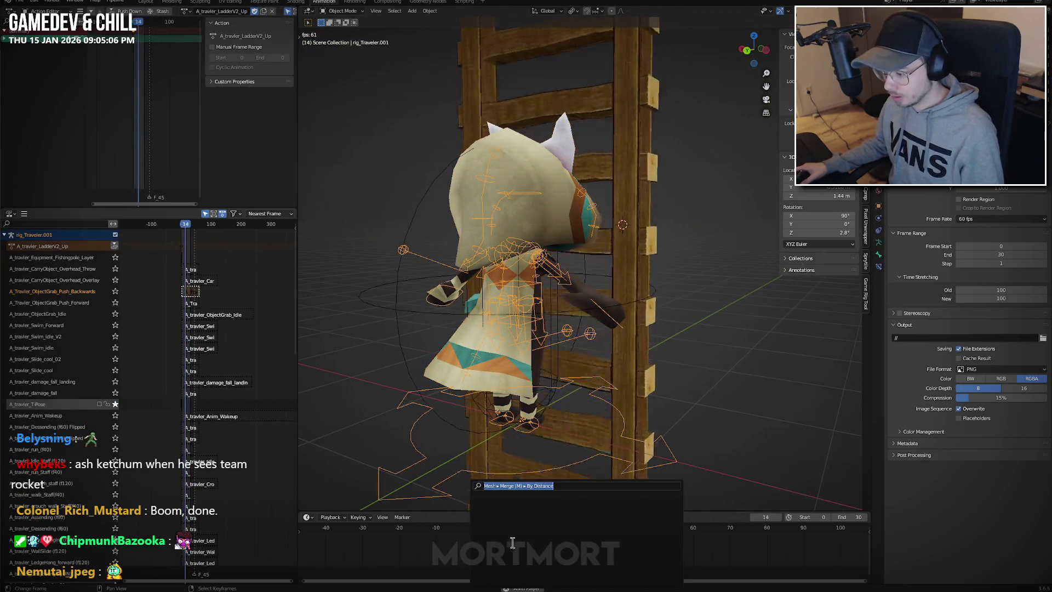
key(Escape)
key(space)
key(shift+Left)
key(ctrl+Tab)
mouse_move(526, 384)
middle_down()
mouse_move(583, 389)
mouse_move(530, 384)
middle_up()
key(KP_1)
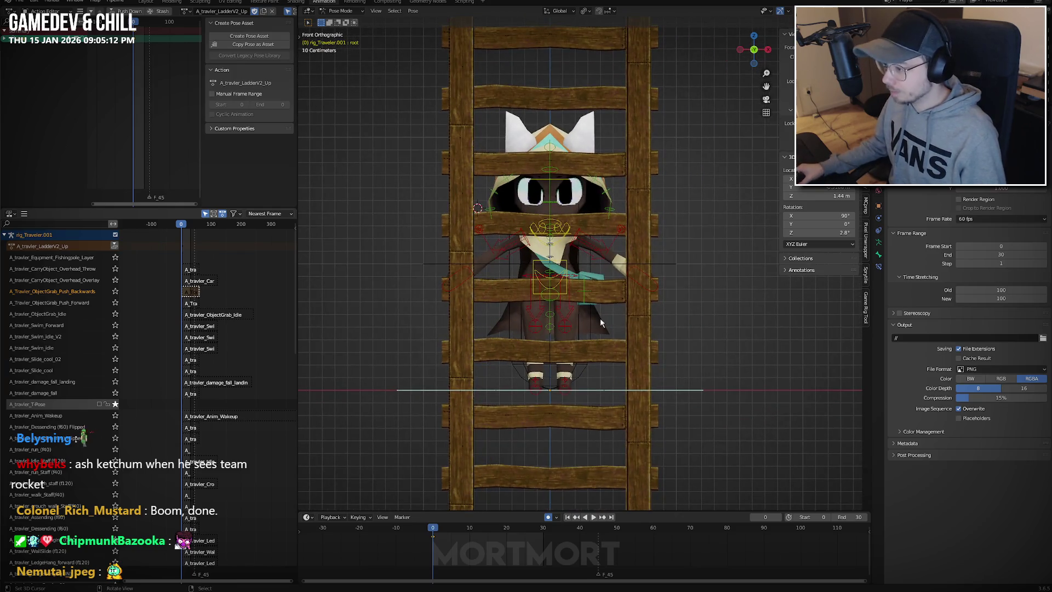
key(a)
key(KP_Decimal)
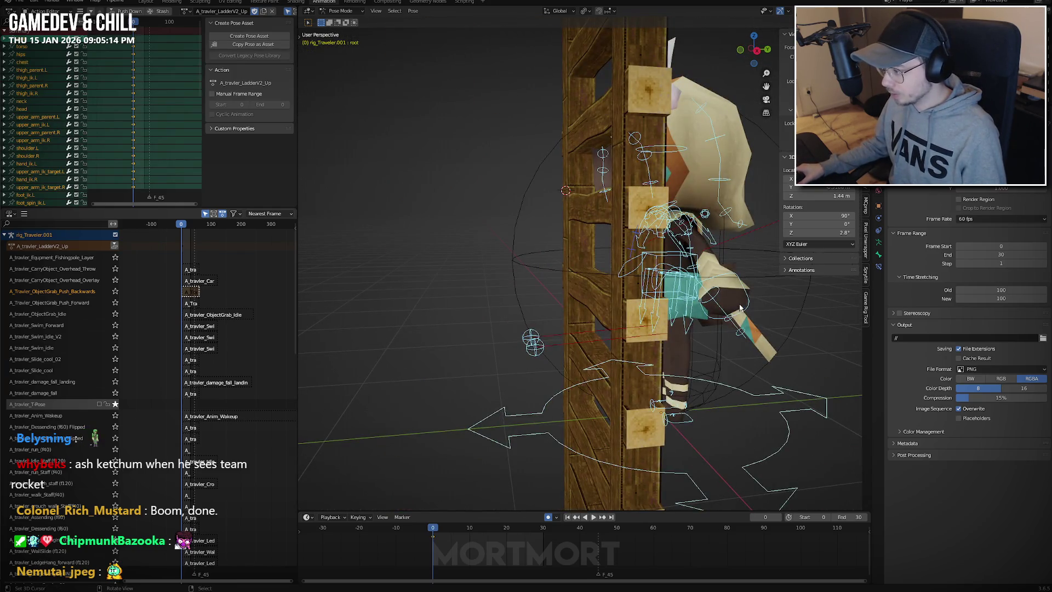
Step: Select the hand_ik.L control and show the rig's main control properties
click(739, 308)
middle_drag(751, 274, 768, 235)
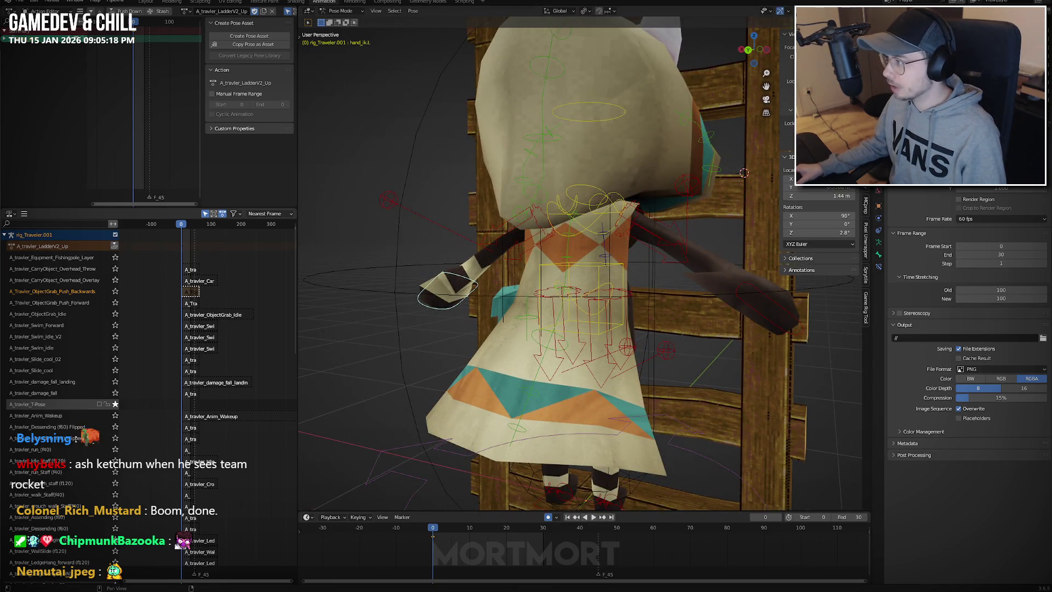
click(866, 33)
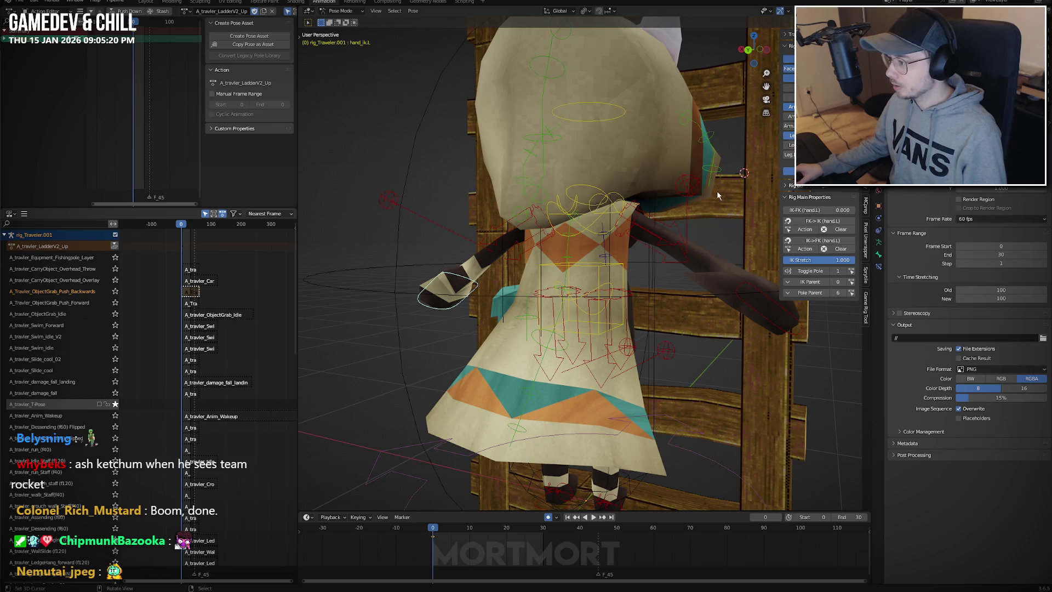
mouse_move(641, 177)
middle_down()
mouse_move(679, 178)
mouse_move(590, 213)
mouse_move(577, 234)
mouse_move(613, 226)
mouse_move(589, 241)
mouse_move(636, 236)
mouse_move(504, 305)
mouse_move(542, 307)
middle_up()
click(546, 284)
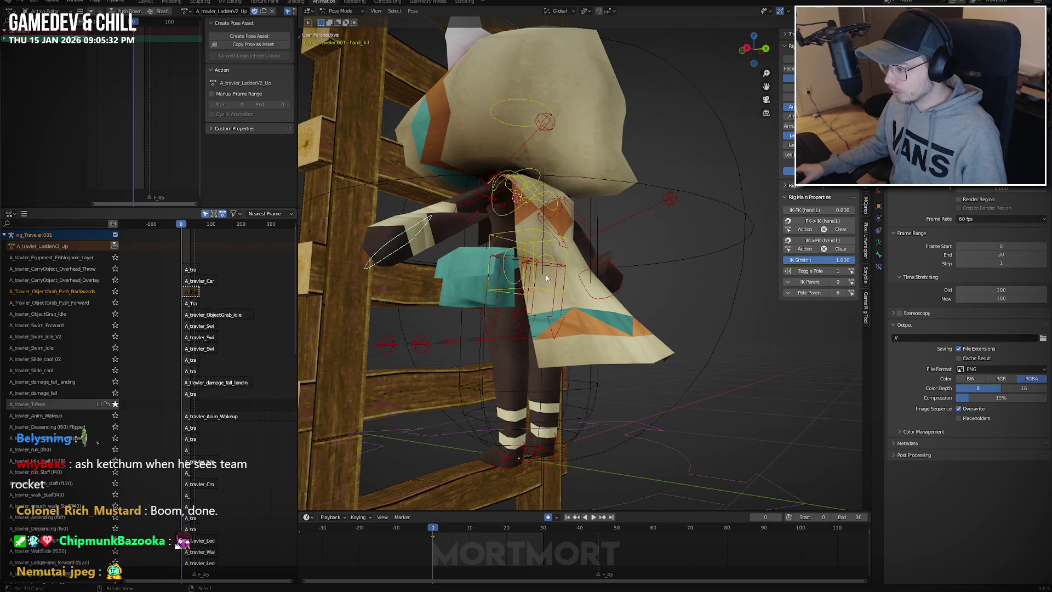
Step: Move the torso about 1.08 m toward the ladder and lower it
click(543, 301)
key(g)
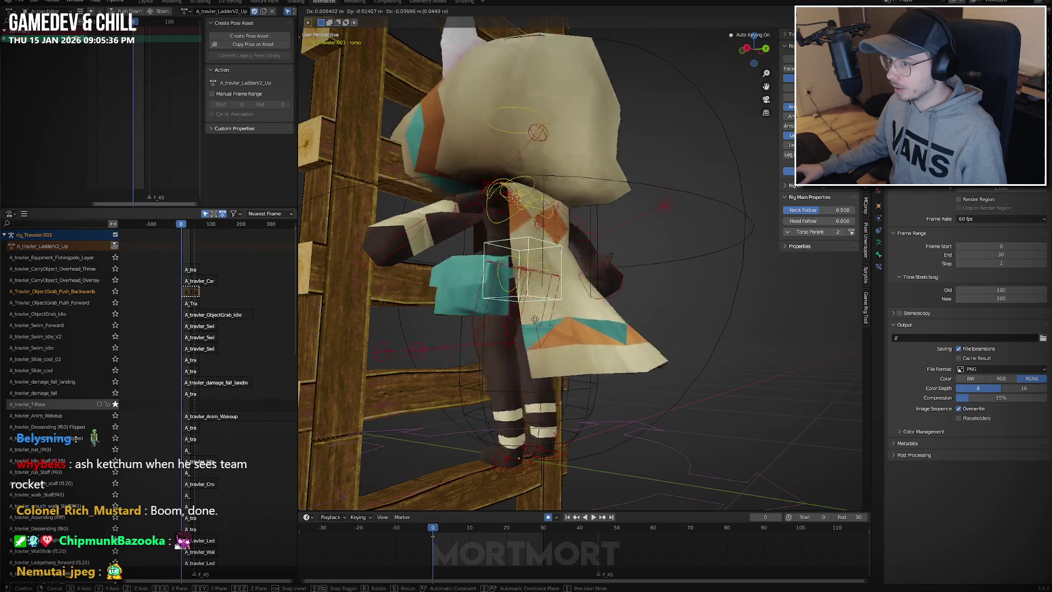
click(535, 346)
middle_drag(536, 346, 634, 368)
scroll(634, 363, down, 4)
key(g)
click(859, 379)
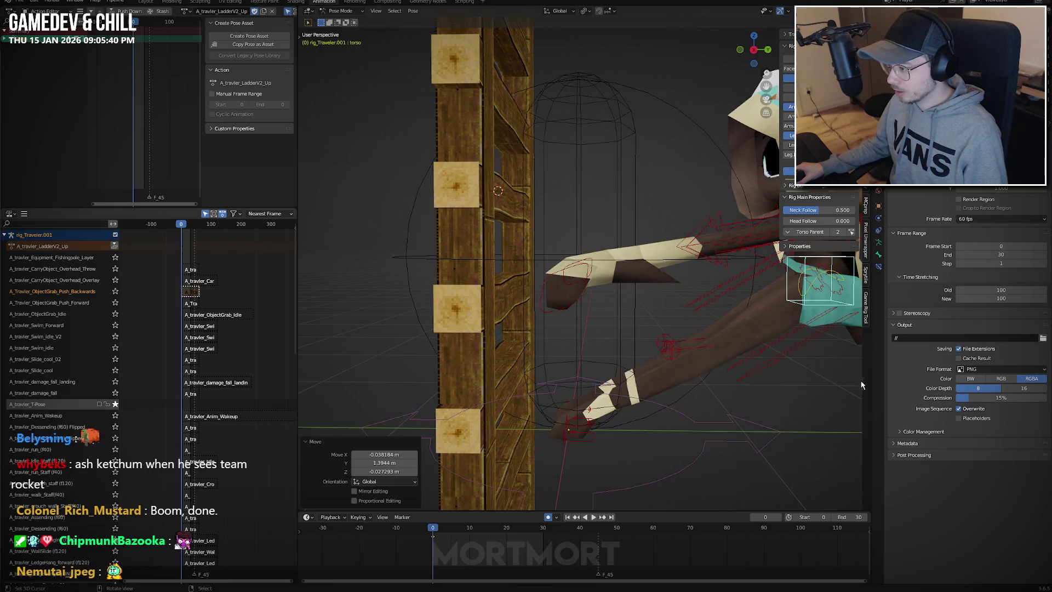
scroll(764, 350, down, 4)
key(g)
click(769, 380)
Step: Turn the head 74° and lower the torso further
click(702, 234)
key(r)
click(722, 364)
mouse_move(722, 363)
middle_down()
mouse_move(605, 312)
mouse_move(588, 329)
mouse_move(620, 205)
middle_up()
click(621, 205)
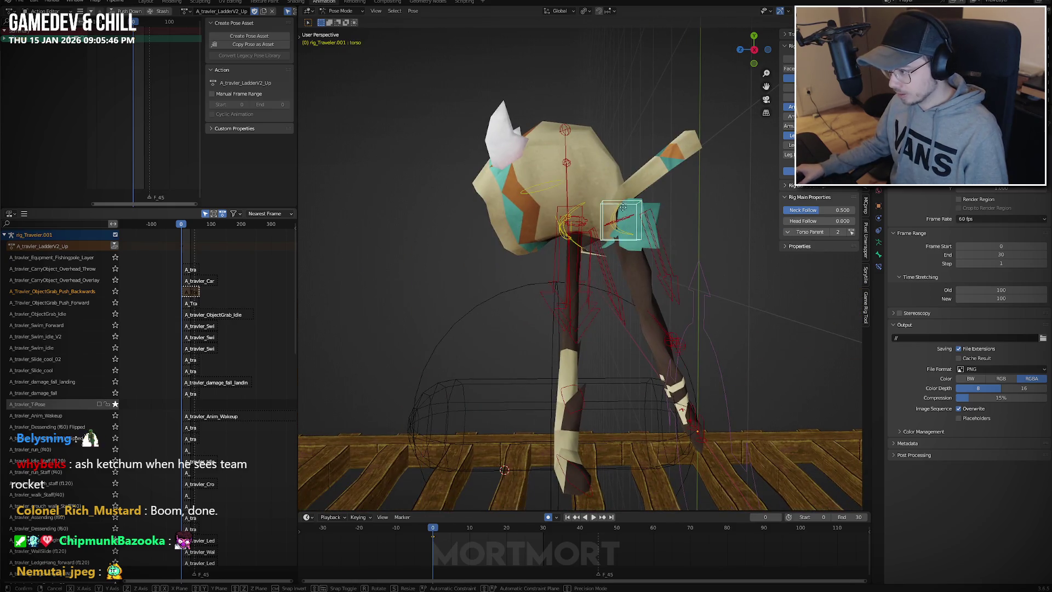
key(g)
click(625, 306)
mouse_move(625, 307)
middle_down()
mouse_move(640, 327)
mouse_move(596, 427)
mouse_move(459, 340)
mouse_move(602, 363)
middle_up()
Step: Check the pose from front, side and back at frames 0–1, then select hand_ik.L
key(KP_1)
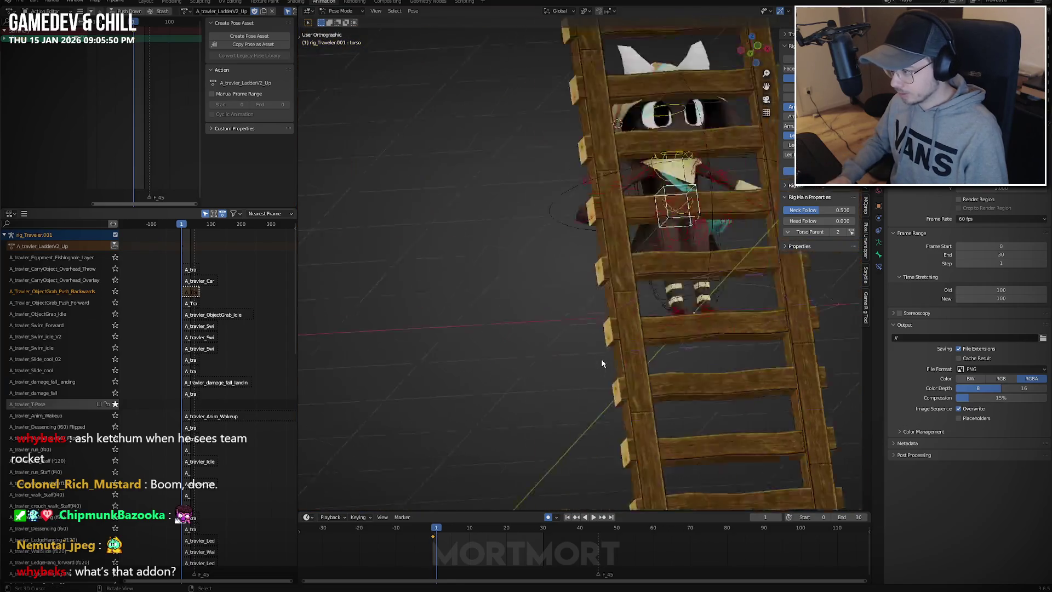
key(Right)
key(KP_3)
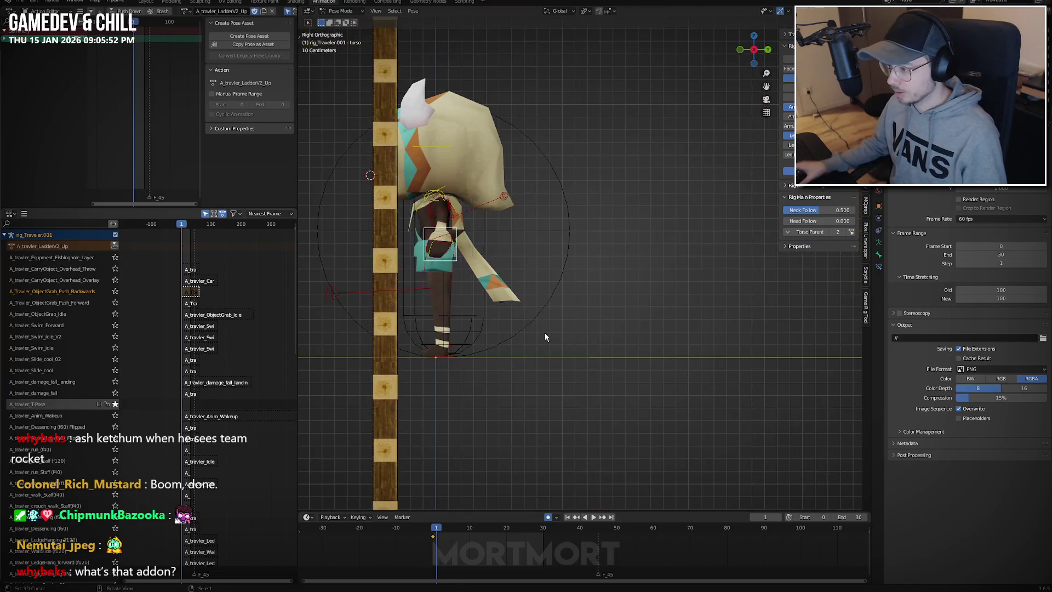
scroll(545, 333, up, 5)
mouse_move(652, 302)
middle_down()
mouse_move(620, 333)
mouse_move(544, 311)
mouse_move(471, 311)
mouse_move(603, 334)
mouse_move(537, 249)
mouse_move(570, 263)
mouse_move(531, 273)
middle_up()
key(Left)
click(537, 251)
key(ctrl+KP_1)
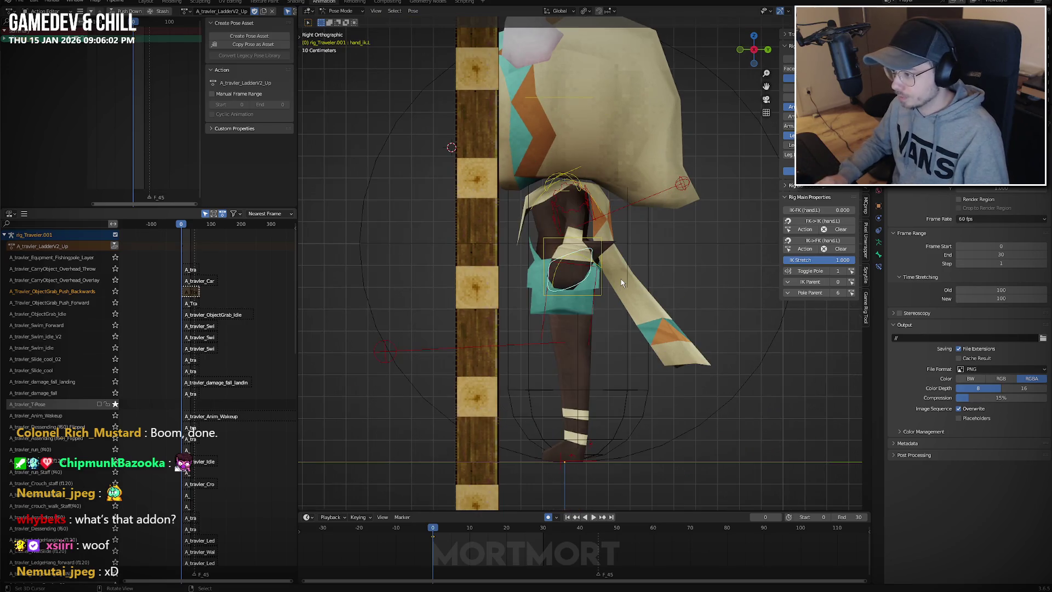
Step: From the front view, move and rotate the left hand control up toward a rung, then undo the last change
key(KP_1)
key(g)
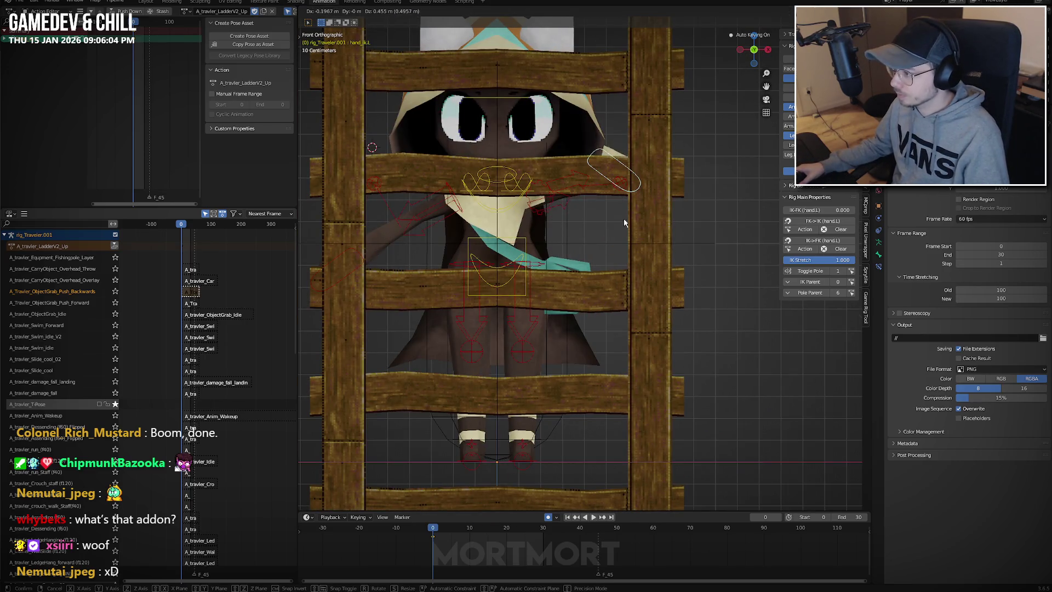
click(570, 170)
key(r)
key(r)
key(Return)
key(KP_3)
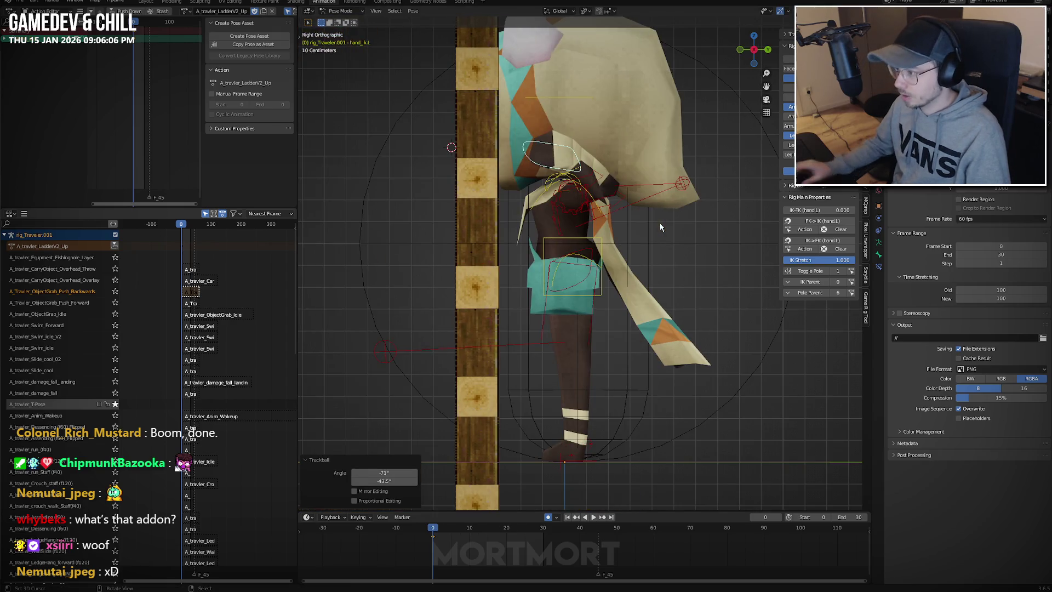
key(ctrl+z)
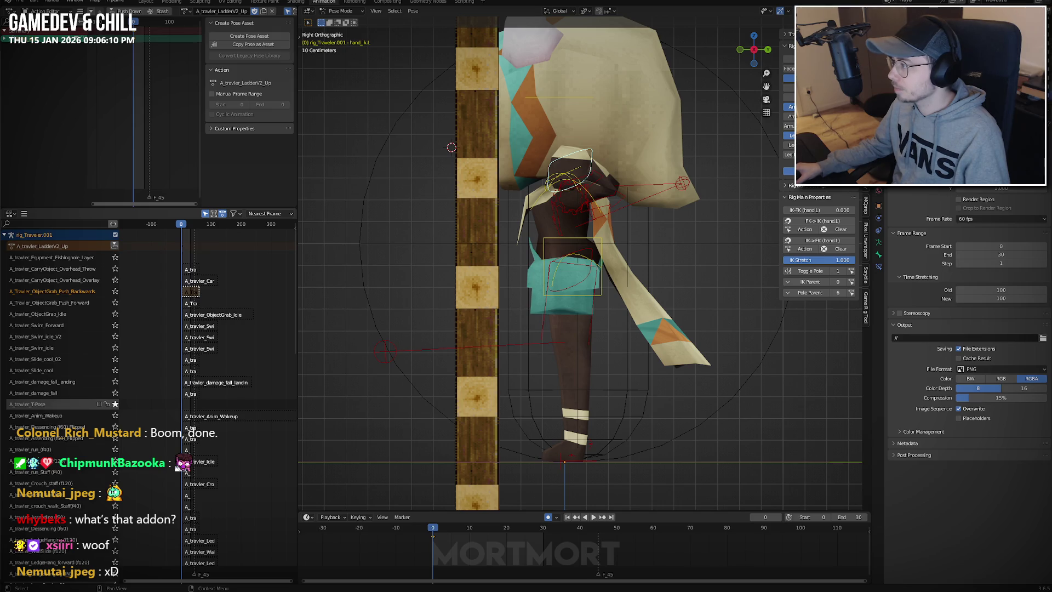
Step: Rotate the left hand, turning it 38.6° around the view axis to meet the rung
middle_drag(395, 220, 509, 202)
middle_drag(596, 231, 628, 254)
scroll(629, 253, up, 4)
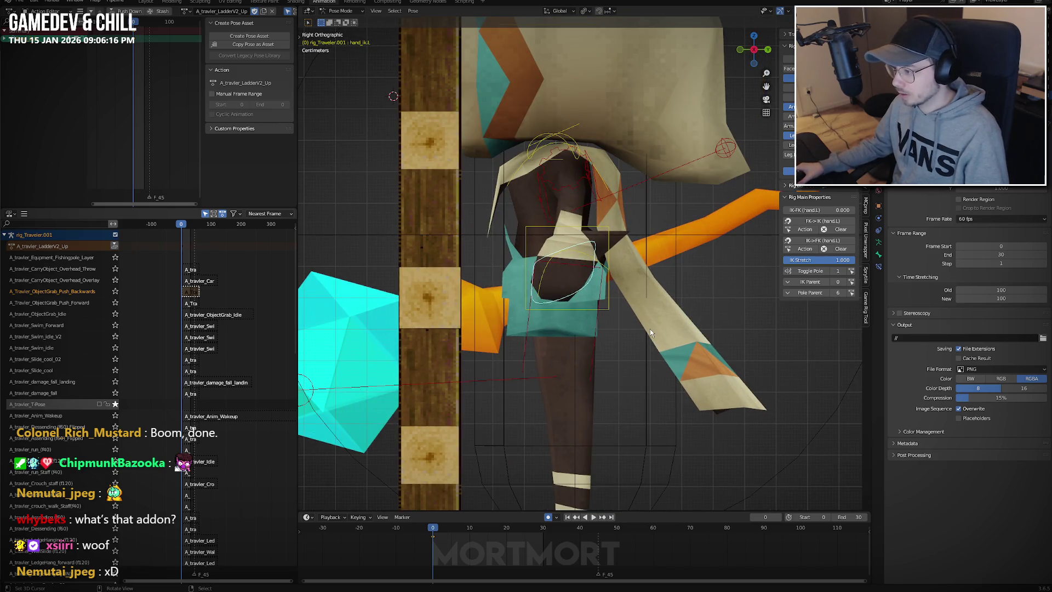
key(r)
key(r)
click(536, 259)
key(r)
click(602, 236)
mouse_move(603, 236)
middle_down()
mouse_move(663, 211)
mouse_move(650, 222)
mouse_move(659, 206)
middle_up()
Step: Raise the left elbow target from the back view, then shift the left hand sideways along X
click(660, 206)
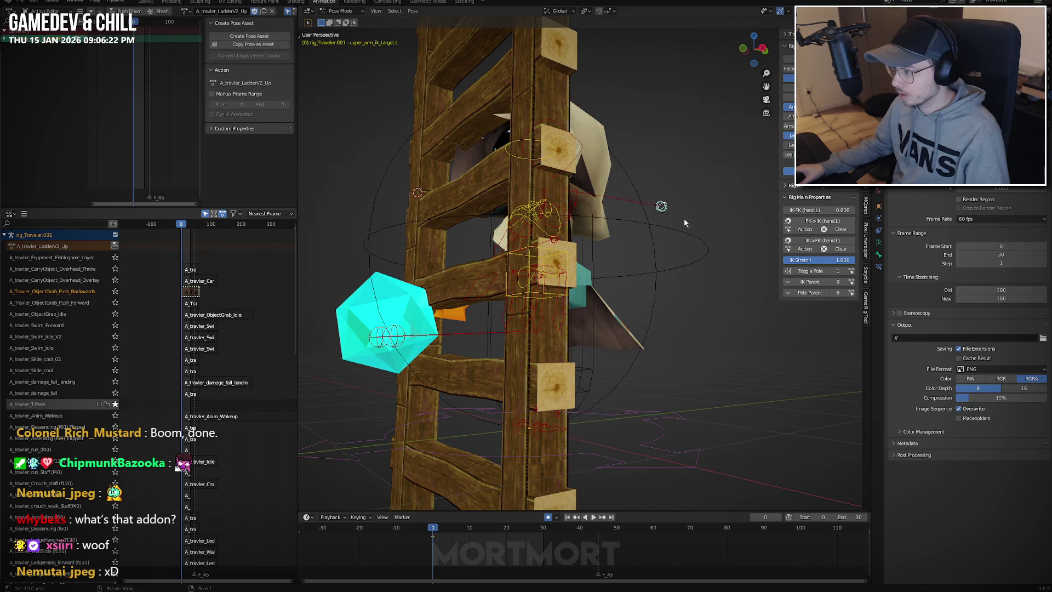
key(ctrl+KP_1)
scroll(698, 218, up, 4)
key(g)
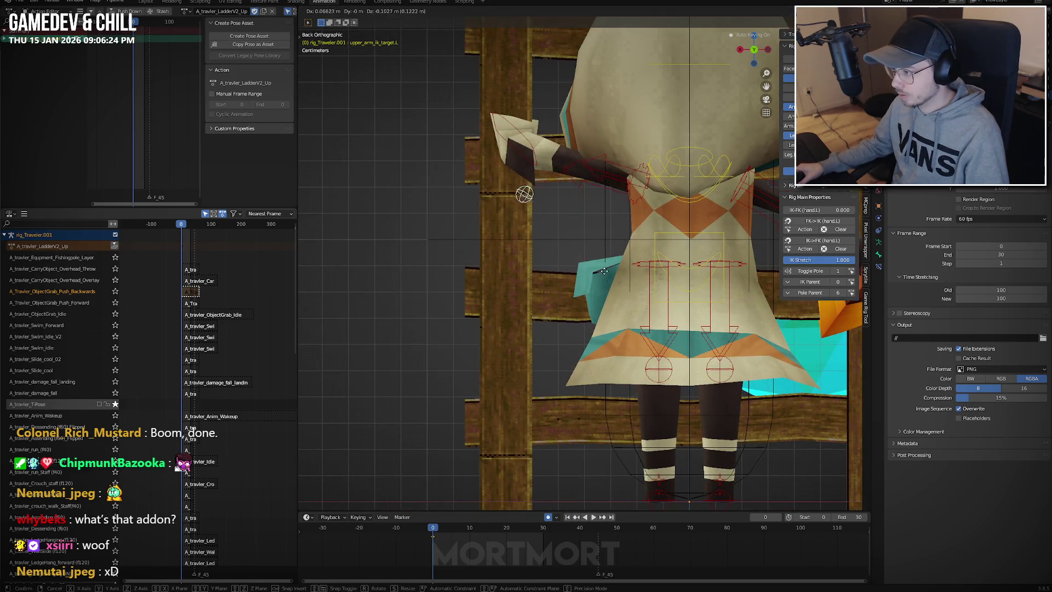
click(505, 139)
shift+middle_drag(505, 140, 448, 211)
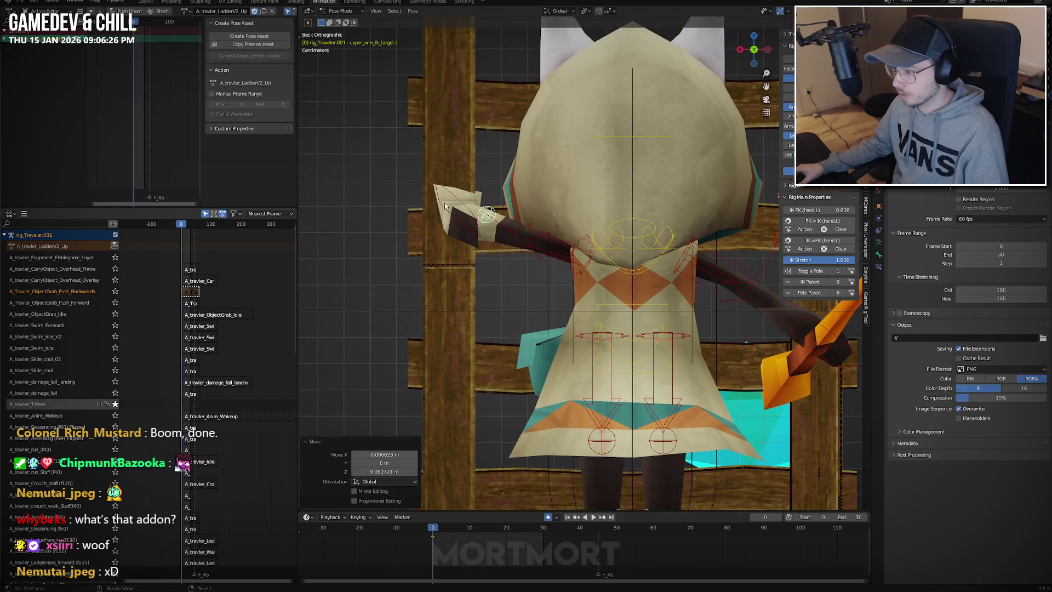
click(447, 211)
key(g)
key(x)
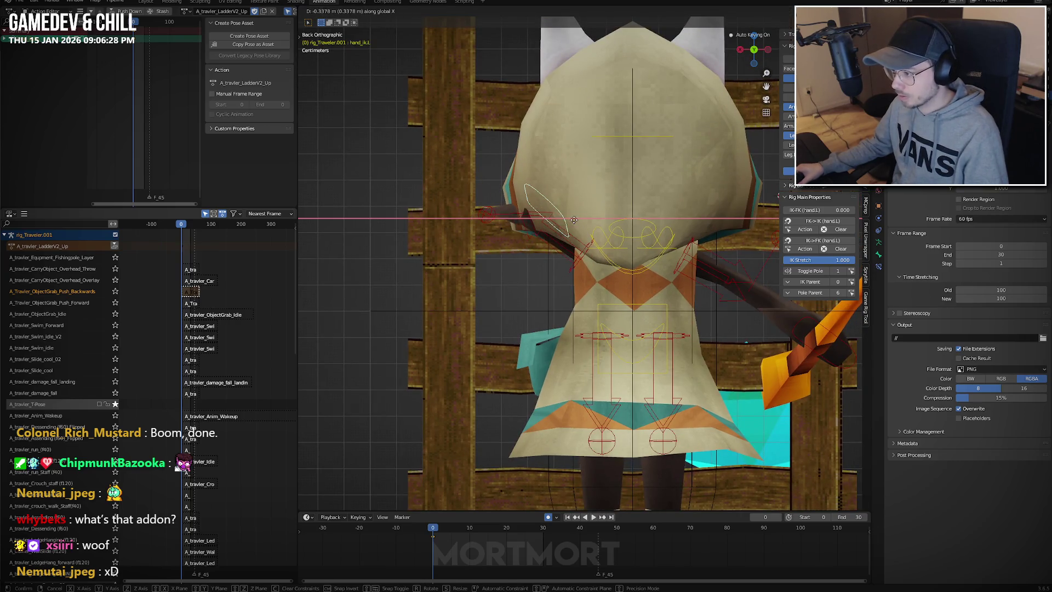
click(574, 219)
scroll(493, 226, down, 2)
Step: Hide the hood and ear meshes so the arms are visible
click(514, 203)
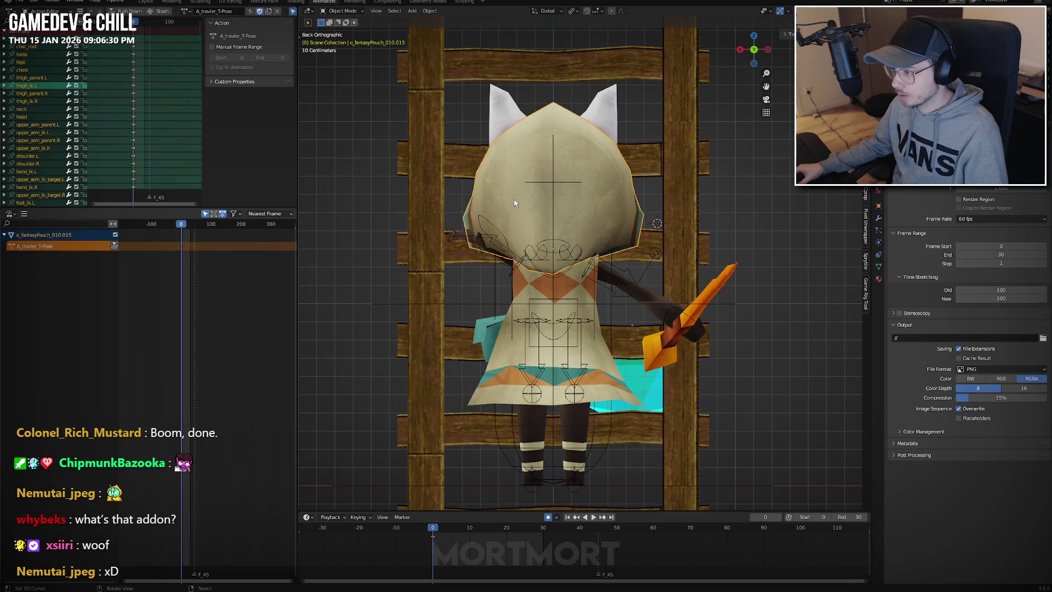
key(h)
click(500, 108)
key(h)
Step: Return the character rig to Pose Mode and select the torso control
click(560, 243)
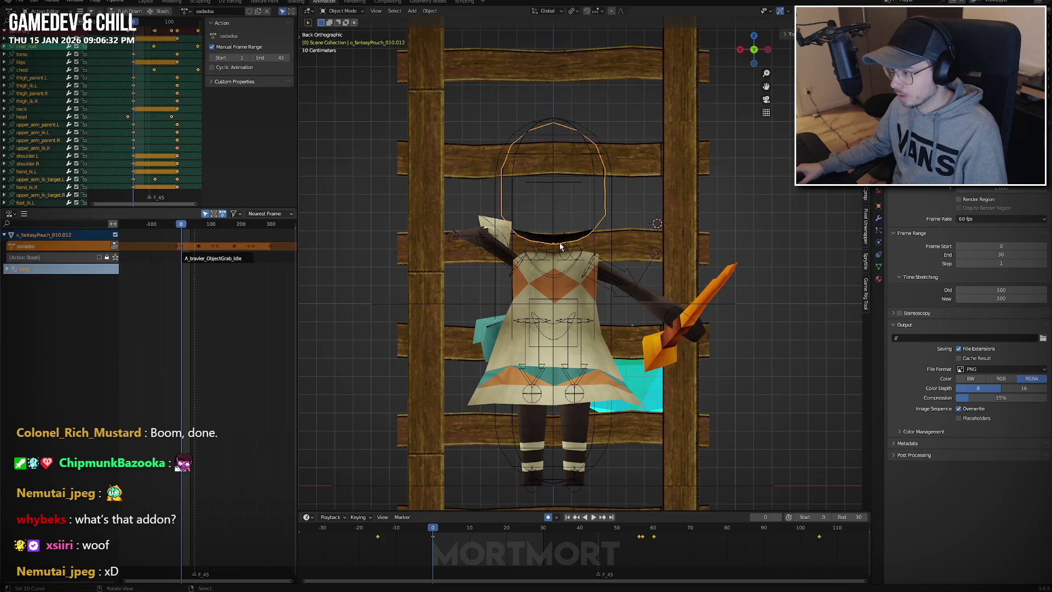
key(ctrl+Tab)
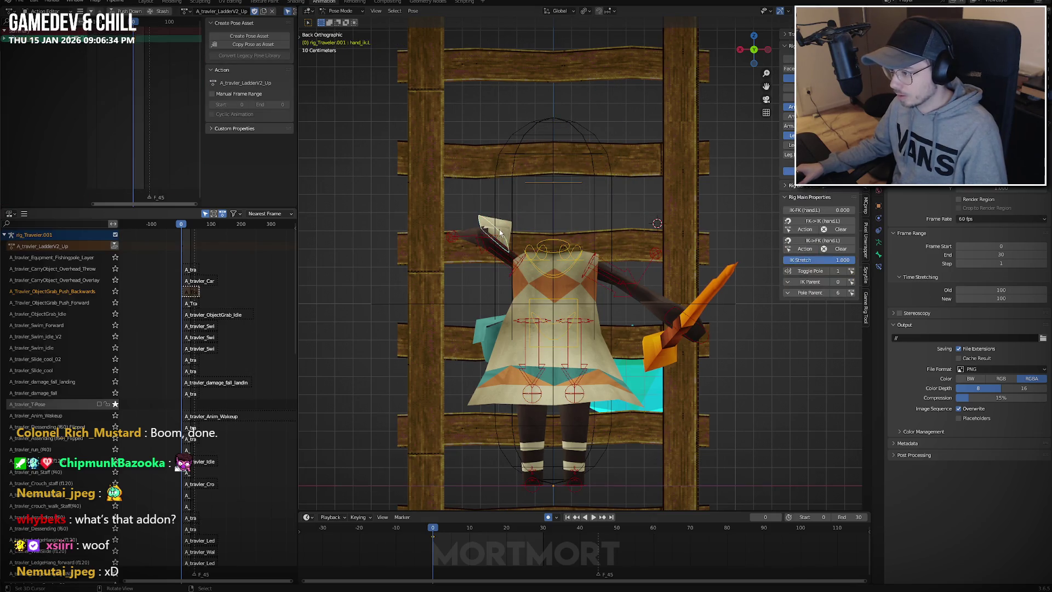
mouse_move(503, 228)
middle_down()
mouse_move(482, 230)
mouse_move(508, 222)
mouse_move(506, 265)
mouse_move(449, 241)
middle_up()
scroll(434, 231, down, 4)
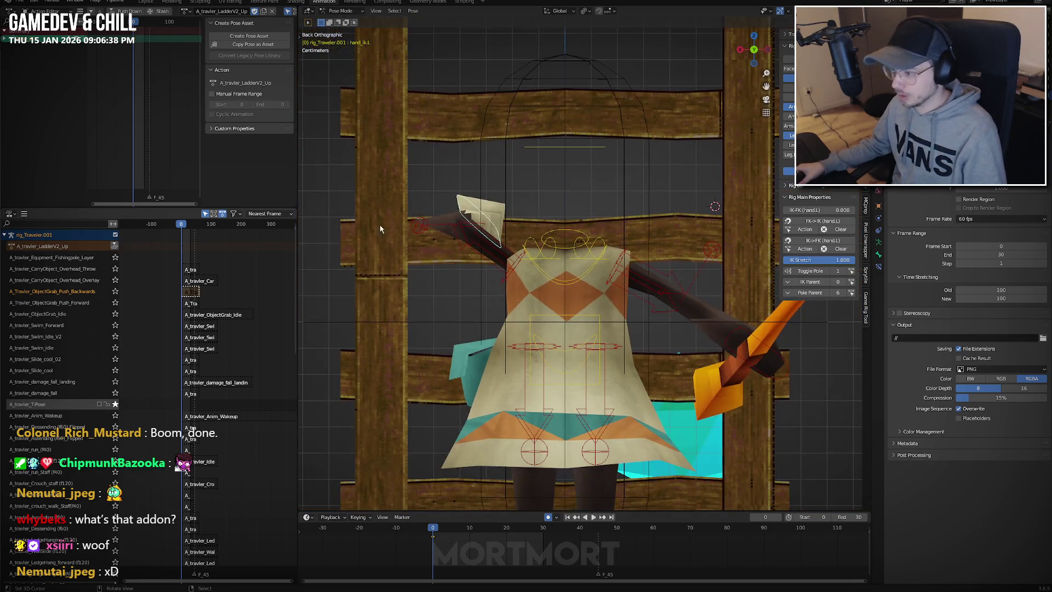
scroll(419, 225, down, 3)
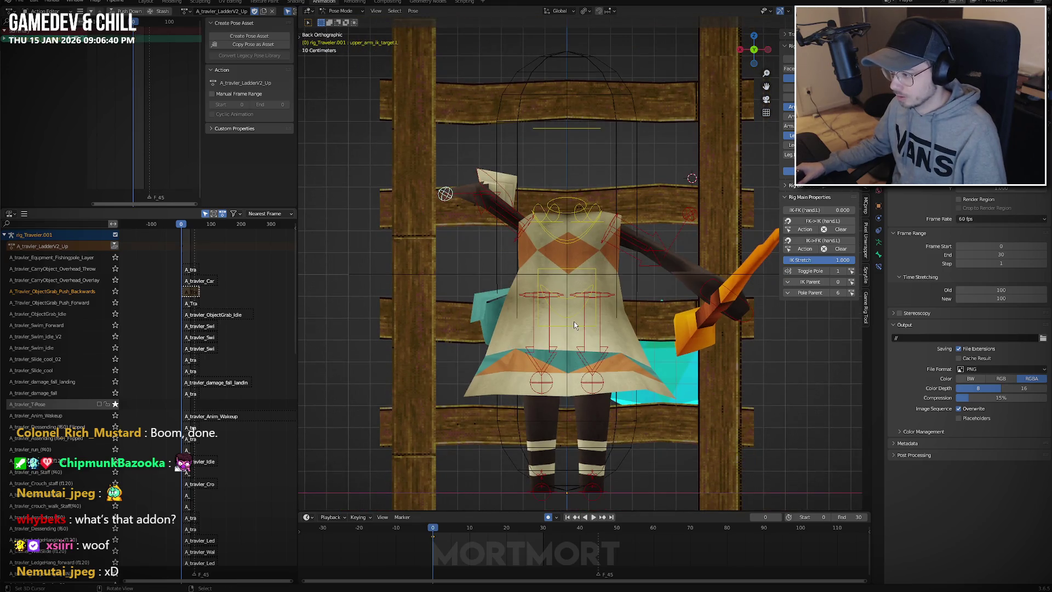
click(579, 319)
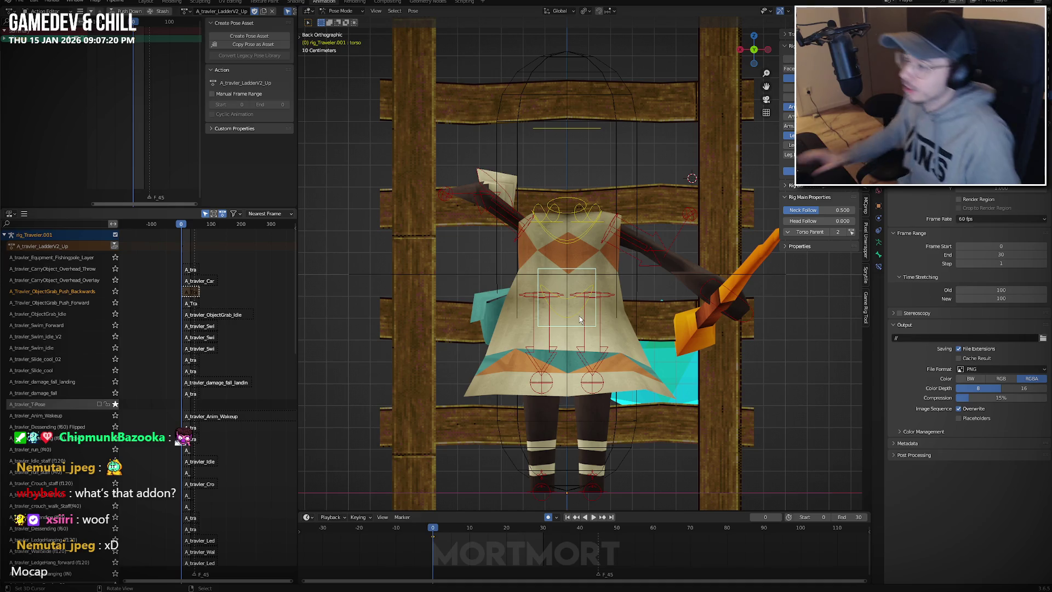
middle_drag(610, 306, 754, 293)
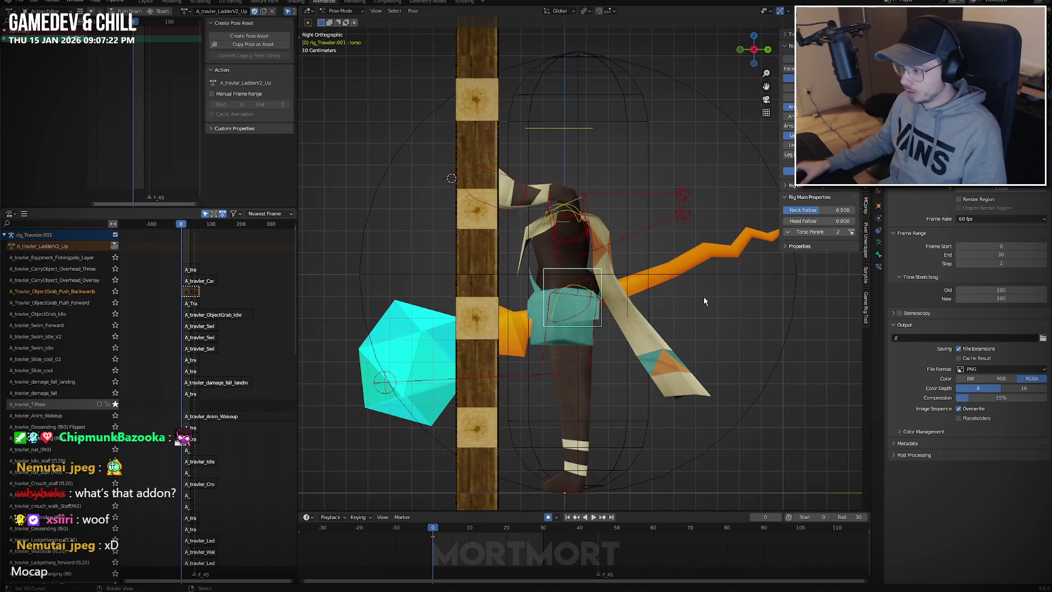
key(g)
key(Escape)
click(512, 181)
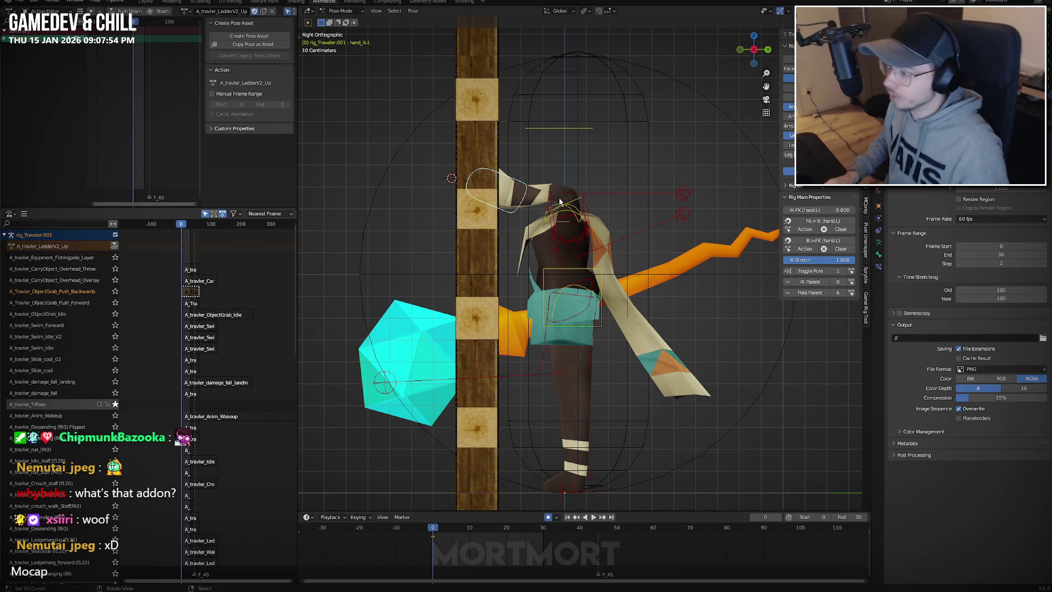
Step: Lower the left elbow target, then copy the left arm pose and paste it mirrored onto the right
key(KP_1)
key(ctrl+KP_1)
click(447, 194)
key(g)
click(469, 357)
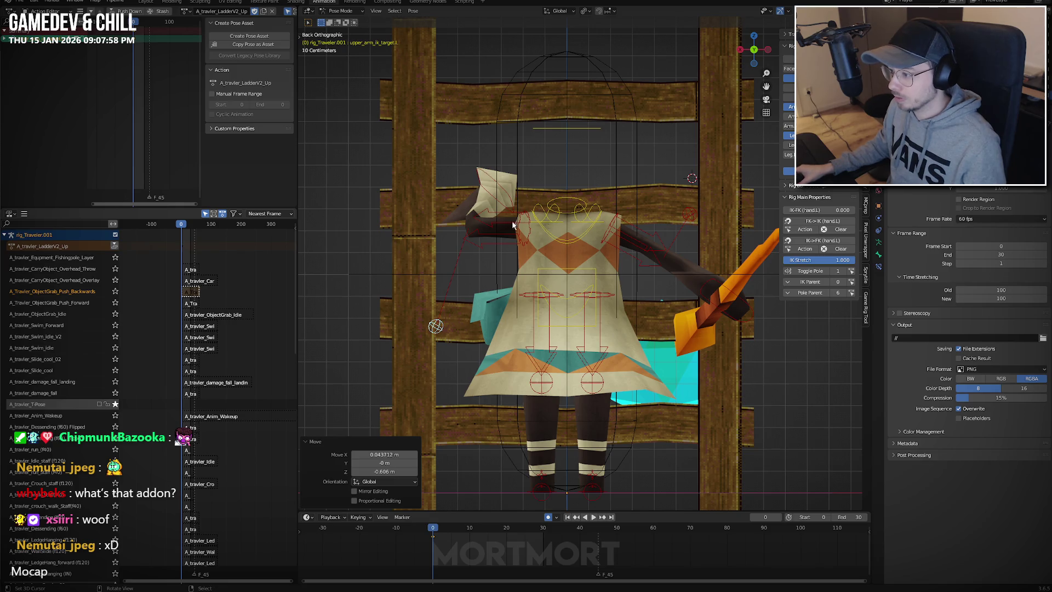
click(497, 189)
key(ctrl+c)
key(ctrl+shift+v)
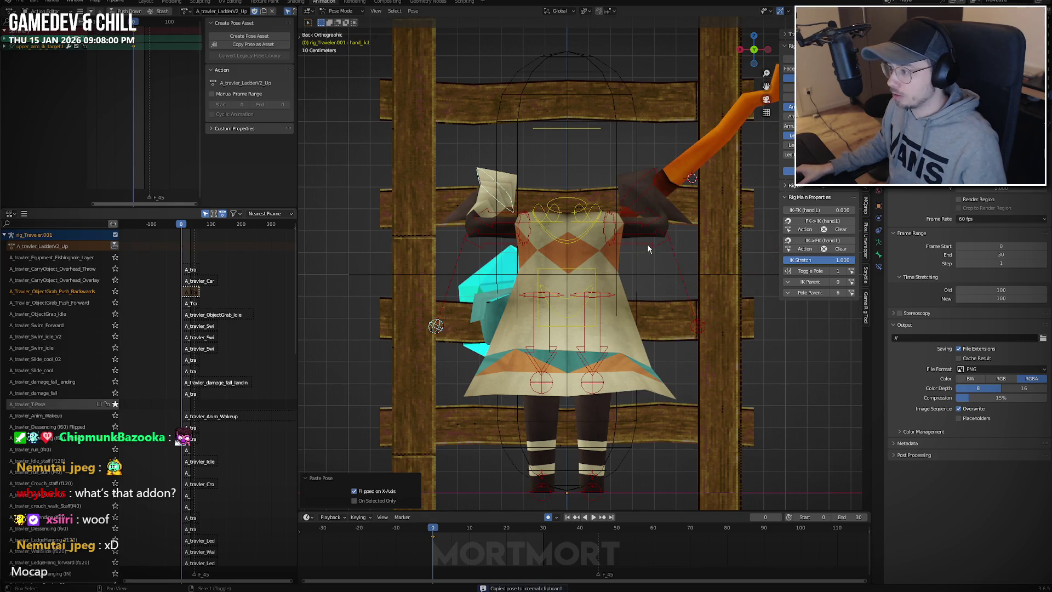
Step: Rotate the right hand 52.4°, then another 25.7° around the Z axis
click(675, 173)
key(r)
click(677, 203)
mouse_move(677, 202)
middle_down()
mouse_move(679, 231)
mouse_move(636, 281)
middle_up()
key(r)
key(z)
click(716, 252)
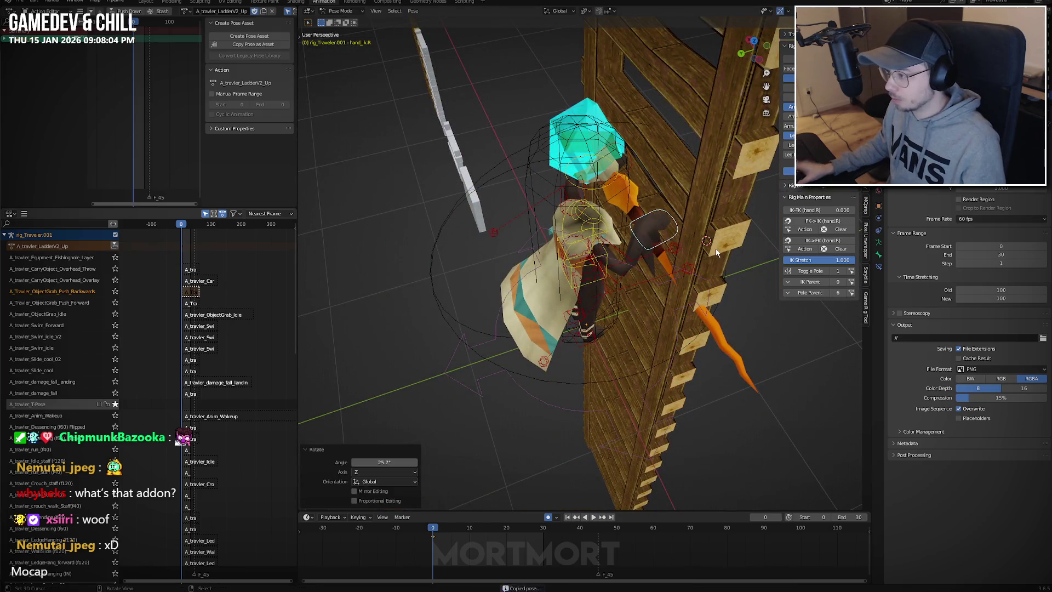
key(ctrl+KP_1)
mouse_move(716, 248)
shift+middle_down()
mouse_move(608, 332)
mouse_move(619, 336)
shift+middle_up()
Step: Adjust the right hand along Y twice, then raise it 0.4492 m to a higher rung
key(g)
key(y)
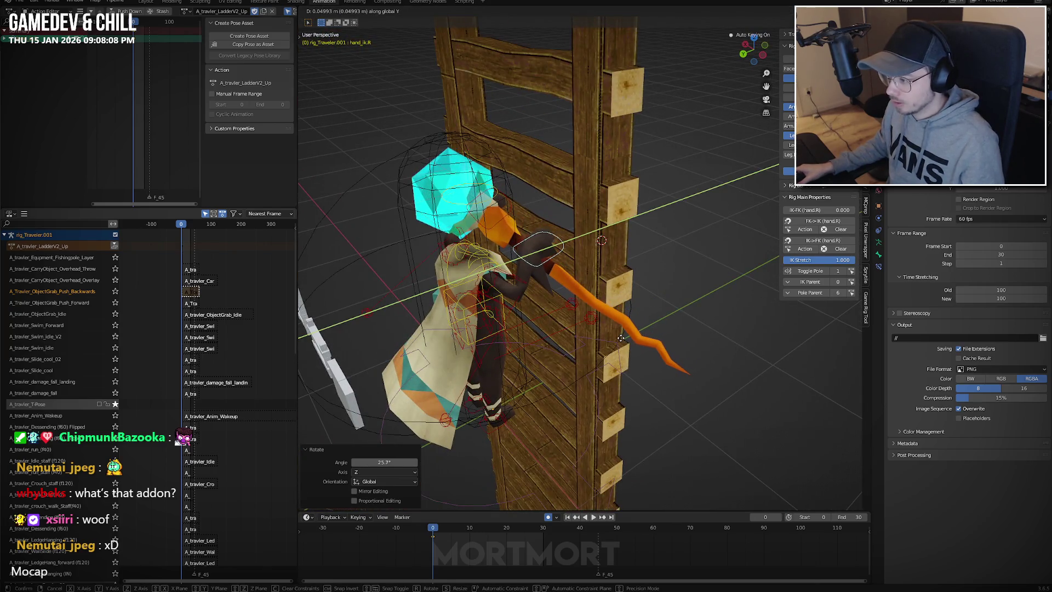
click(621, 338)
key(g)
key(y)
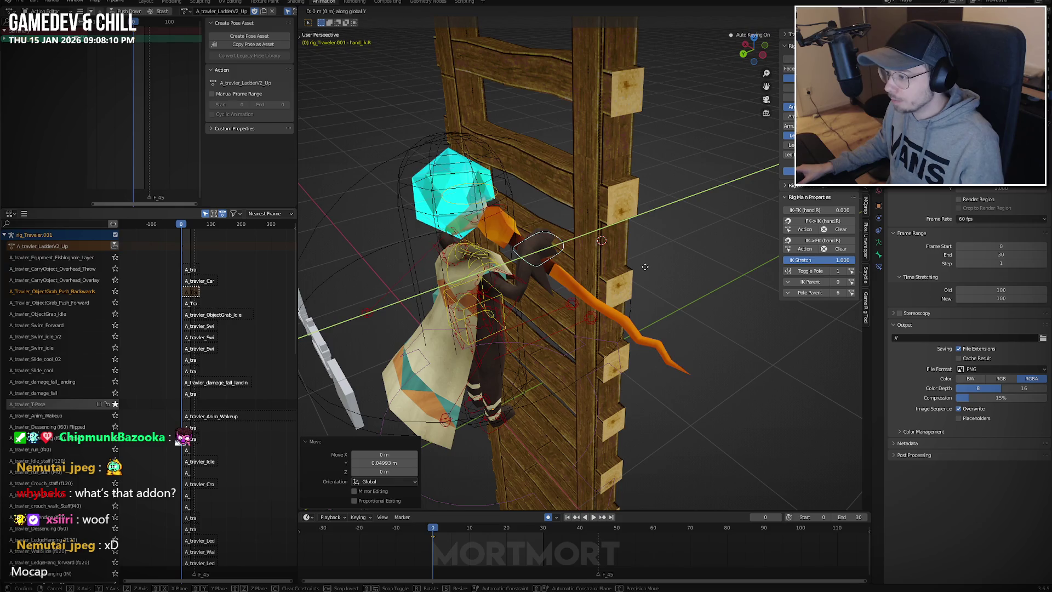
click(643, 264)
mouse_move(644, 264)
middle_down()
mouse_move(626, 298)
mouse_move(504, 371)
mouse_move(698, 105)
middle_up()
key(ctrl+KP_1)
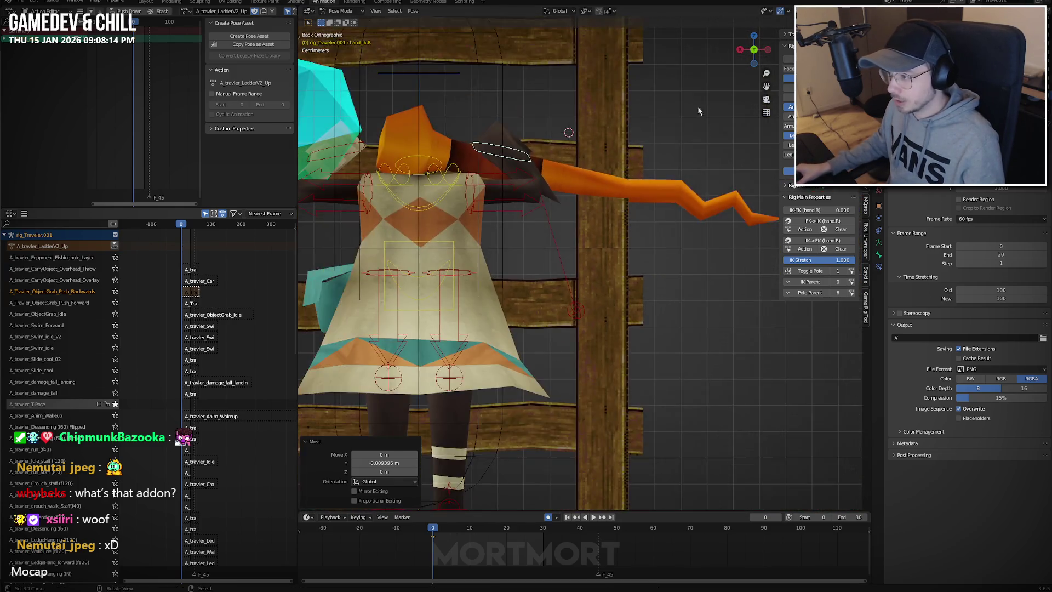
scroll(699, 110, down, 3)
key(g)
key(z)
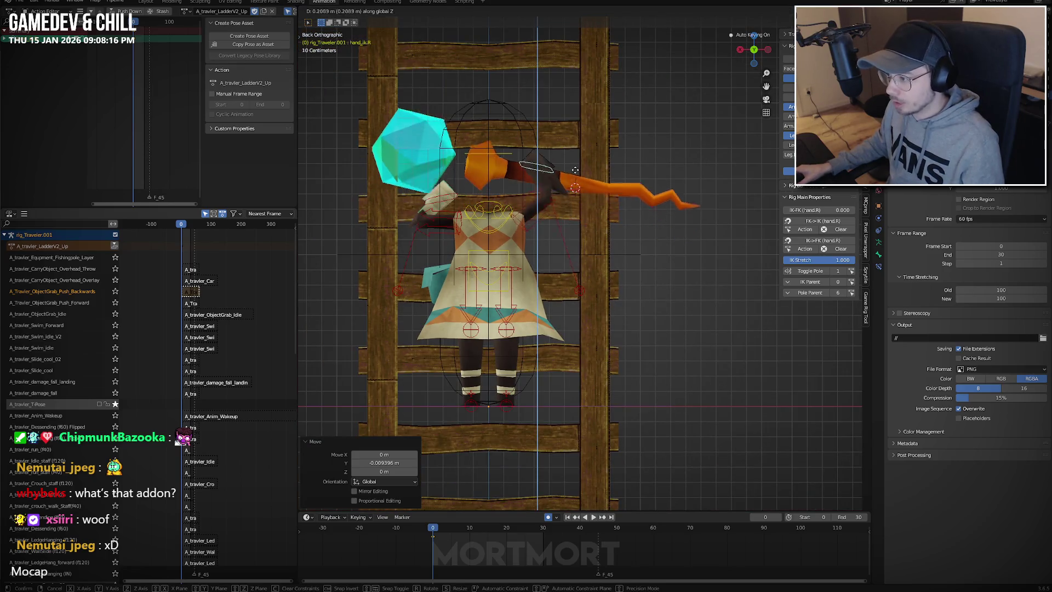
click(577, 137)
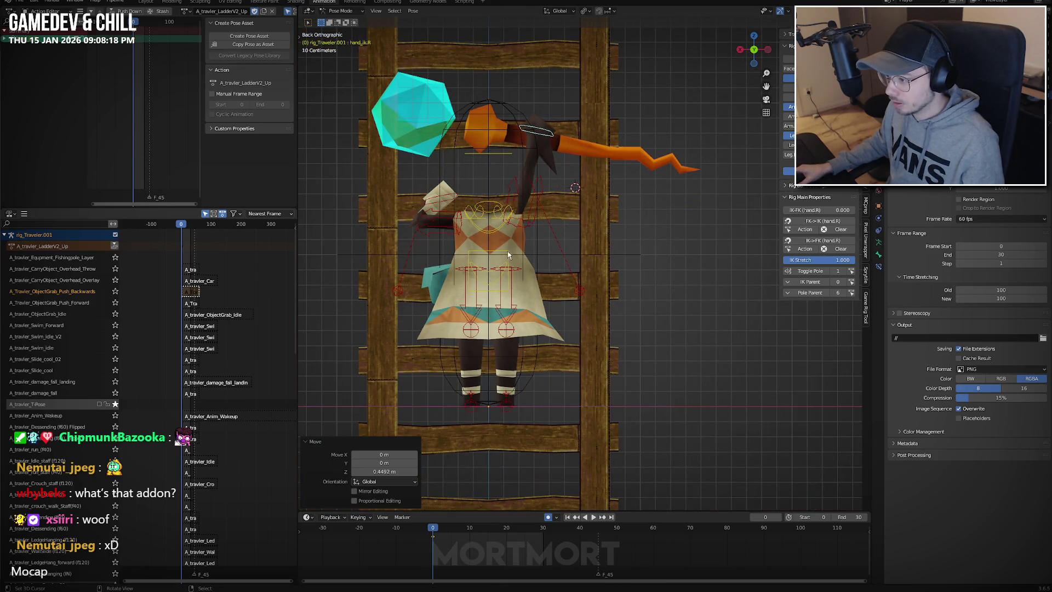
Step: Lower the left hand control vertically along Z
click(427, 198)
key(g)
key(z)
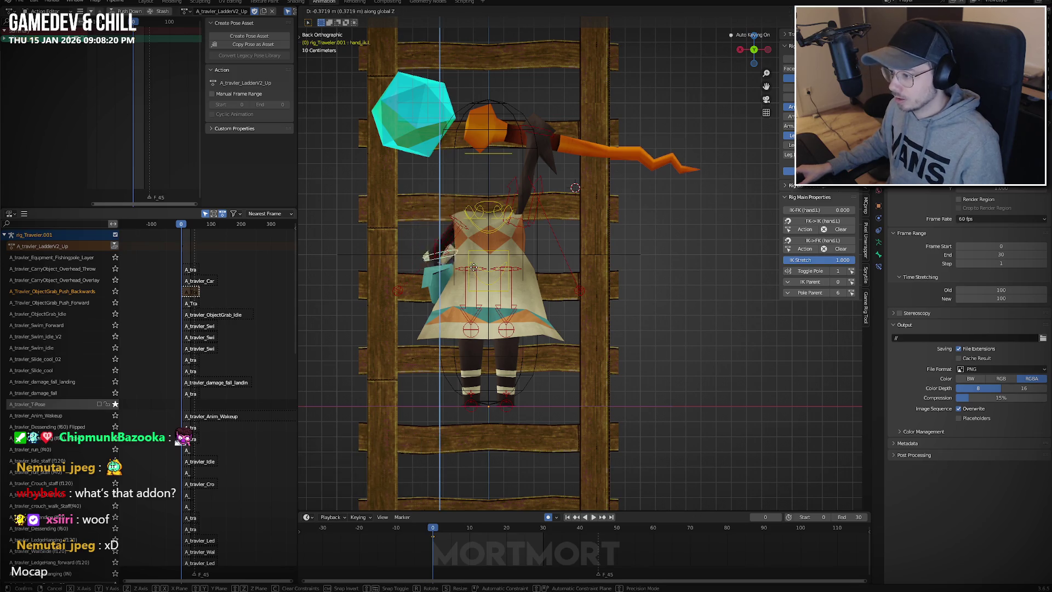
click(471, 258)
mouse_move(471, 257)
middle_down()
mouse_move(519, 243)
mouse_move(574, 248)
mouse_move(567, 240)
mouse_move(429, 290)
mouse_move(517, 336)
mouse_move(587, 354)
middle_up()
Step: Raise the right foot 0.66 m onto a rung and rotate it 56.7° around X
click(554, 351)
key(g)
key(z)
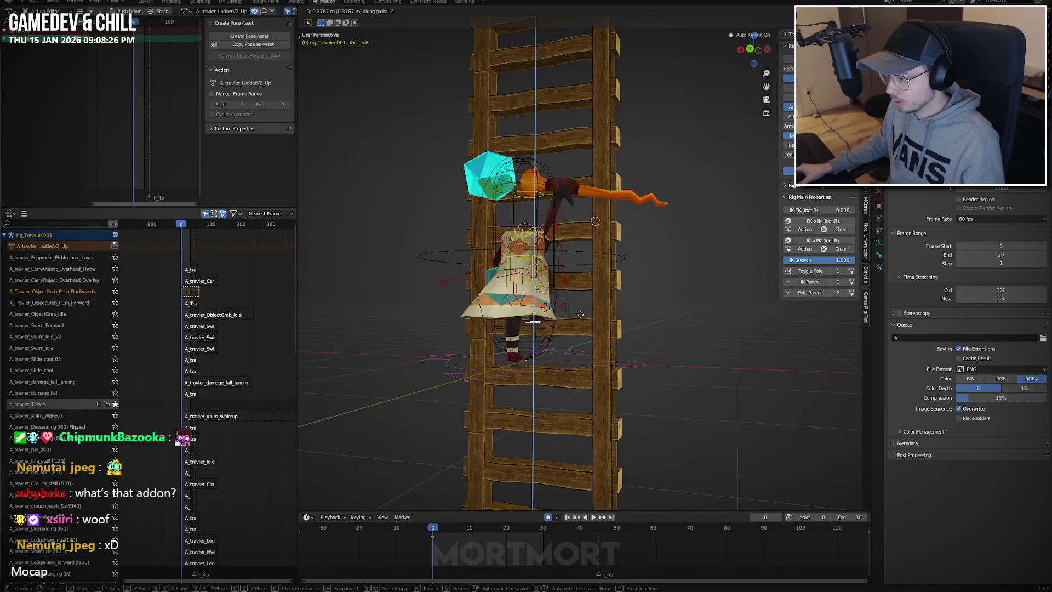
click(592, 284)
middle_drag(592, 284, 633, 300)
key(r)
key(x)
click(599, 339)
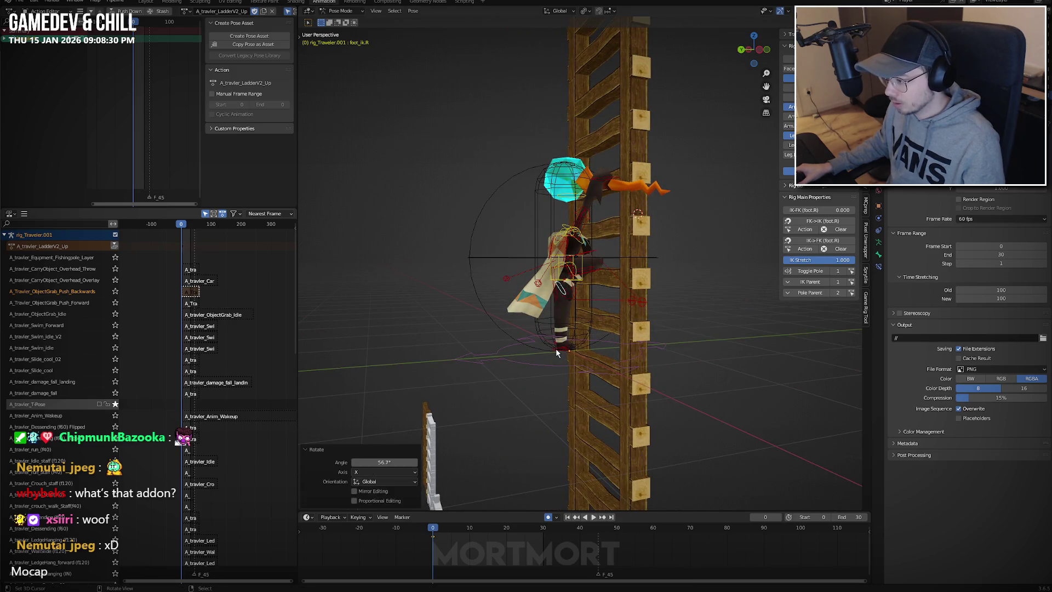
Step: Move the left foot control along the Y axis
click(556, 347)
key(g)
key(y)
click(597, 315)
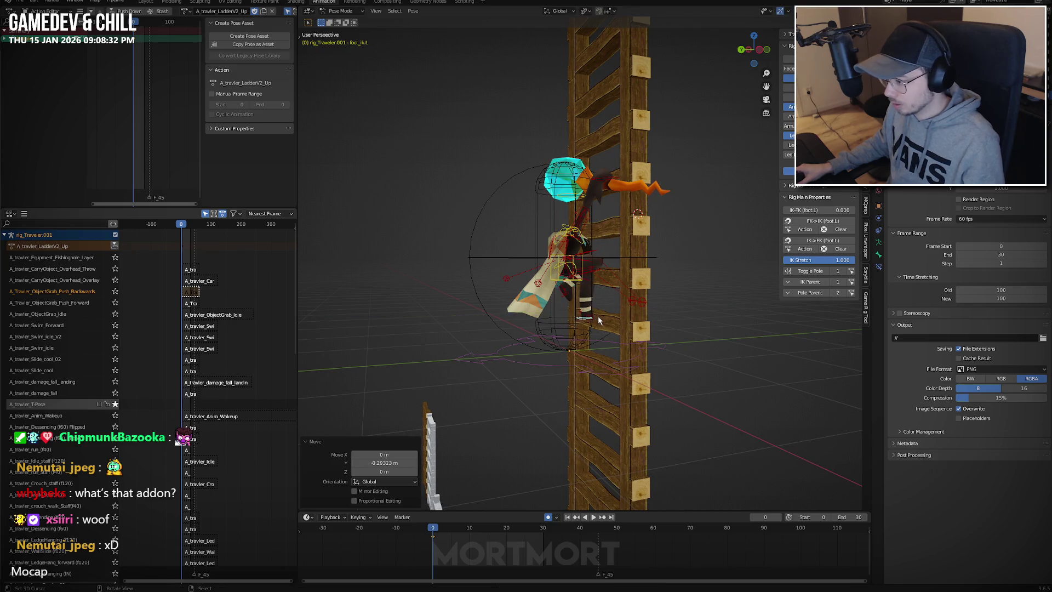